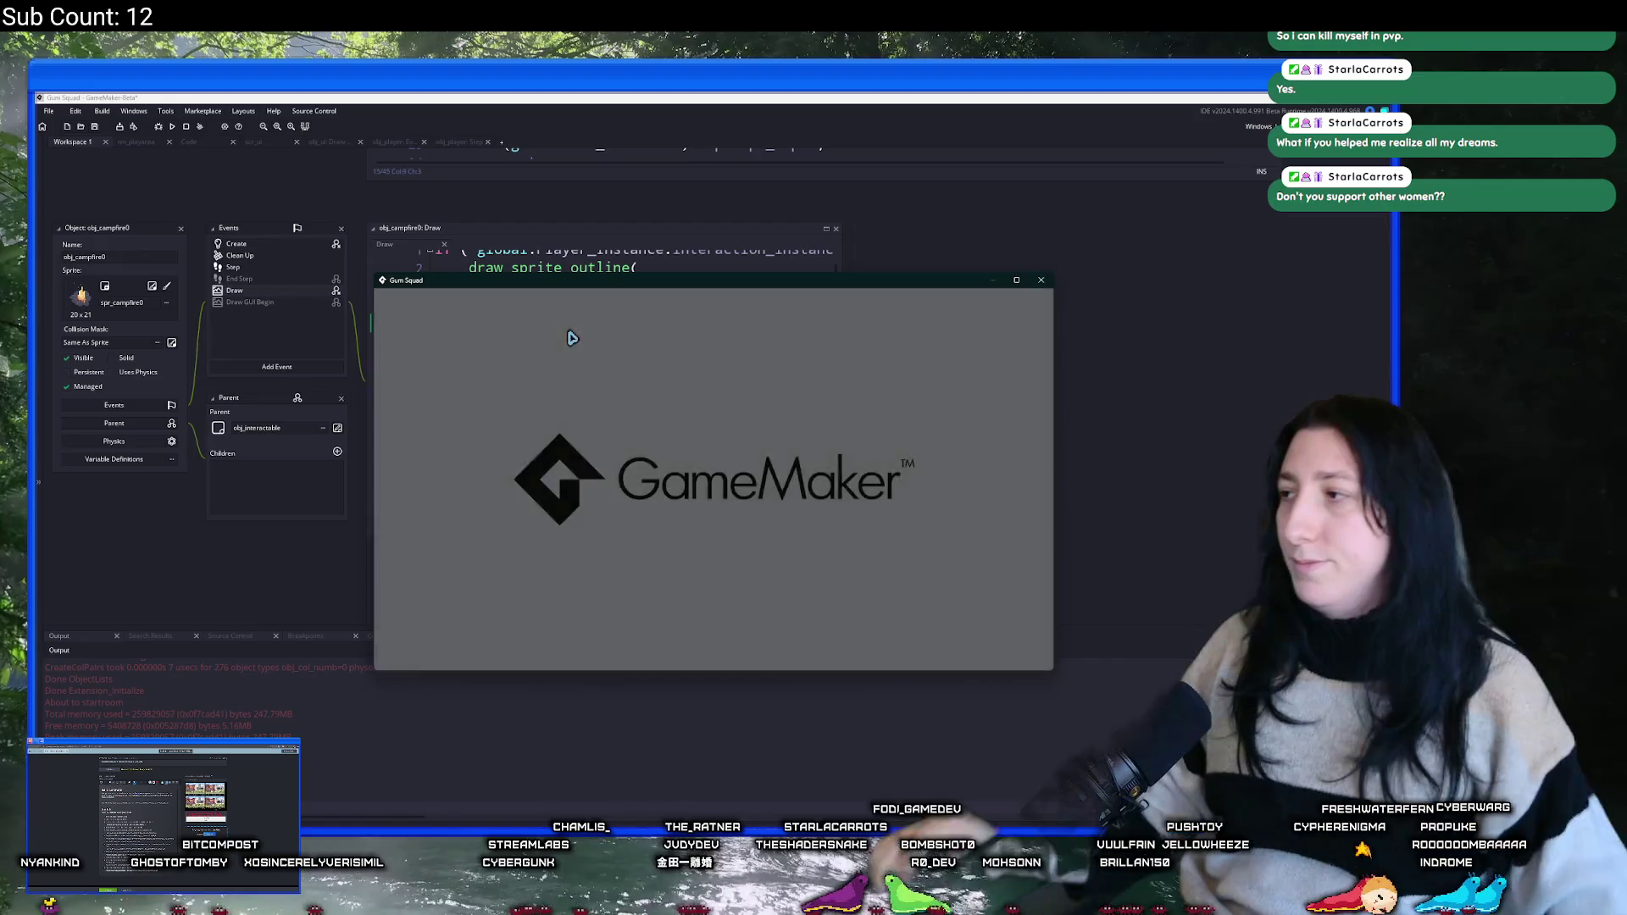
- Maximize the Gum Squad window and create a lobby for the saved SunnyLove world
drag(860, 280, 845, 98)
double_click(845, 98)
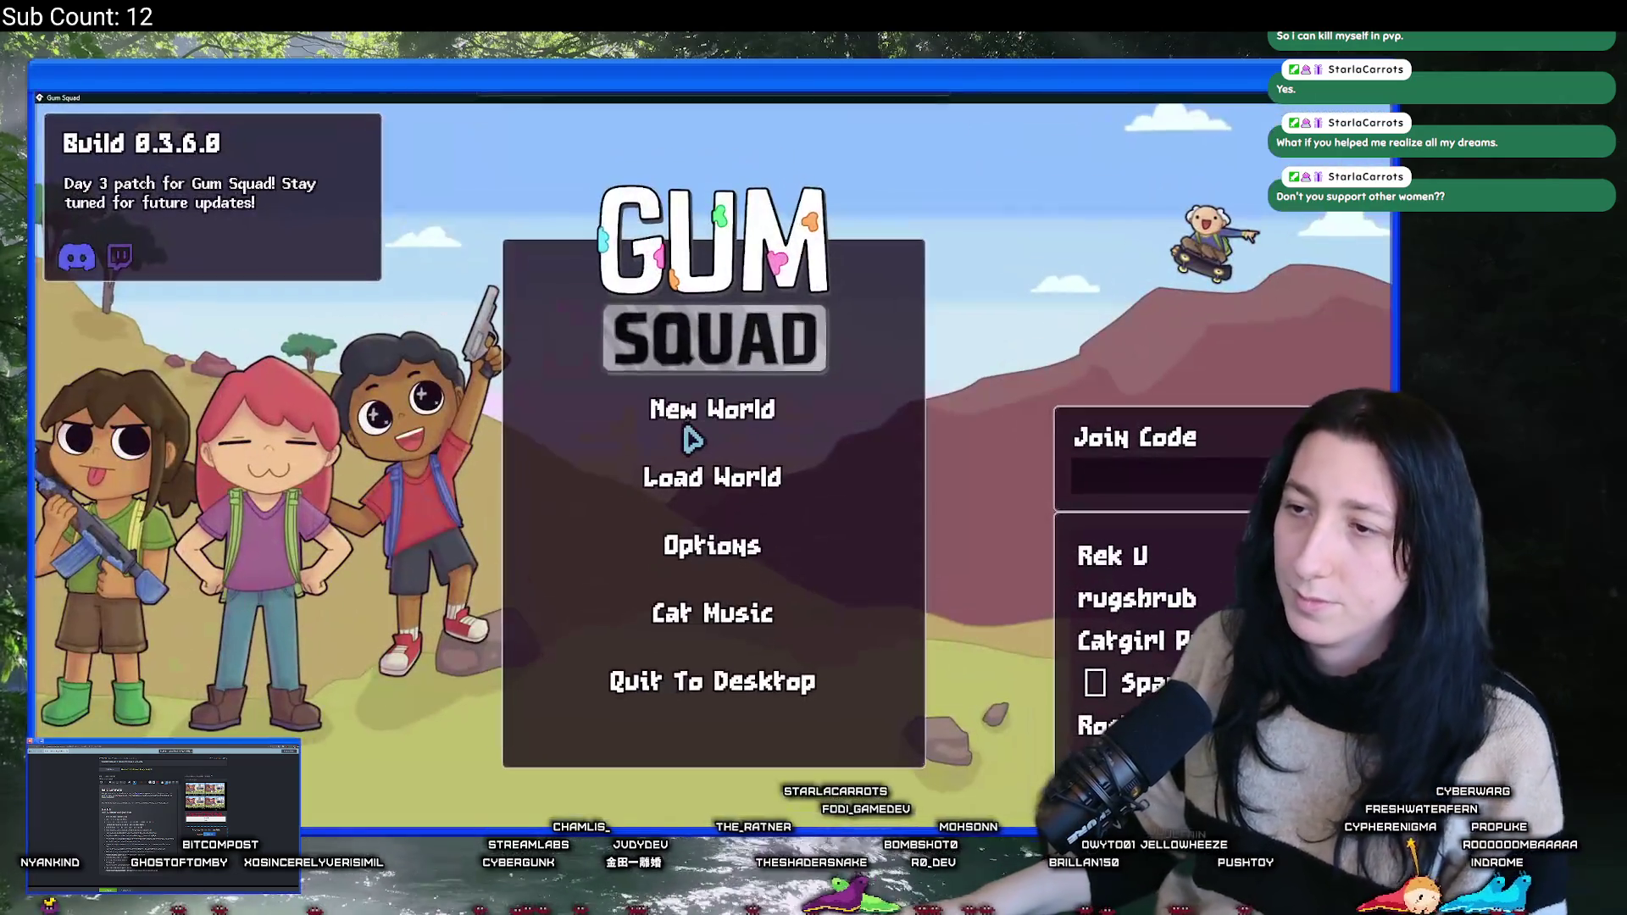
click(693, 416)
click(710, 746)
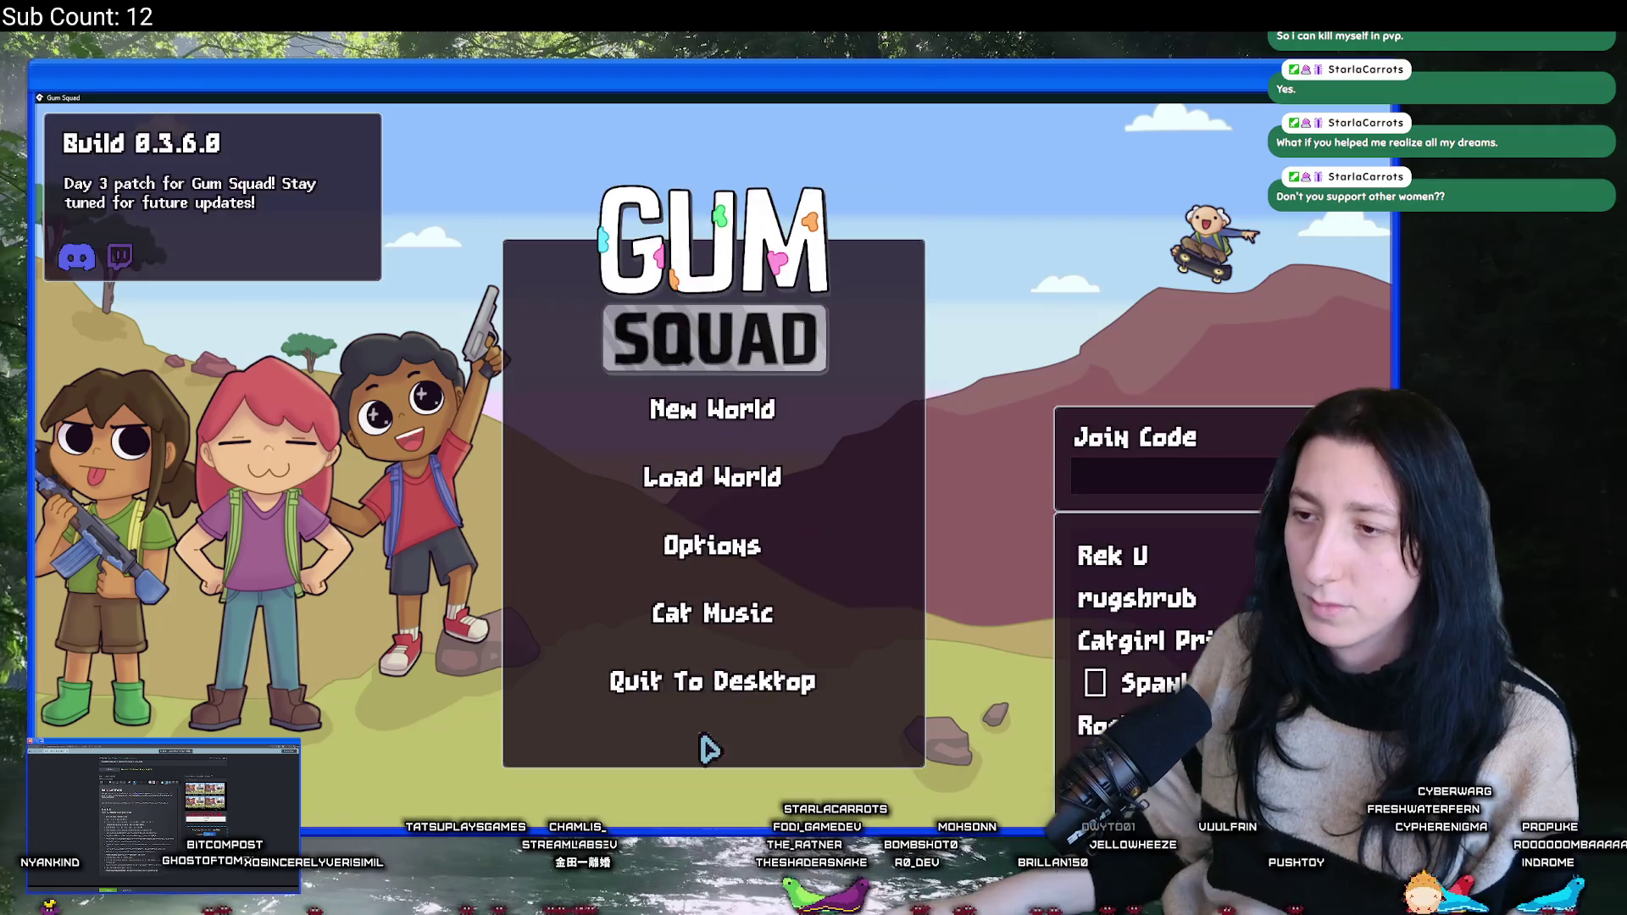
click(766, 479)
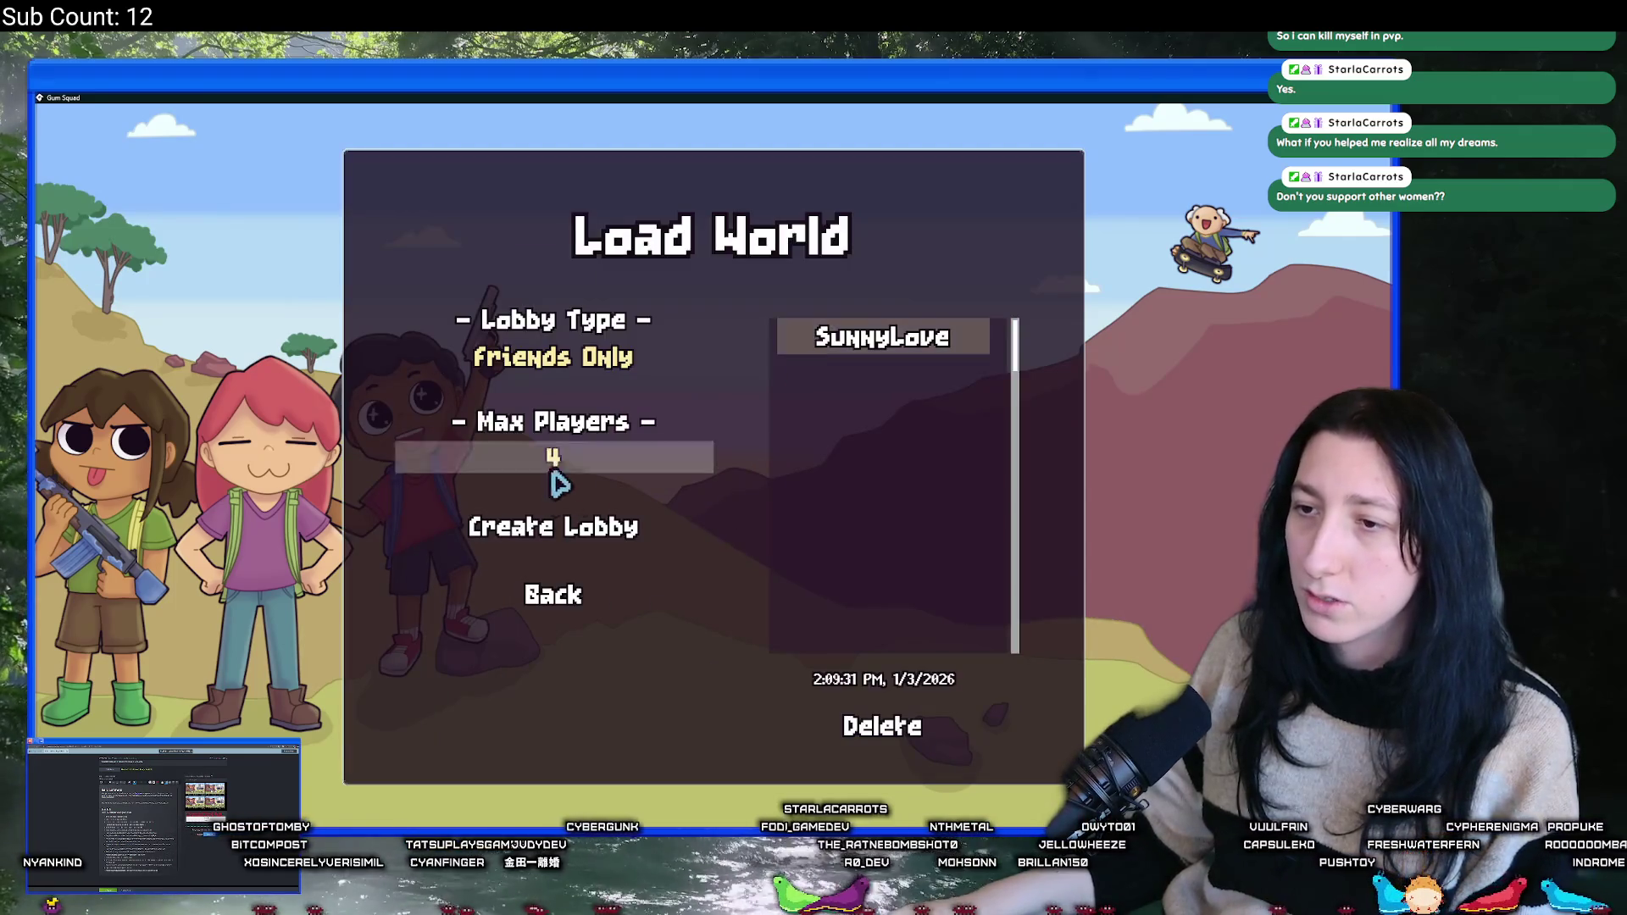
click(565, 540)
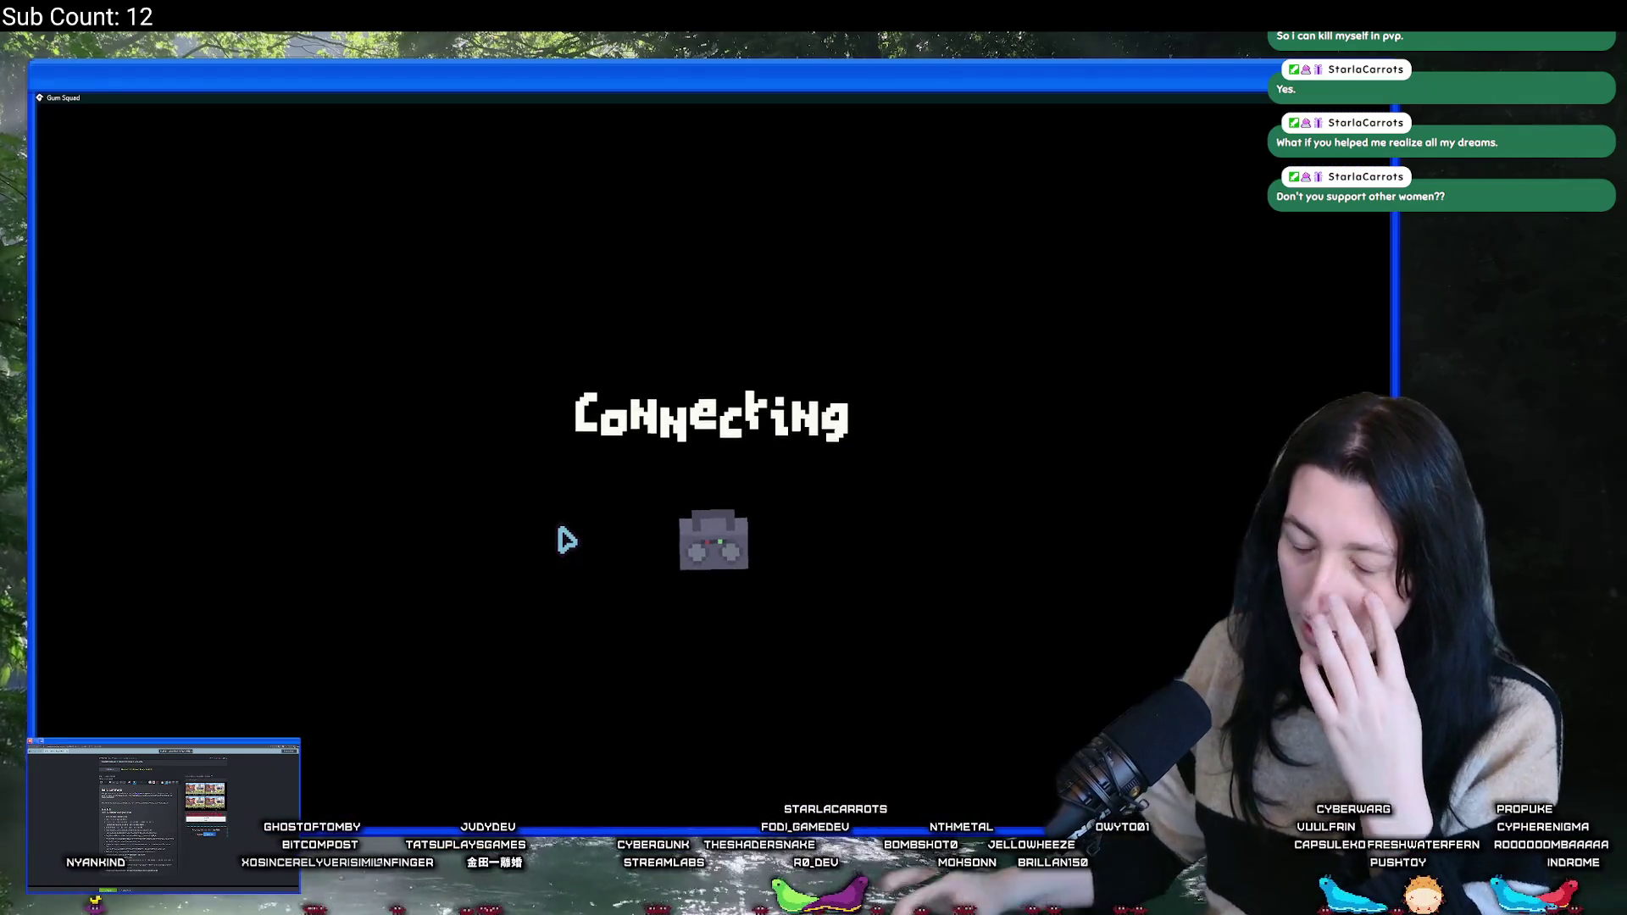
- Walk into Inner Land and check the player inventory and the red storage container
key(tab)
key(tab)
key(d)
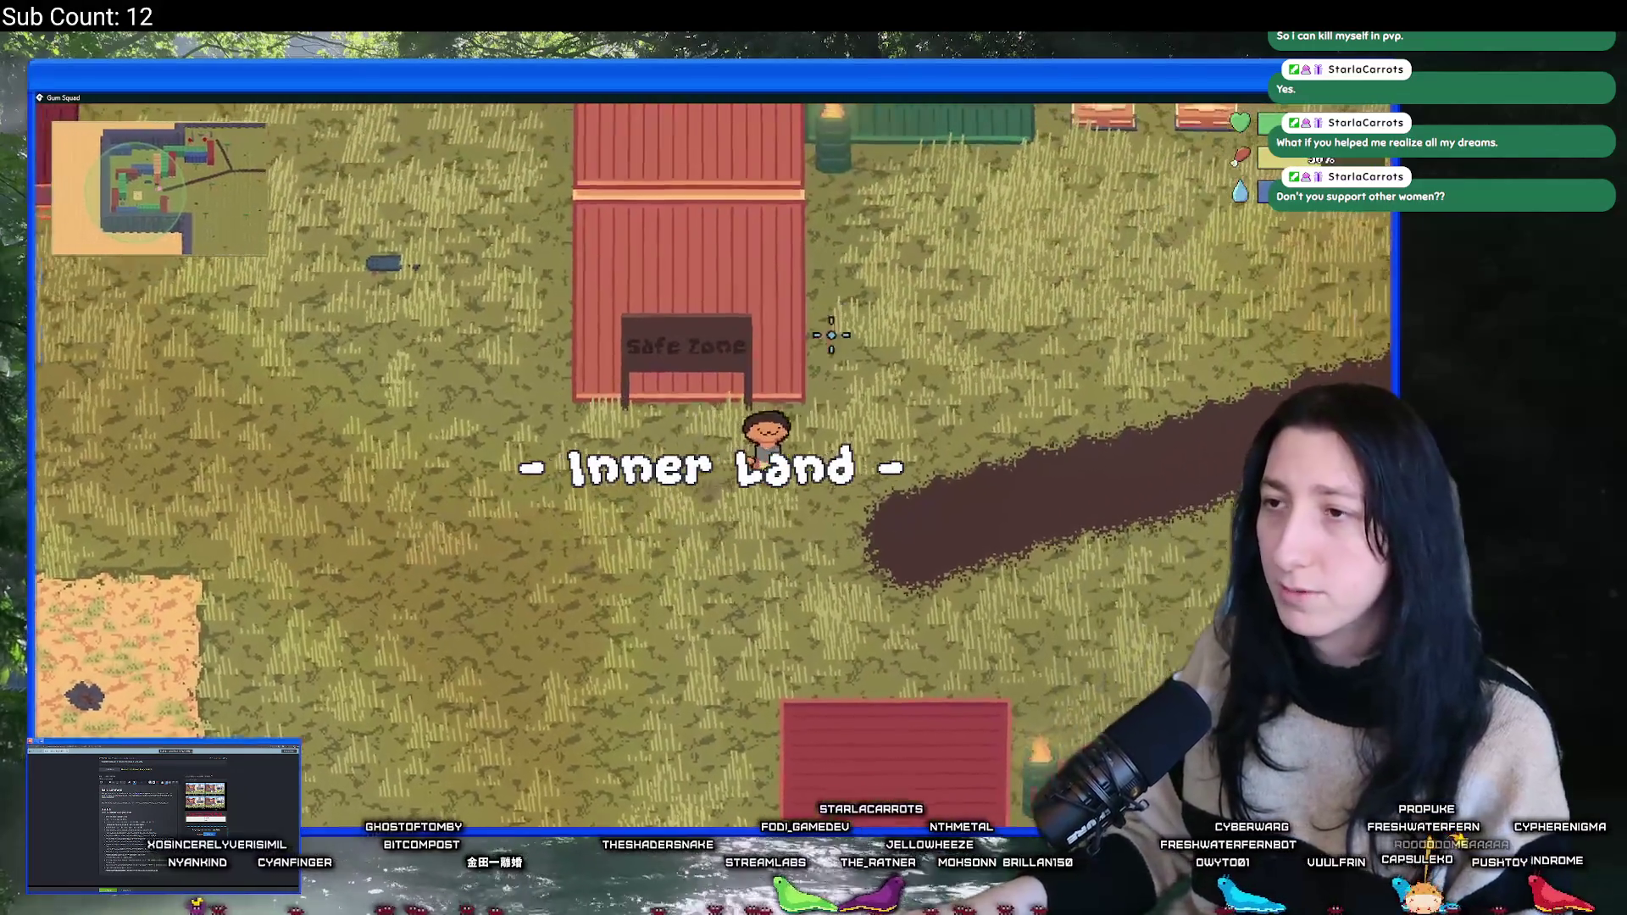
key(Tab)
key(Tab)
key(w)
key(e)
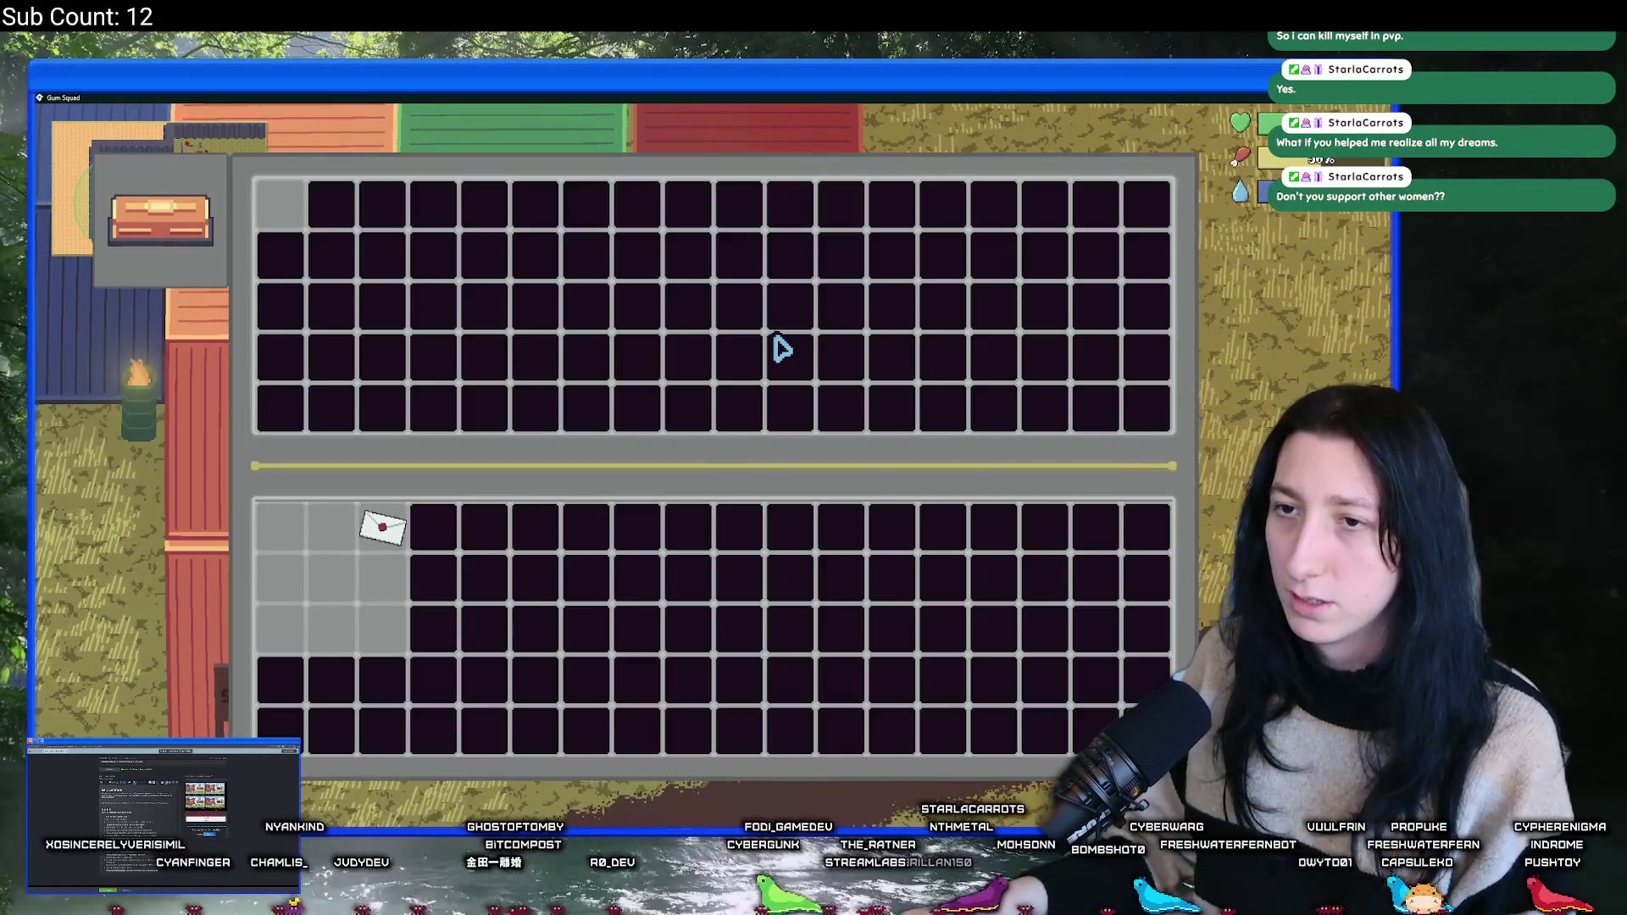
key(Tab)
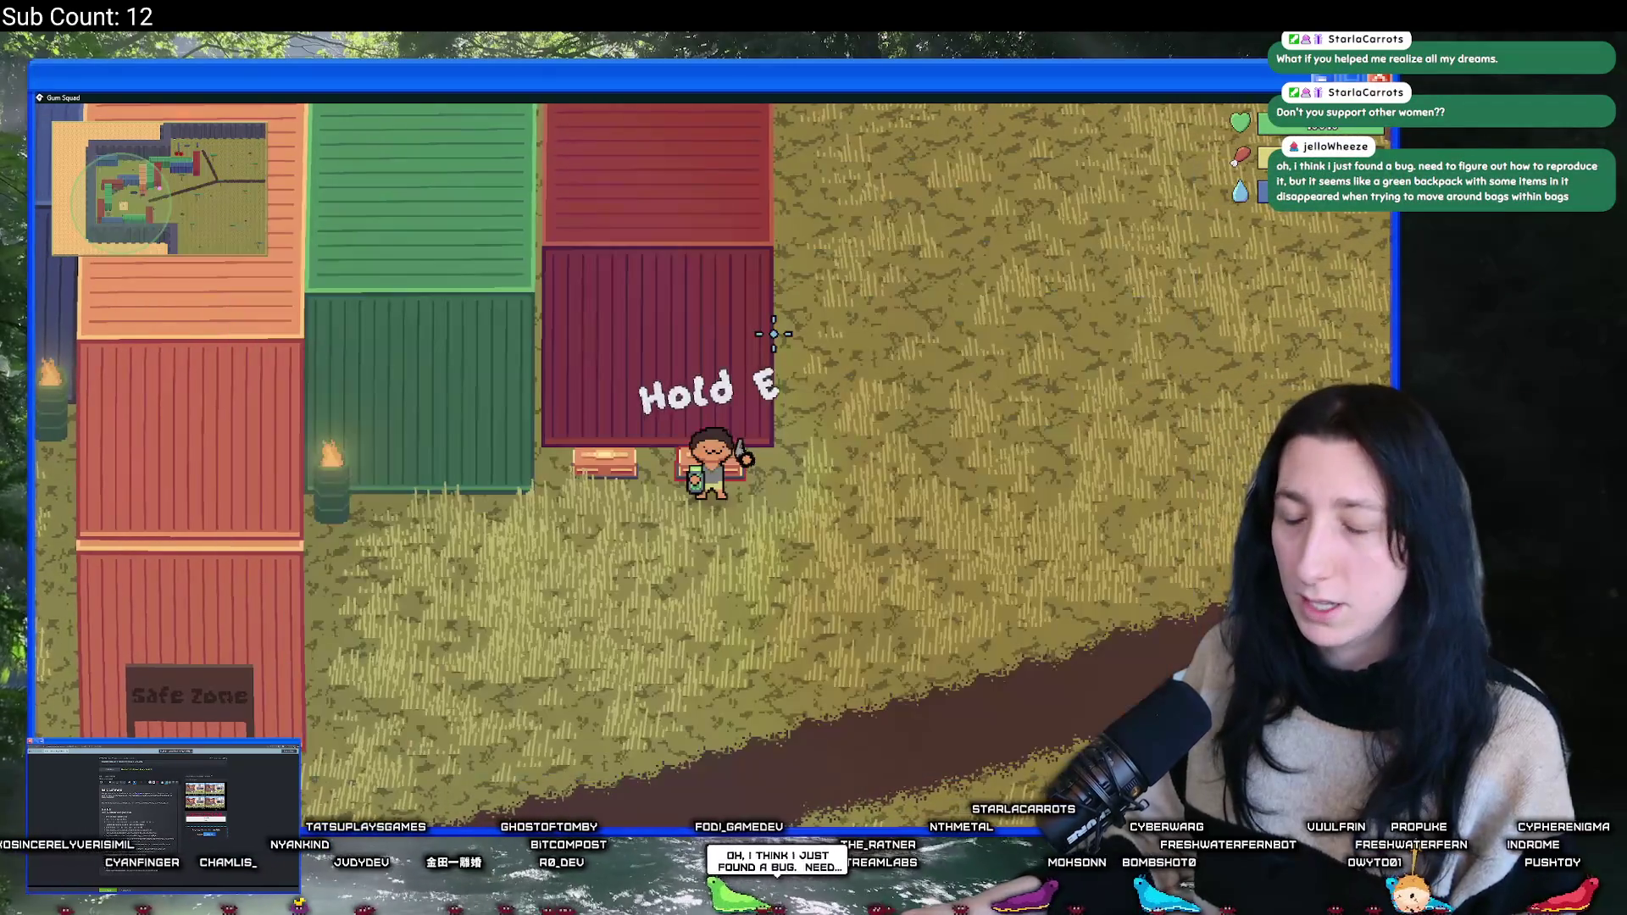
- Walk toward the Safe Zone sign, then save and quit to the main menu
key(a)
key(s)
key(a)
key(w)
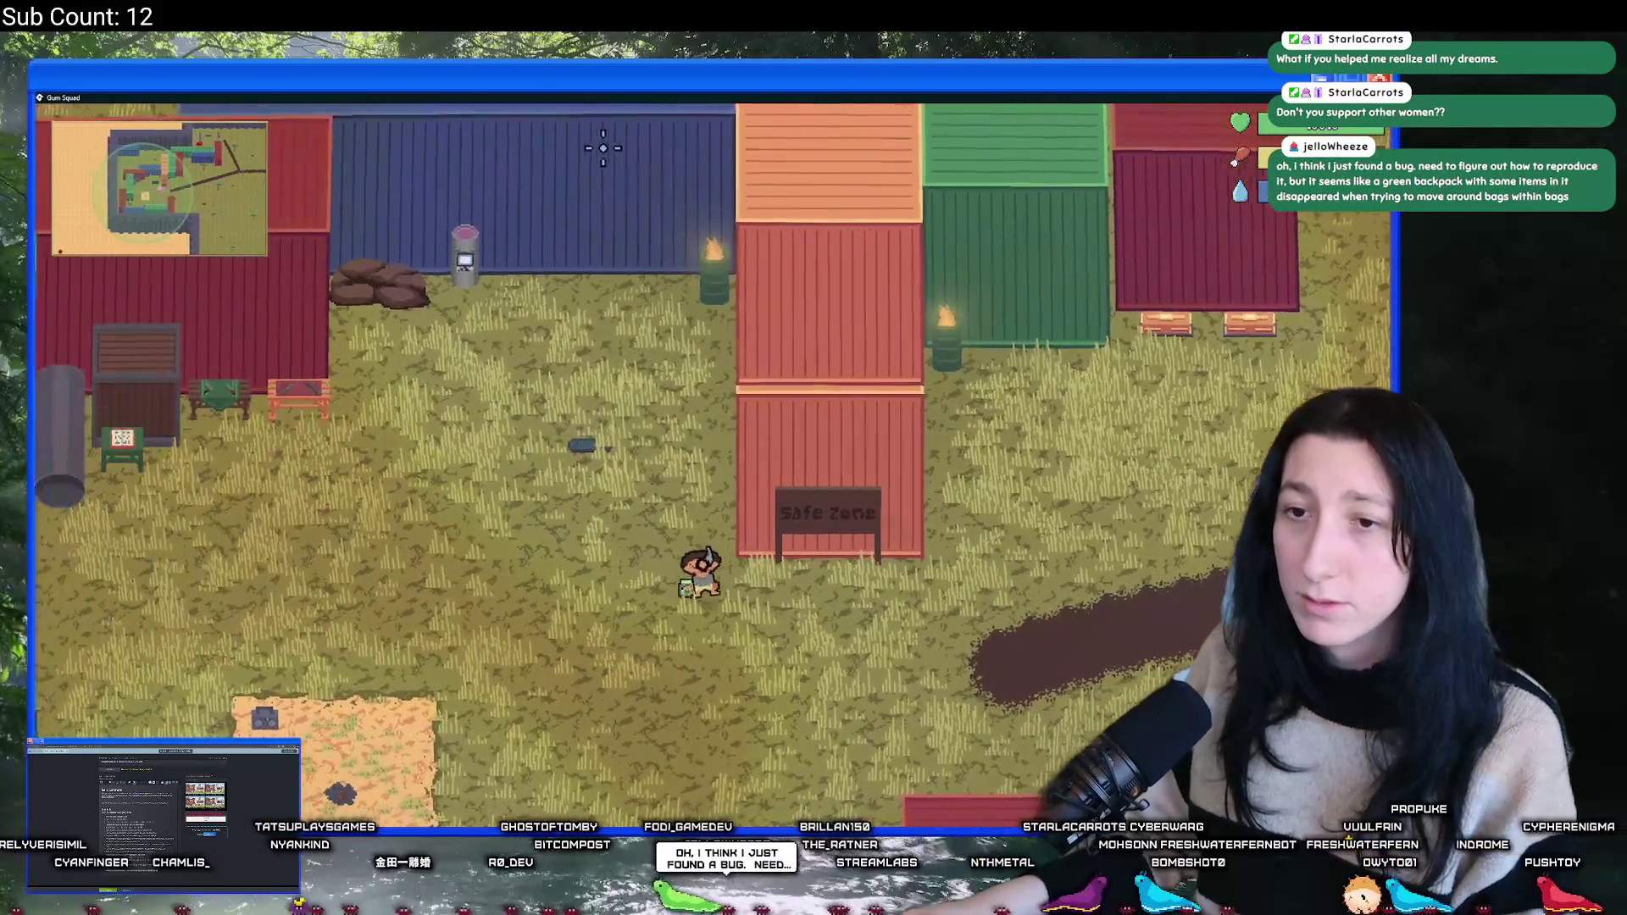
key(Escape)
click(672, 685)
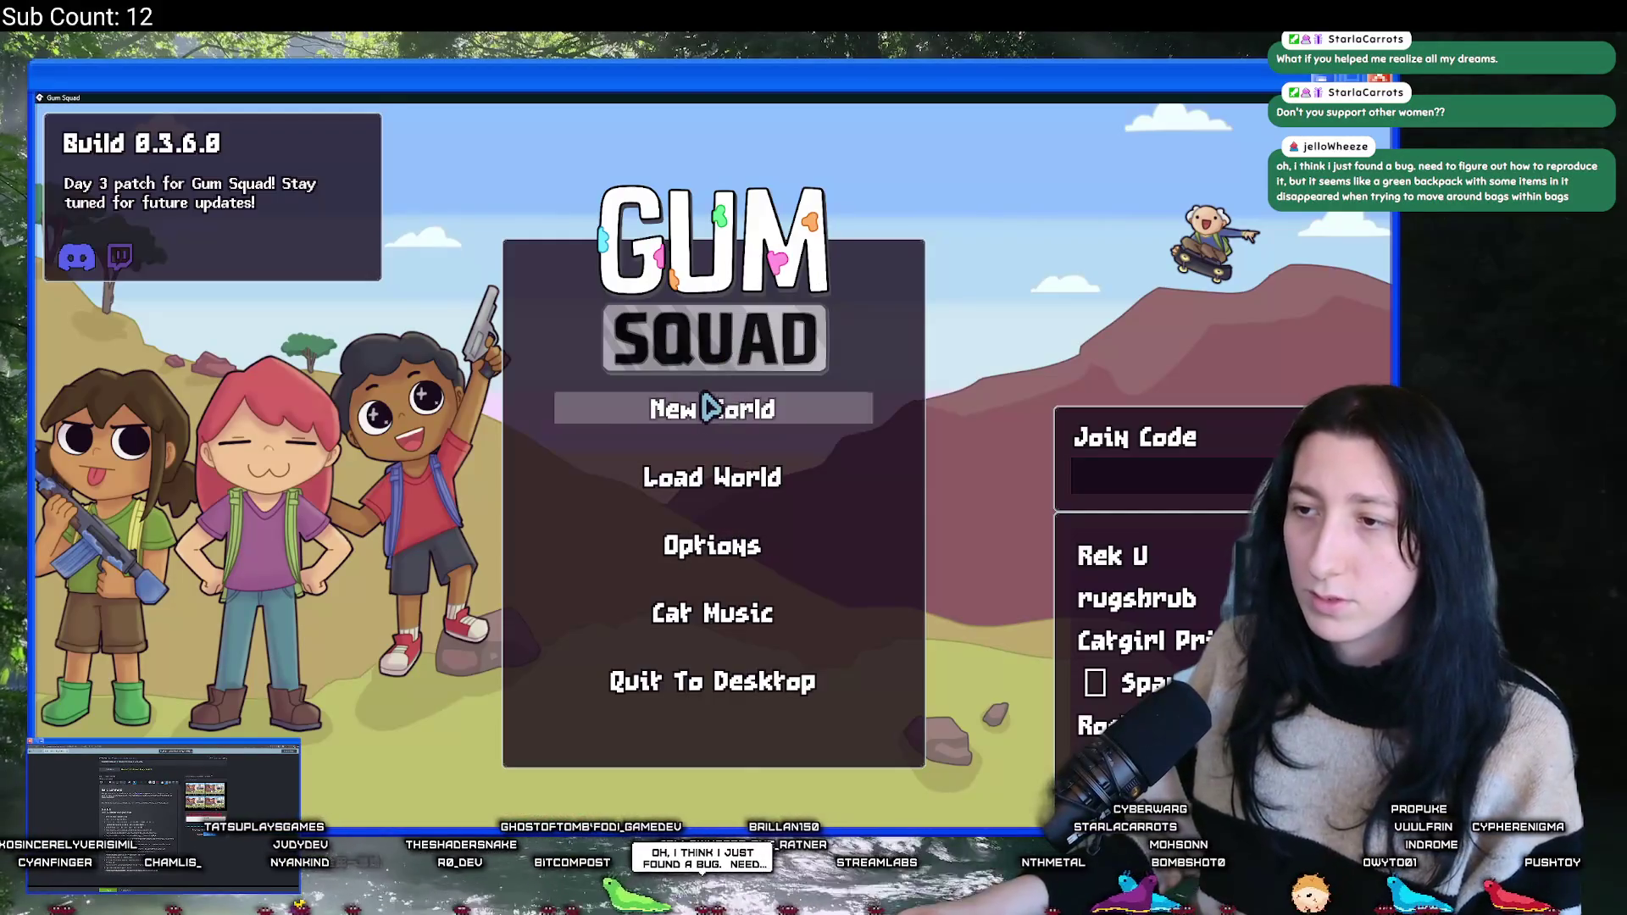
- Create a new world lobby, which crashes with a code error, and abort
click(711, 408)
click(721, 627)
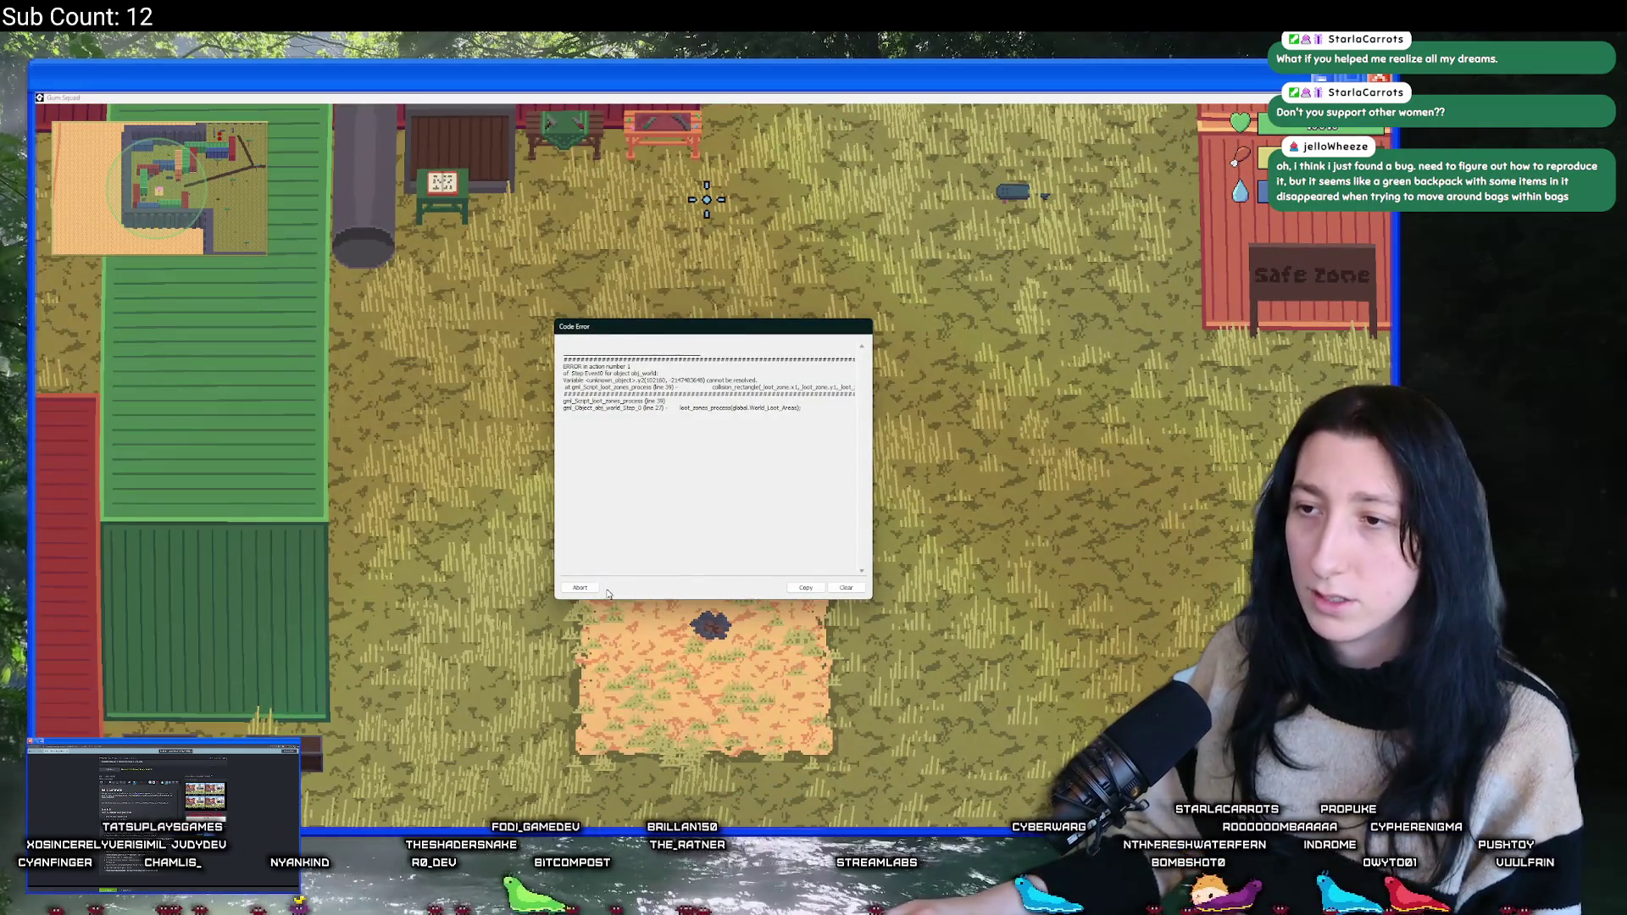
click(597, 589)
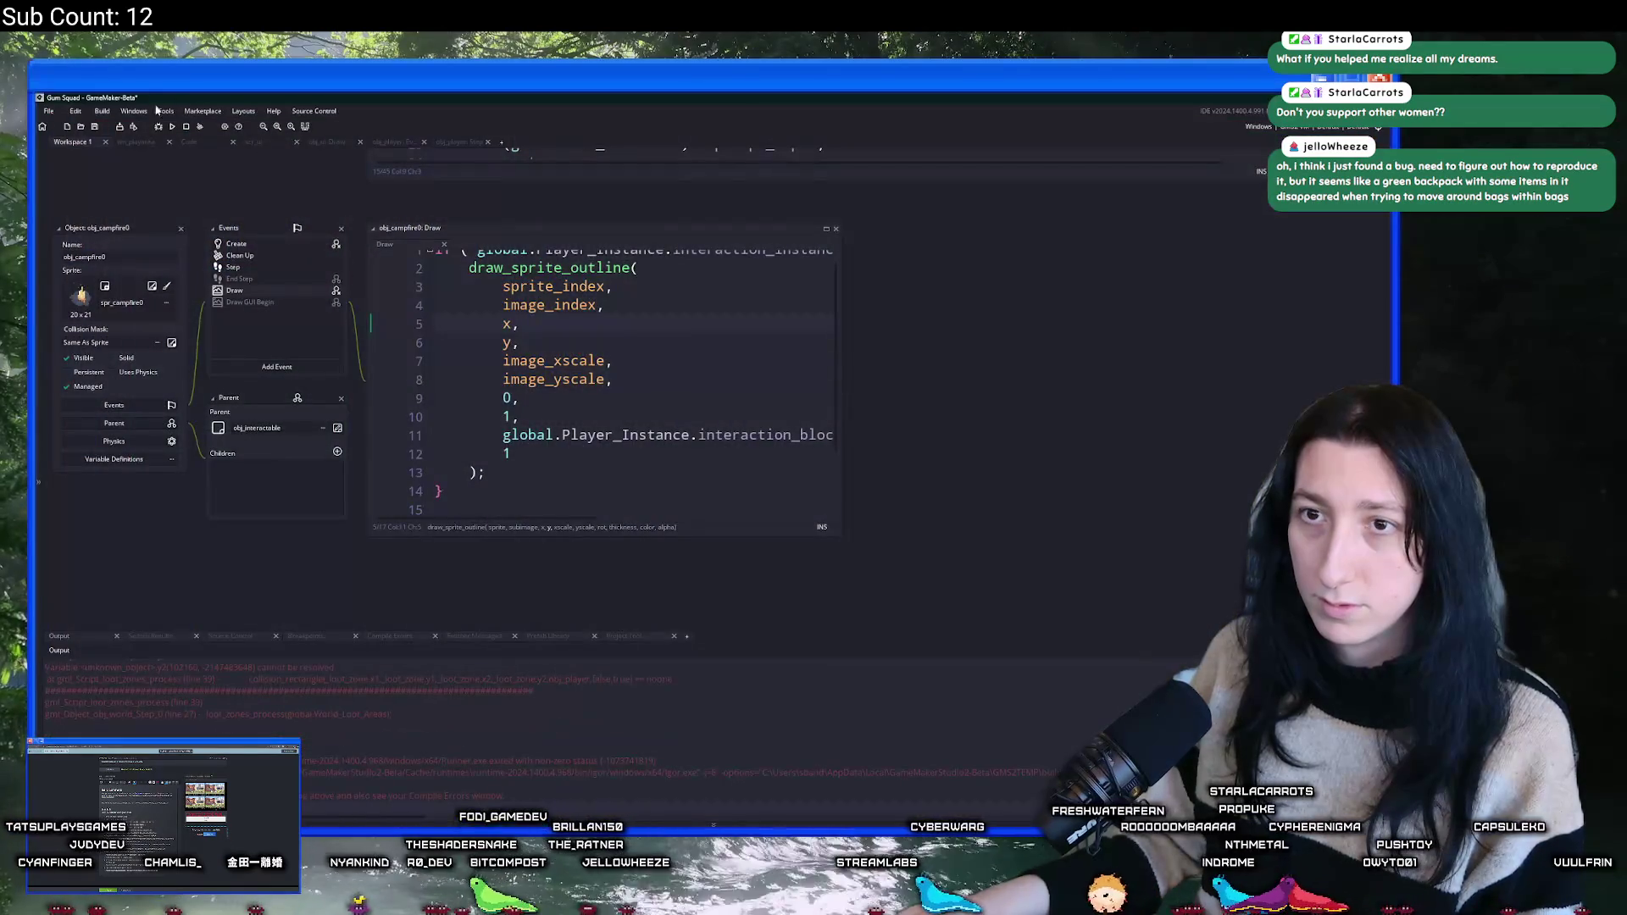
- Select a loot-zone instance in the rm_playarea room editor and zoom in and out around it
click(152, 142)
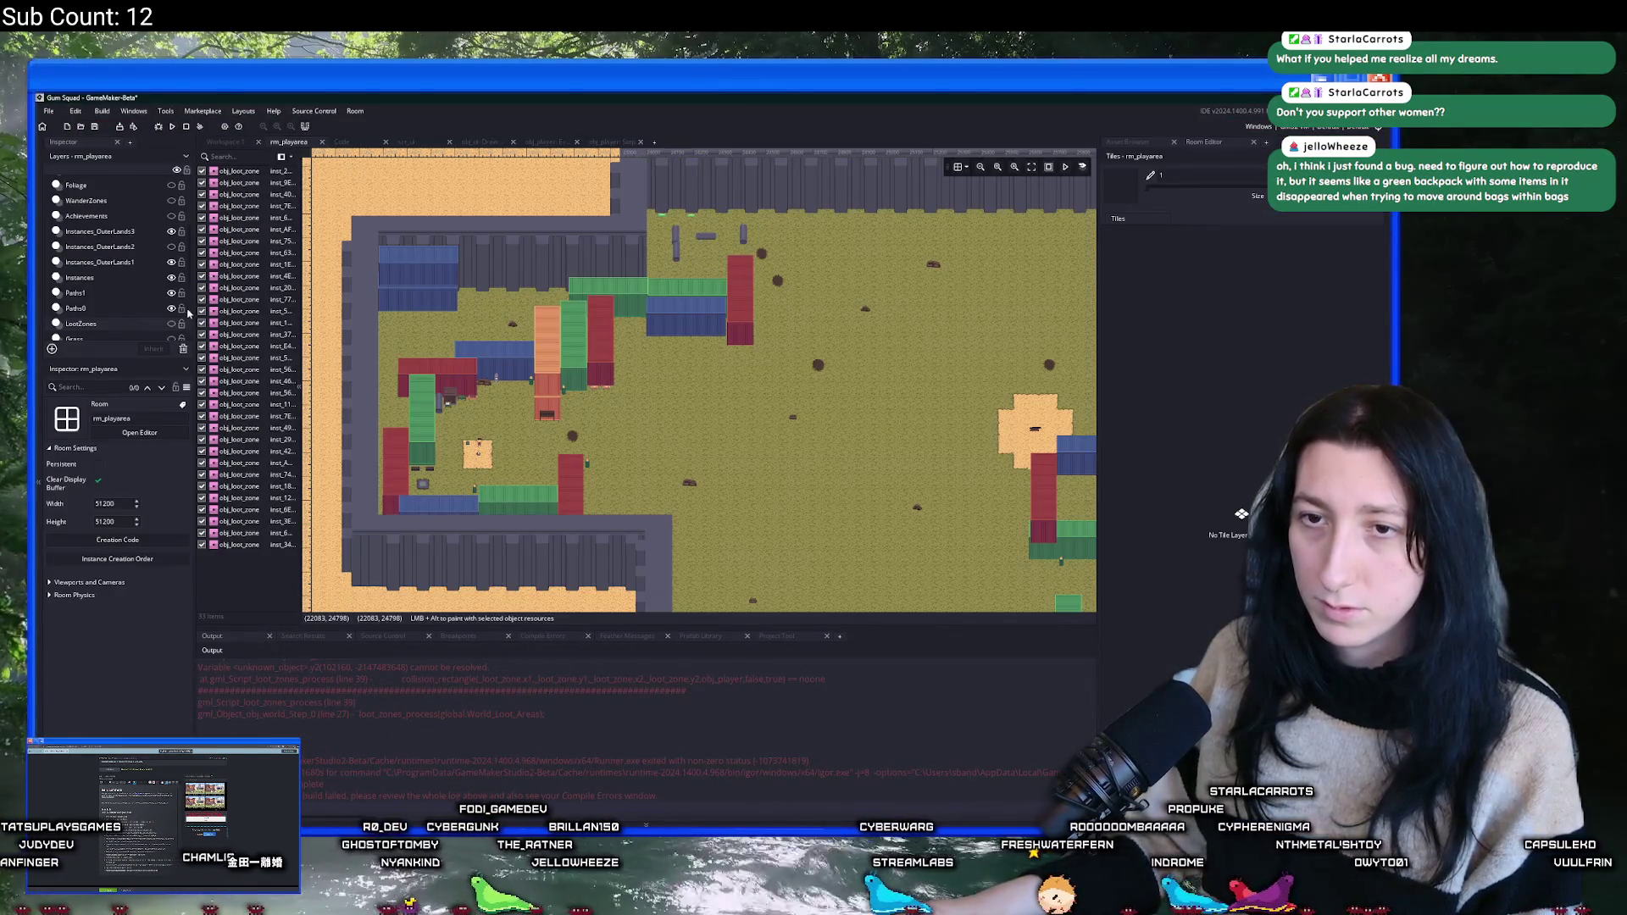
click(529, 356)
scroll(528, 356, up, 3)
scroll(488, 475, down, 1)
scroll(488, 470, up, 1)
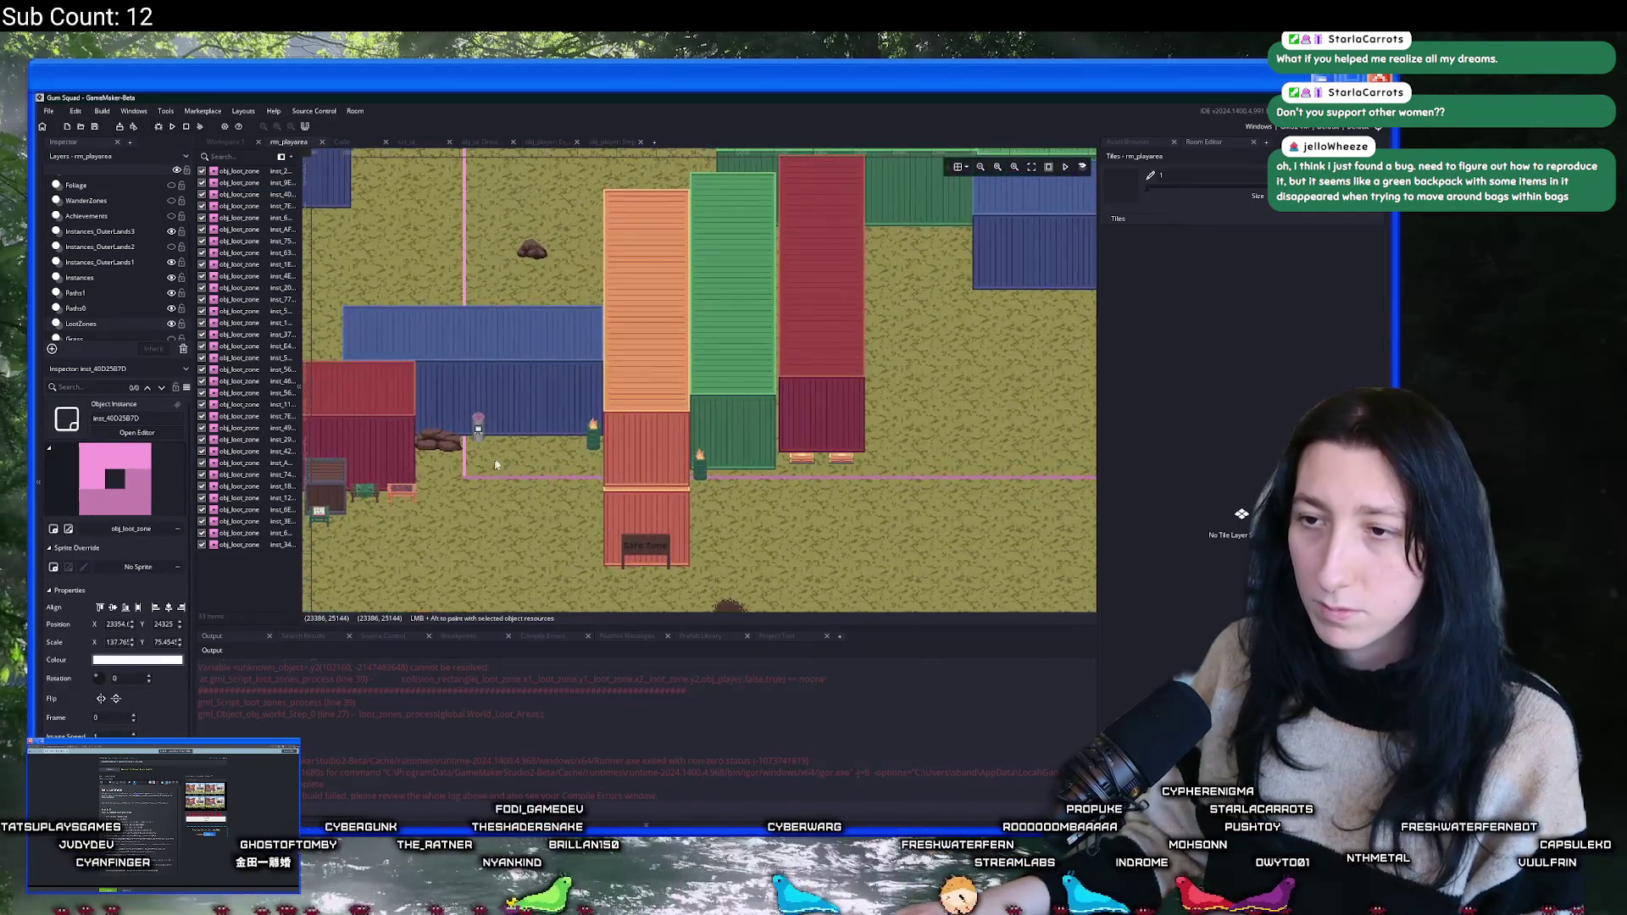
scroll(339, 373, down, 2)
scroll(339, 373, down, 3)
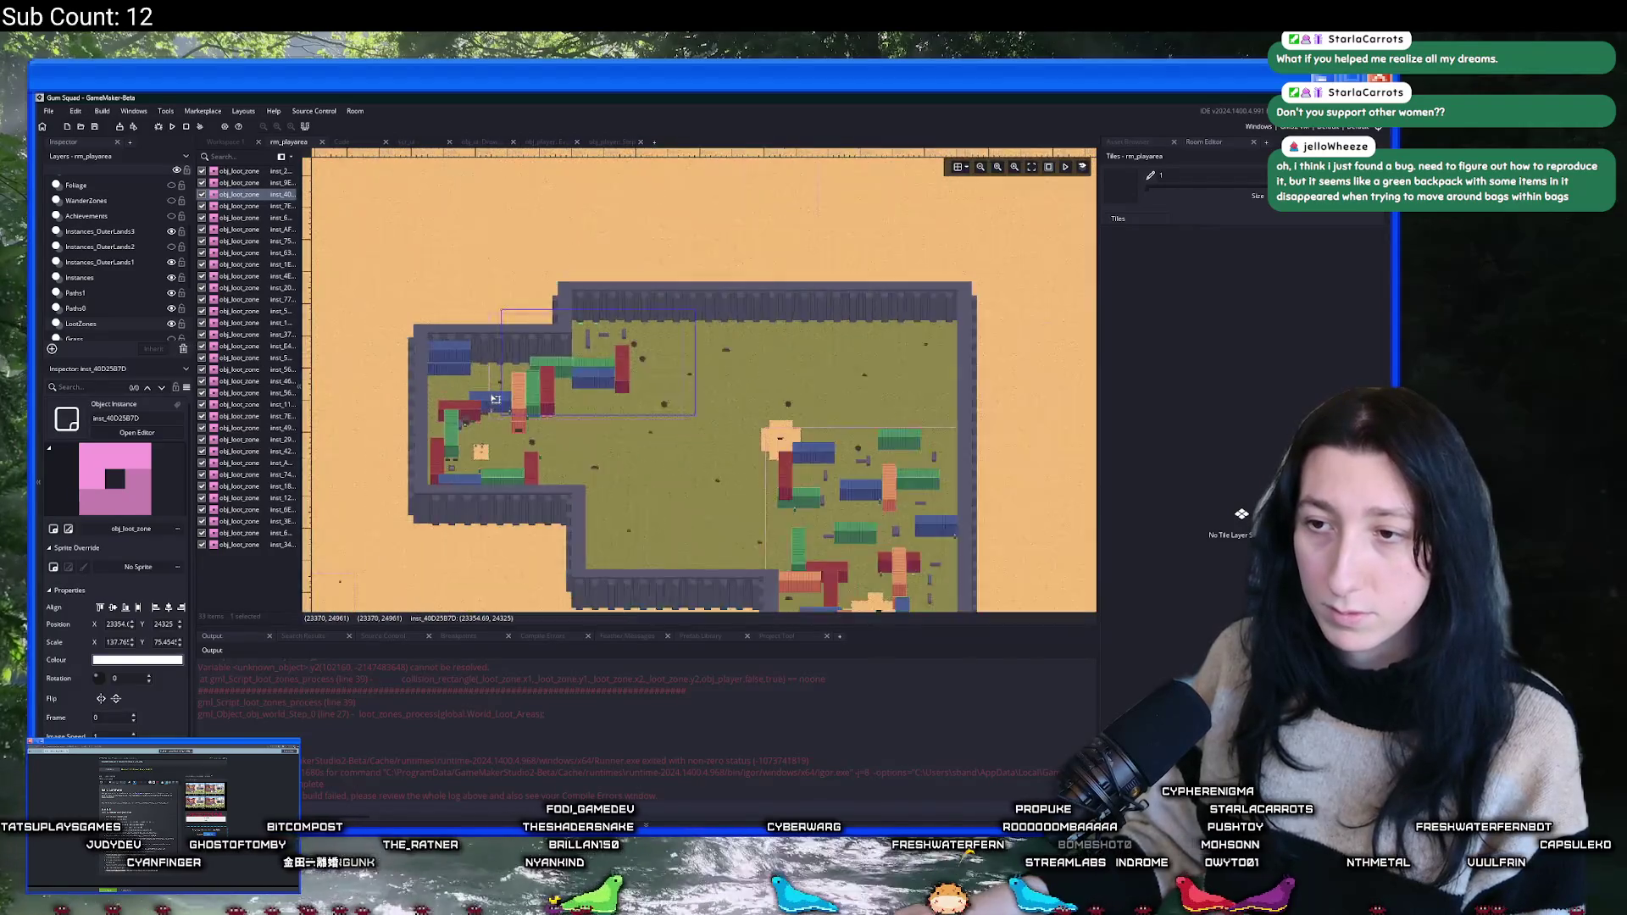
scroll(484, 397, up, 5)
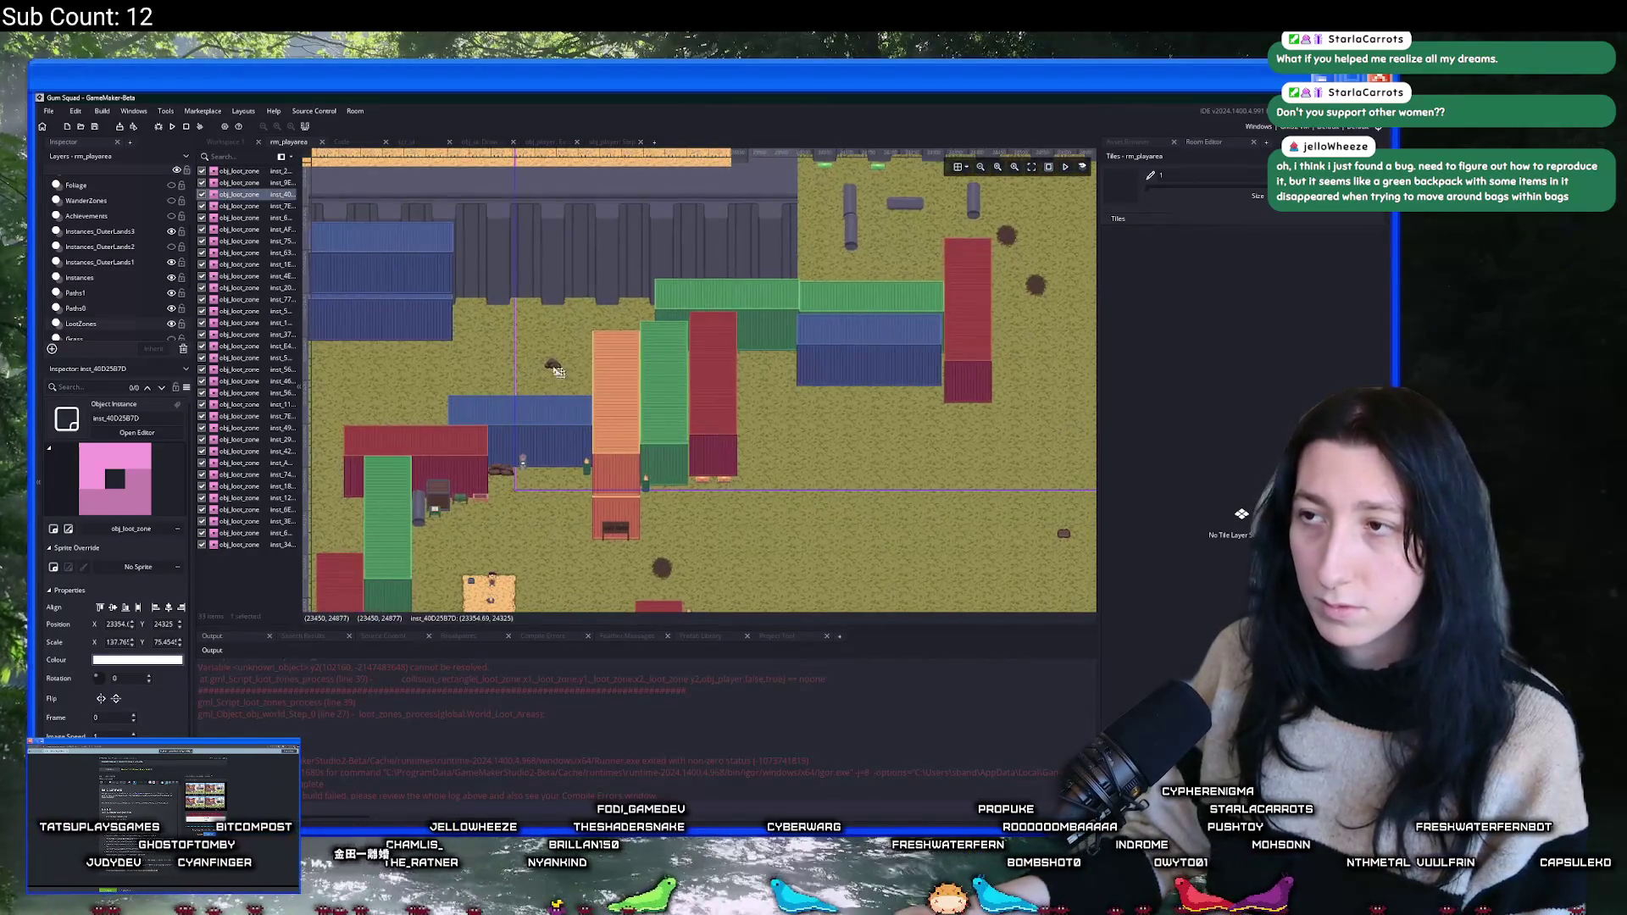
scroll(419, 312, down, 1)
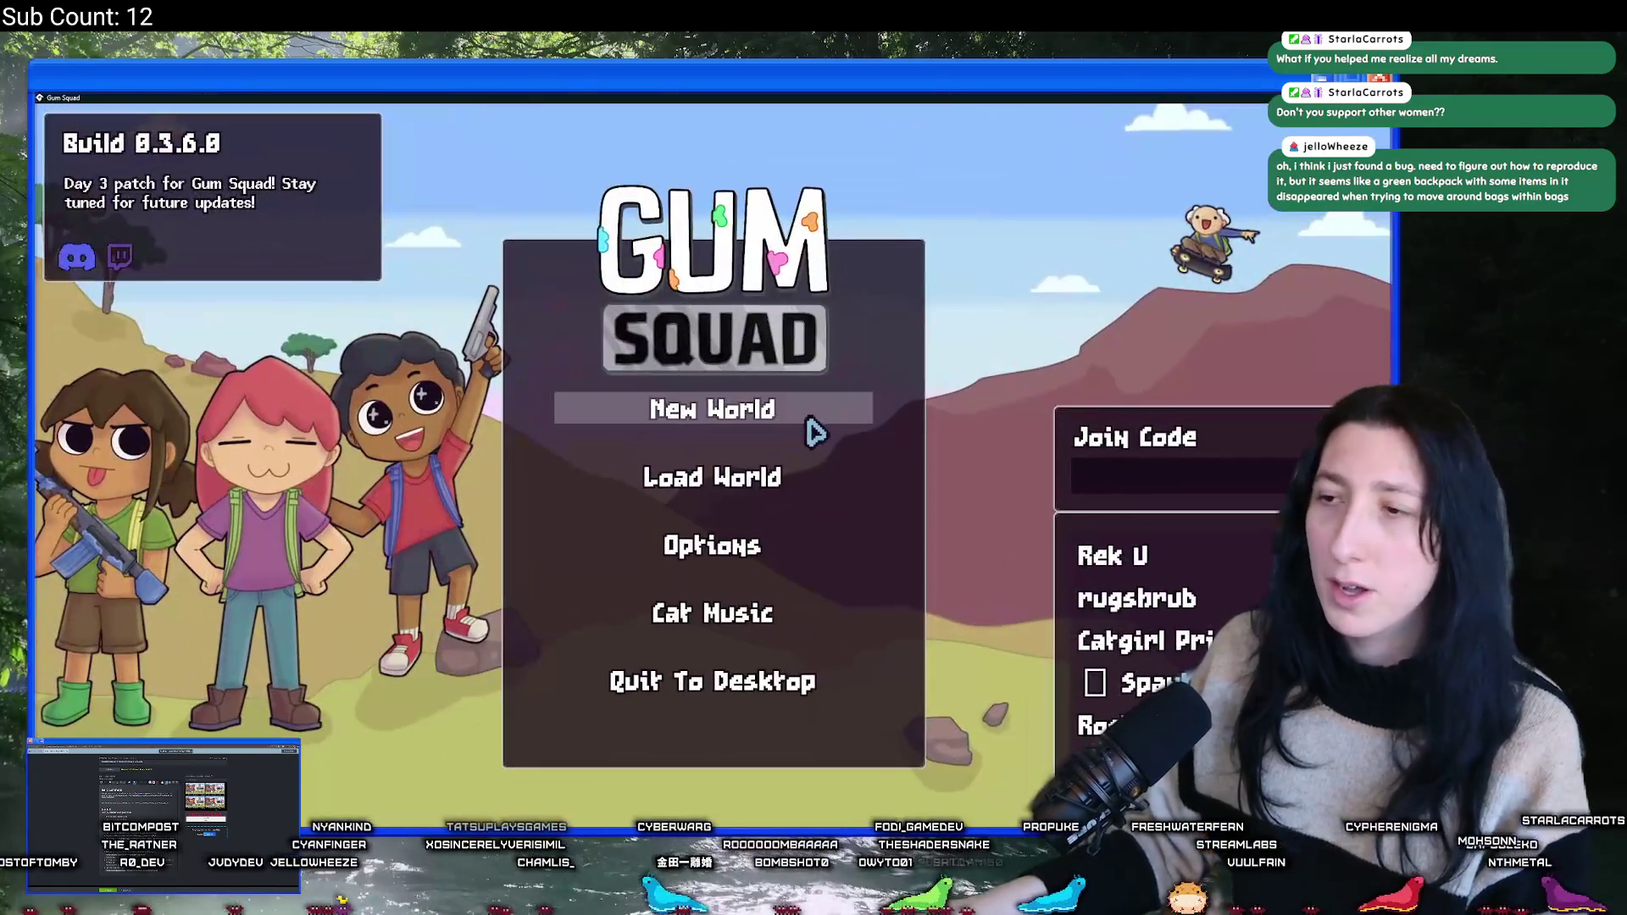
- Create the offline InnocentPlay lobby, walk off the sand patch and check the inventory
click(812, 420)
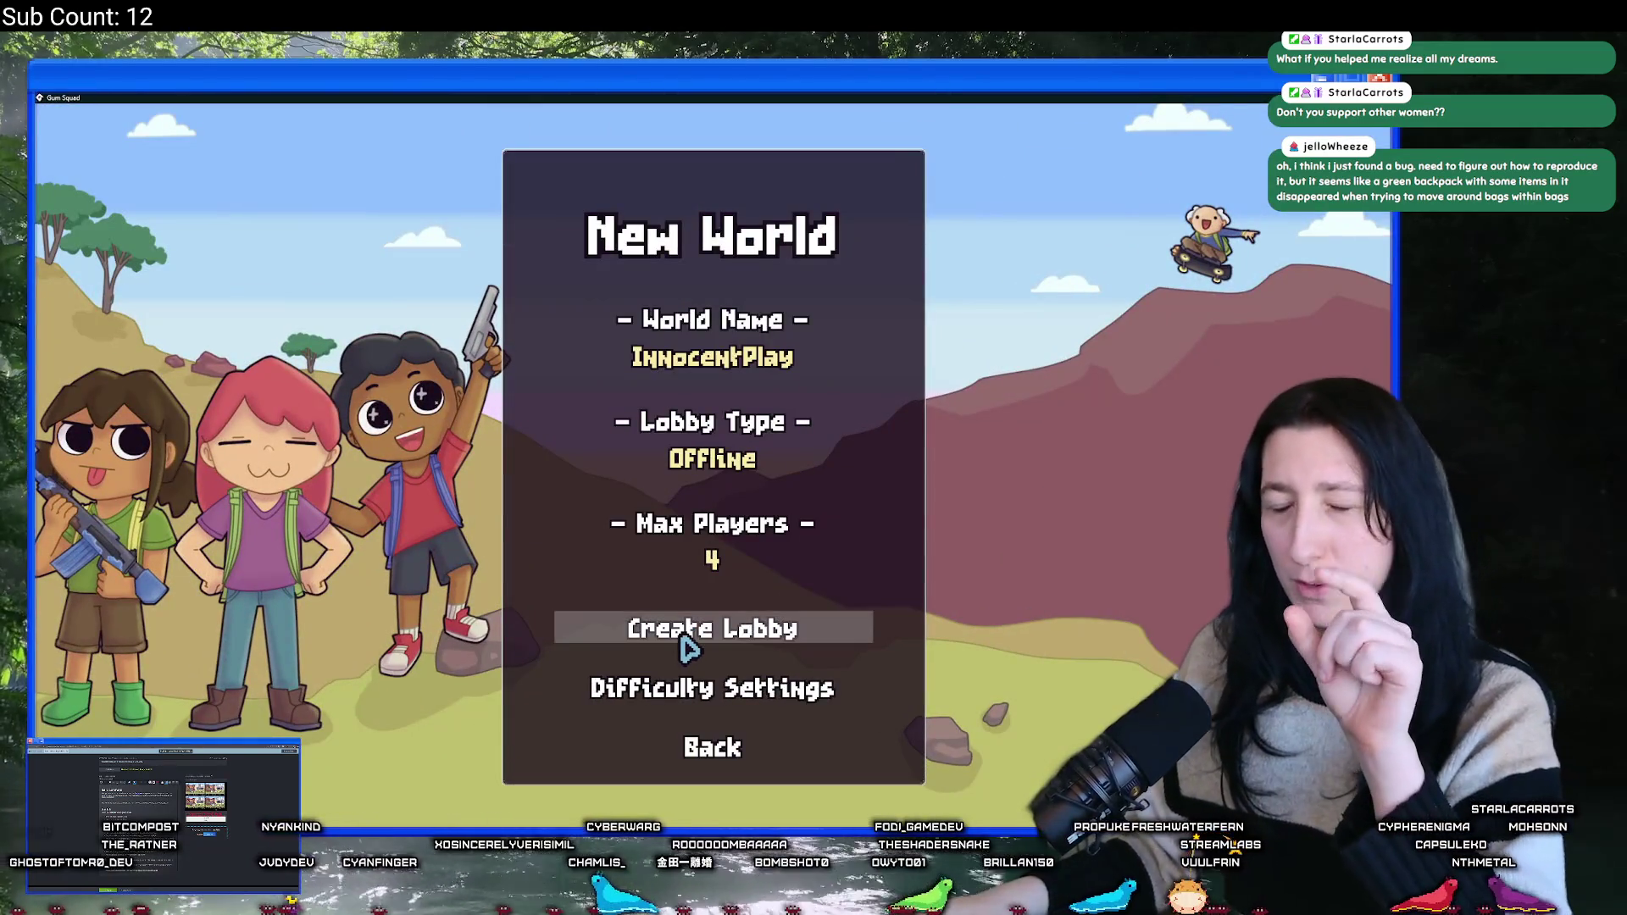
click(689, 640)
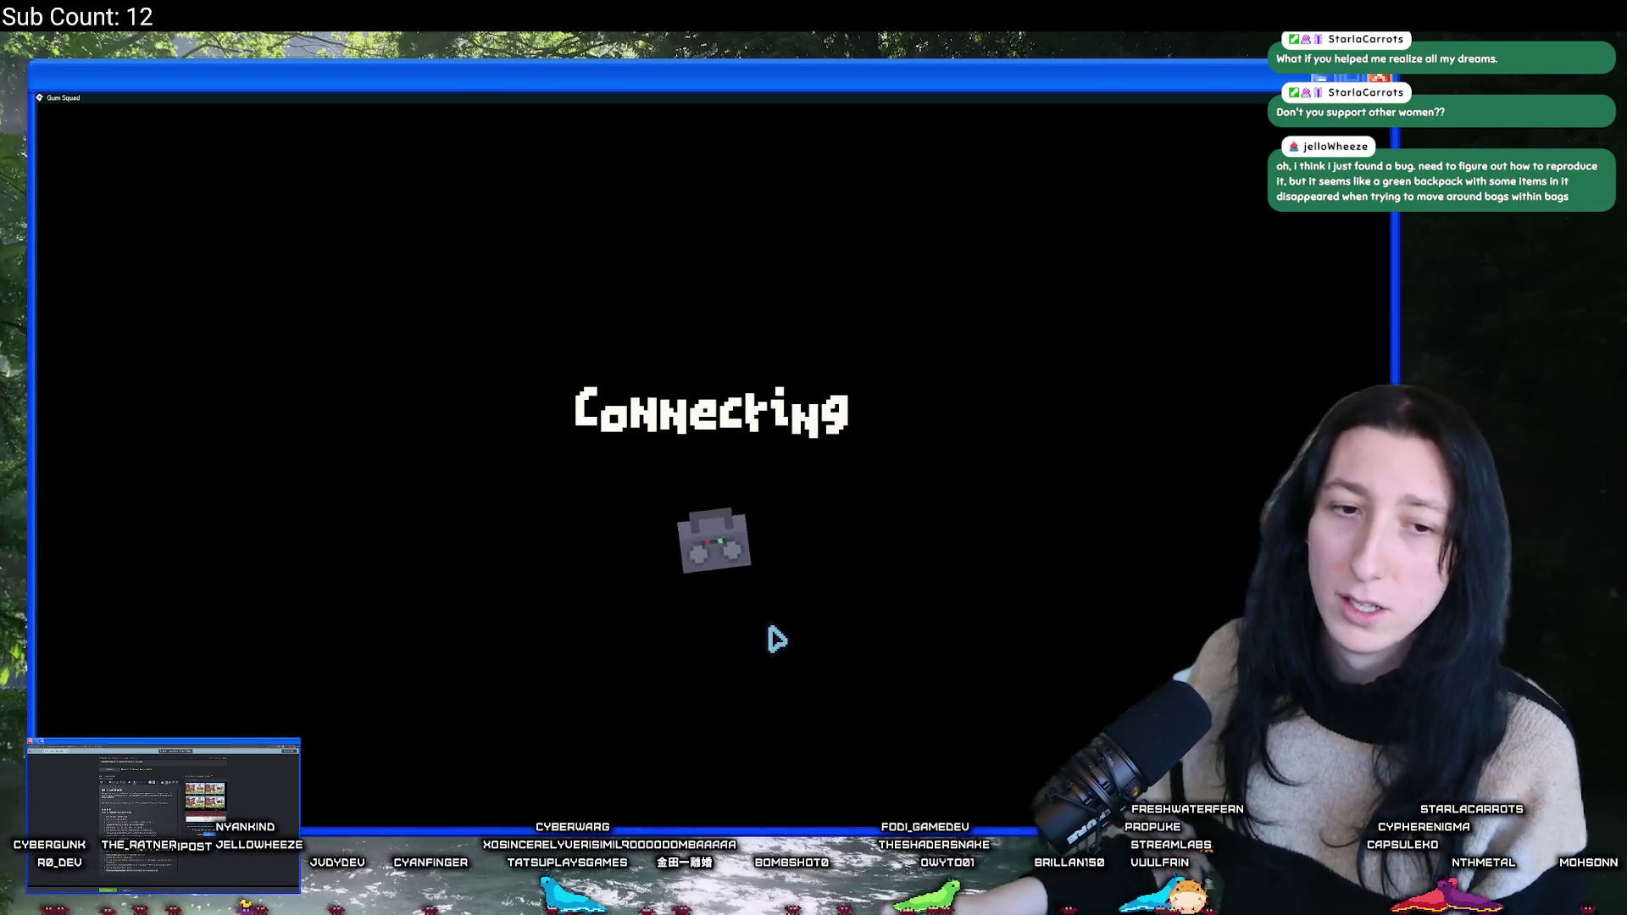
key(w)
key(d)
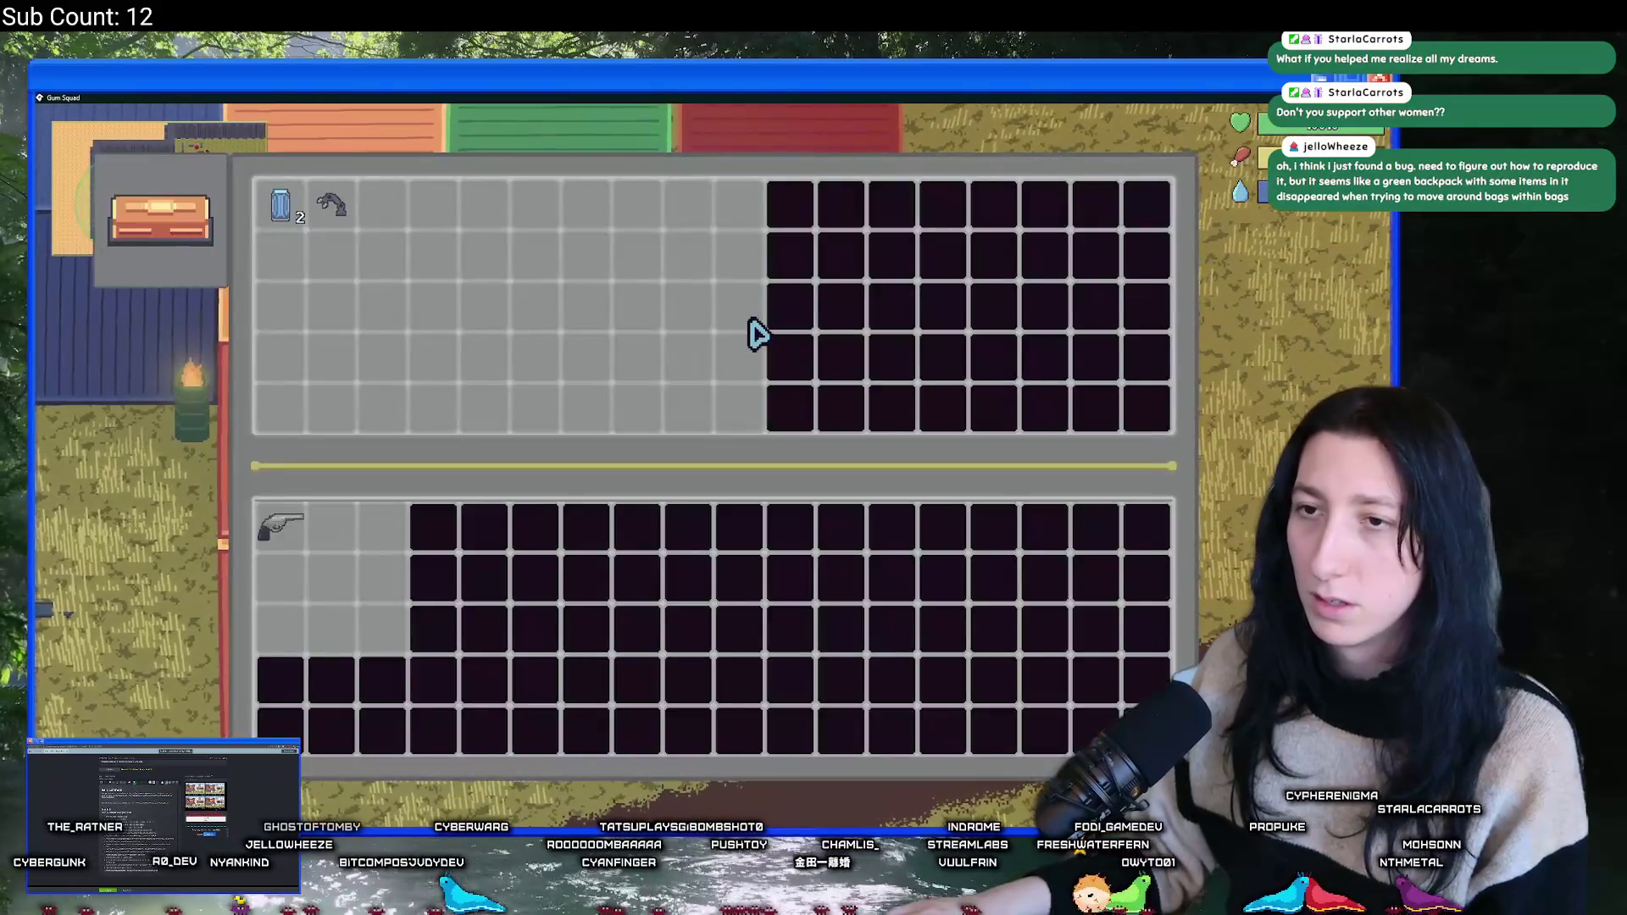
key(e)
key(Escape)
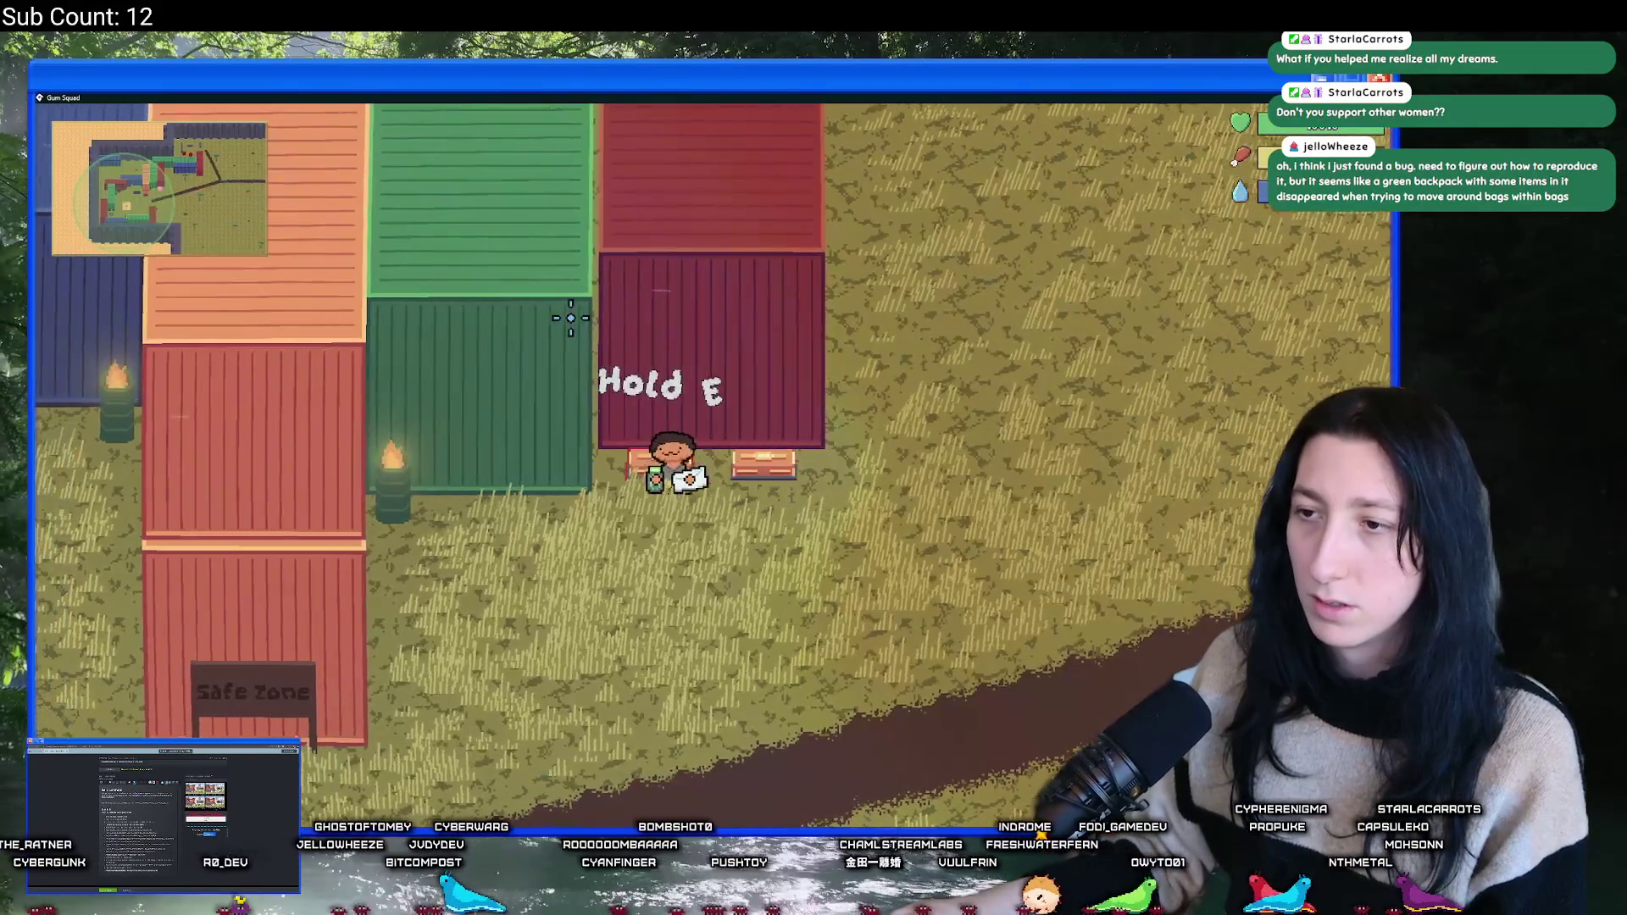
- Open the orange chest, then the green backpack container, and use its medkit
key(d)
key(e)
key(Escape)
key(d)
key(e)
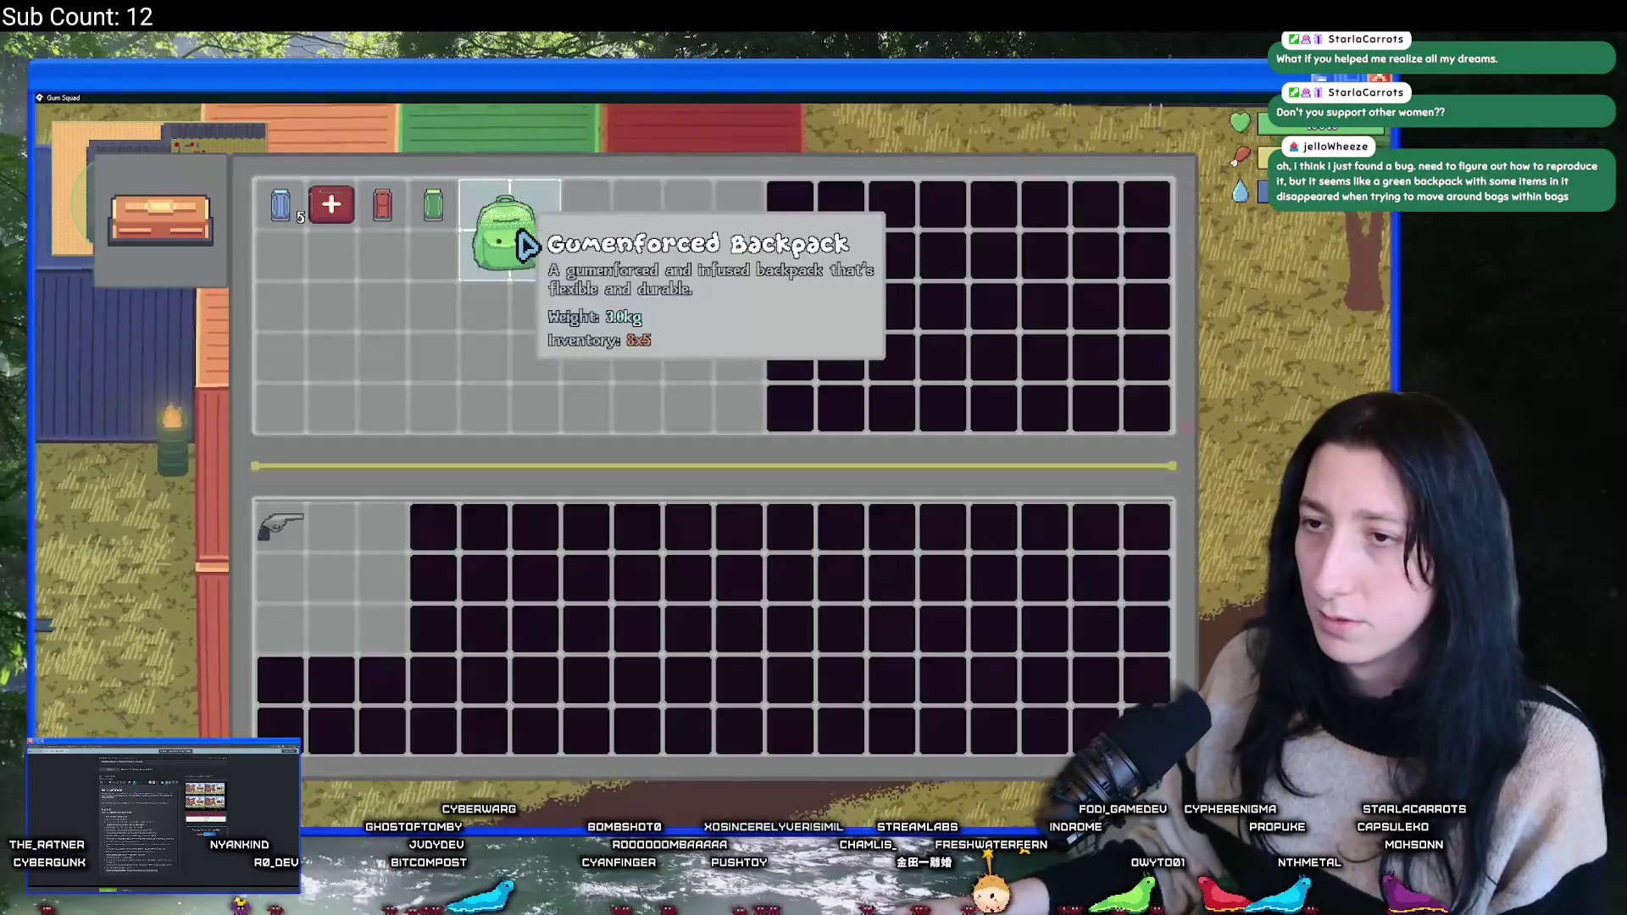
click(334, 227)
key(Escape)
key(e)
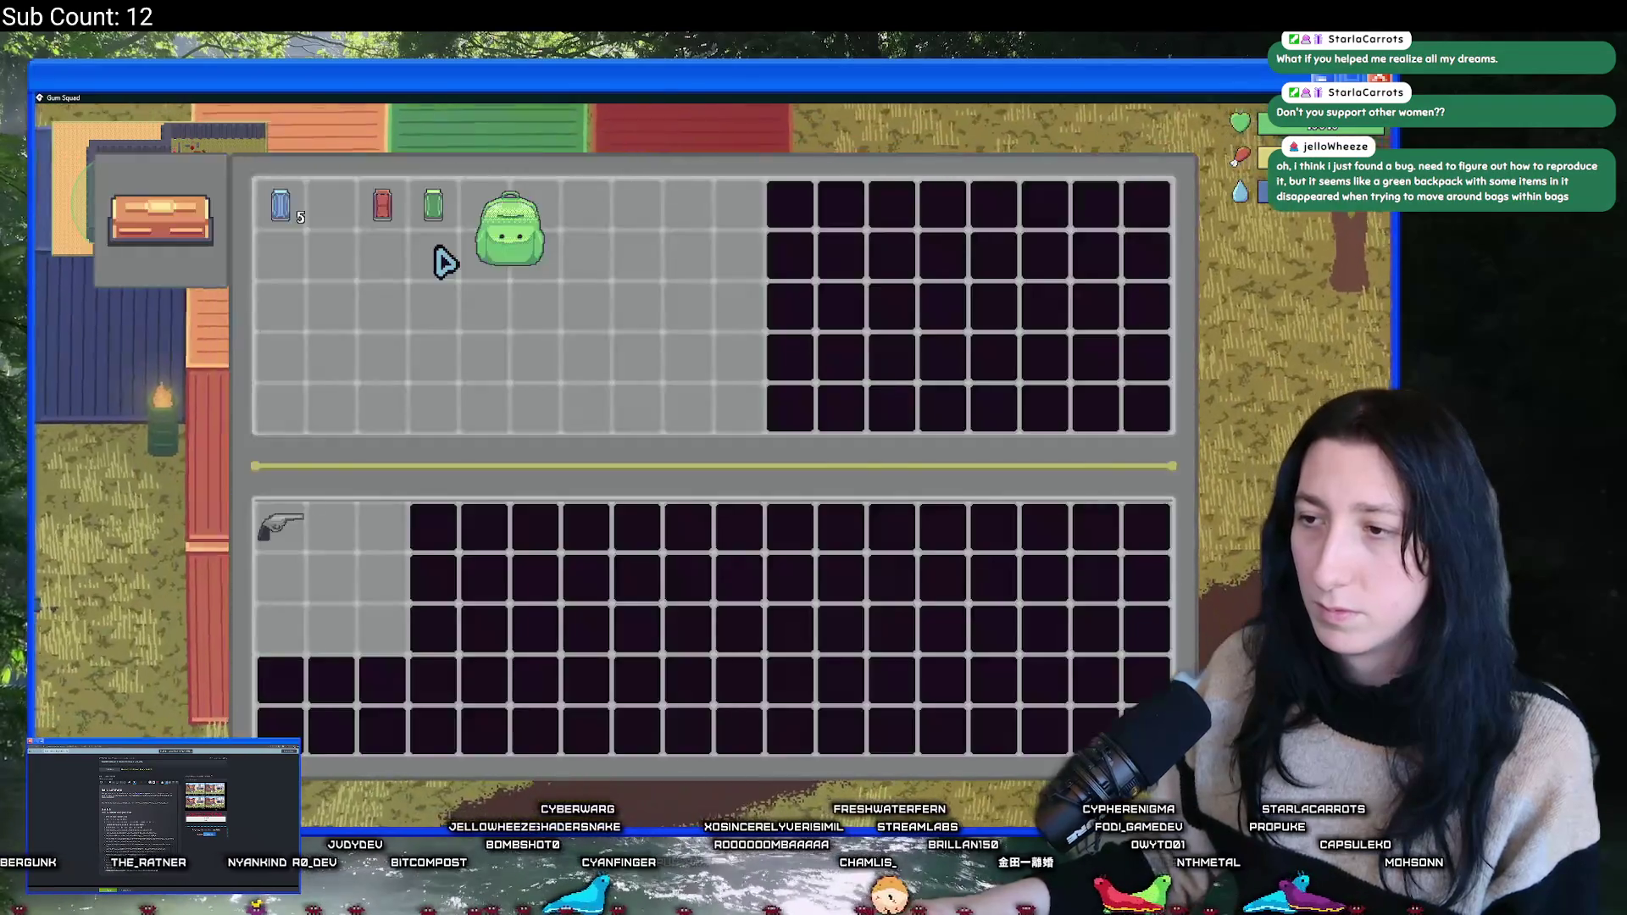
key(Escape)
- Recheck the orange chest and container, walk past the Safe Zone, and close the game
key(a)
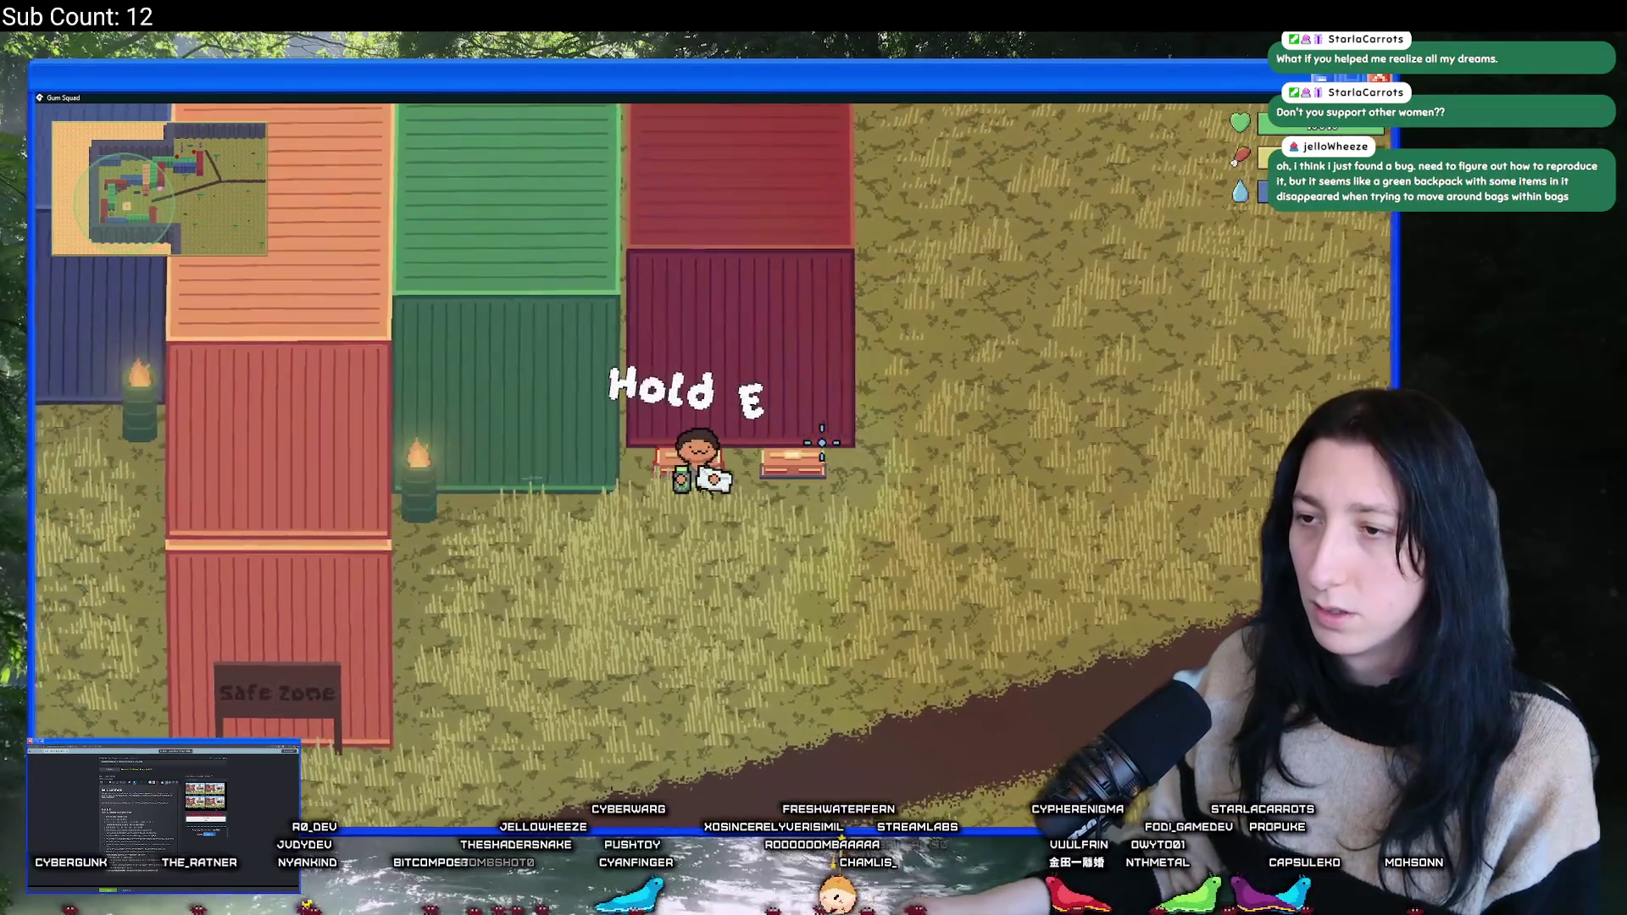
key(e)
key(Escape)
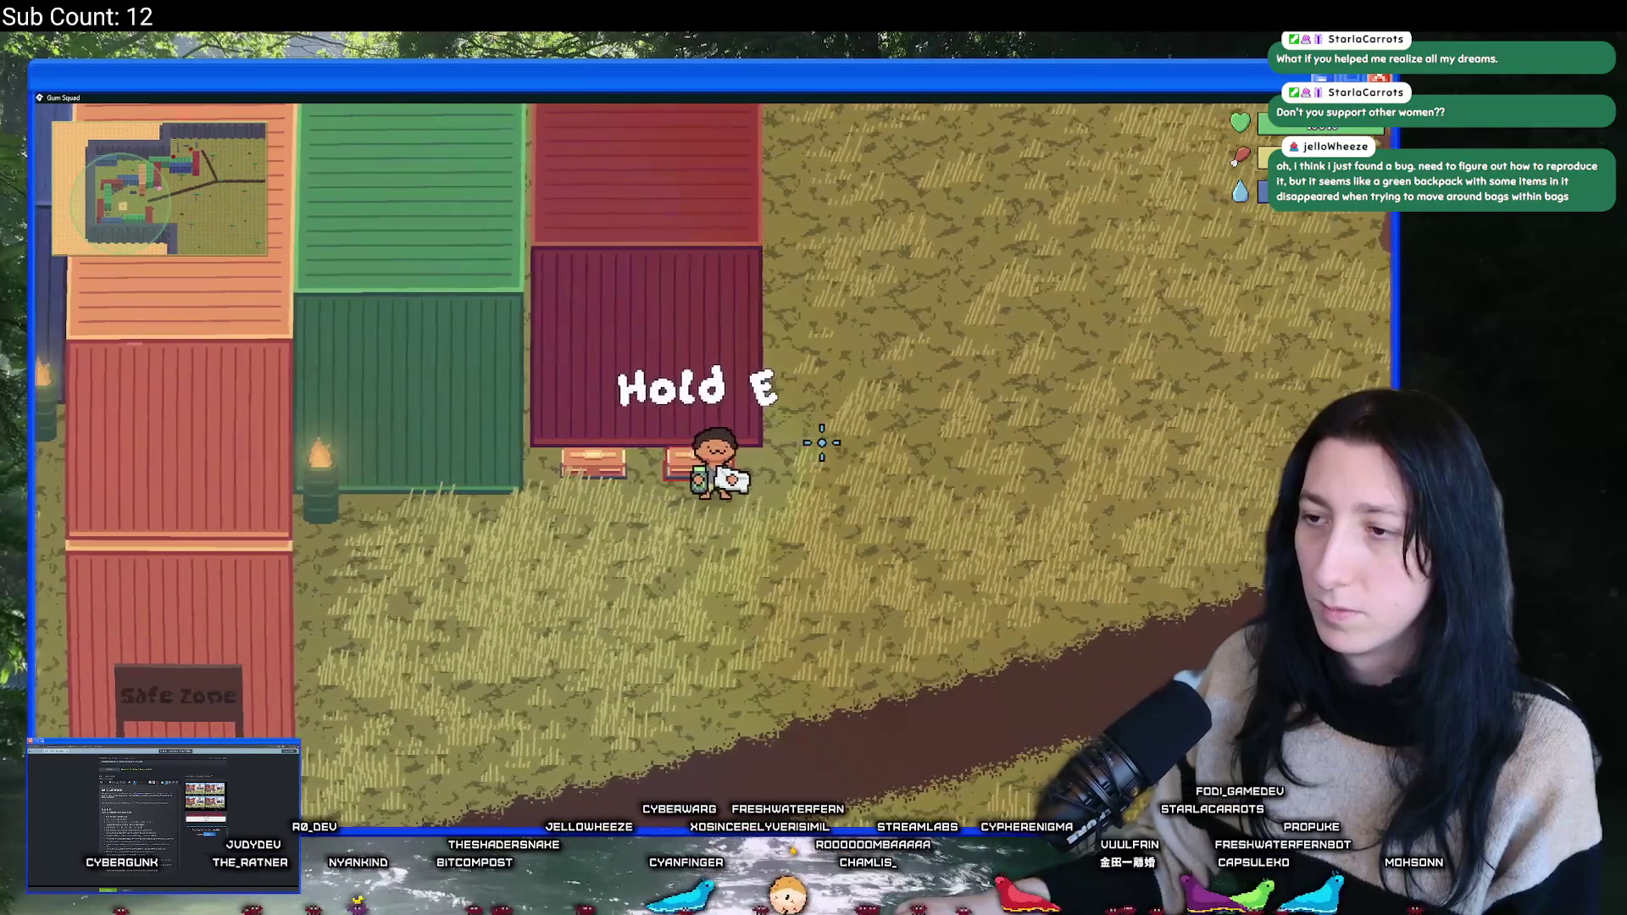
key(e)
key(Escape)
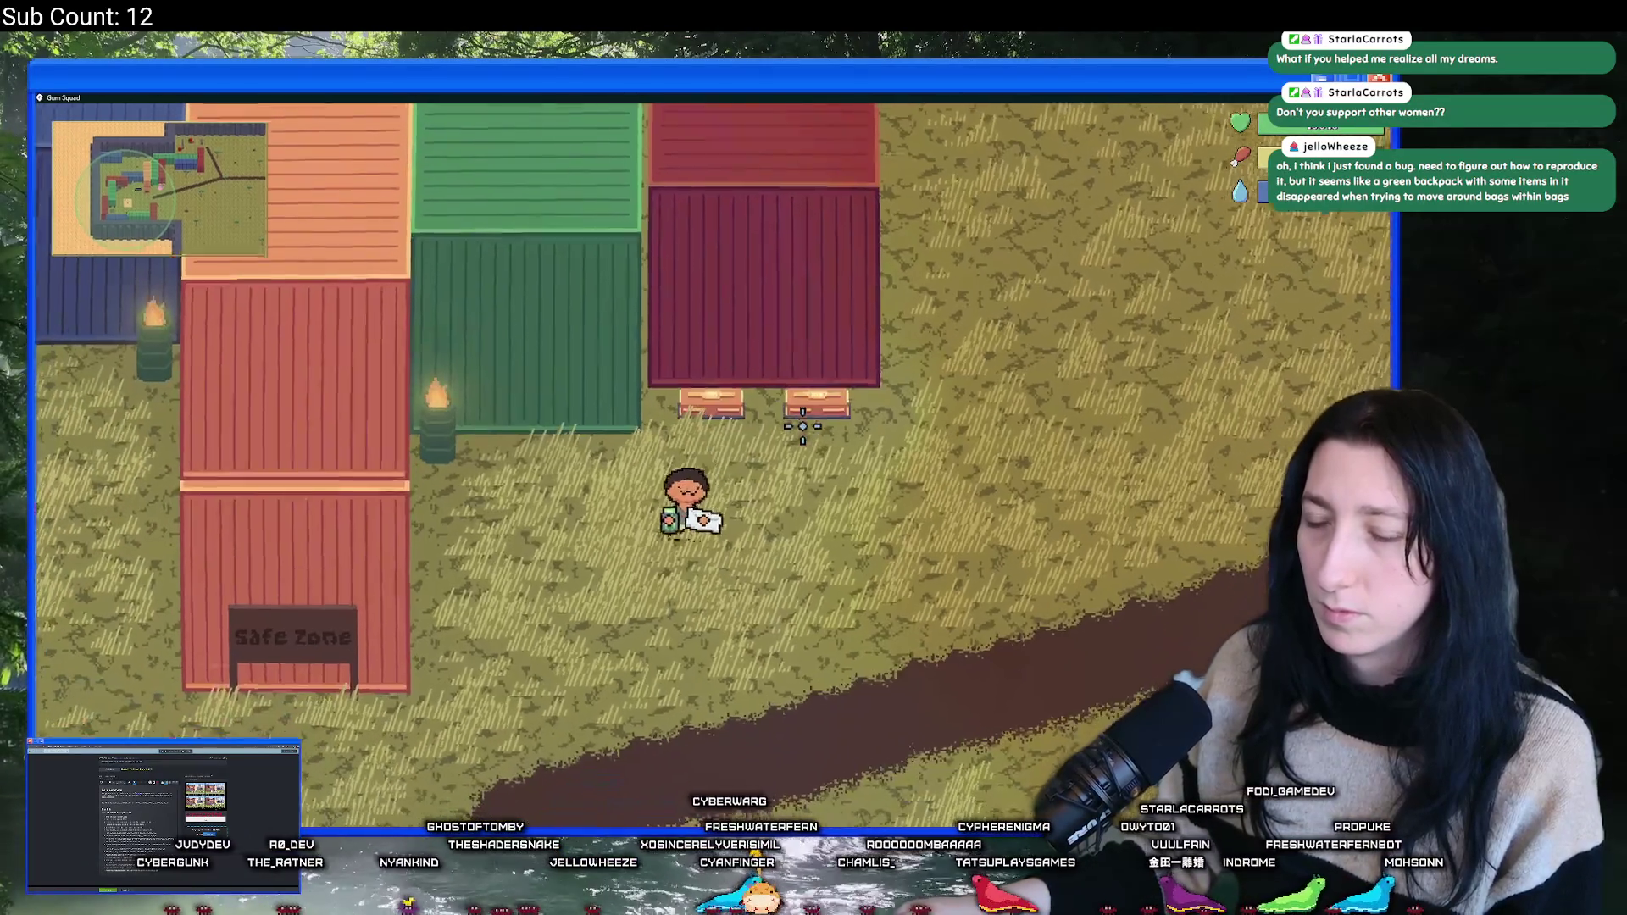
key(s)
key(a)
scroll(910, 240, down, 2)
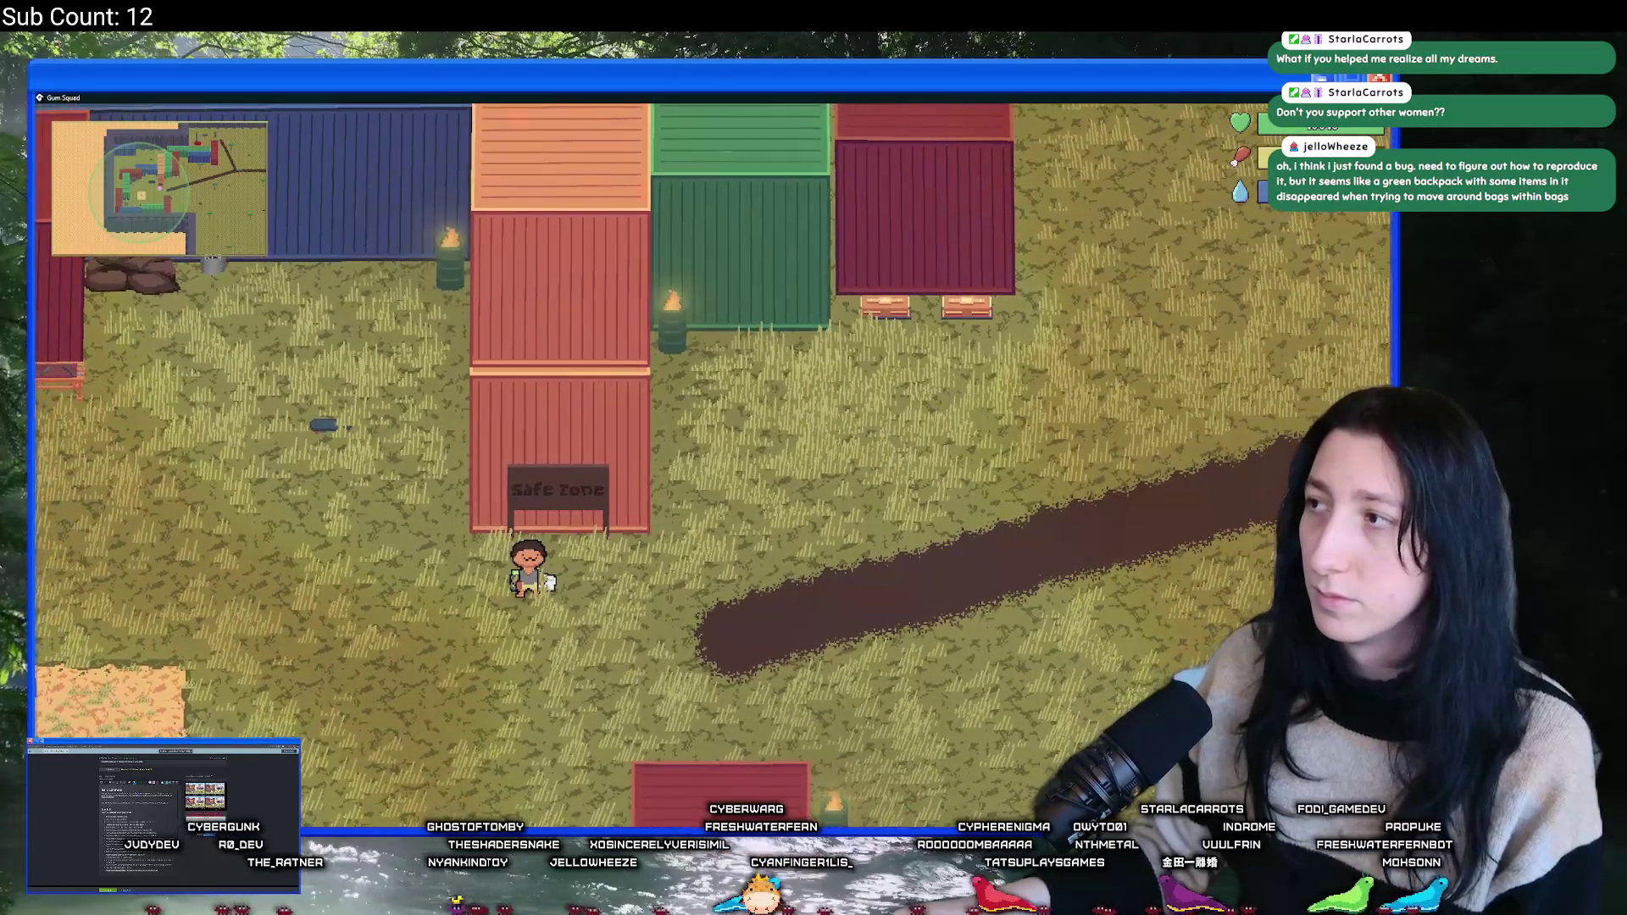
key(alt+F4)
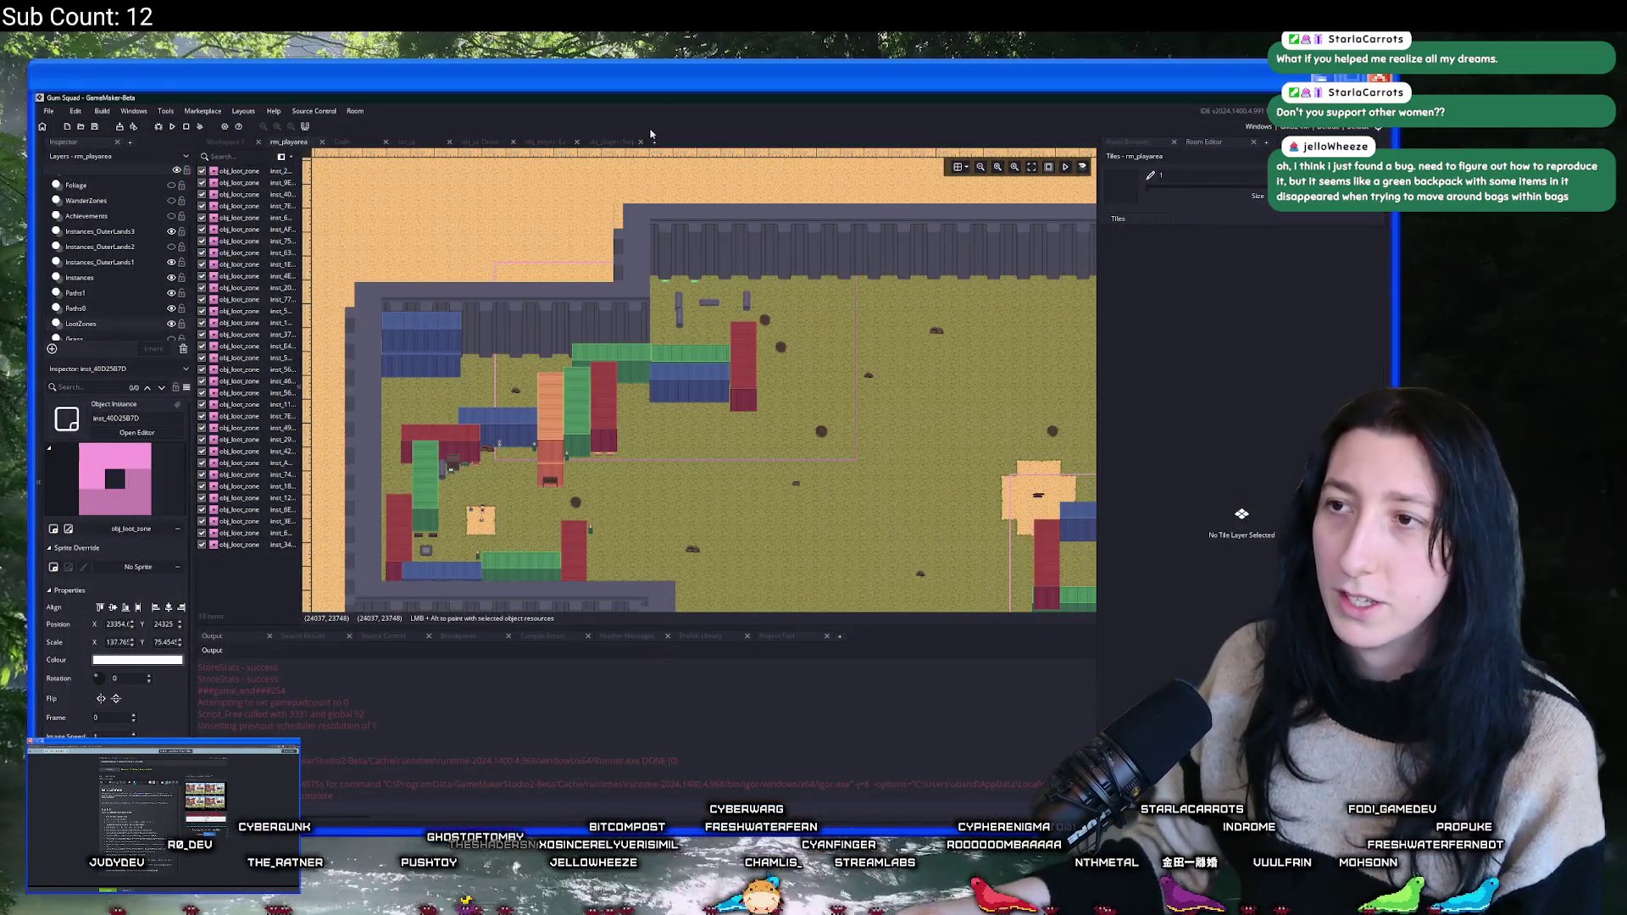
- Search the code for 'Hold' and open the obj_interactable Draw GUI Begin line 15 match
click(614, 142)
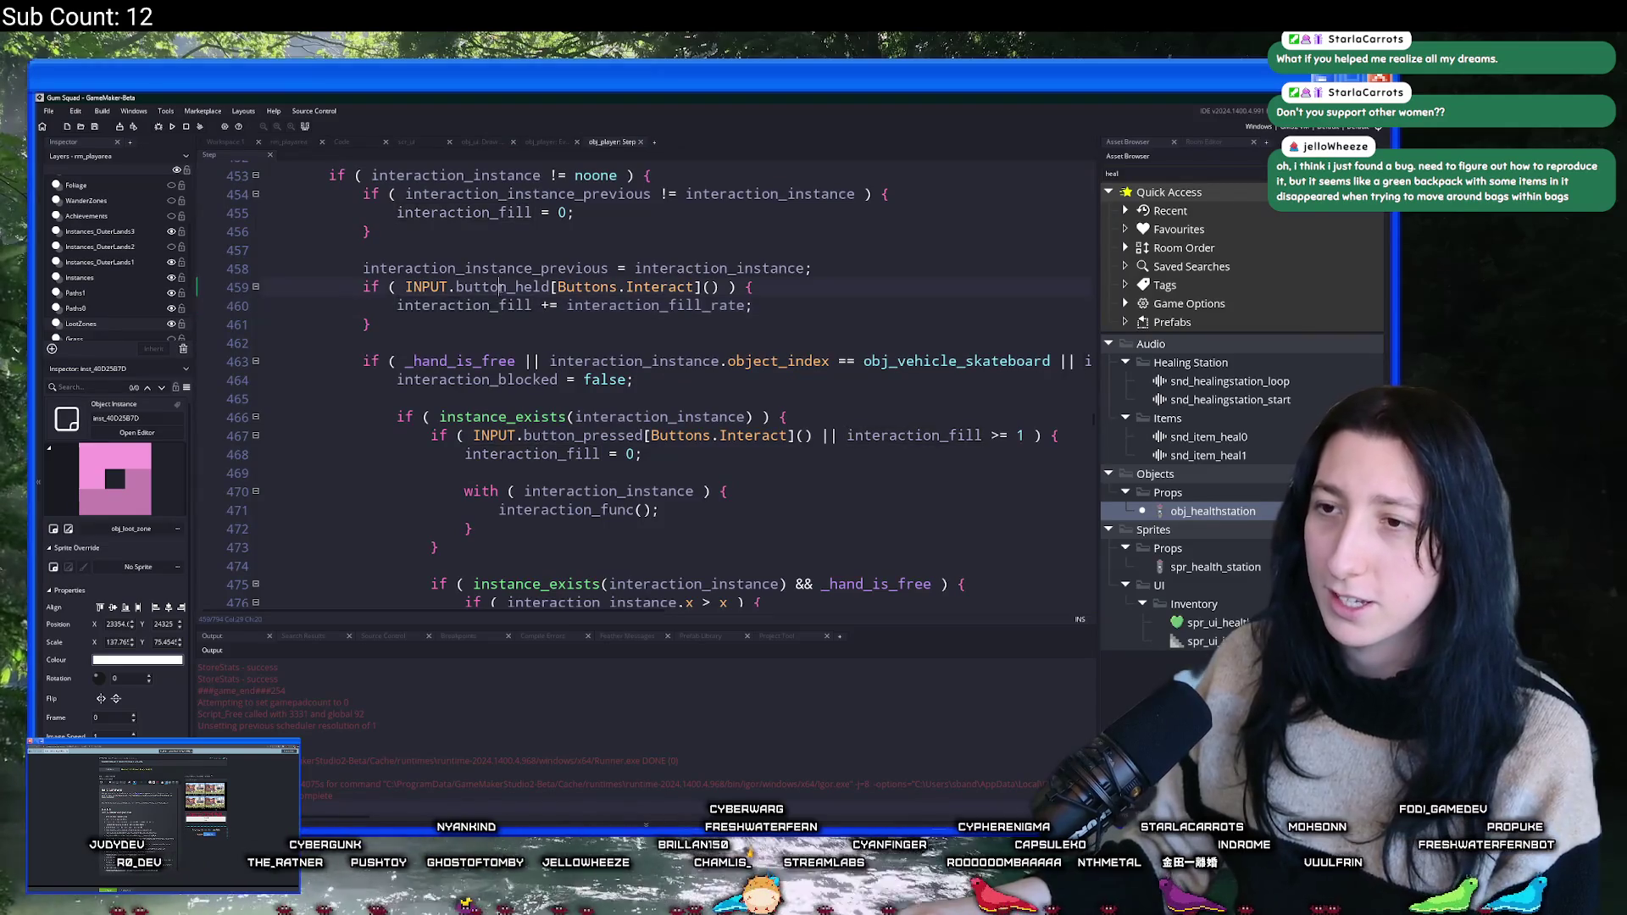
click(507, 142)
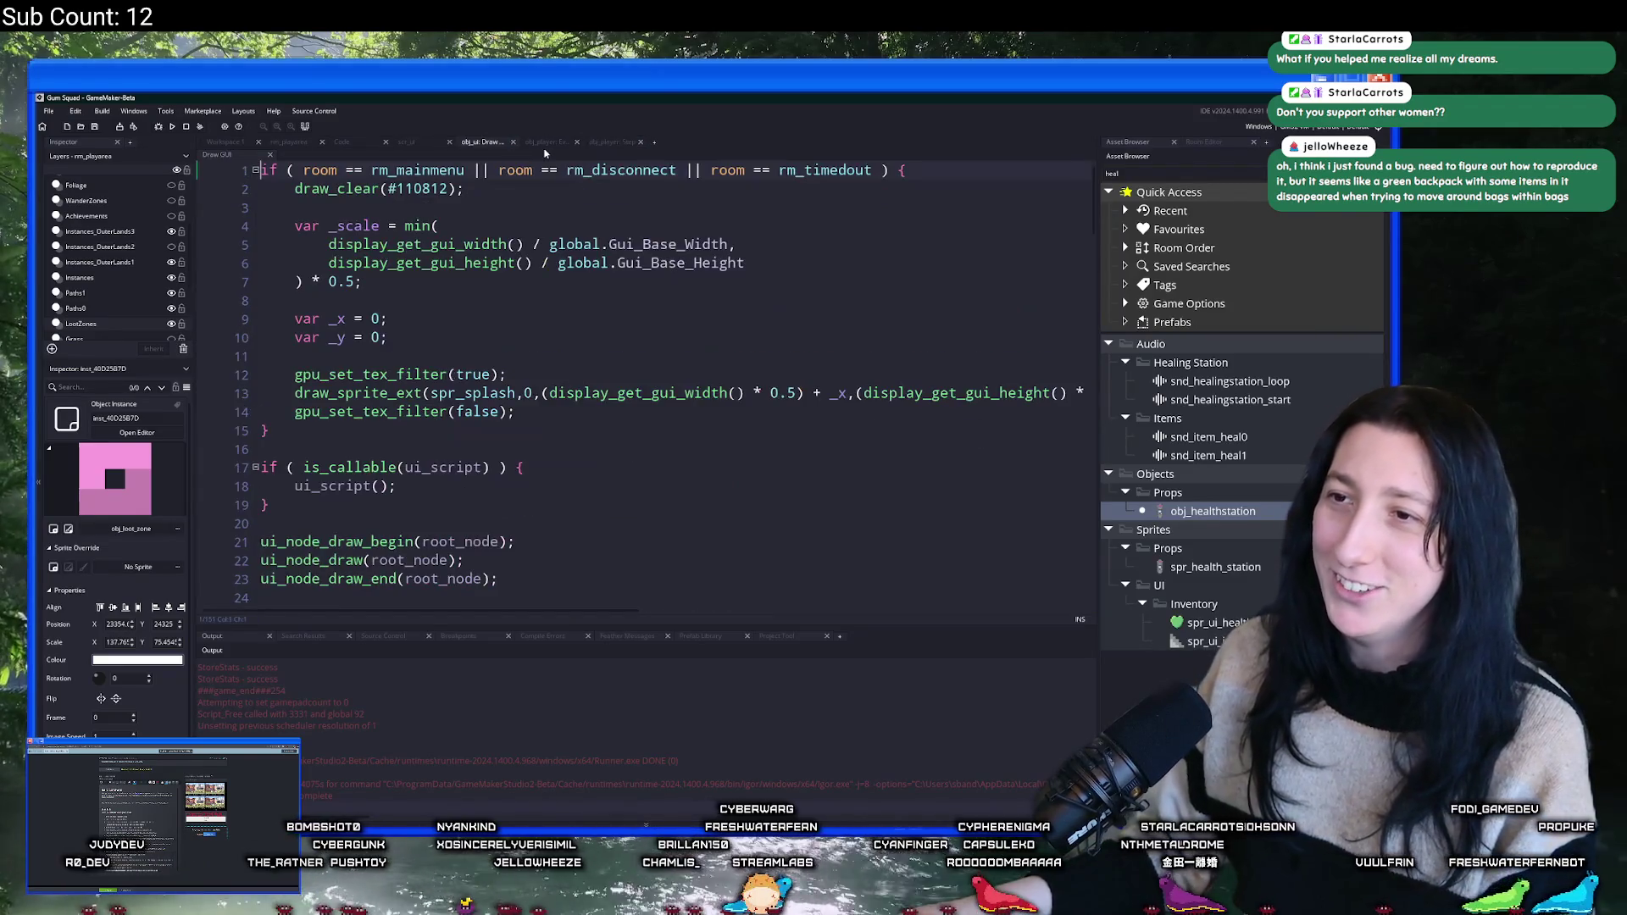
key(ctrl+f)
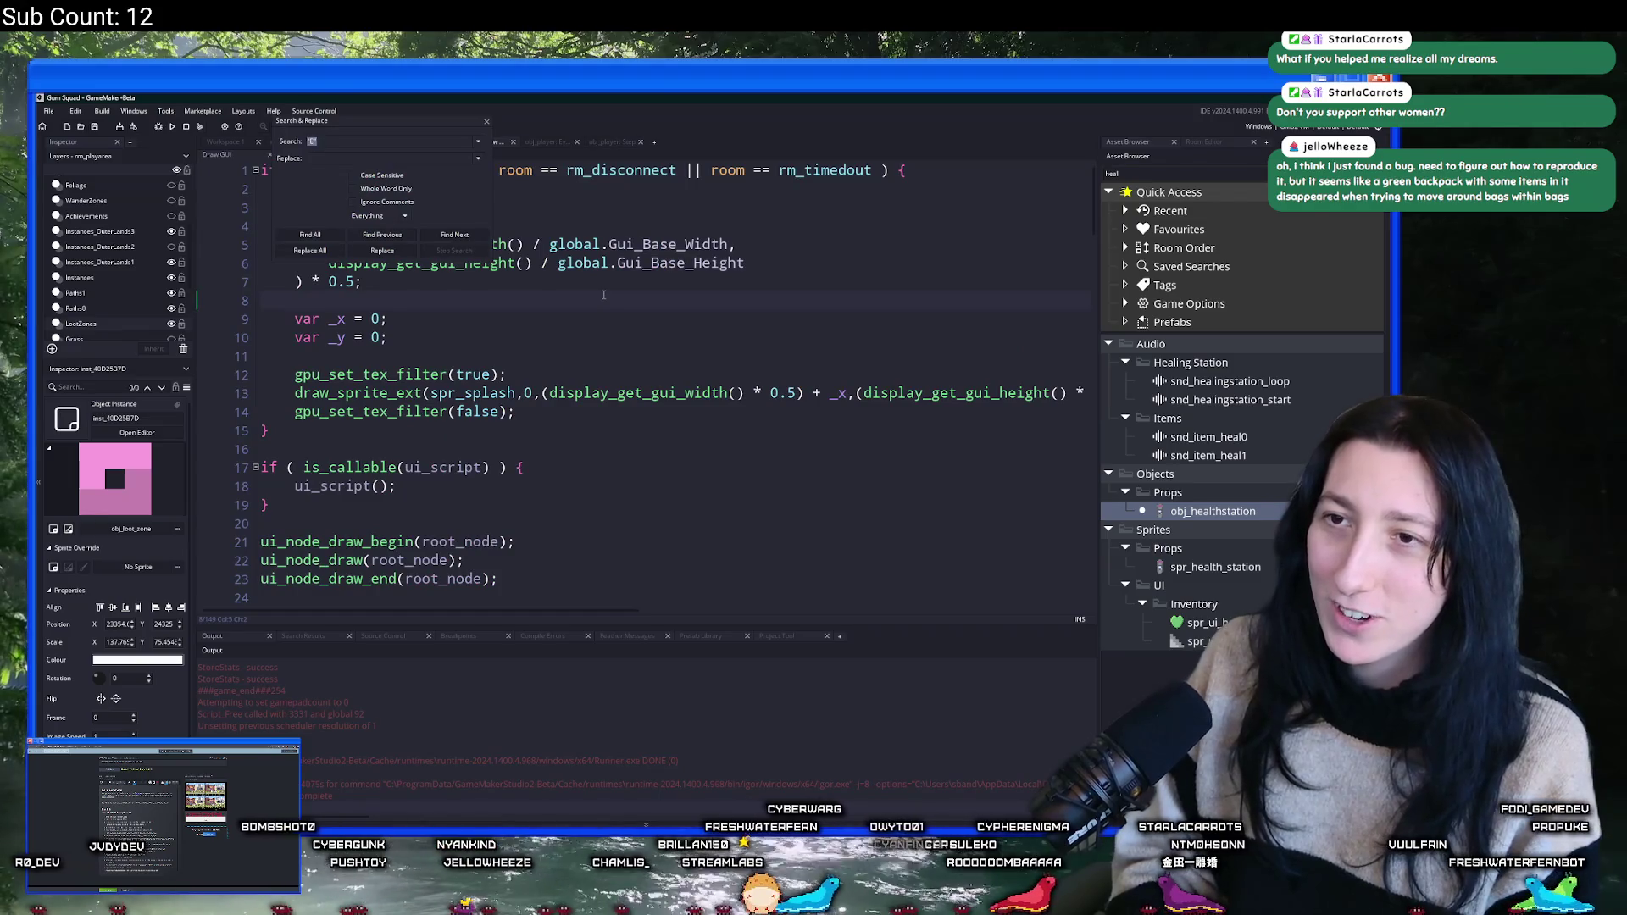
key(Return)
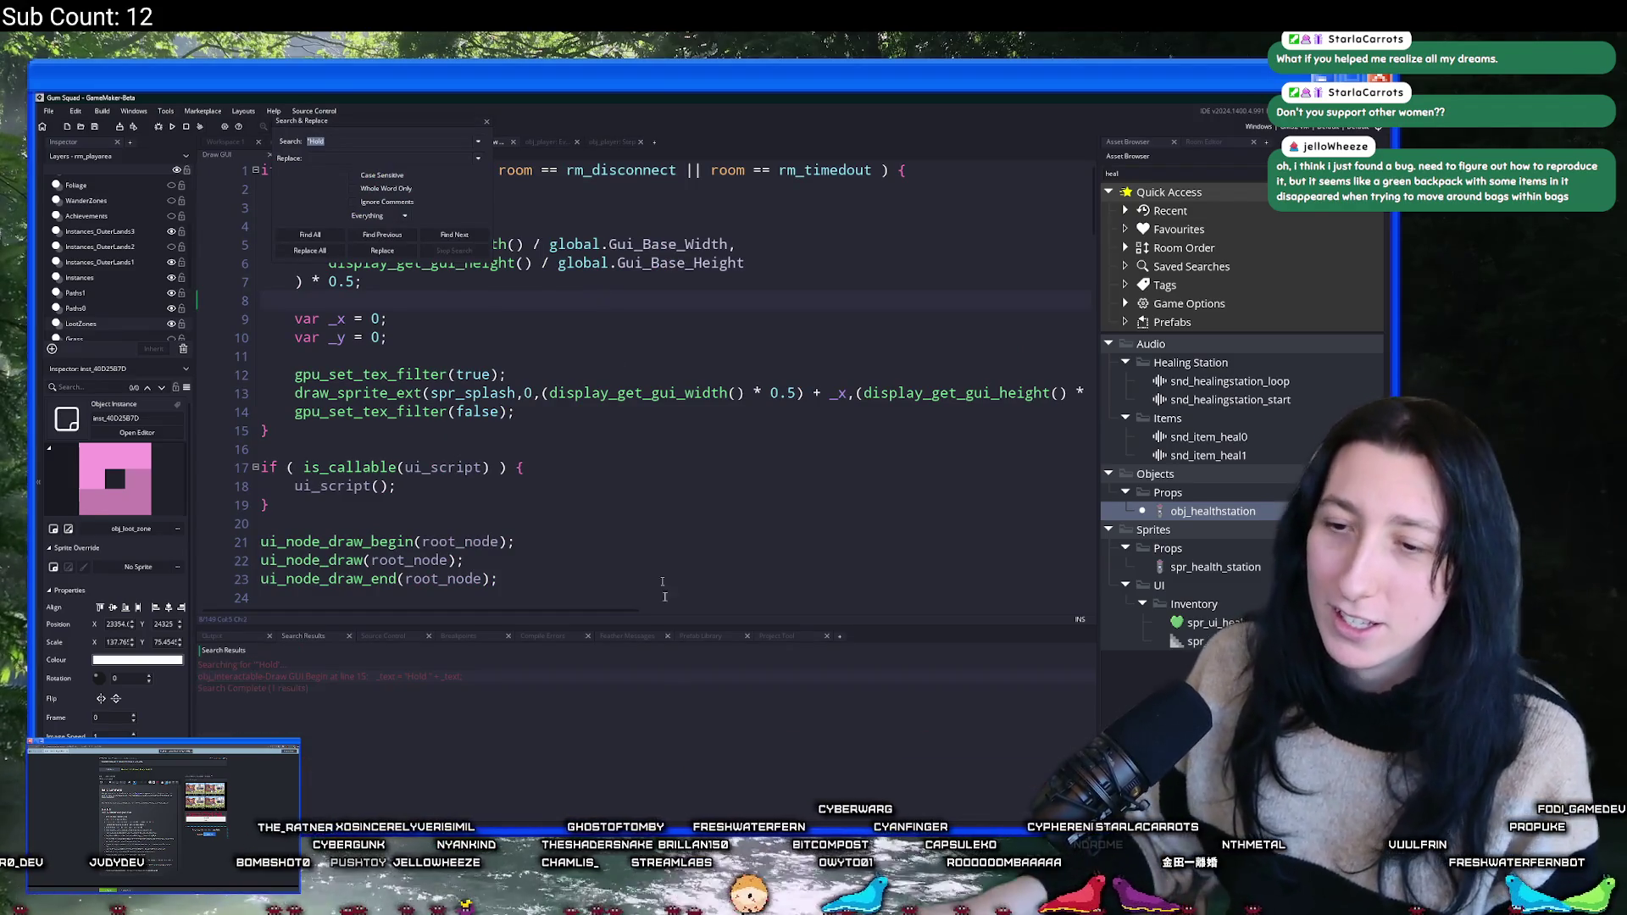
double_click(551, 677)
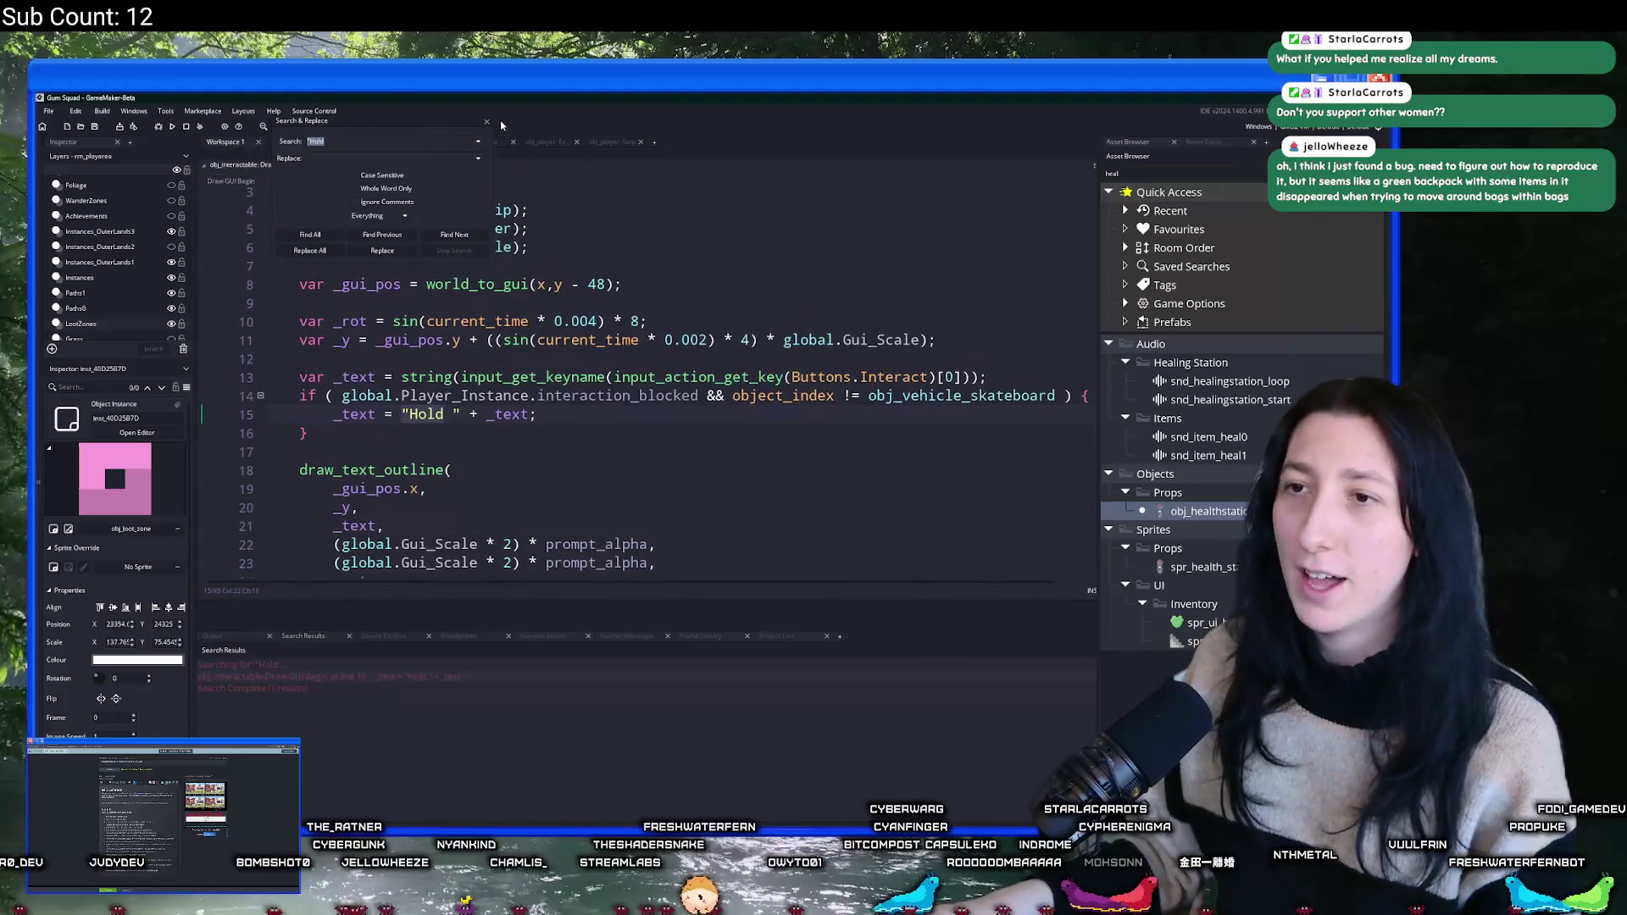
click(486, 124)
- Declare _is_blocked after line 13, holding the pasted blocked condition
click(566, 426)
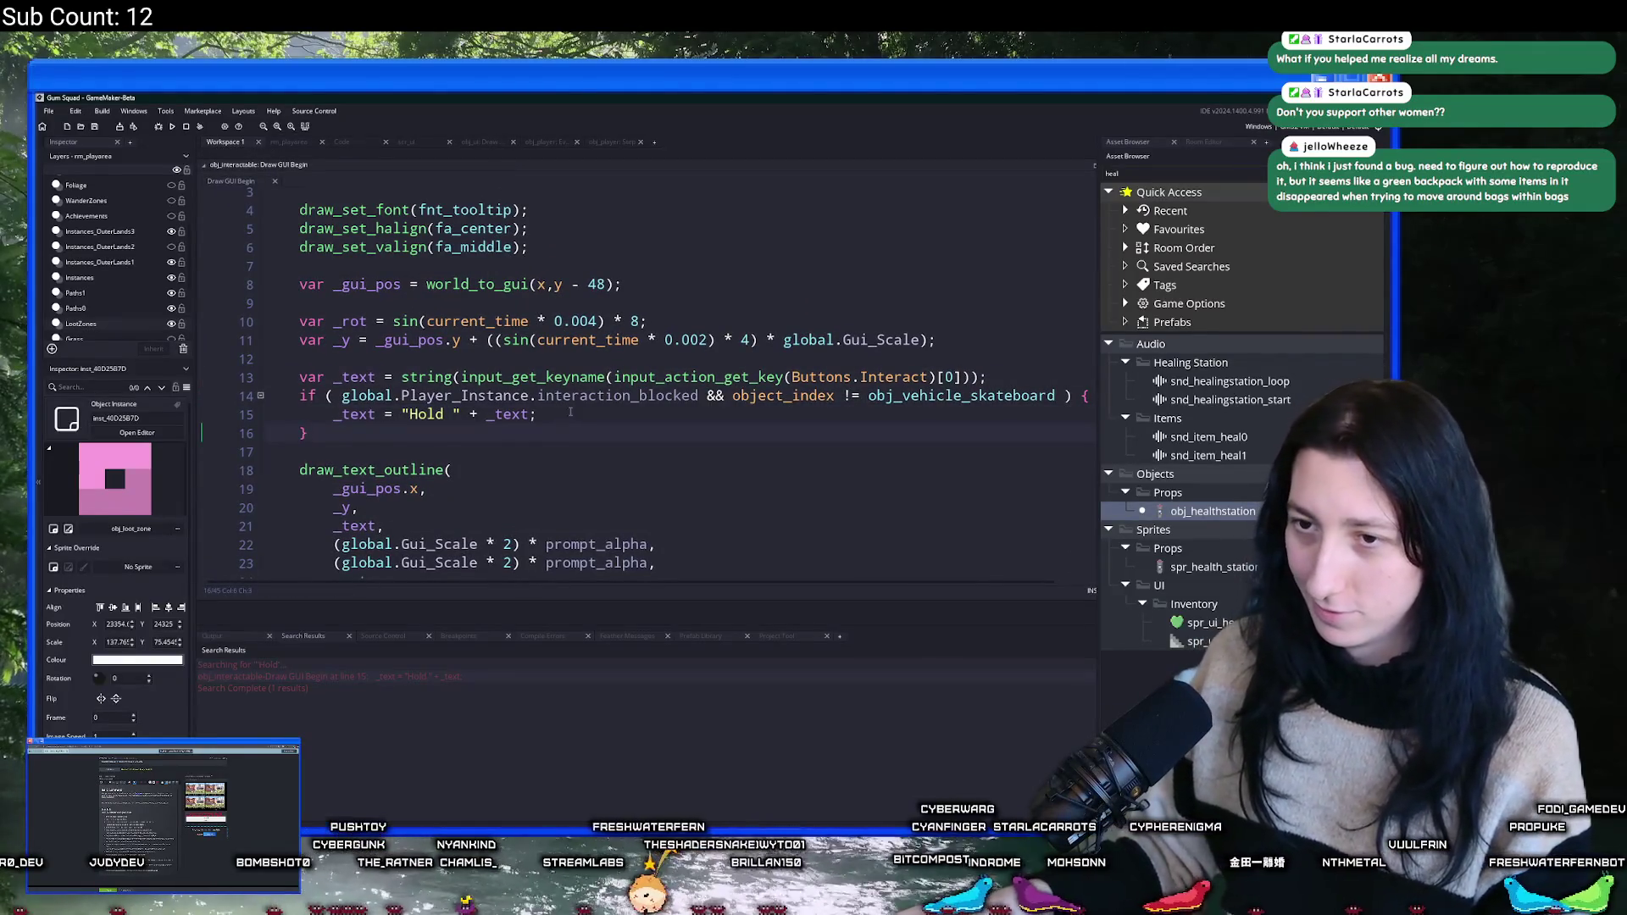
key(Return)
key(Return)
text(var _shake = interaction_fill;)
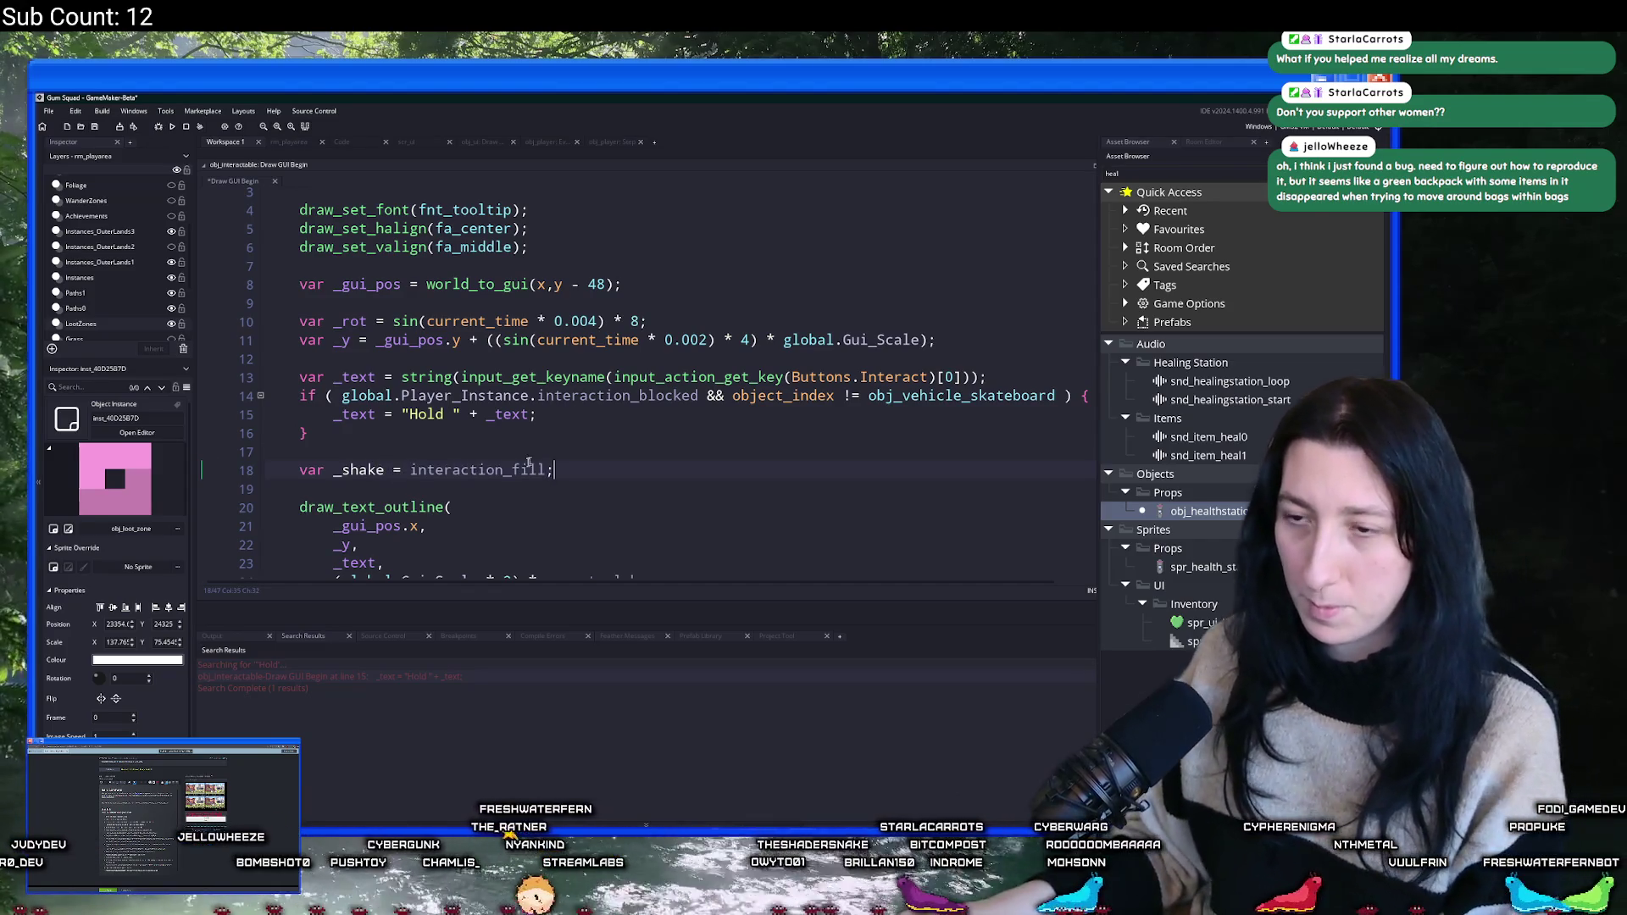
scroll(528, 463, down, 1)
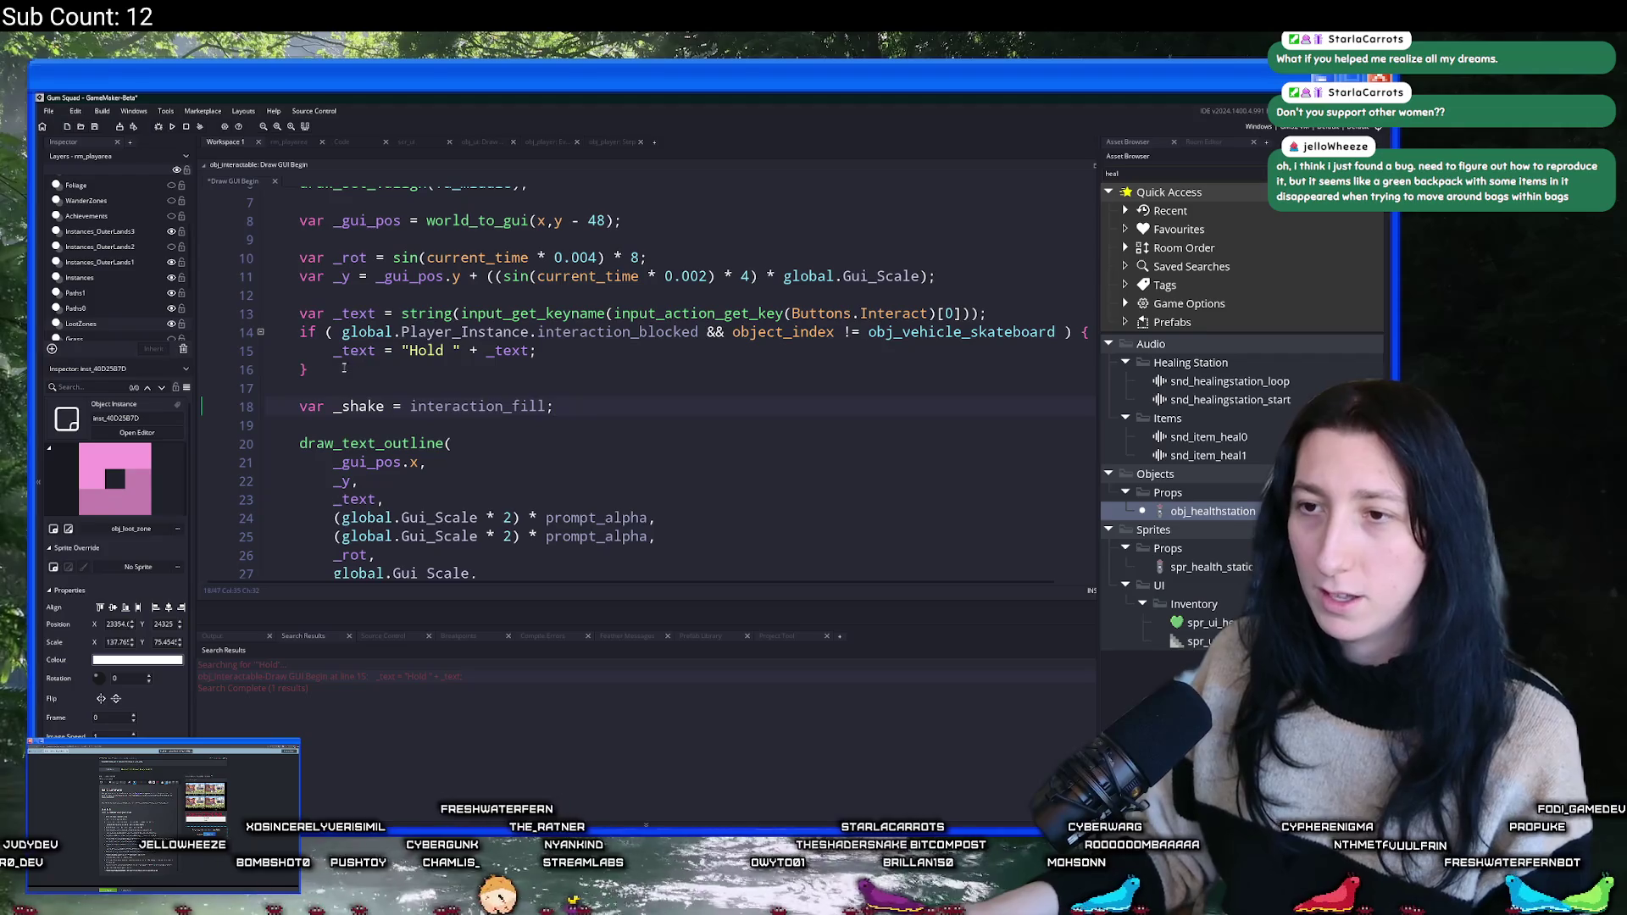
click(1073, 354)
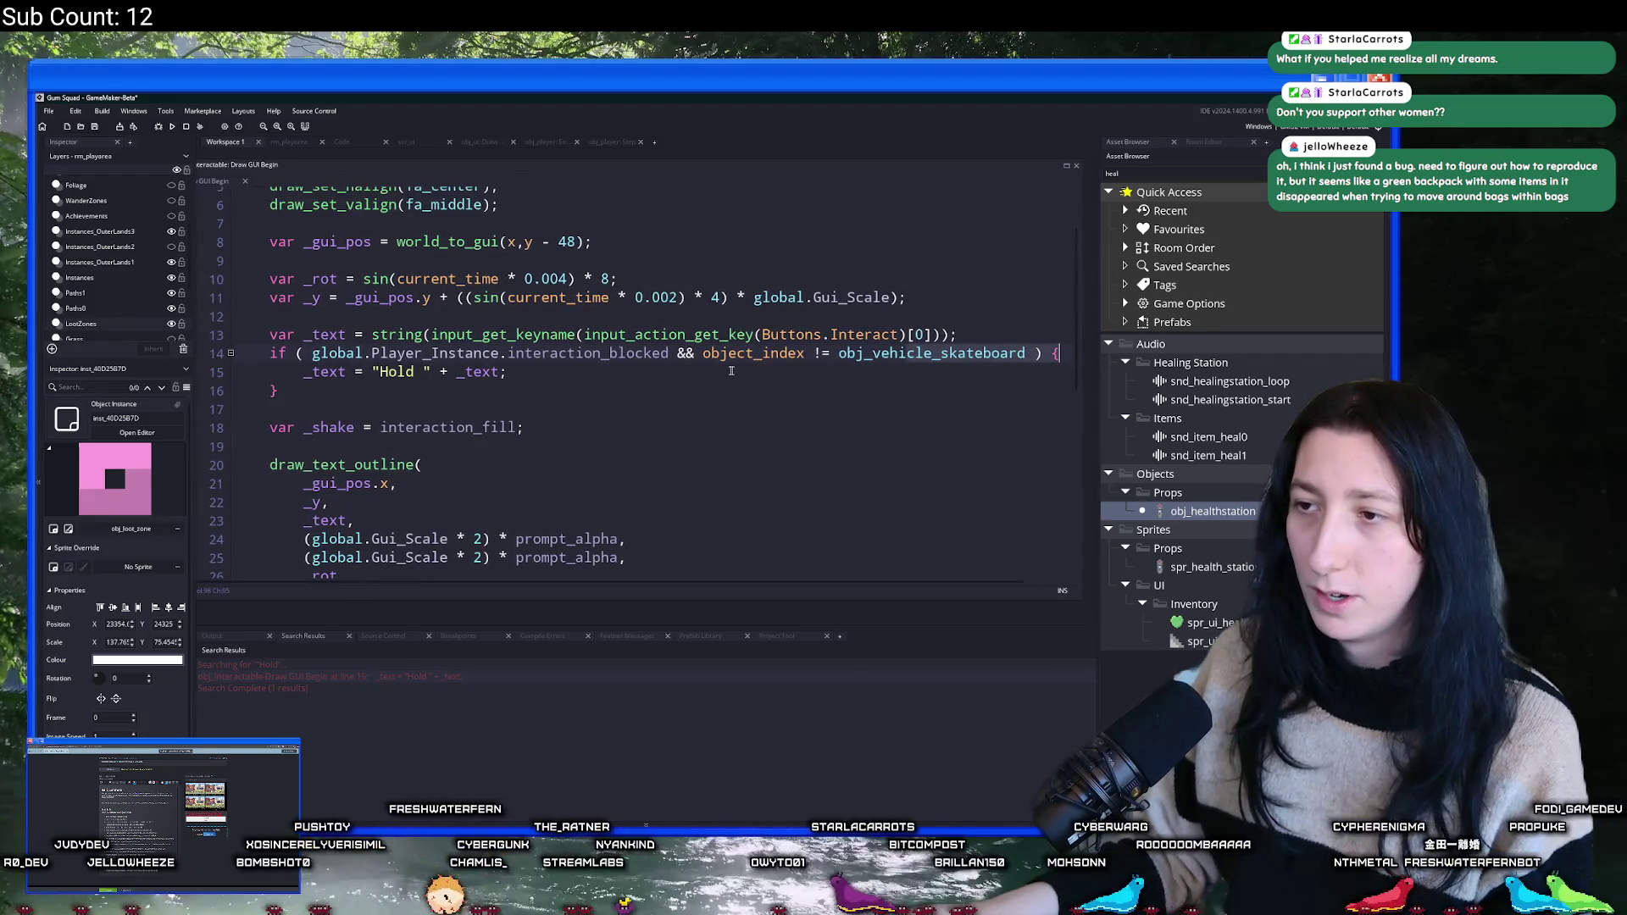
click(314, 356)
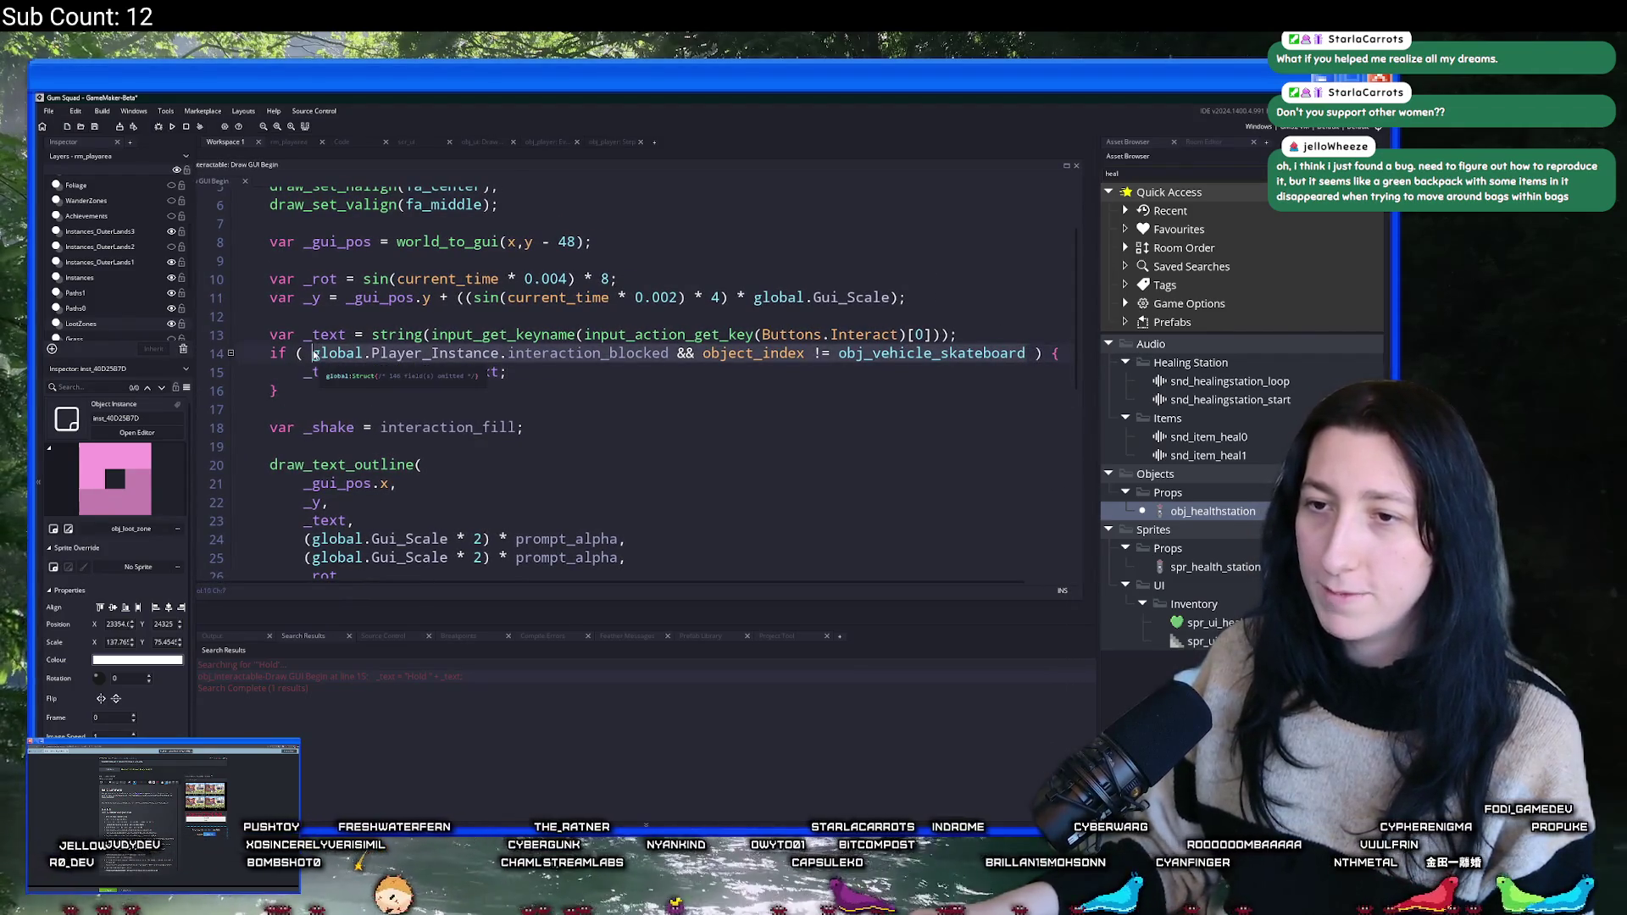
click(965, 336)
key(Return)
text(is_bl)
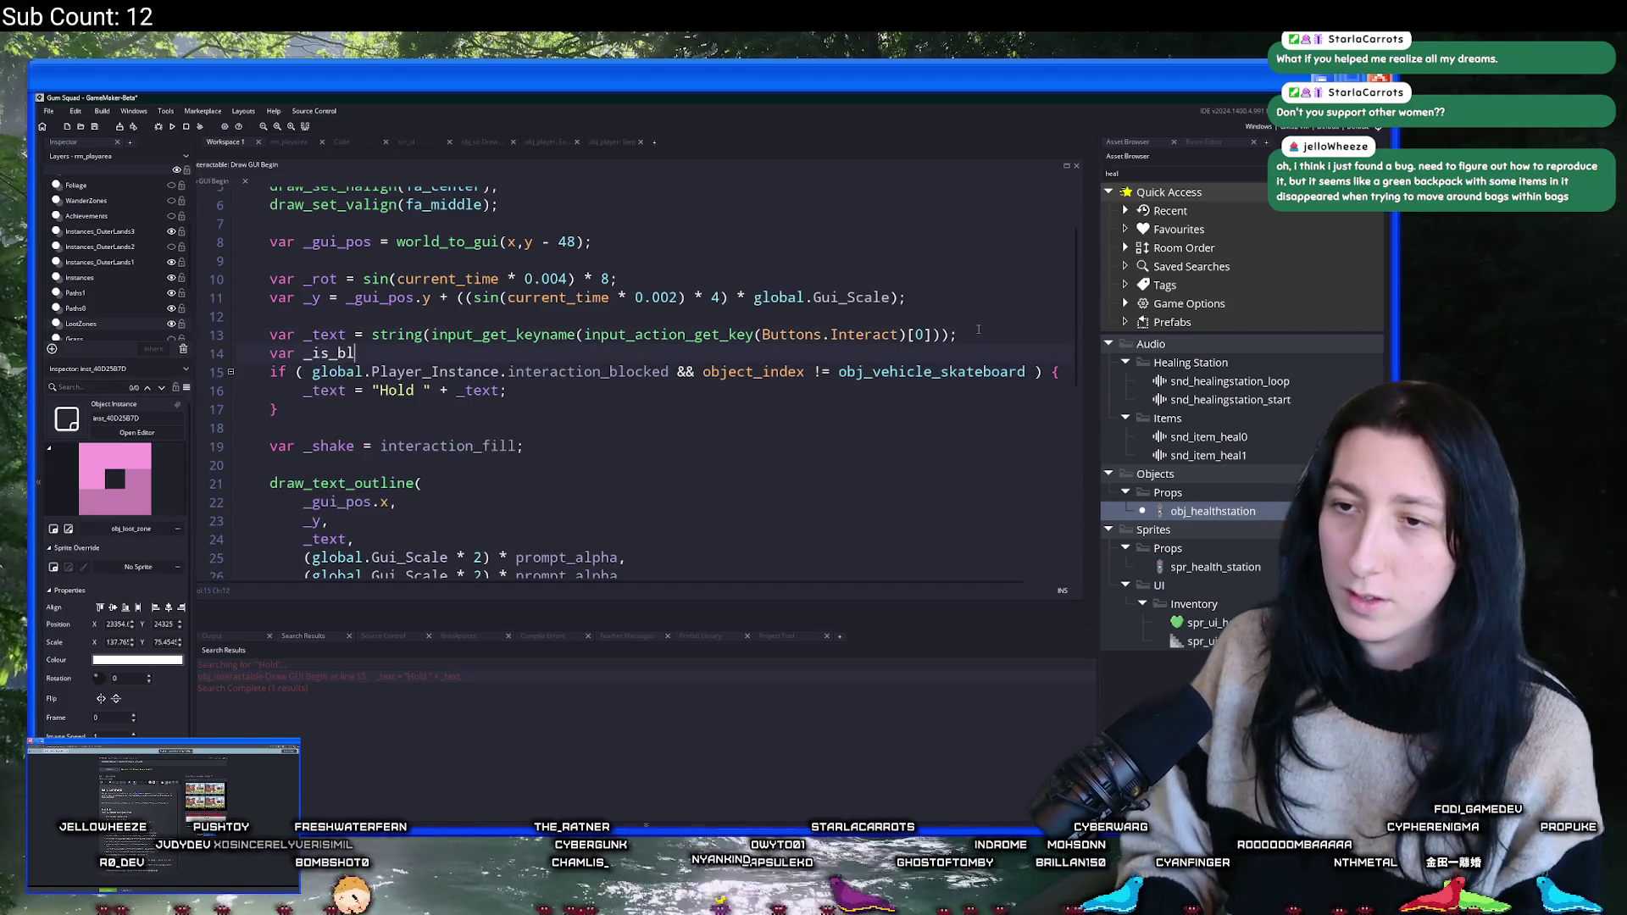
text(ocked =)
key(ctrl+v)
- Replace the old if condition on line 15 with _is_blocked
click(370, 372)
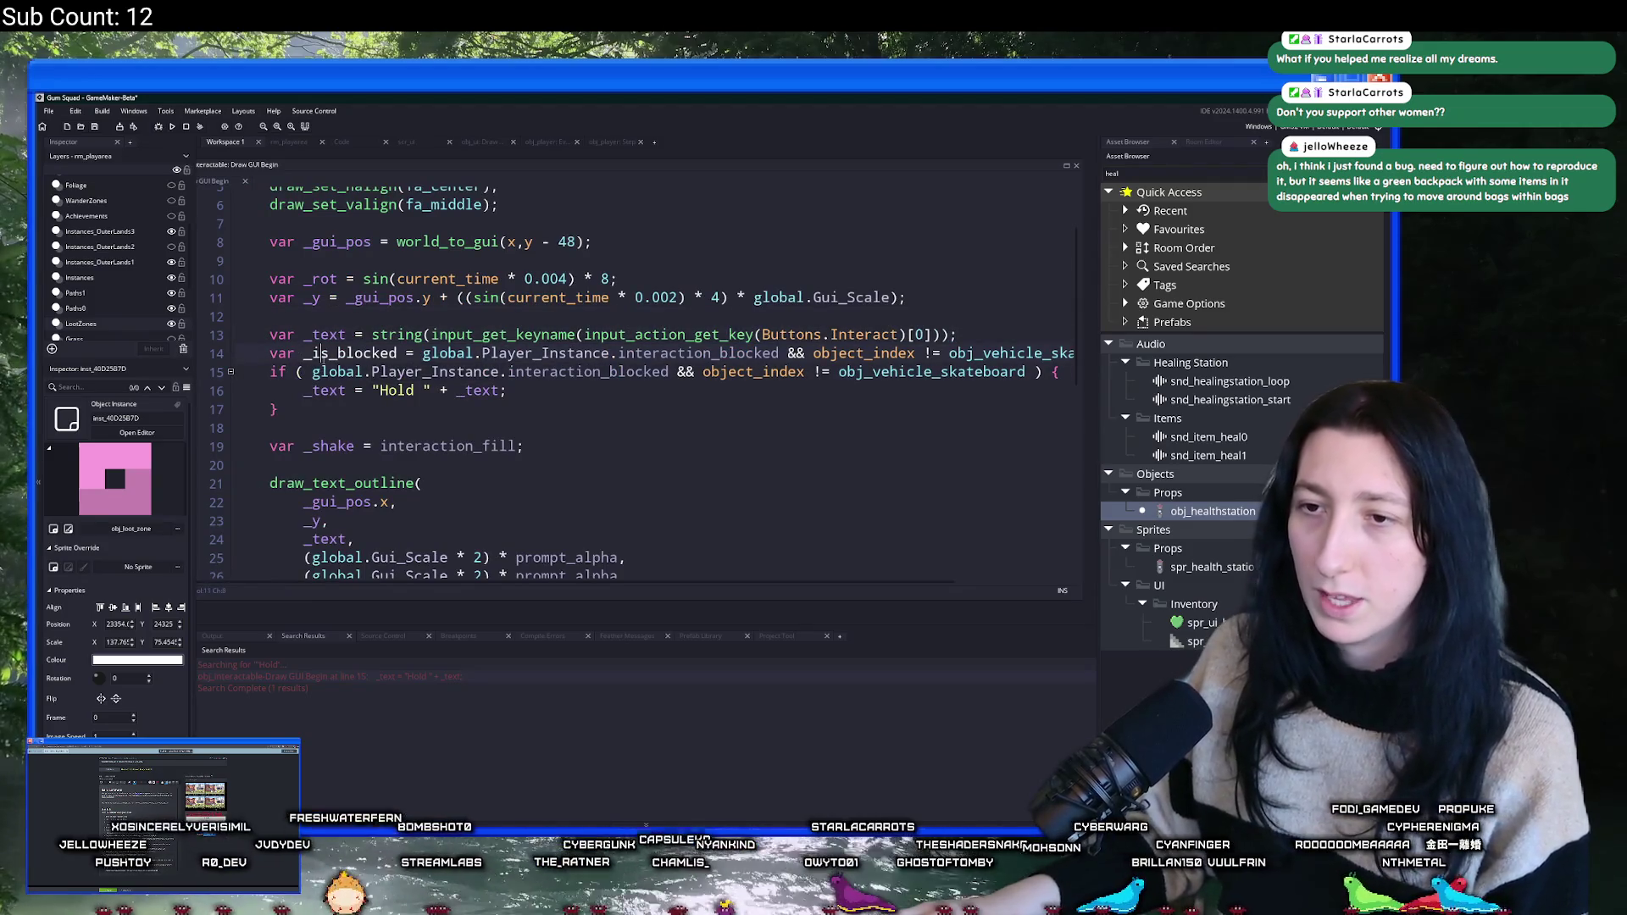
drag(310, 371, 972, 375)
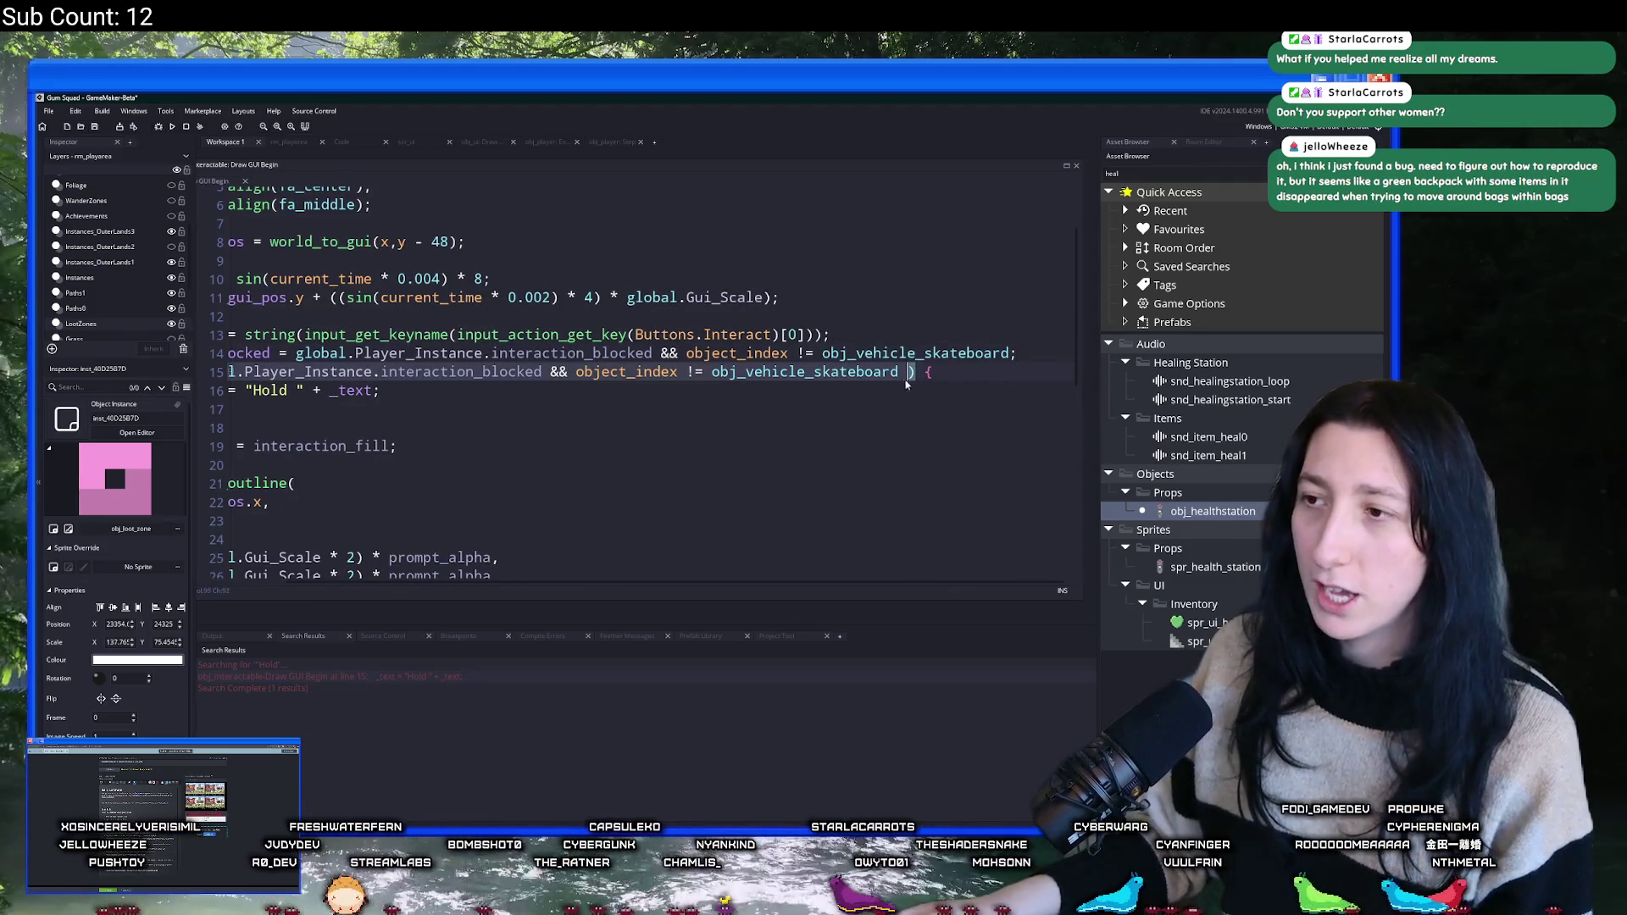
text(if ( _is_blocked)
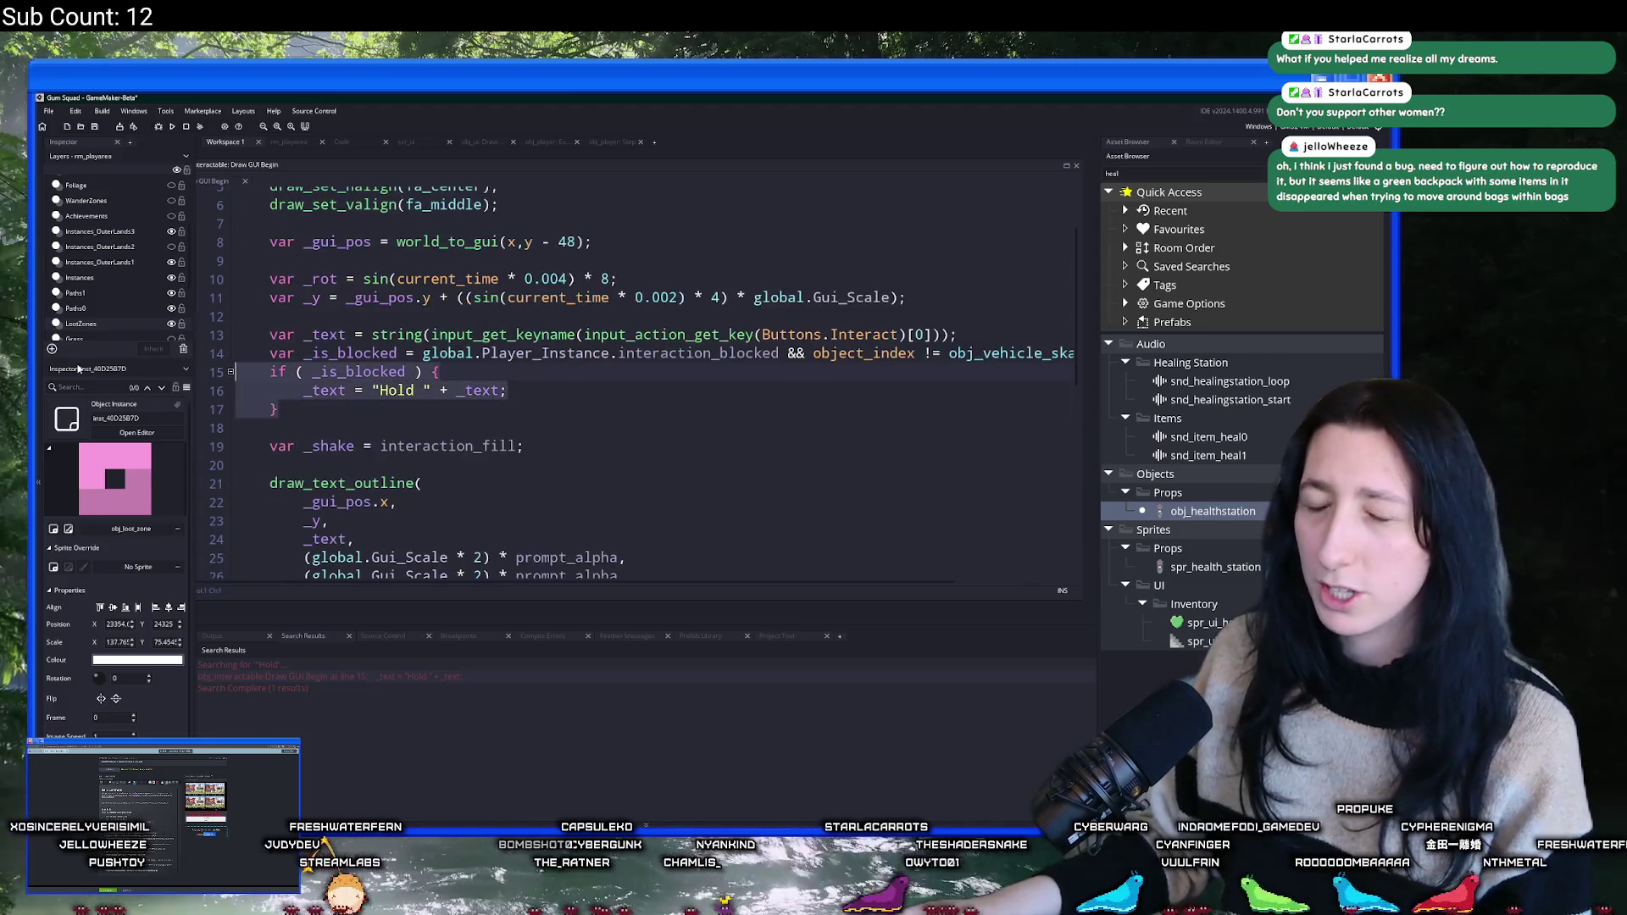
scroll(366, 344, down, 3)
- Wrap the _shake assignment in an if ( _is_blocked ) { } else { } block
click(365, 344)
key(Return)
text(if ( _is_blocked)
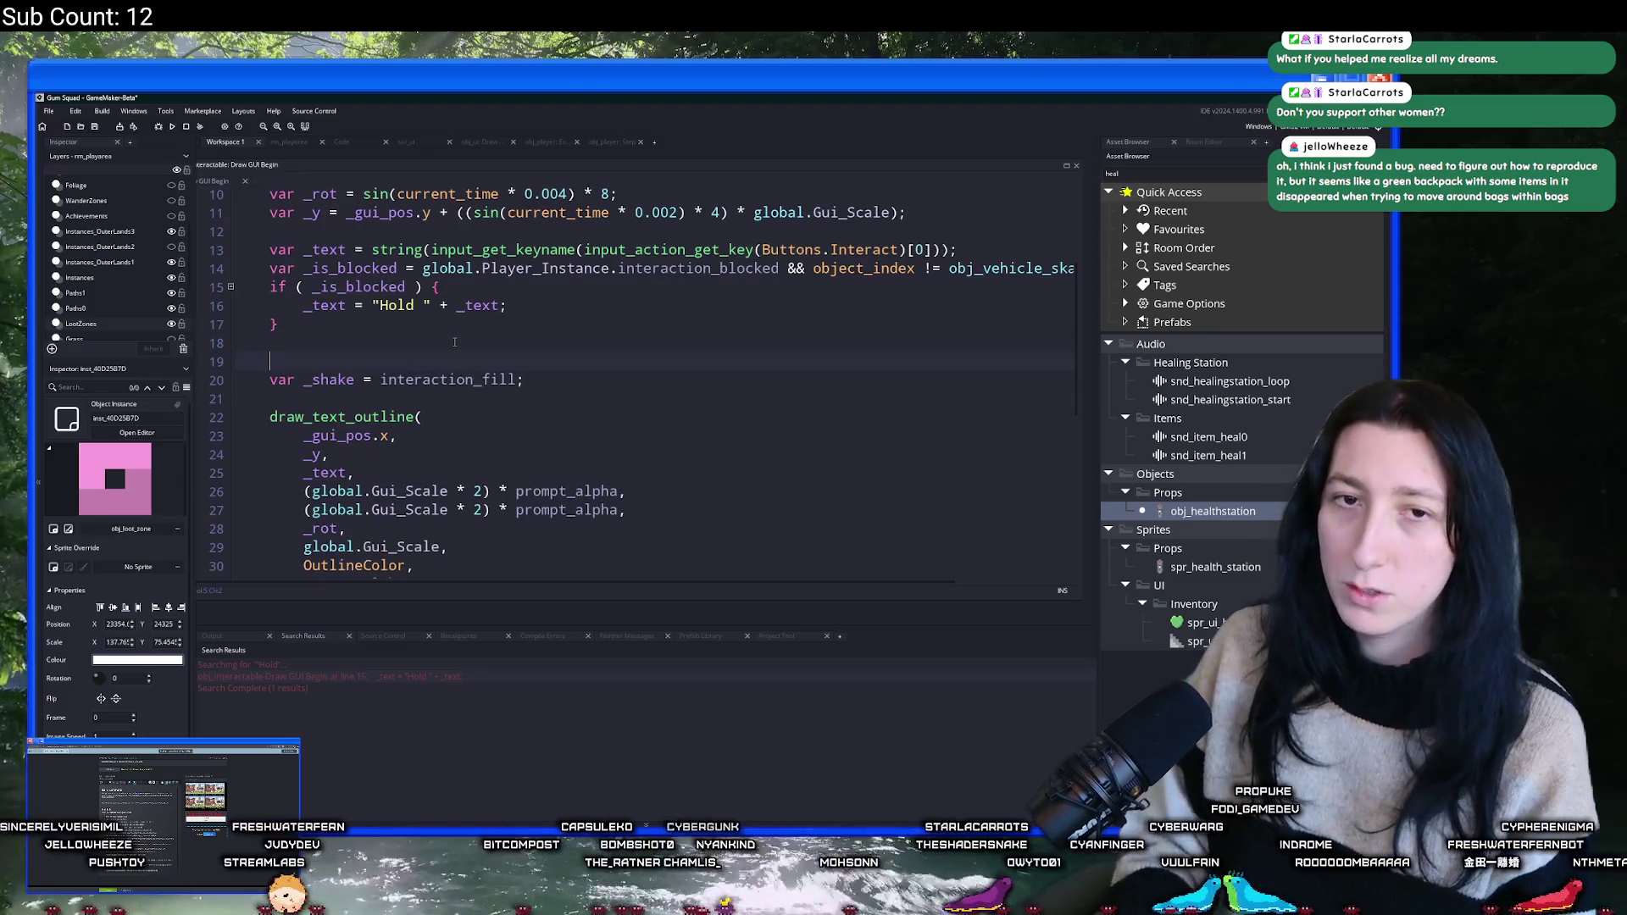
text( ))
key(Return)
text({)
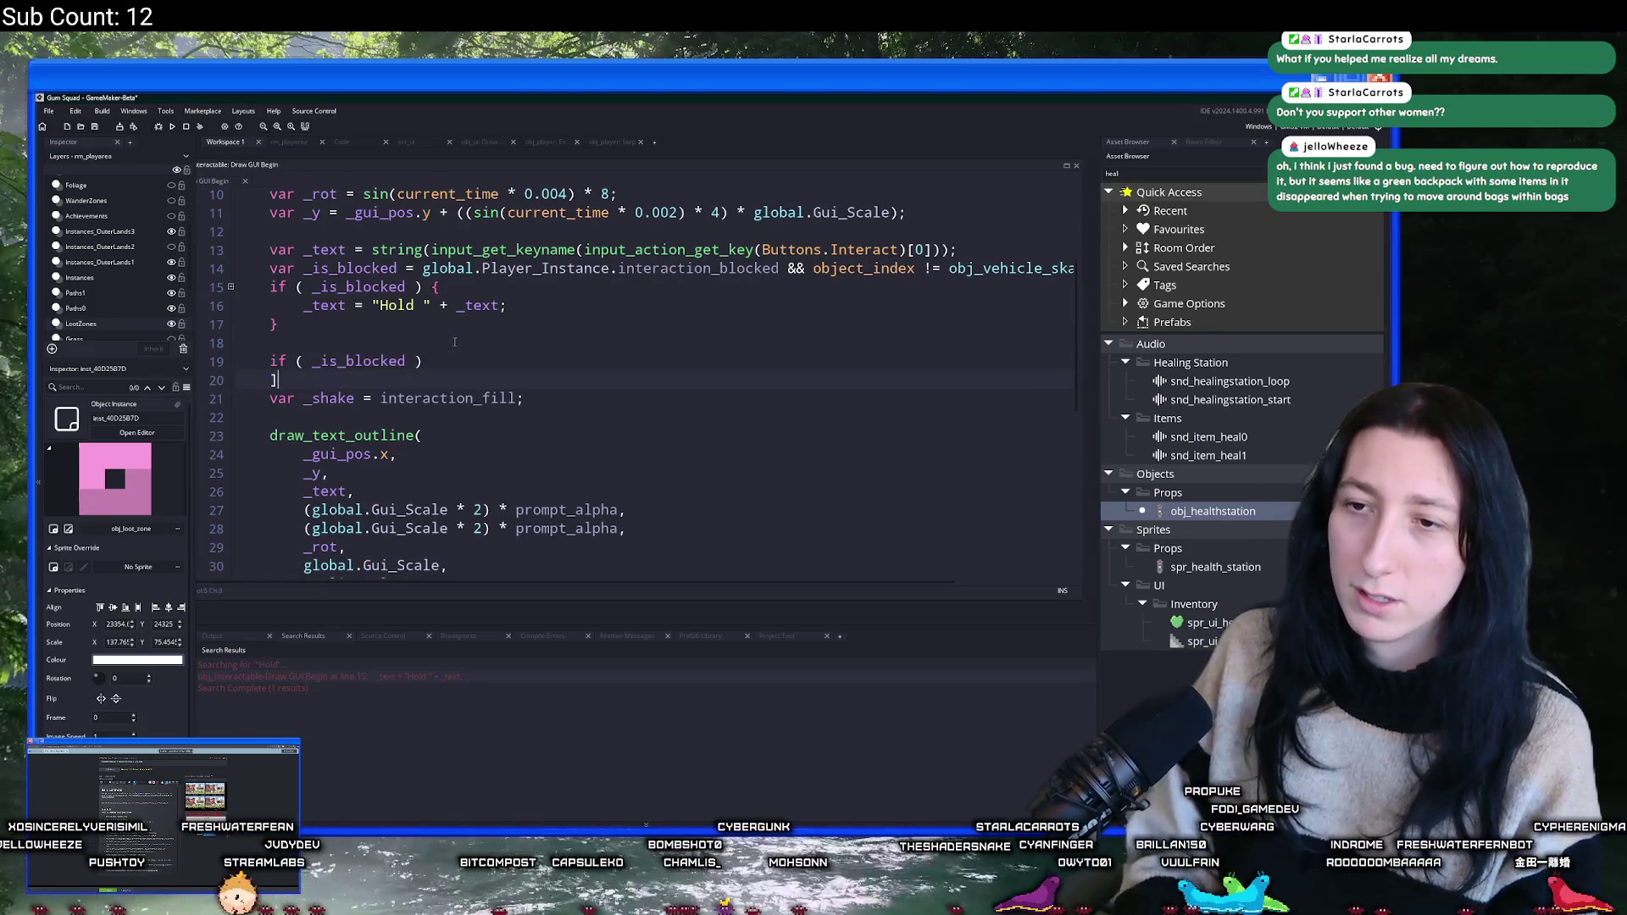
key(BackSpace)
key(BackSpace)
text({)
key(Return)
text(} e)
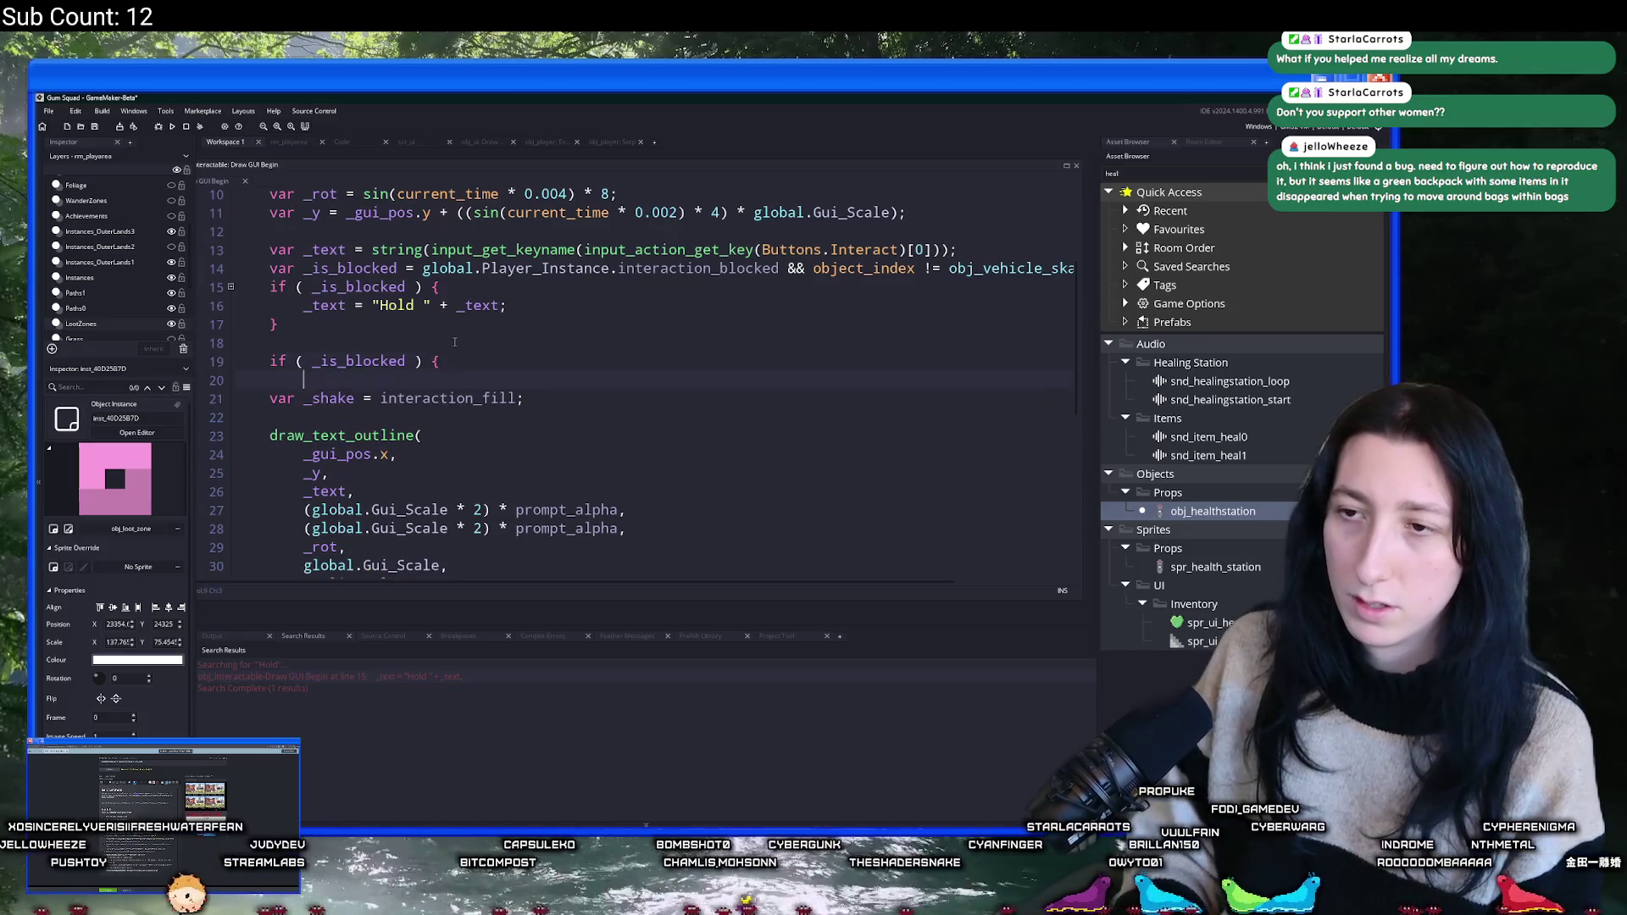
text(lse {)
key(Down)
key(End)
key(Return)
text(})
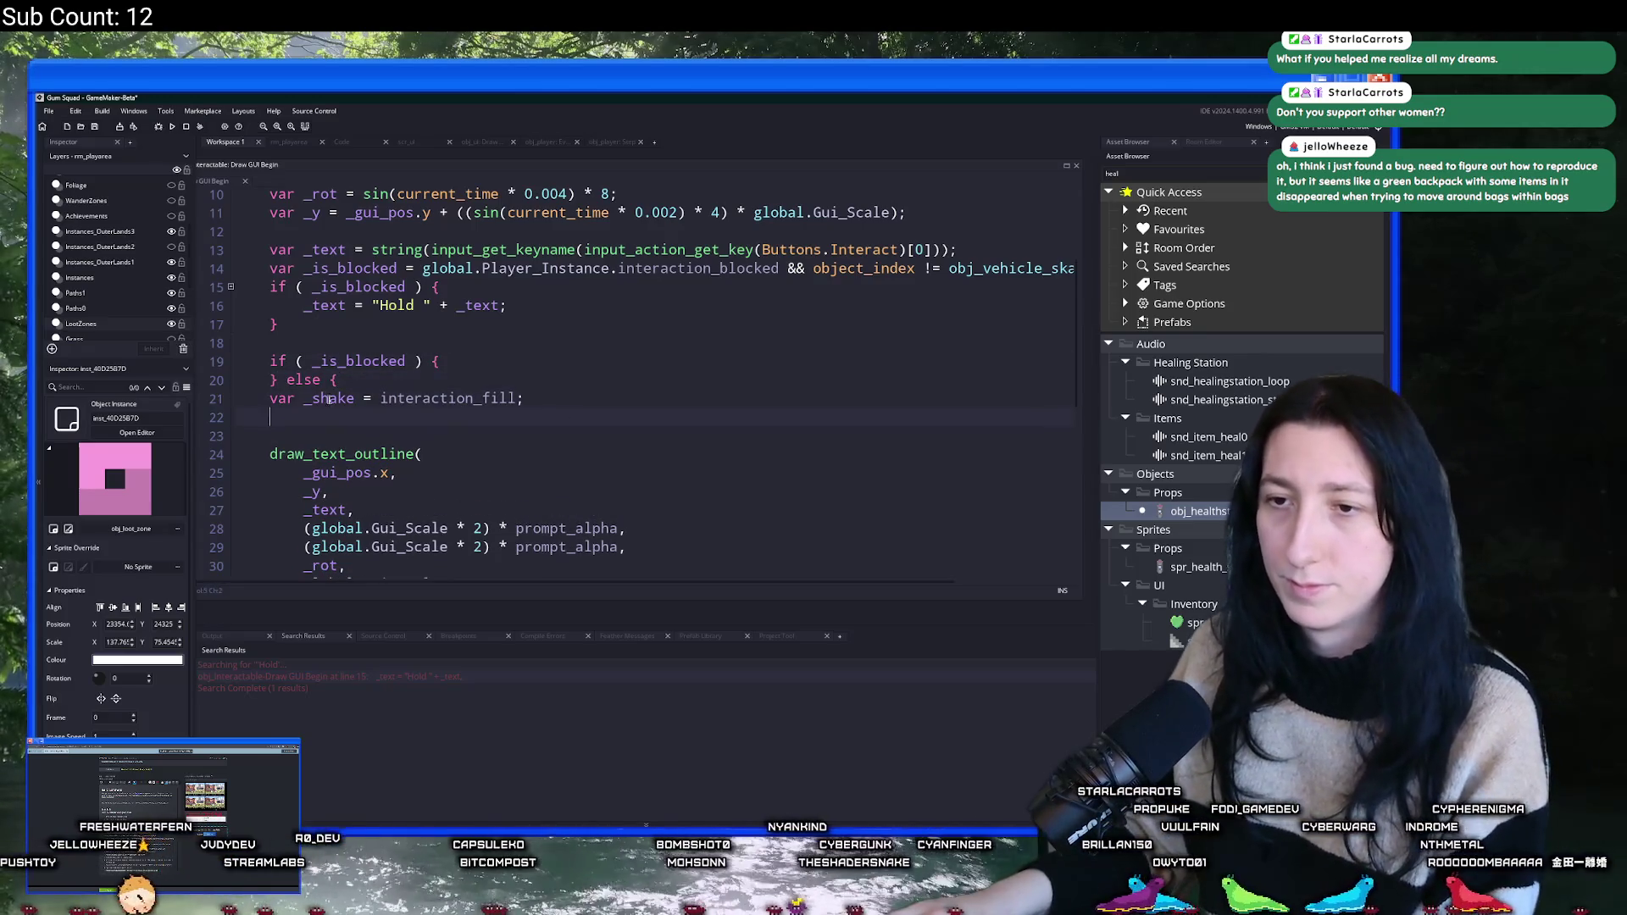
key(Tab)
key(Up)
key(Up)
key(End)
key(Return)
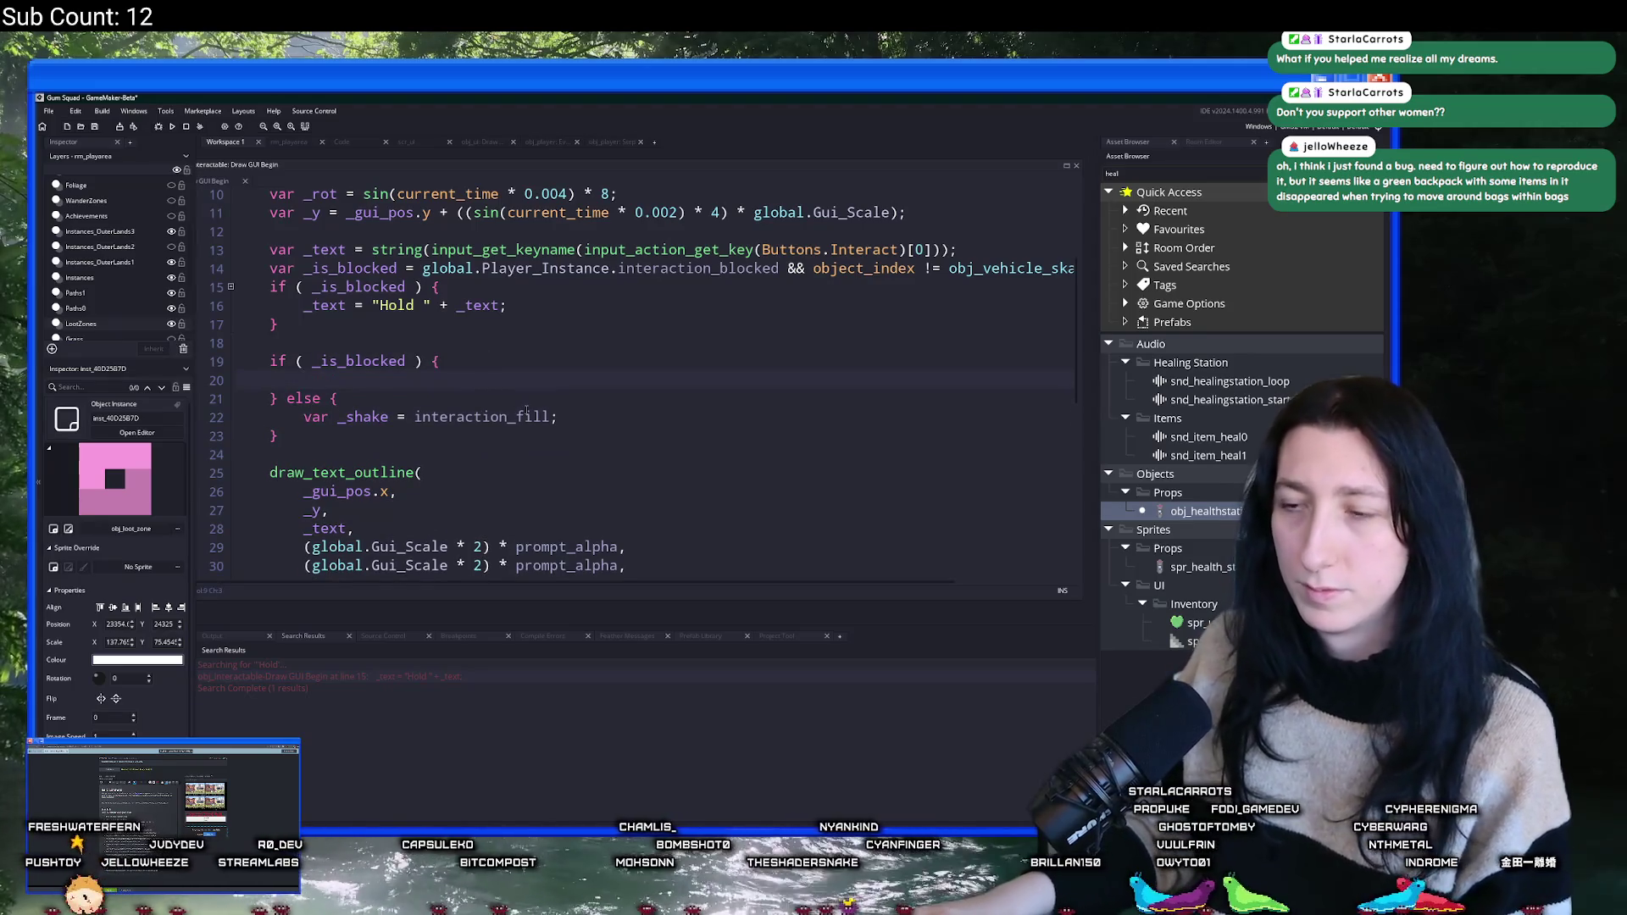
- Copy the _shake line into the if branch and set the else branch's value to 0
key(Down)
key(Down)
key(Down)
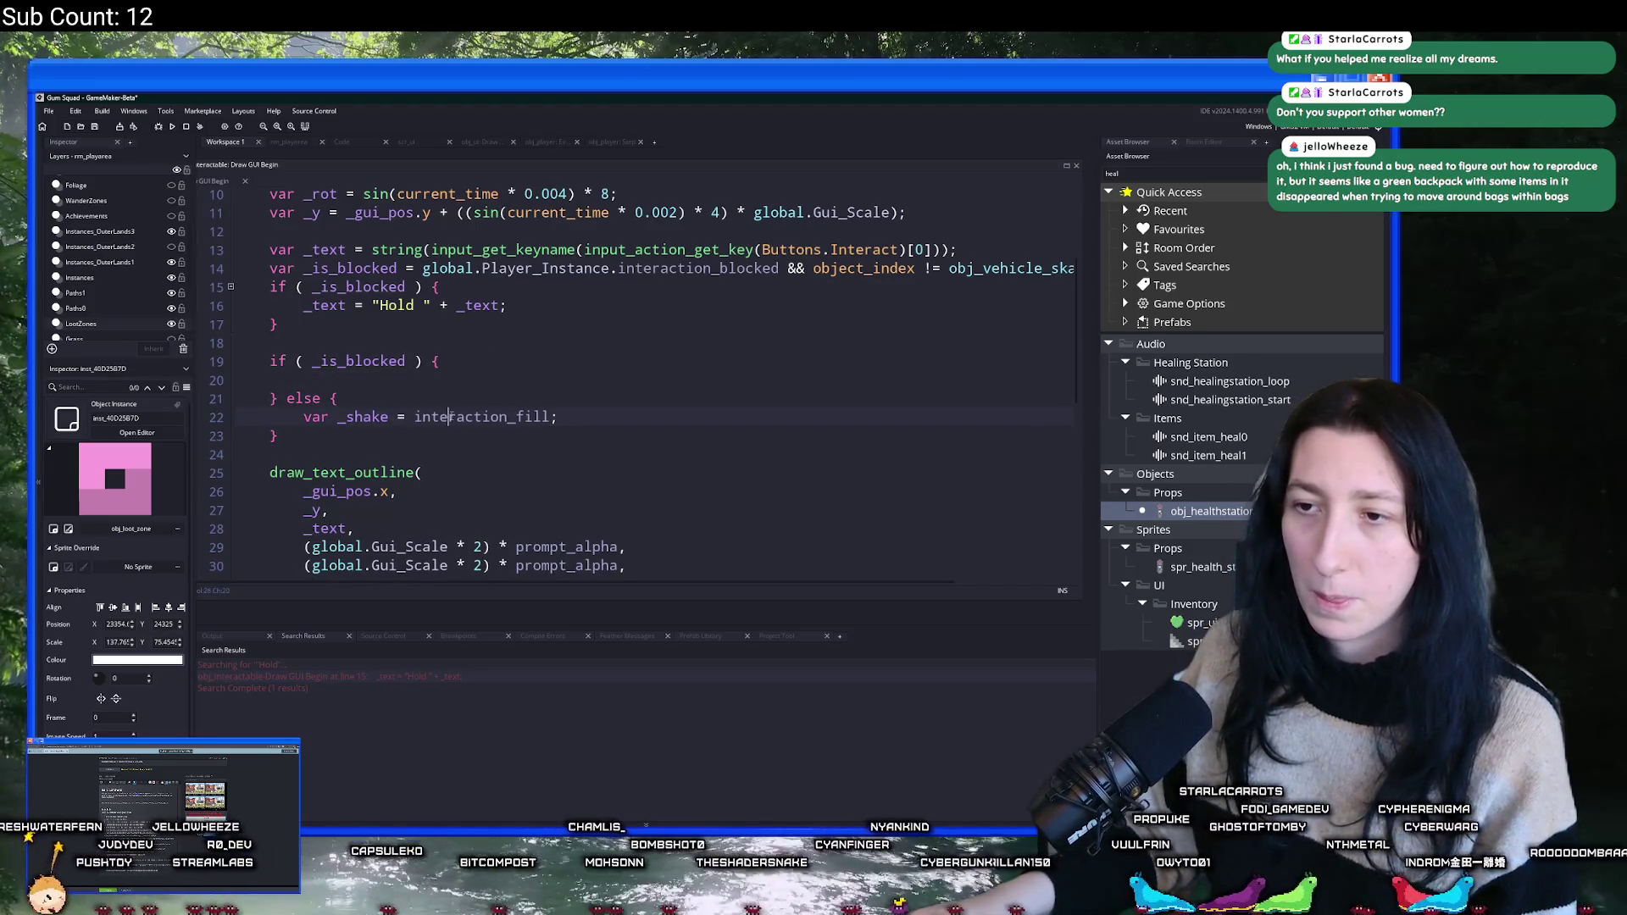
key(Up)
key(shift+Home)
key(ctrl+c)
key(Up)
key(Up)
key(ctrl+v)
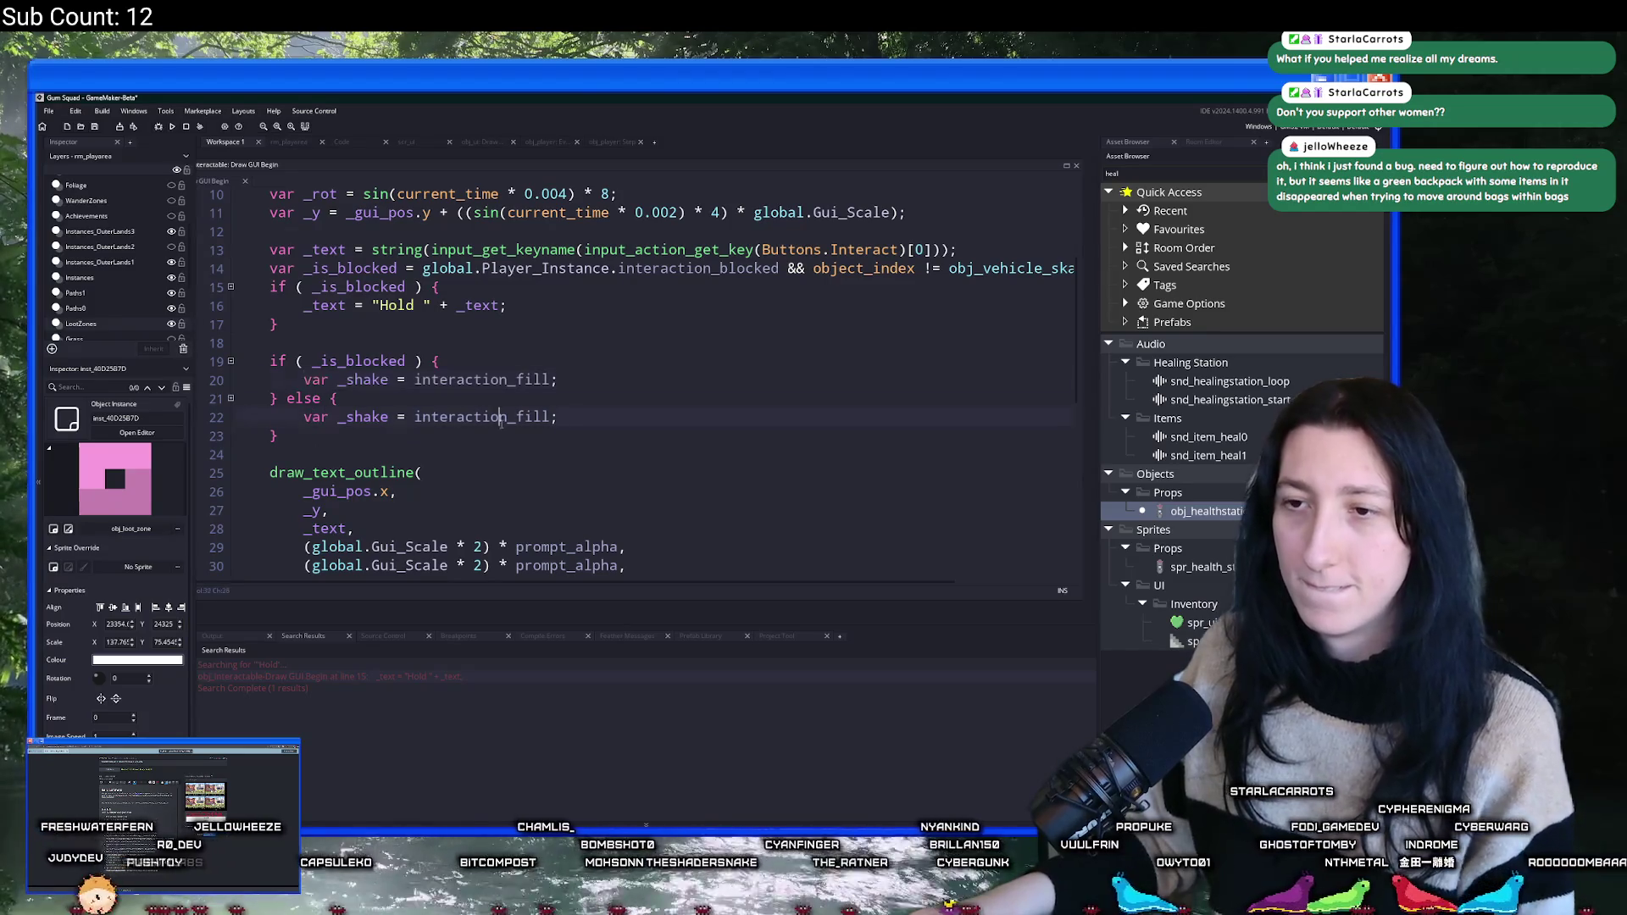
key(Down)
key(Down)
key(End)
key(Left)
key(ctrl+shift+Left)
text(0)
- Make the if branch global.Player_Instance.interaction_fill * random_range(-5,5)
click(415, 380)
text(global.P)
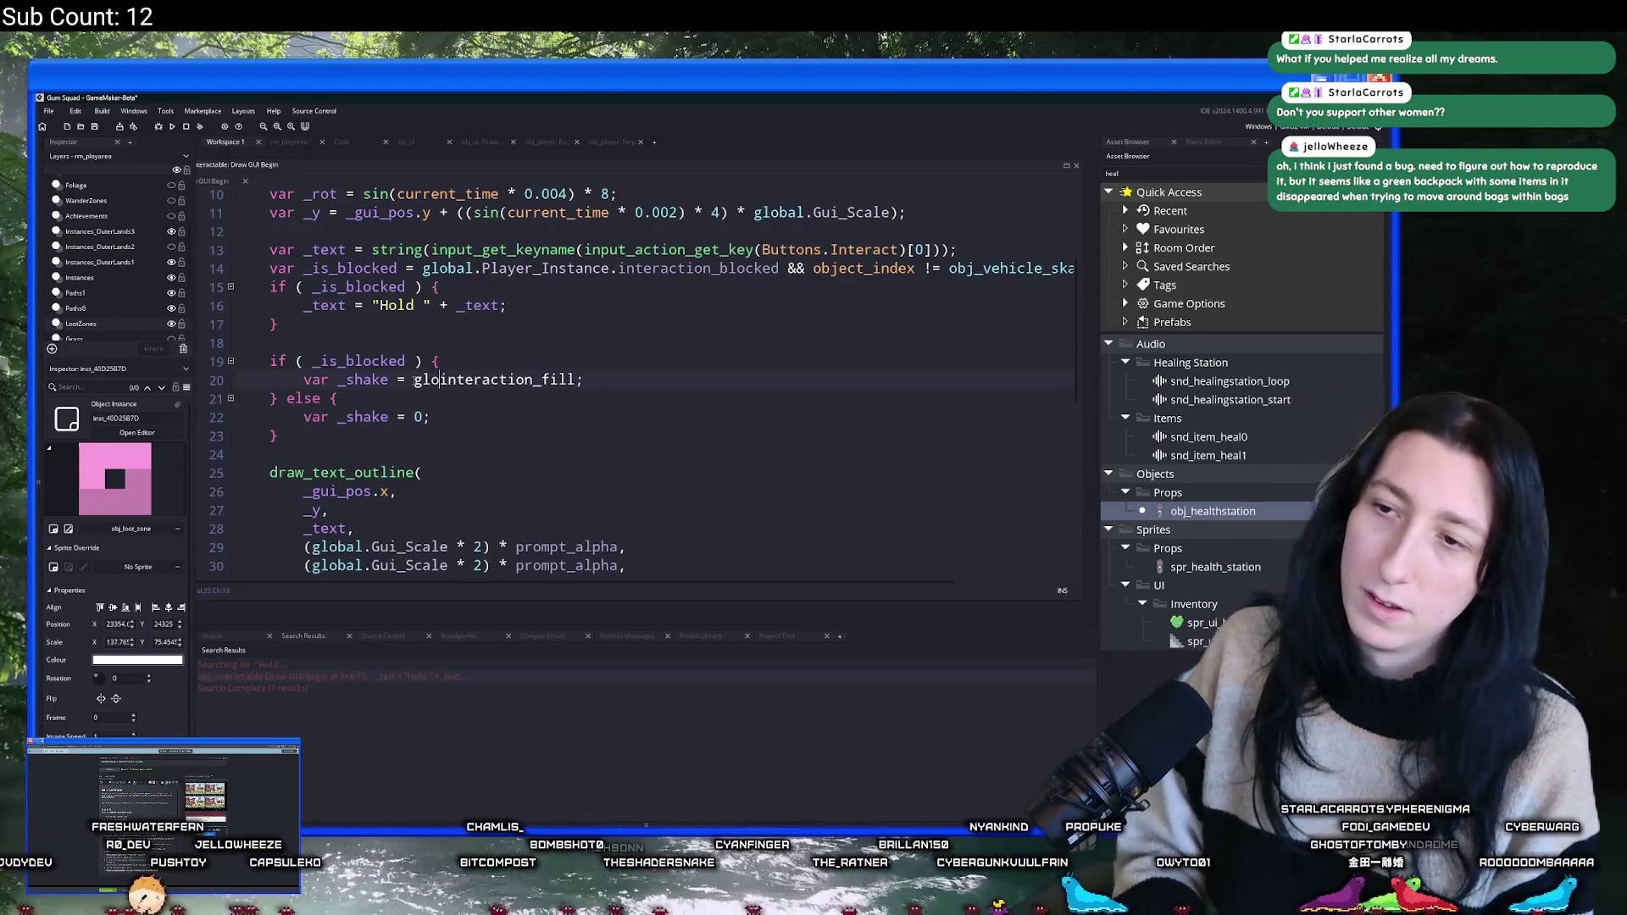
text(layer_inst)
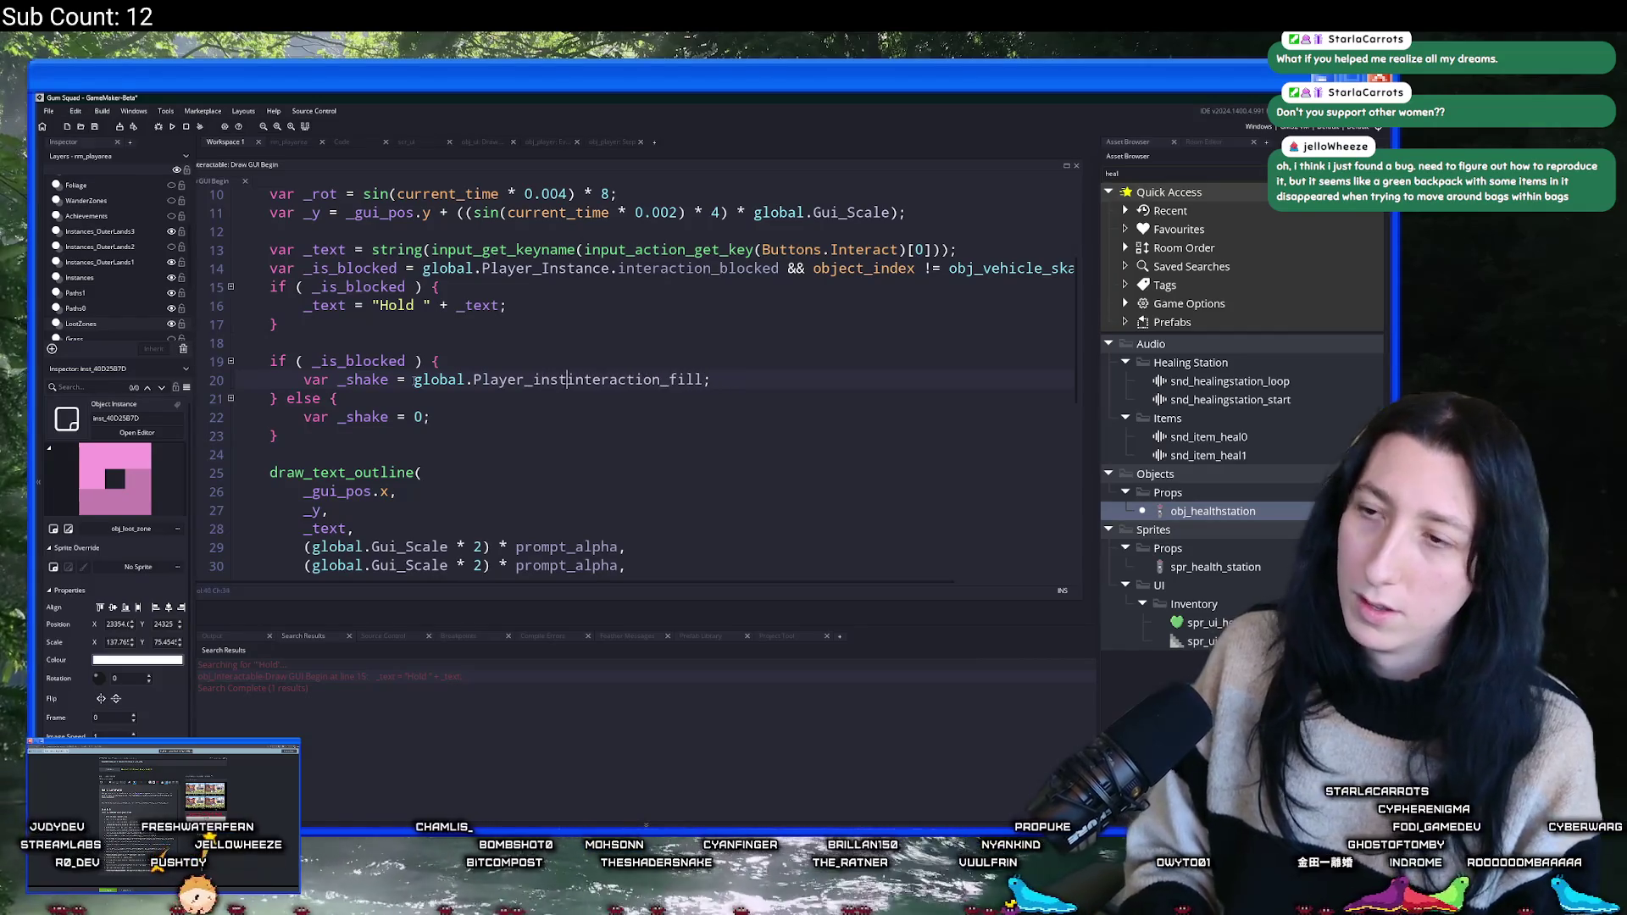
key(BackSpace)
key(BackSpace)
text(Instance.)
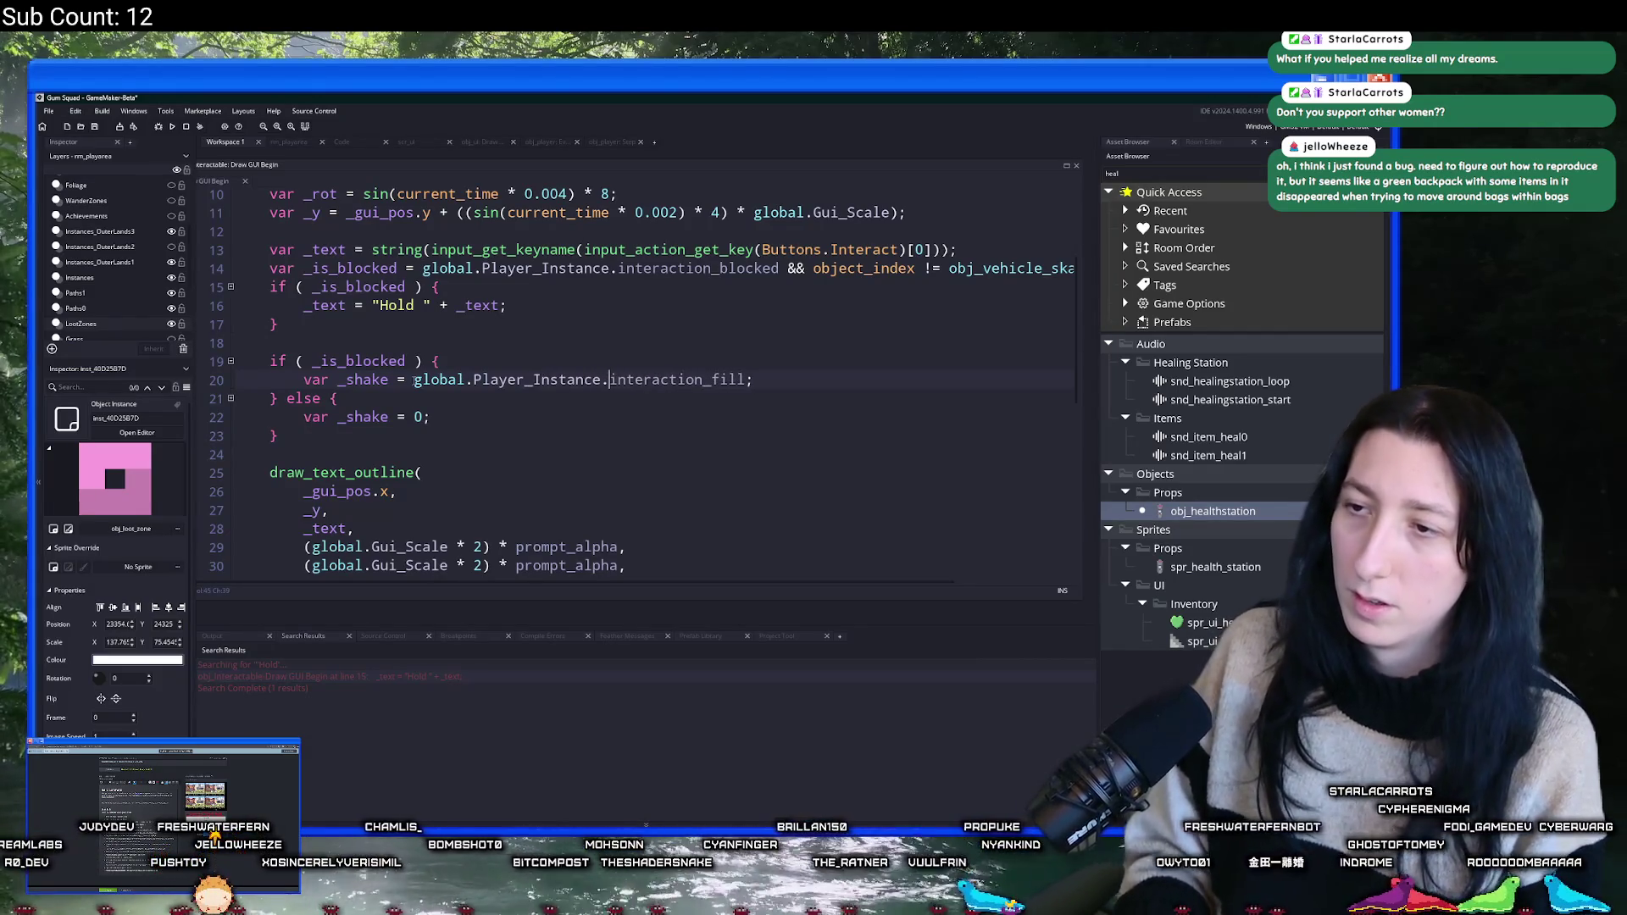
click(747, 379)
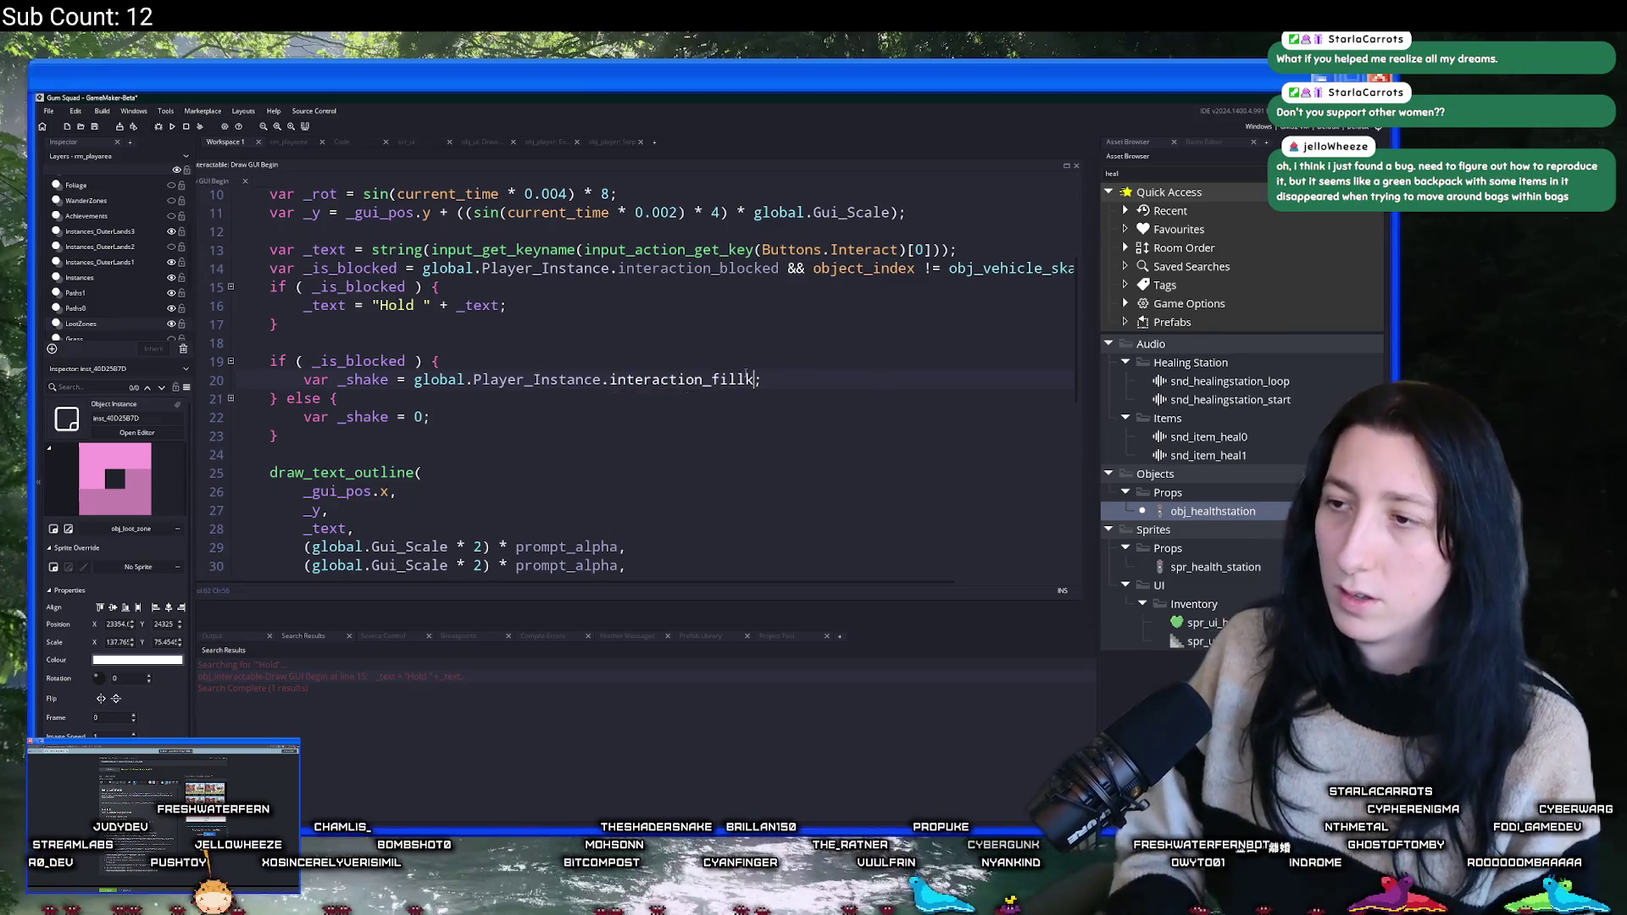
text(*)
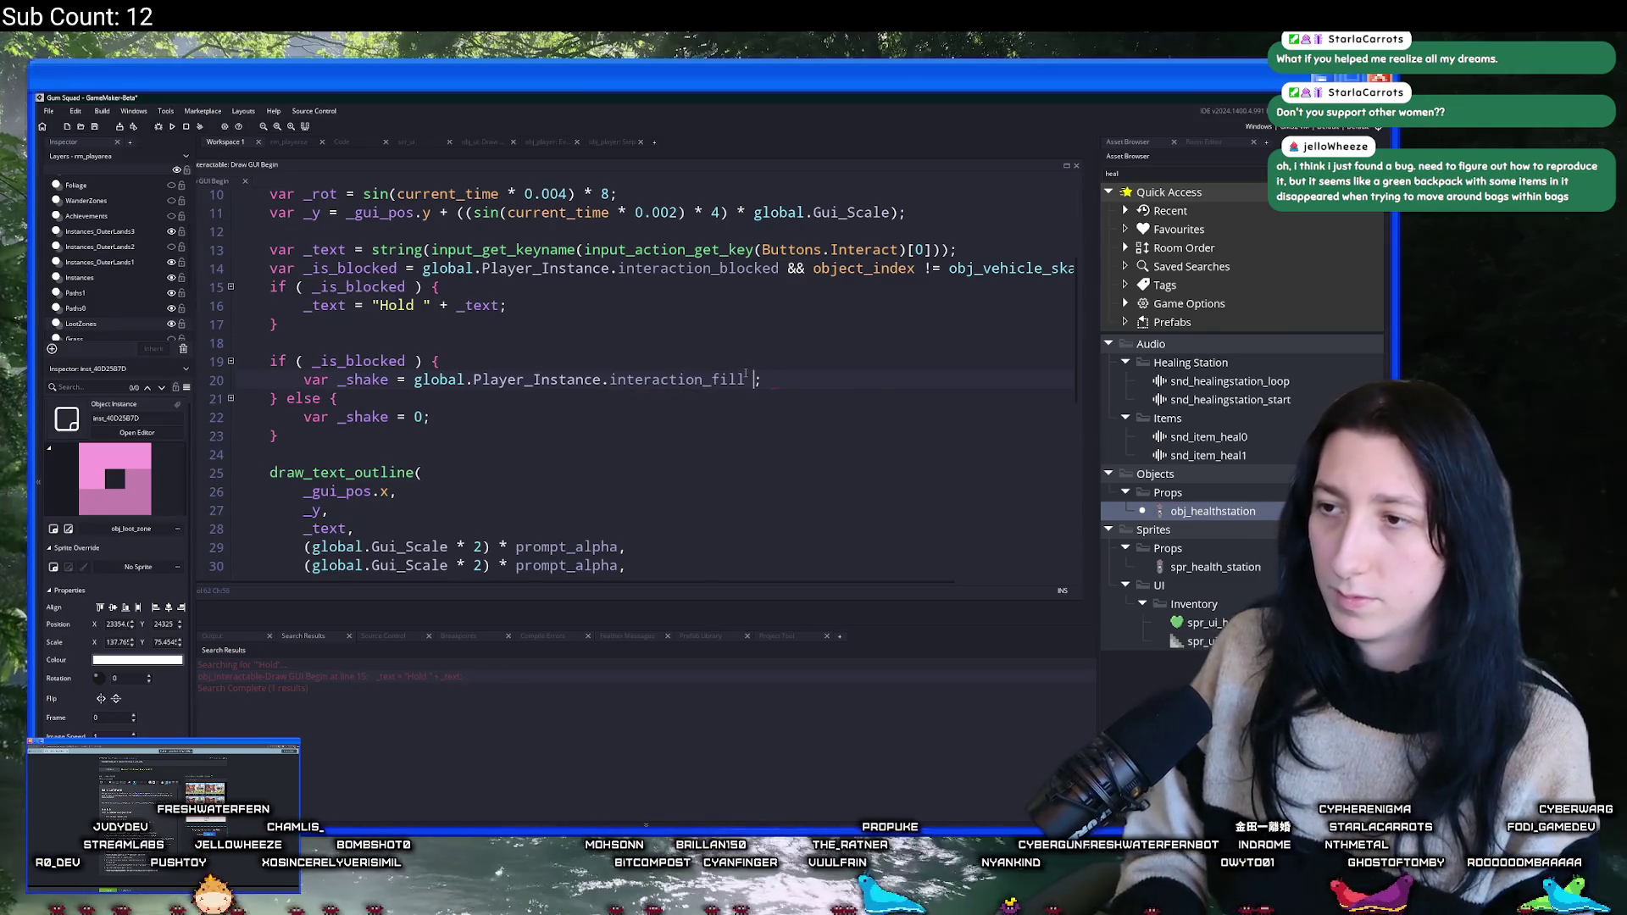
key(BackSpace)
key(BackSpace)
key(BackSpace)
text(*)
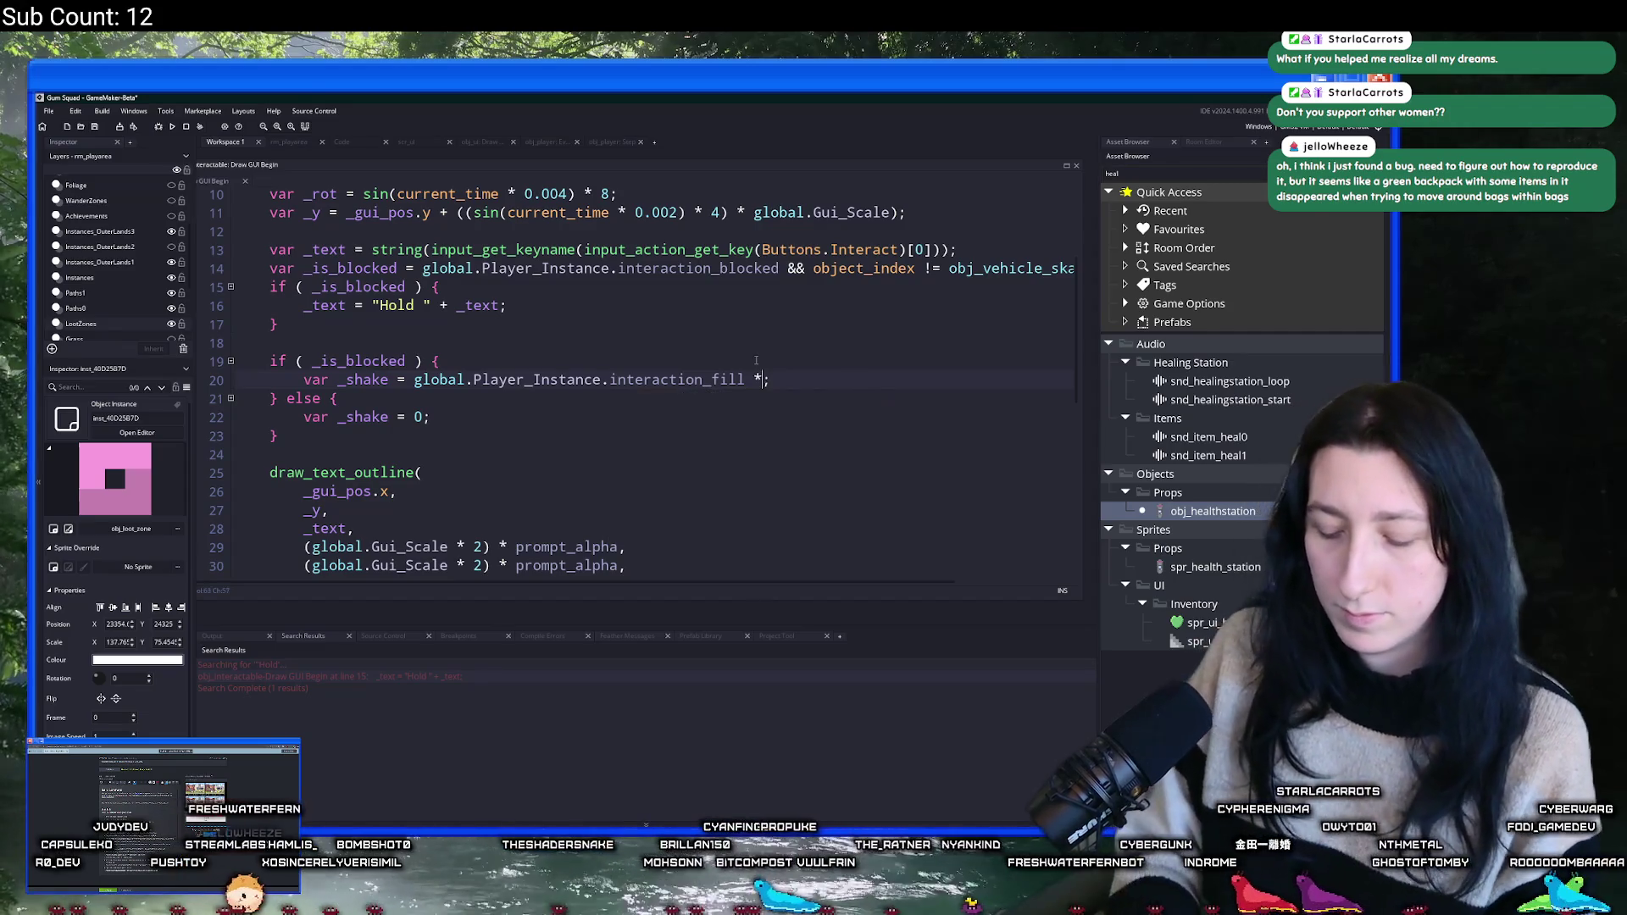
key(BackSpace)
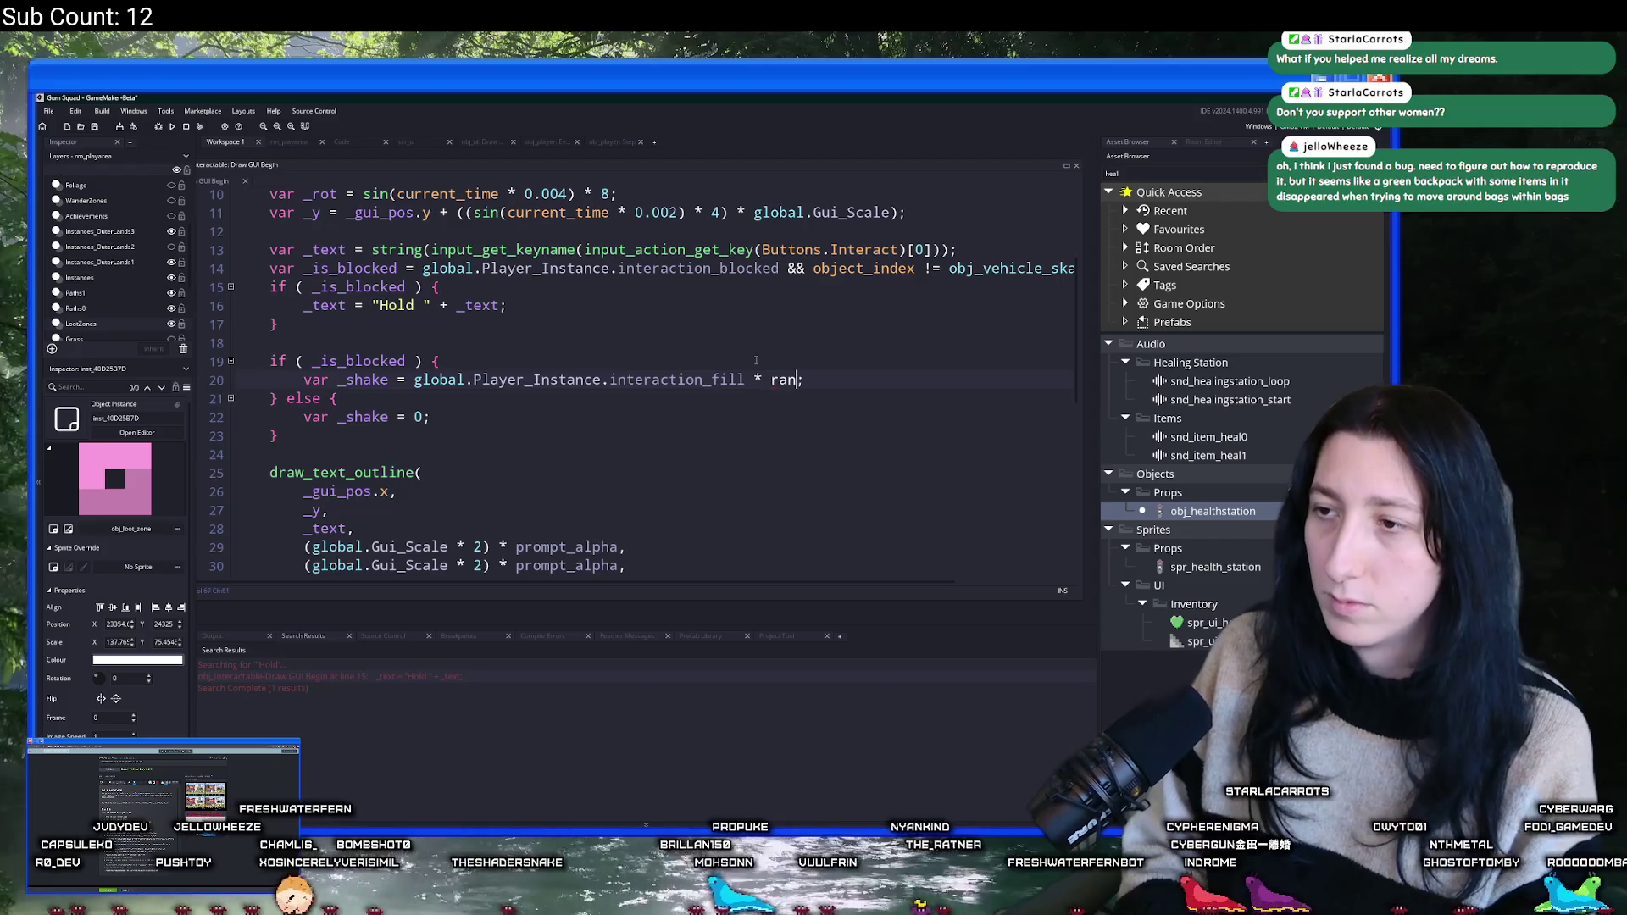
text(dom_range(-5,5)
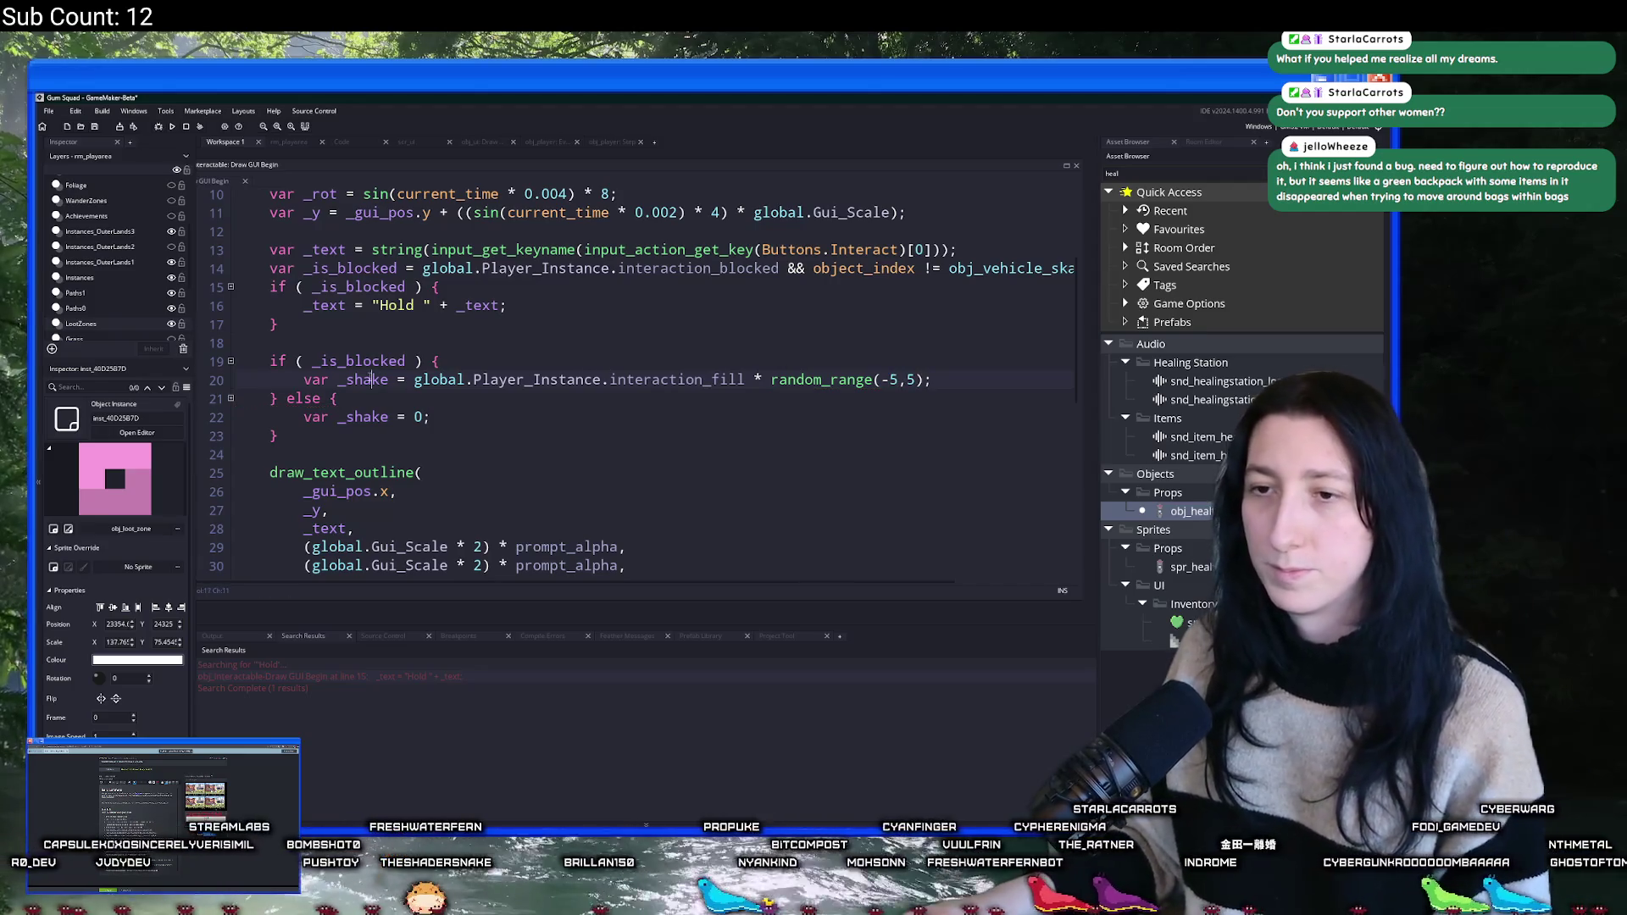
scroll(469, 446, down, 3)
click(472, 439)
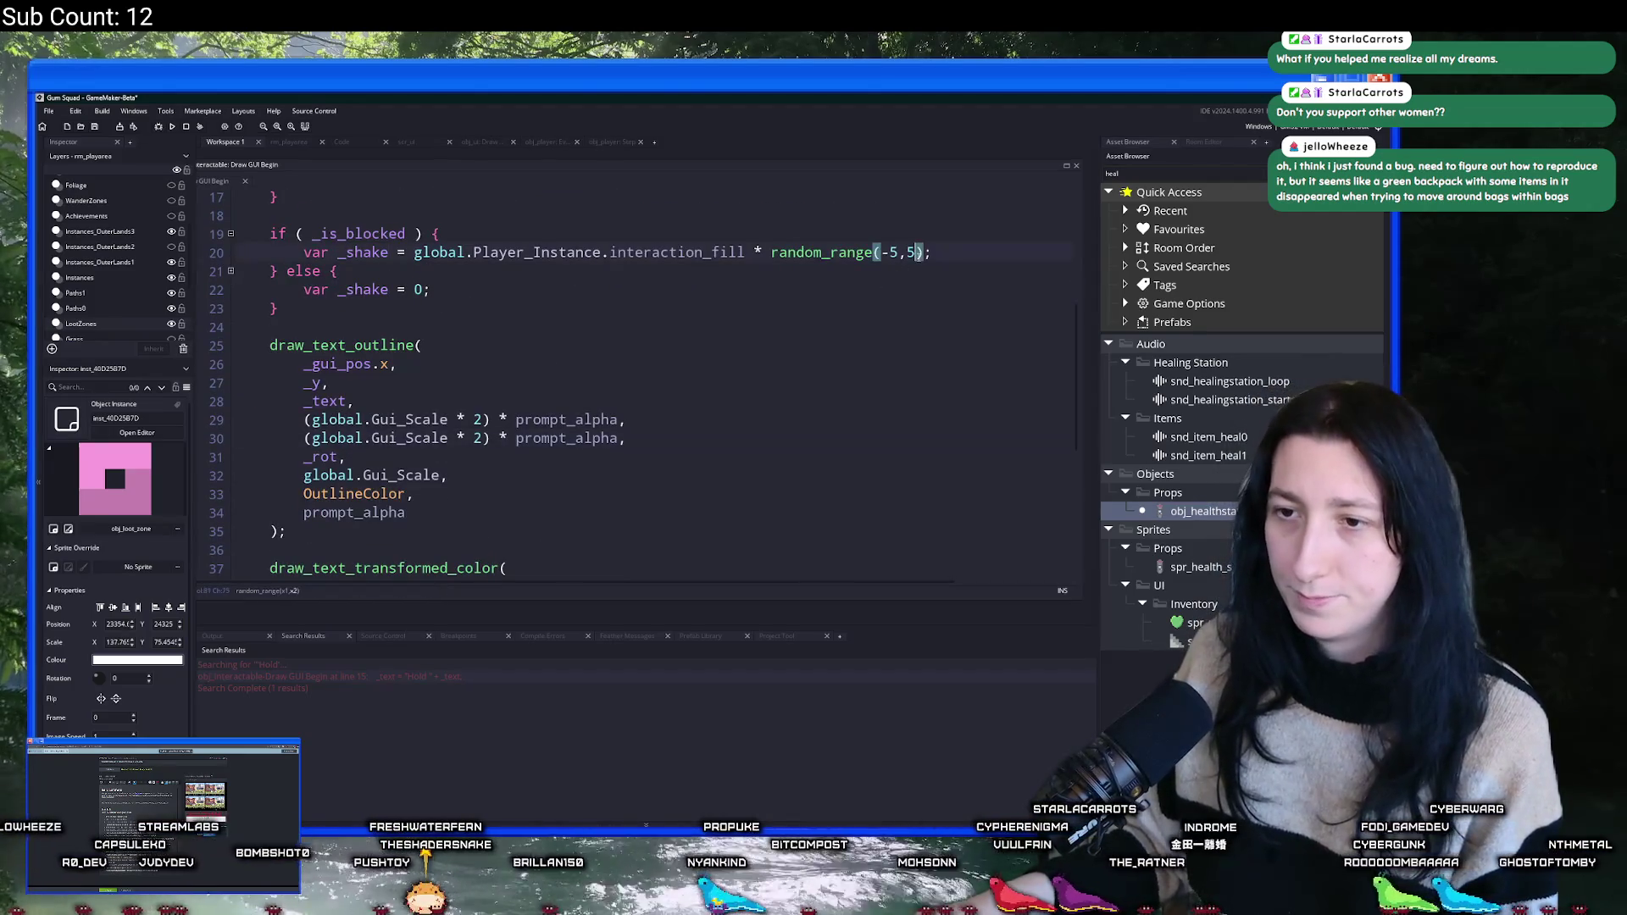
- Multiply the shake by global.Gui_Scale and add _shake to x and y in both draw calls
scroll(487, 371, up, 1)
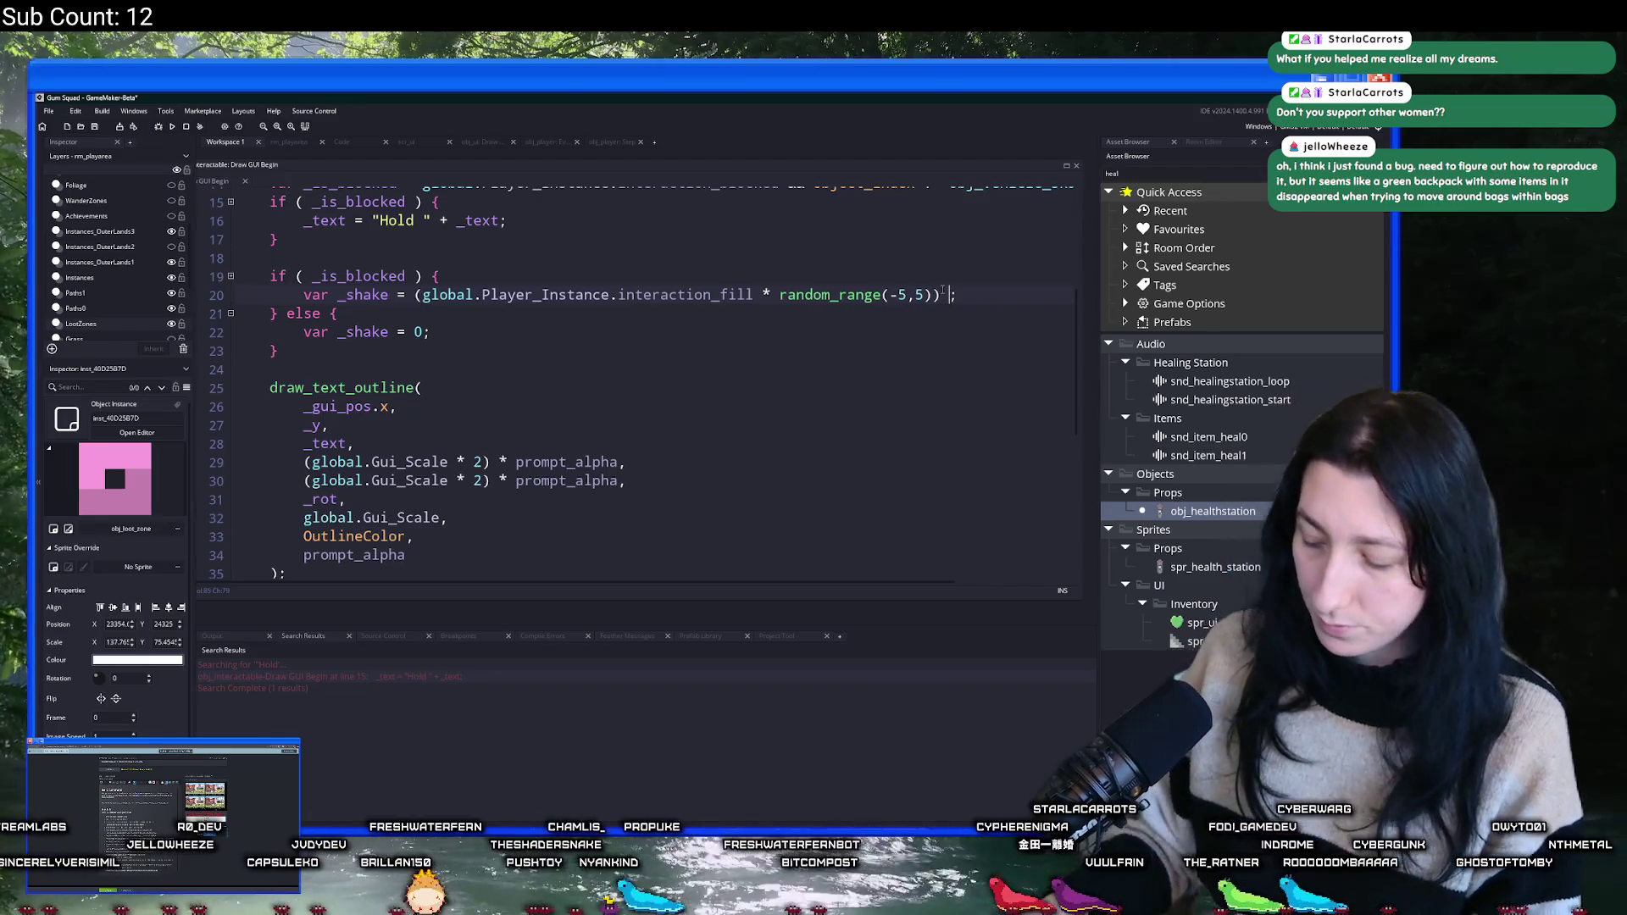
text( * global._)
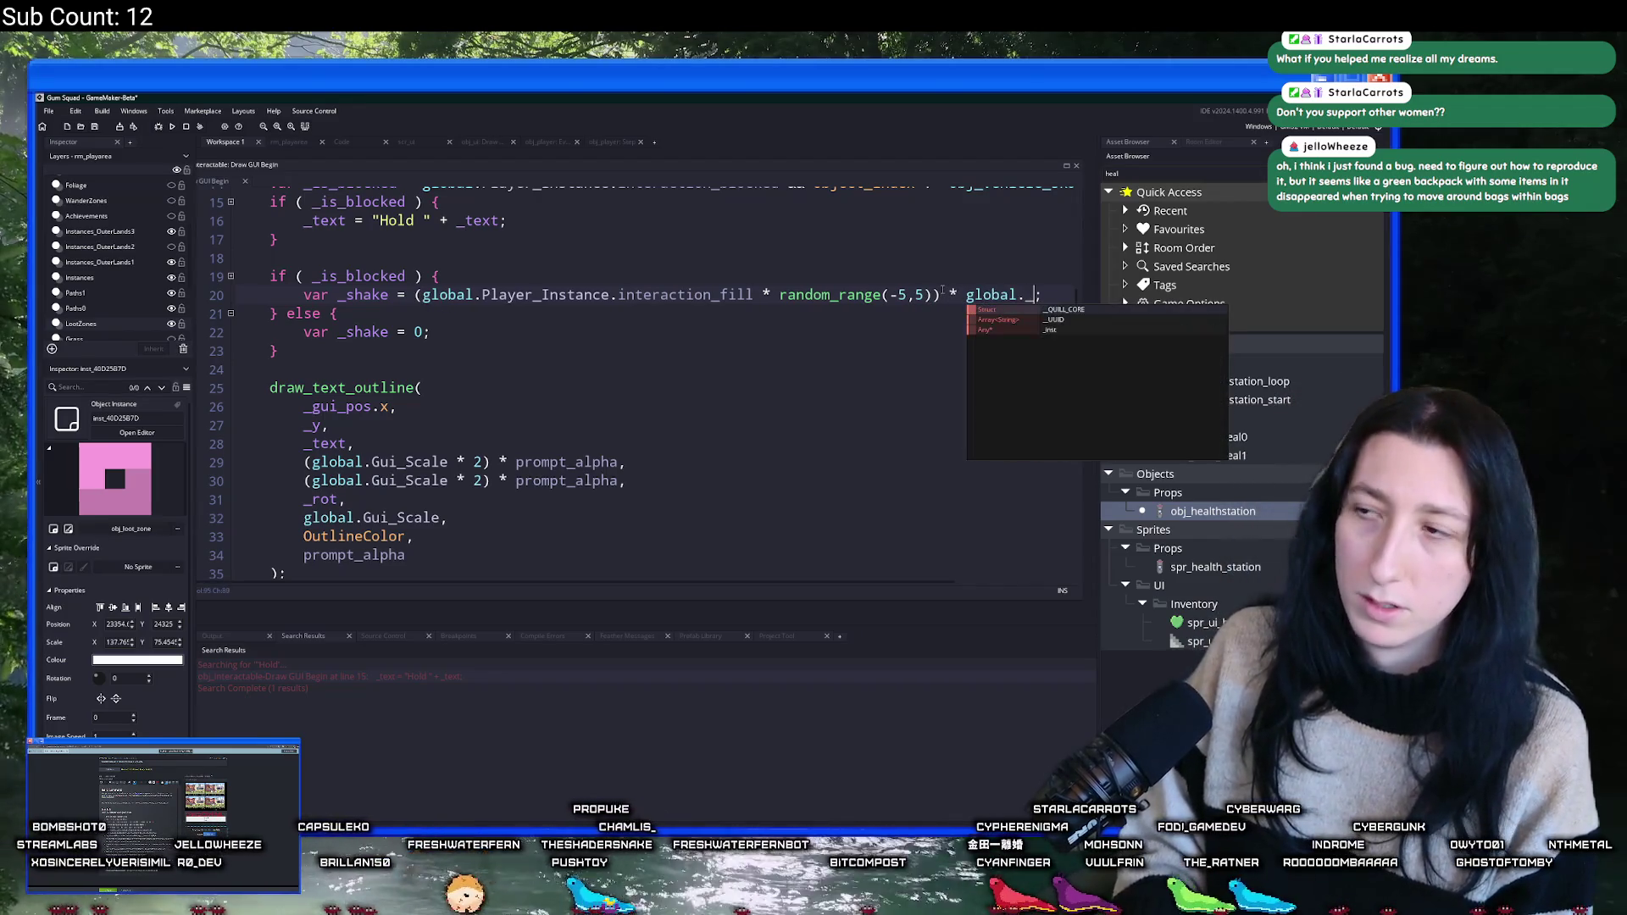
text(Gui_Scale)
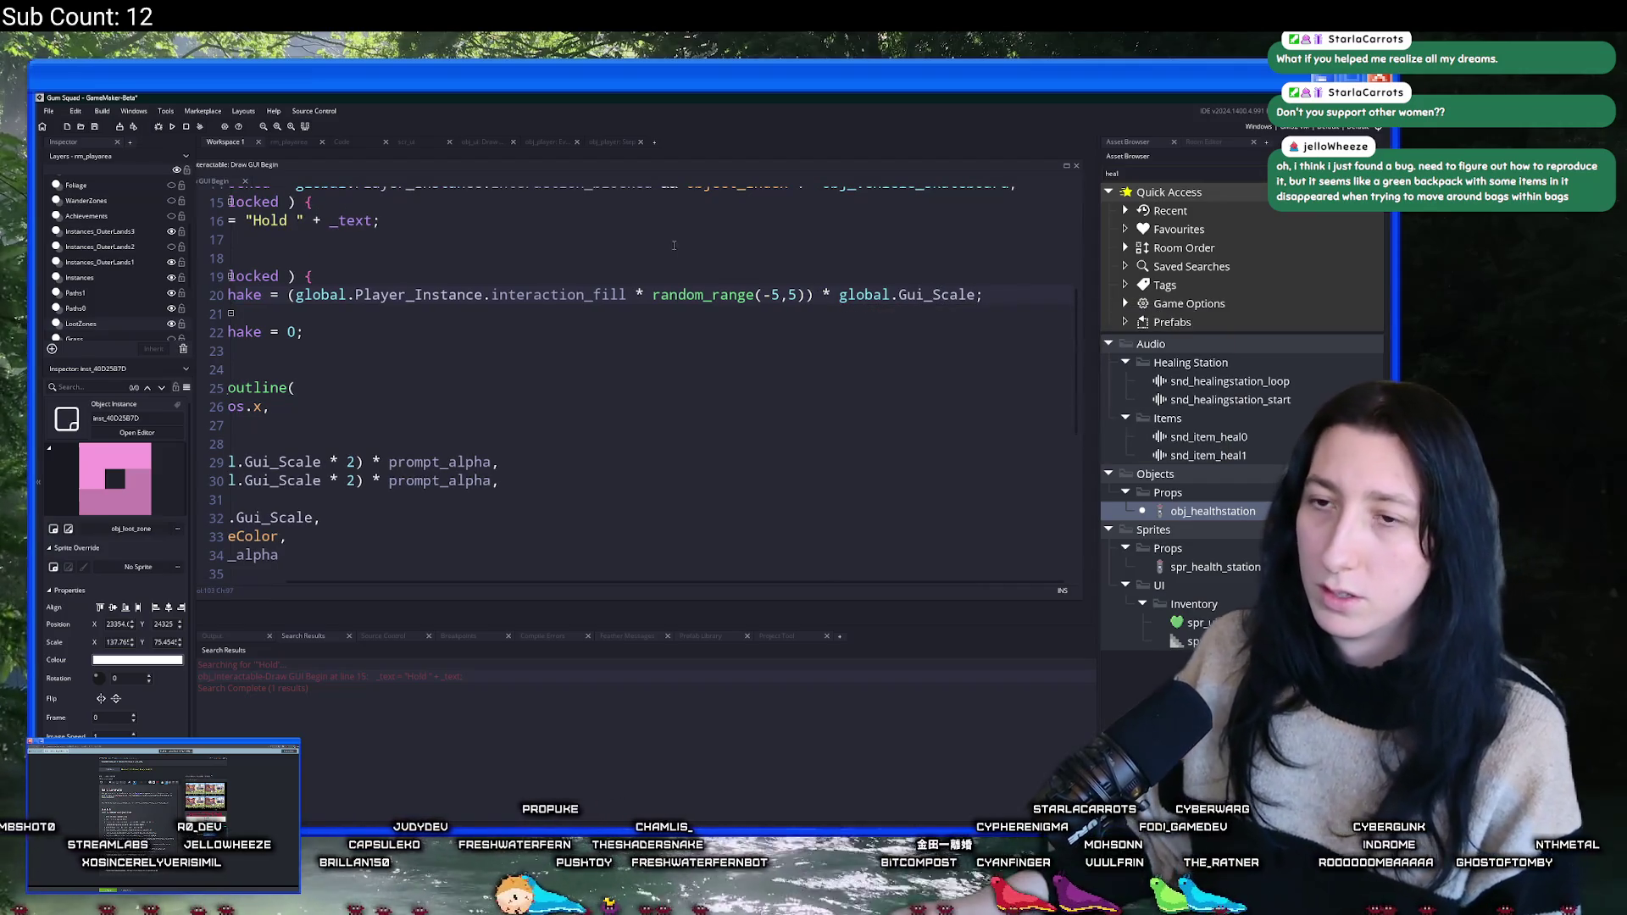
scroll(333, 289, left, 5)
scroll(564, 339, down, 2)
click(620, 356)
text(+ _shake)
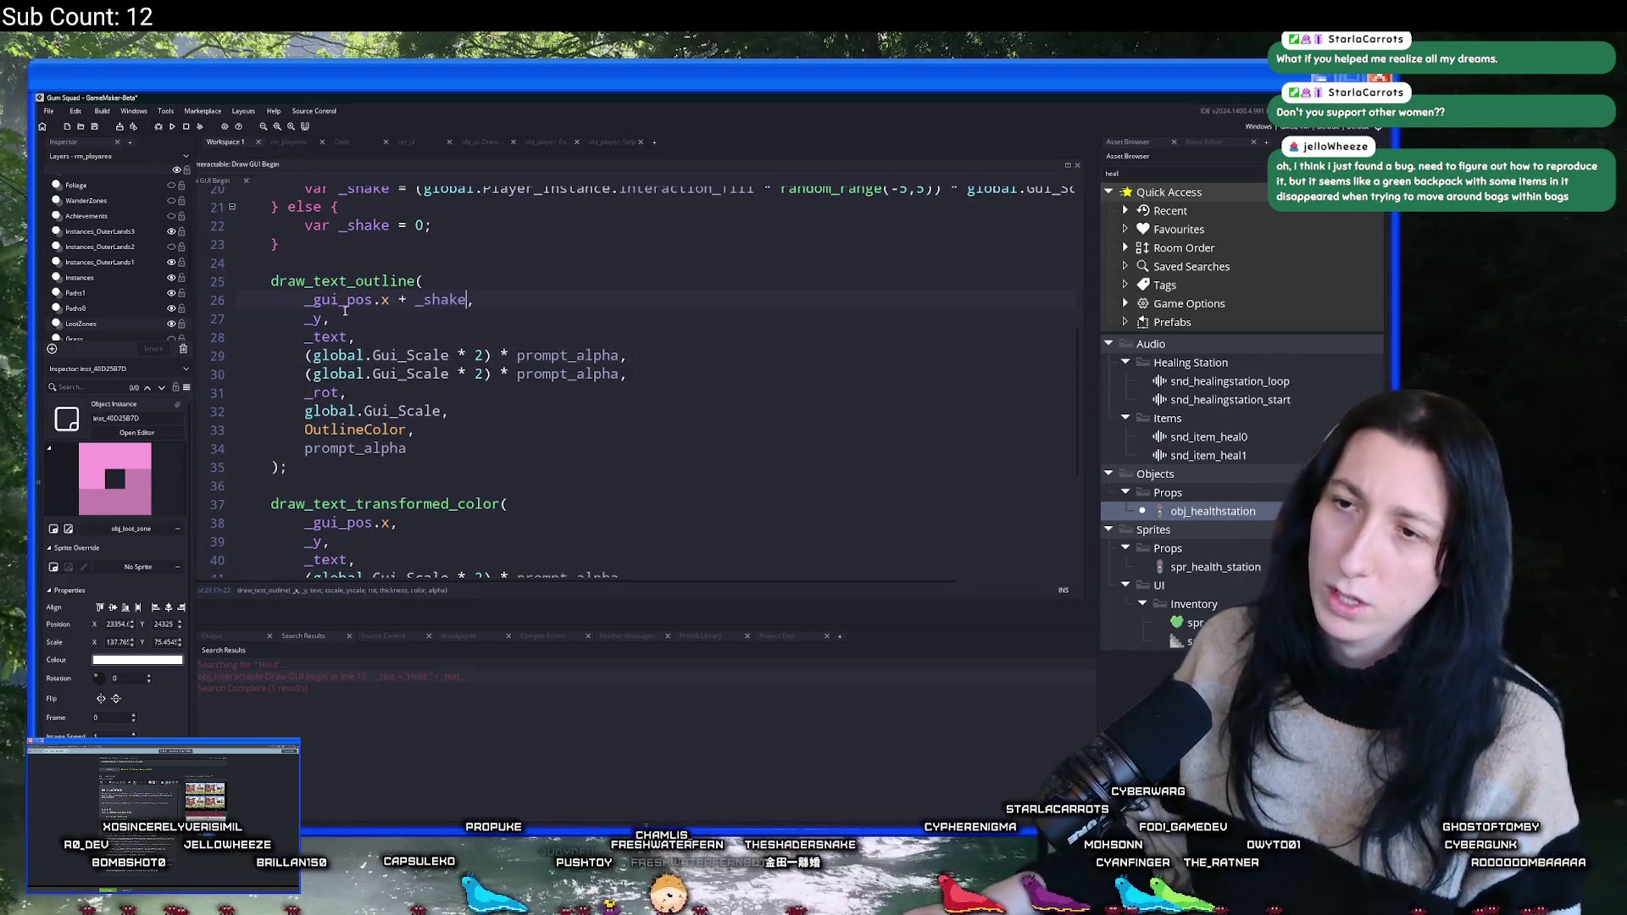
scroll(407, 309, down, 1)
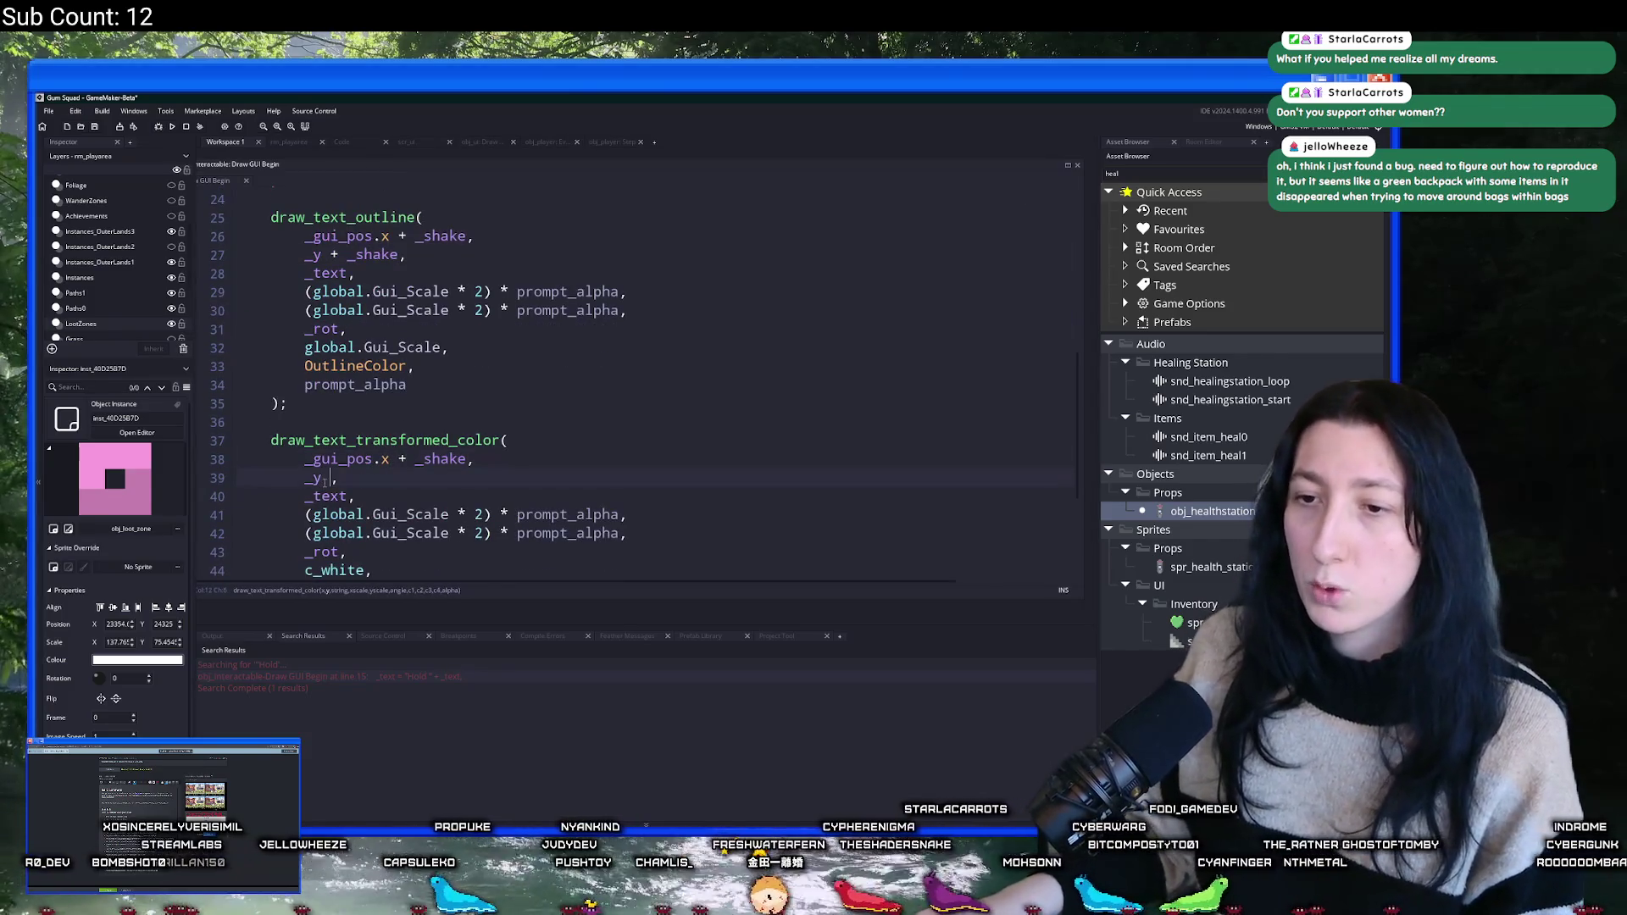
text(+ _shake)
scroll(324, 481, down, 4)
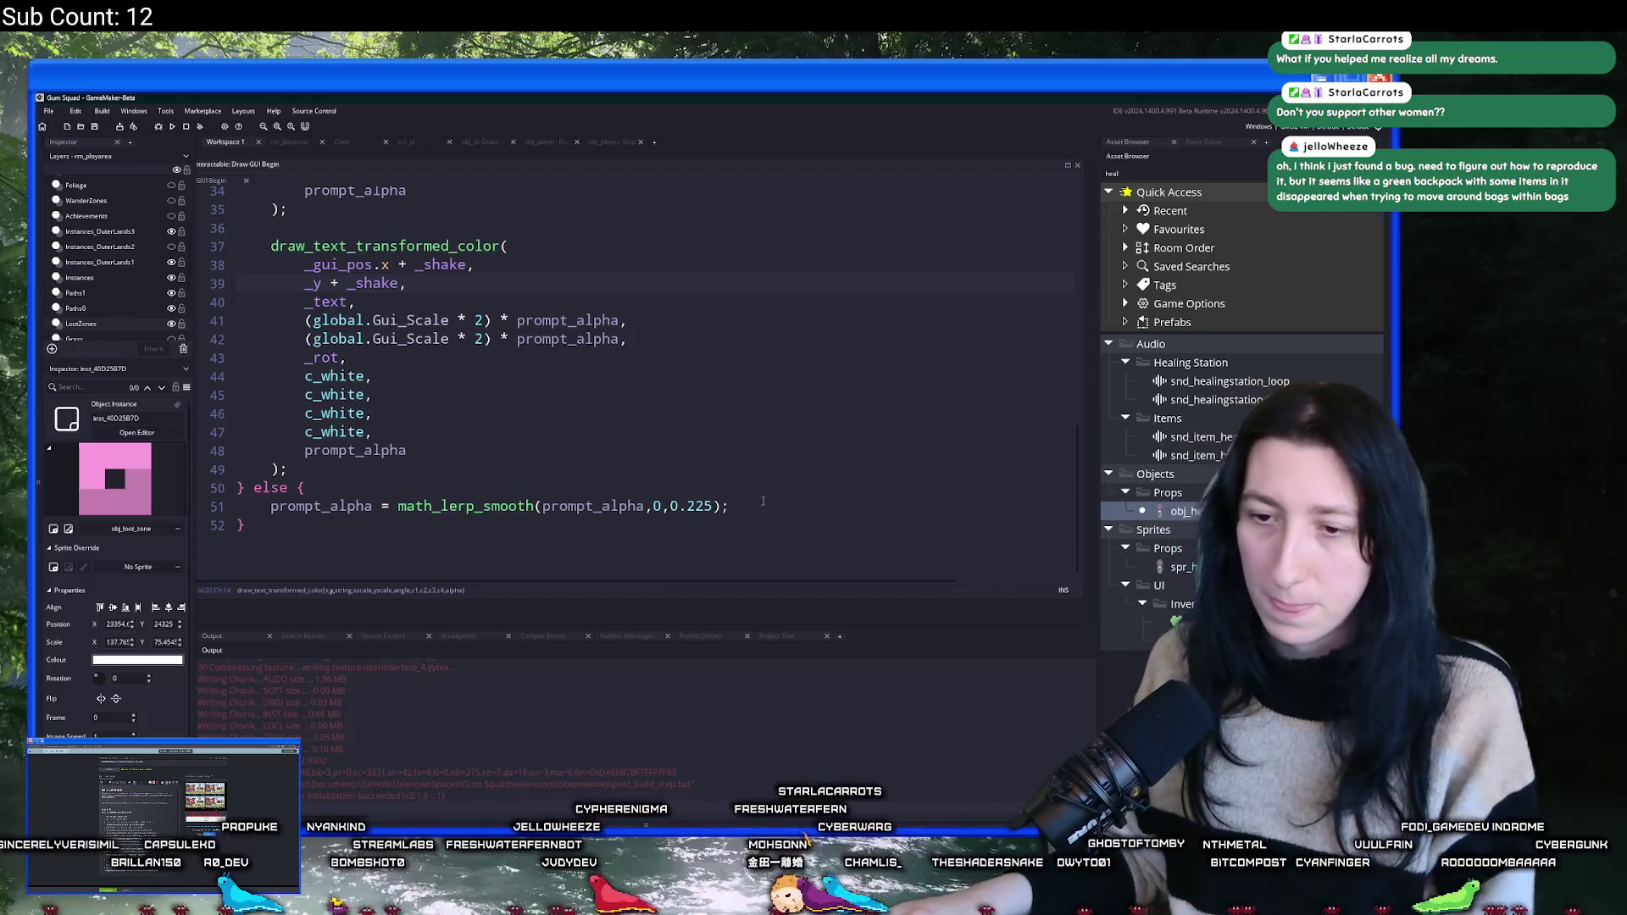
scroll(763, 501, up, 5)
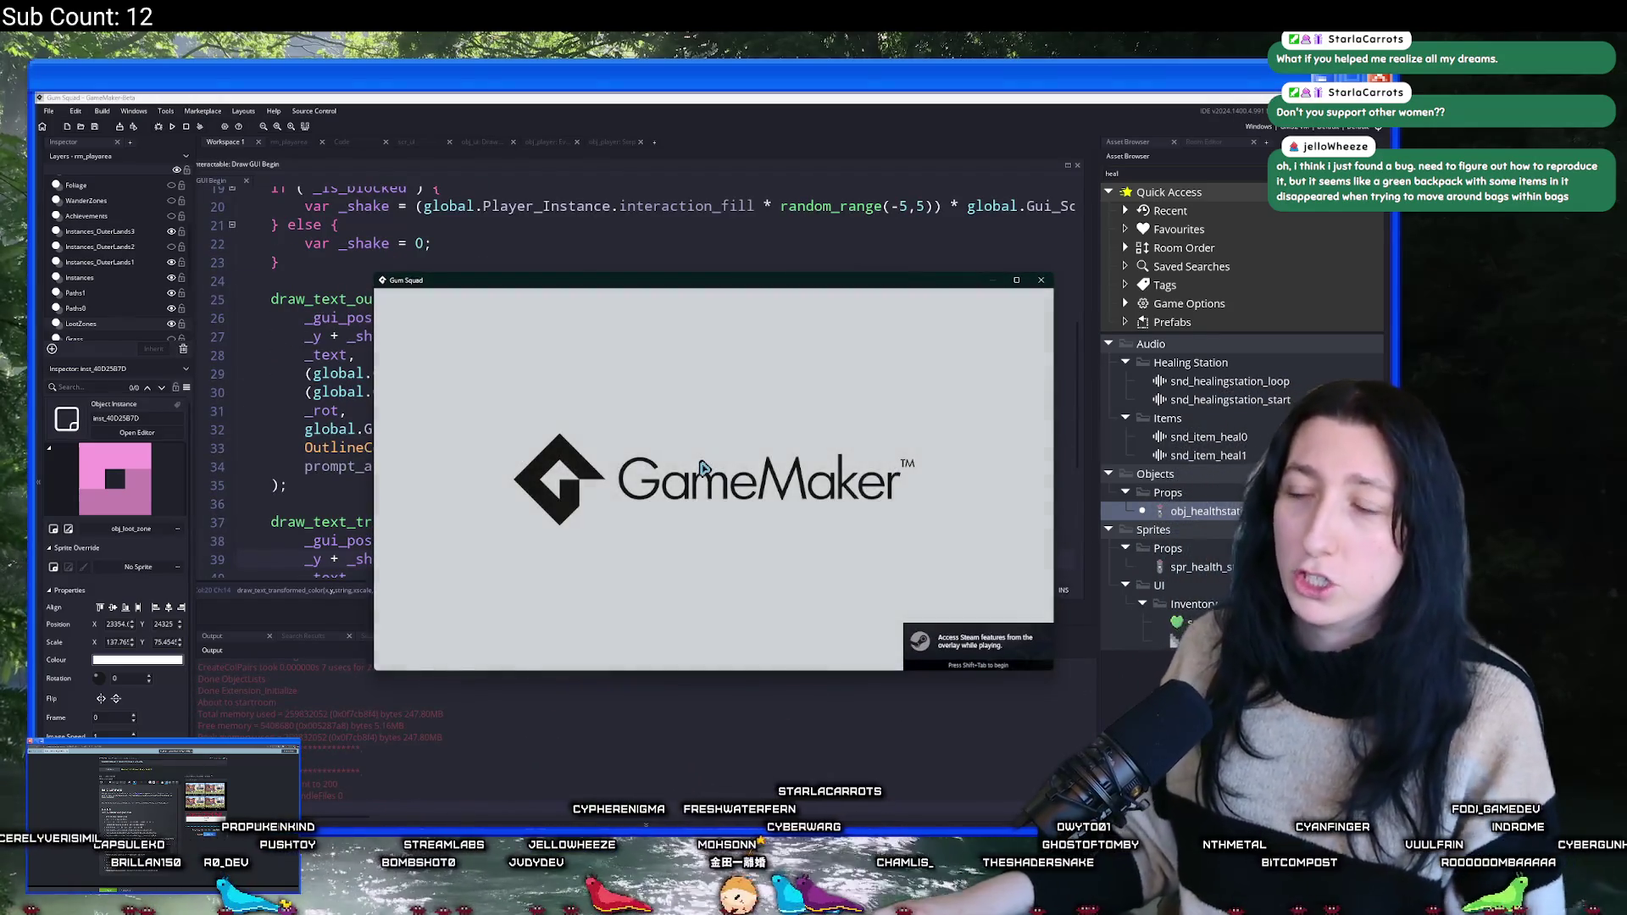
- Start a new Offline world, walk north, then save and quit to the main menu
click(709, 464)
click(713, 619)
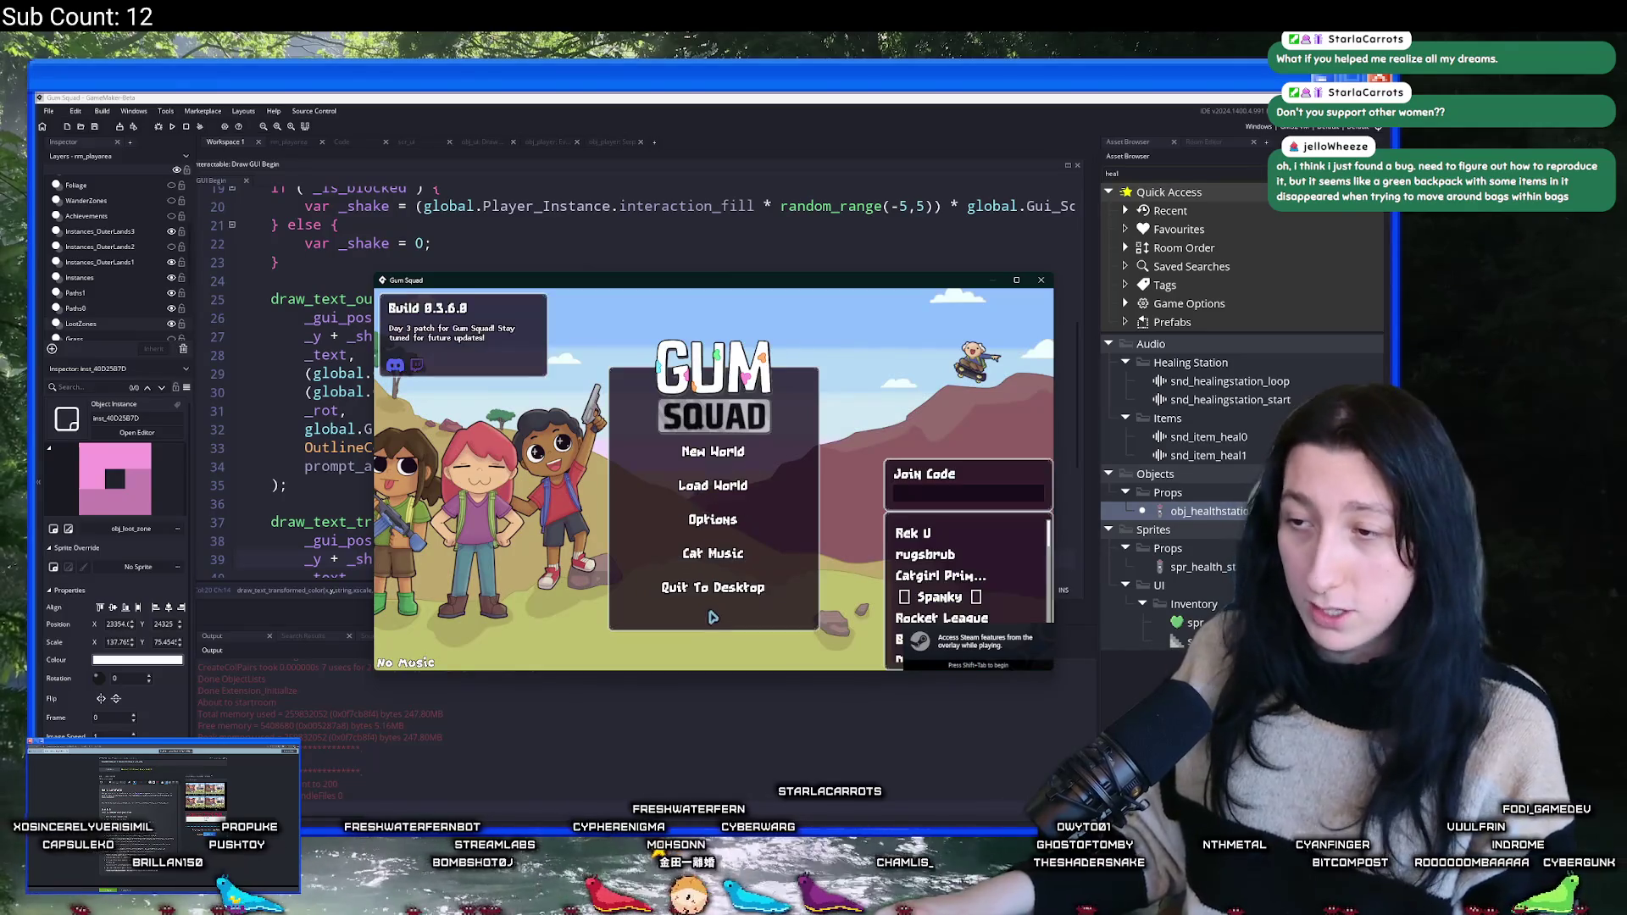
click(723, 489)
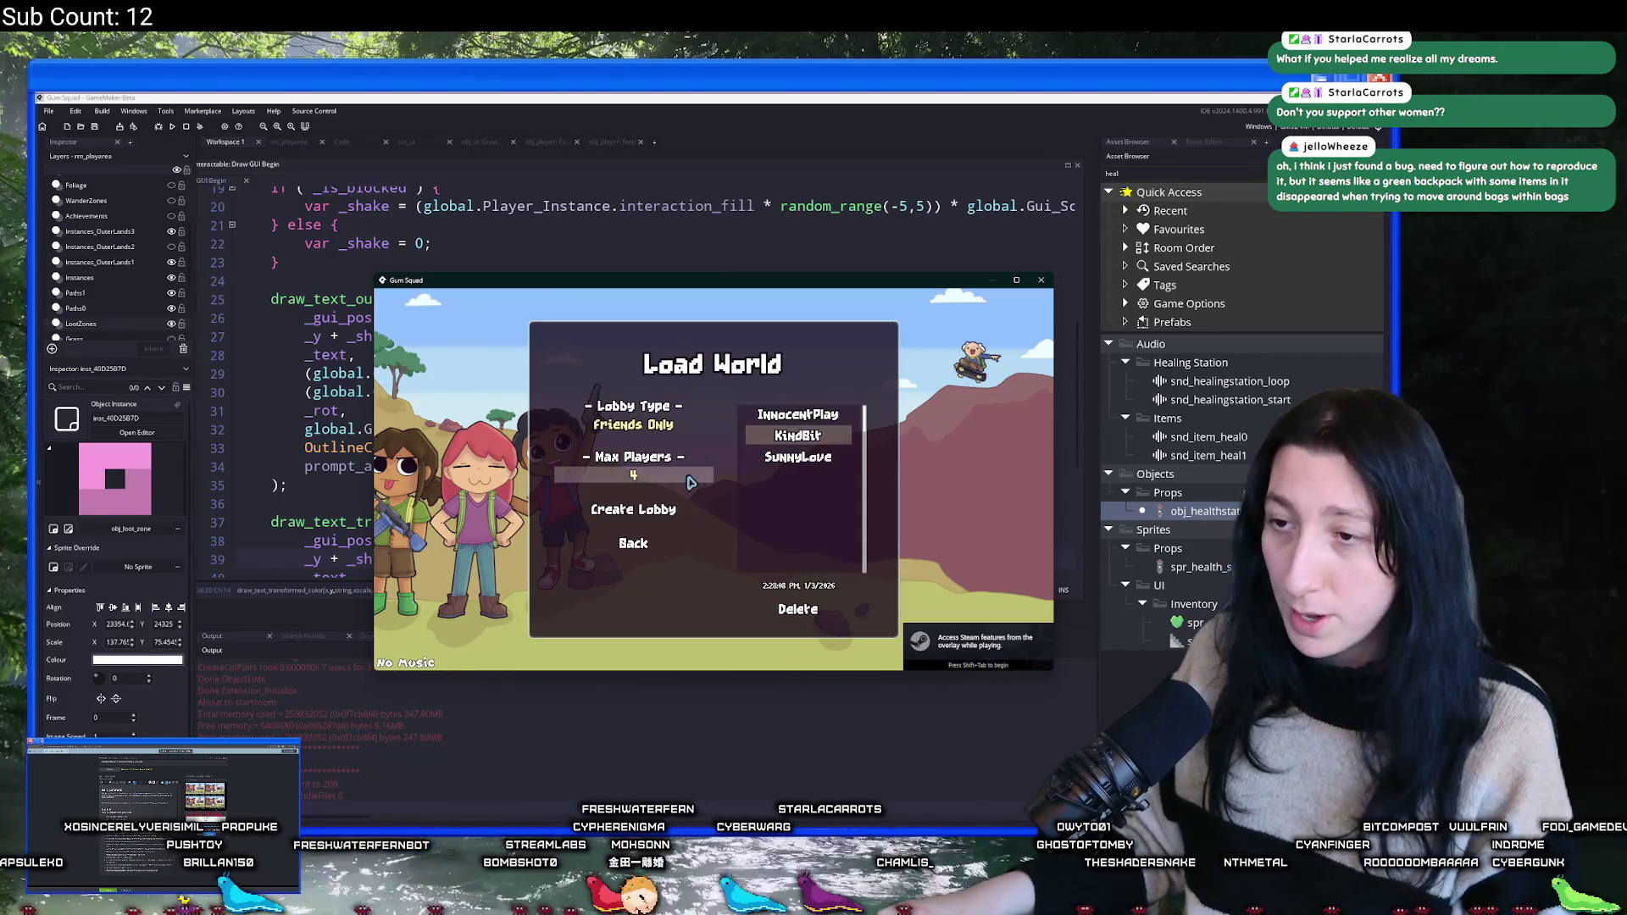
click(648, 426)
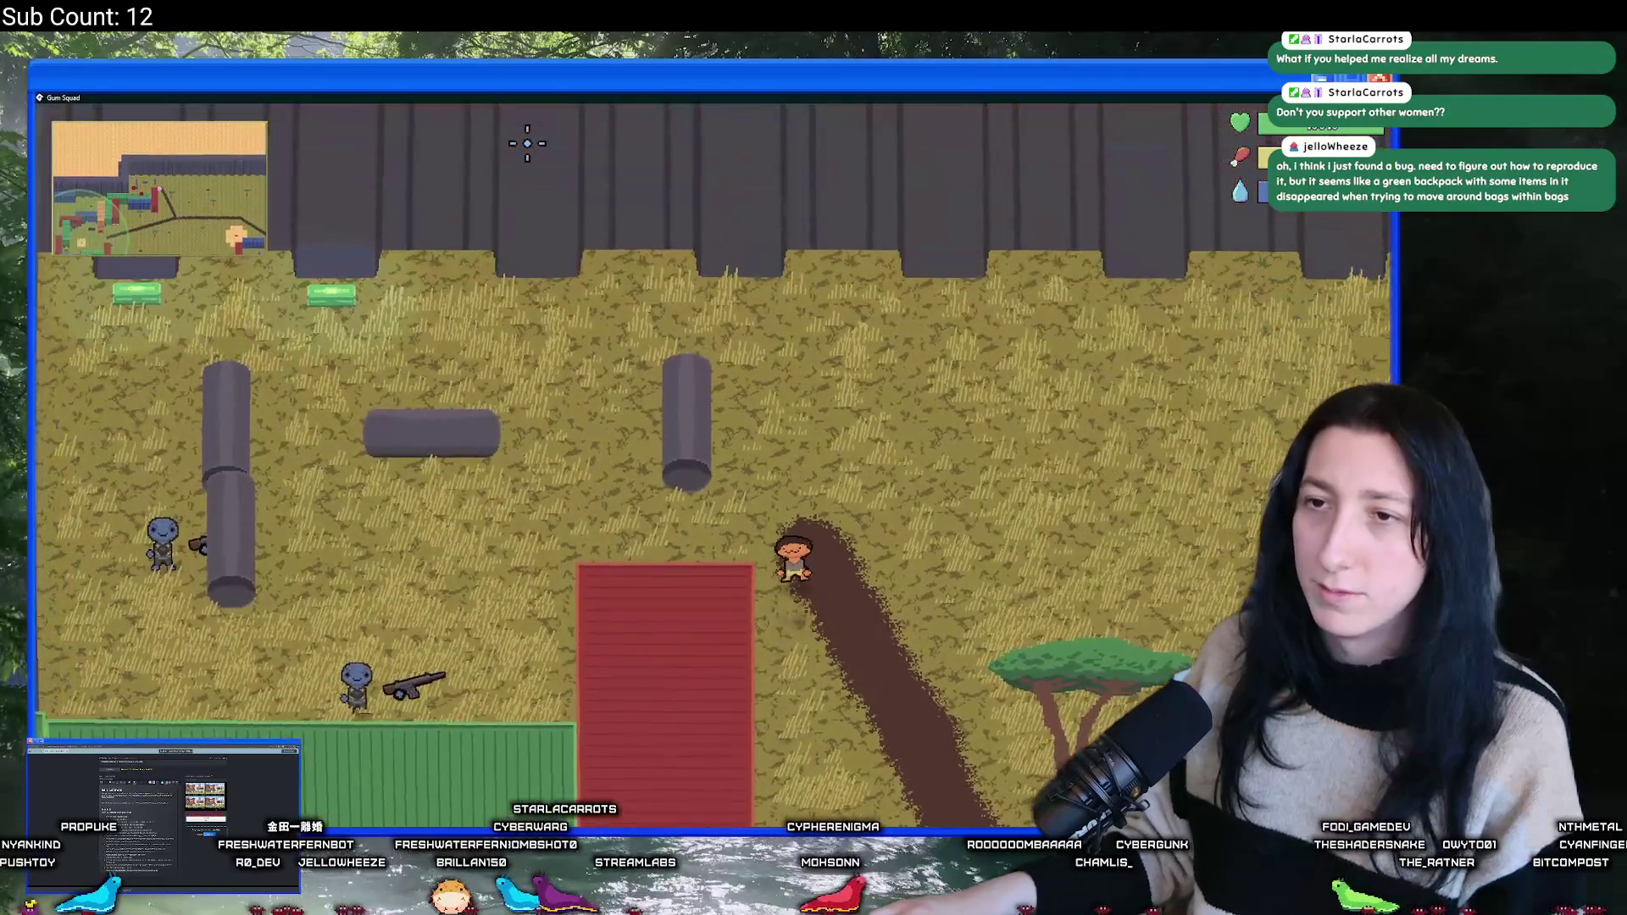
key(w)
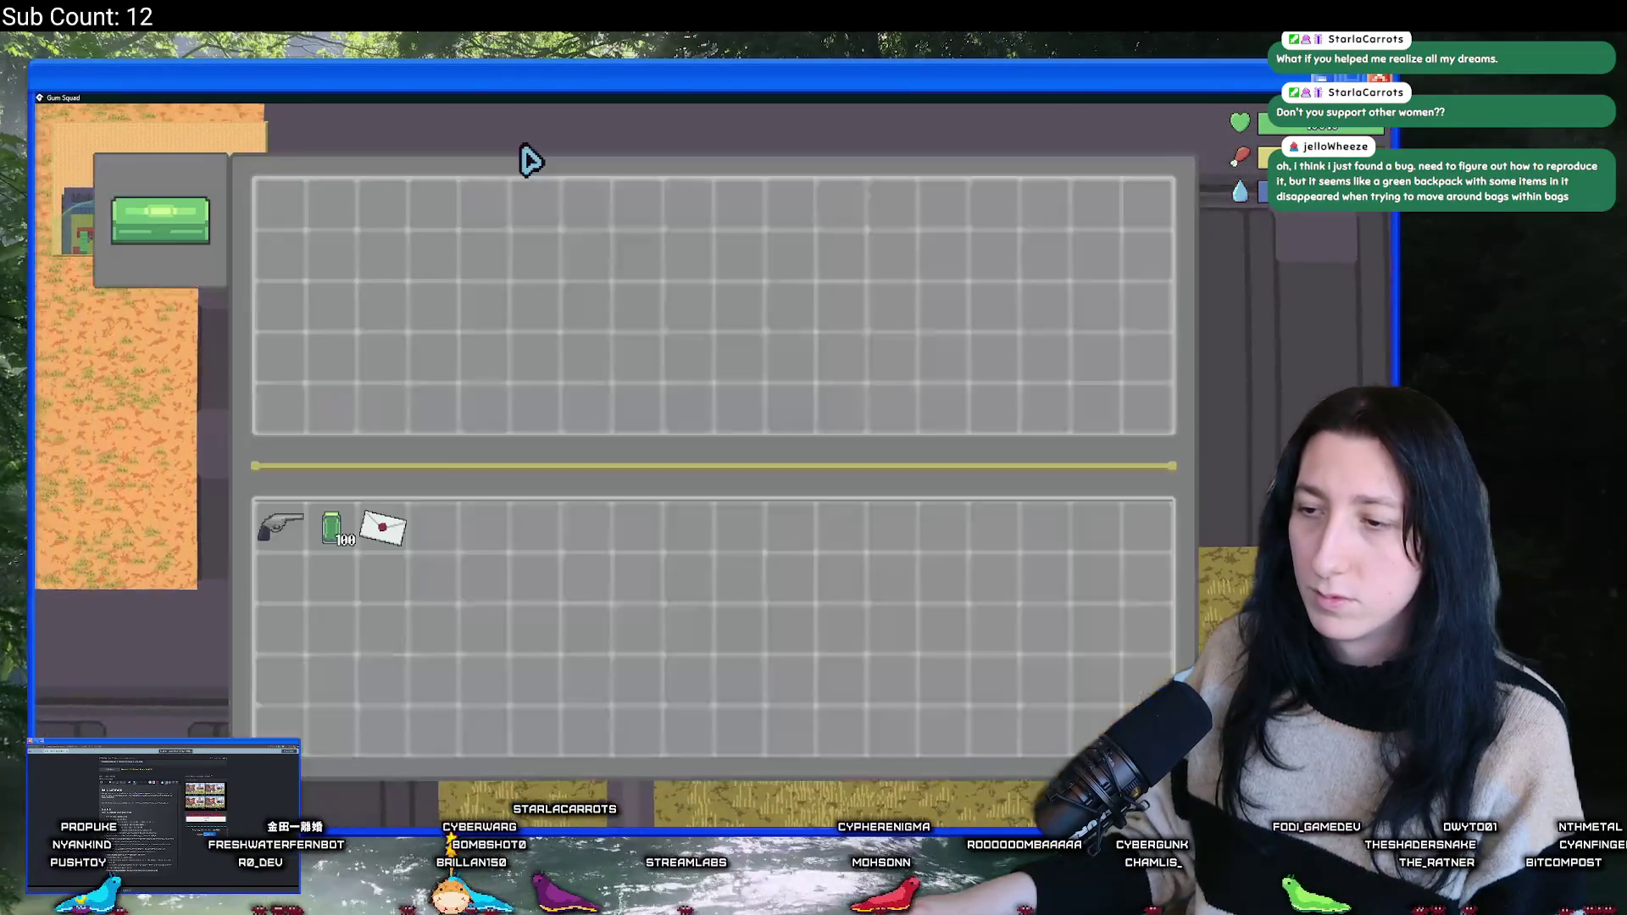
key(Escape)
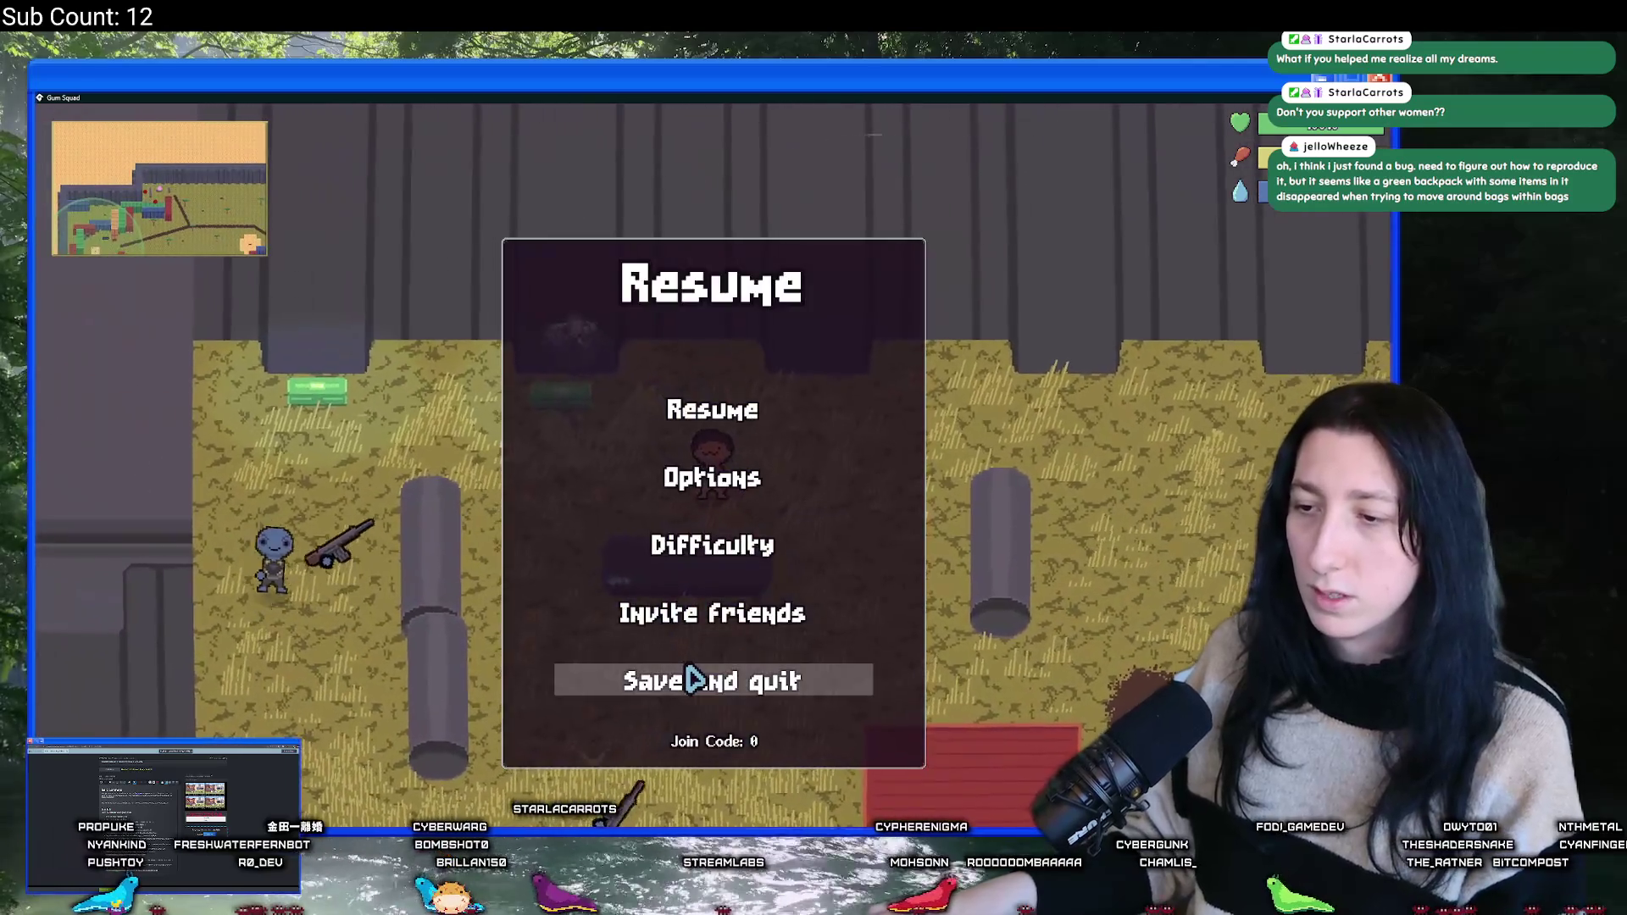
click(694, 678)
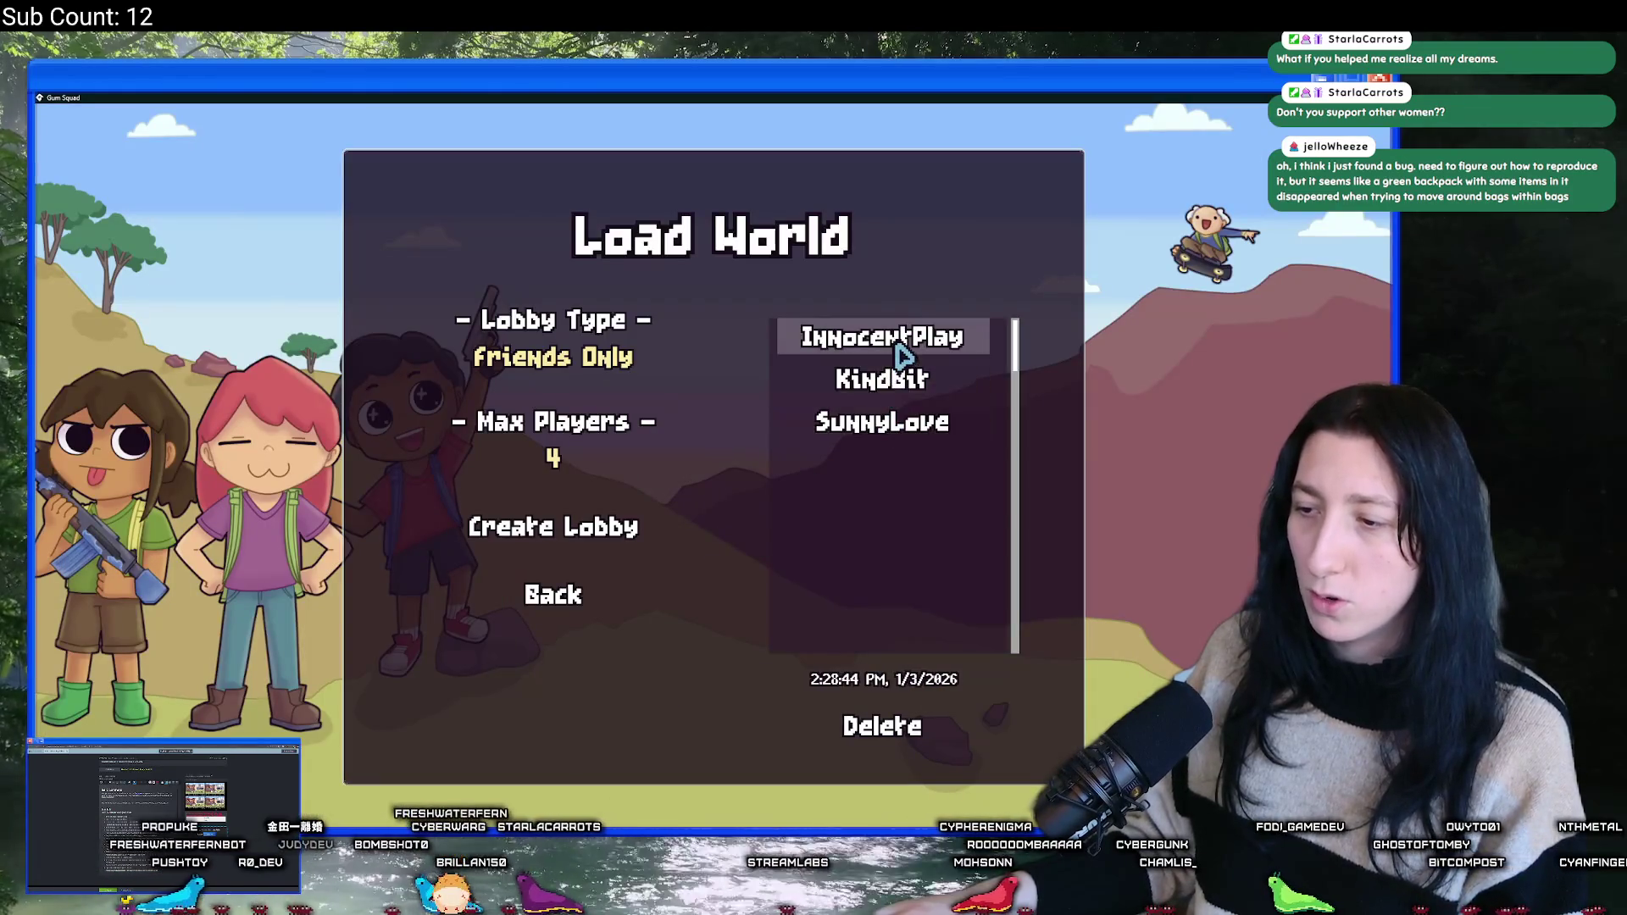
- Reload the saved world as an offline lobby, then save and quit out of it again
click(577, 532)
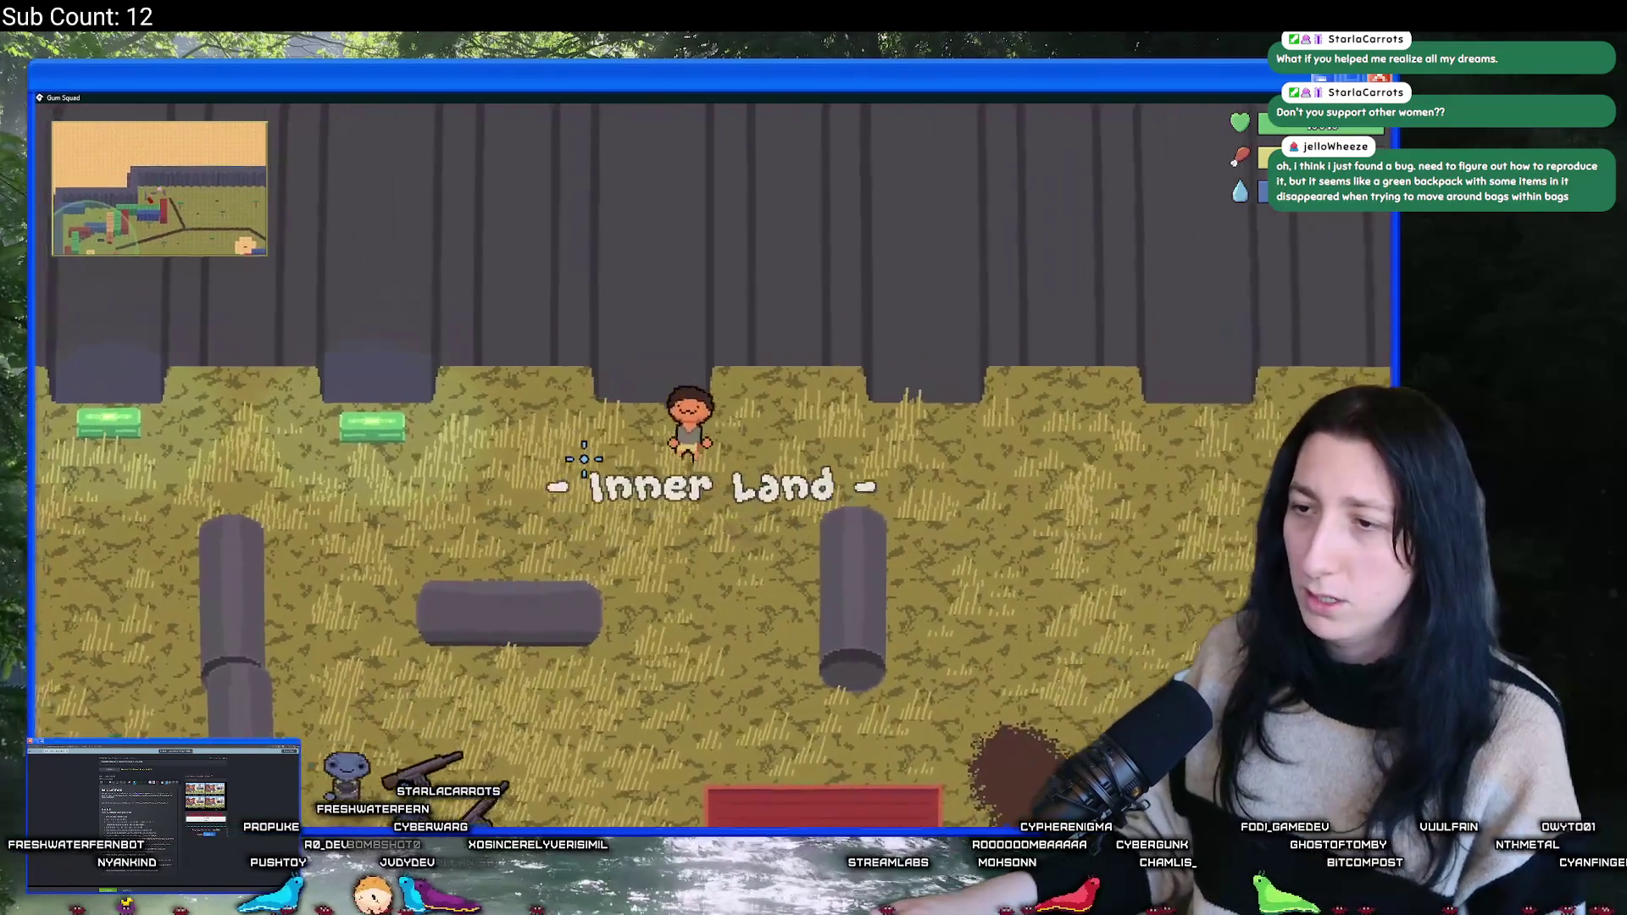
key(Escape)
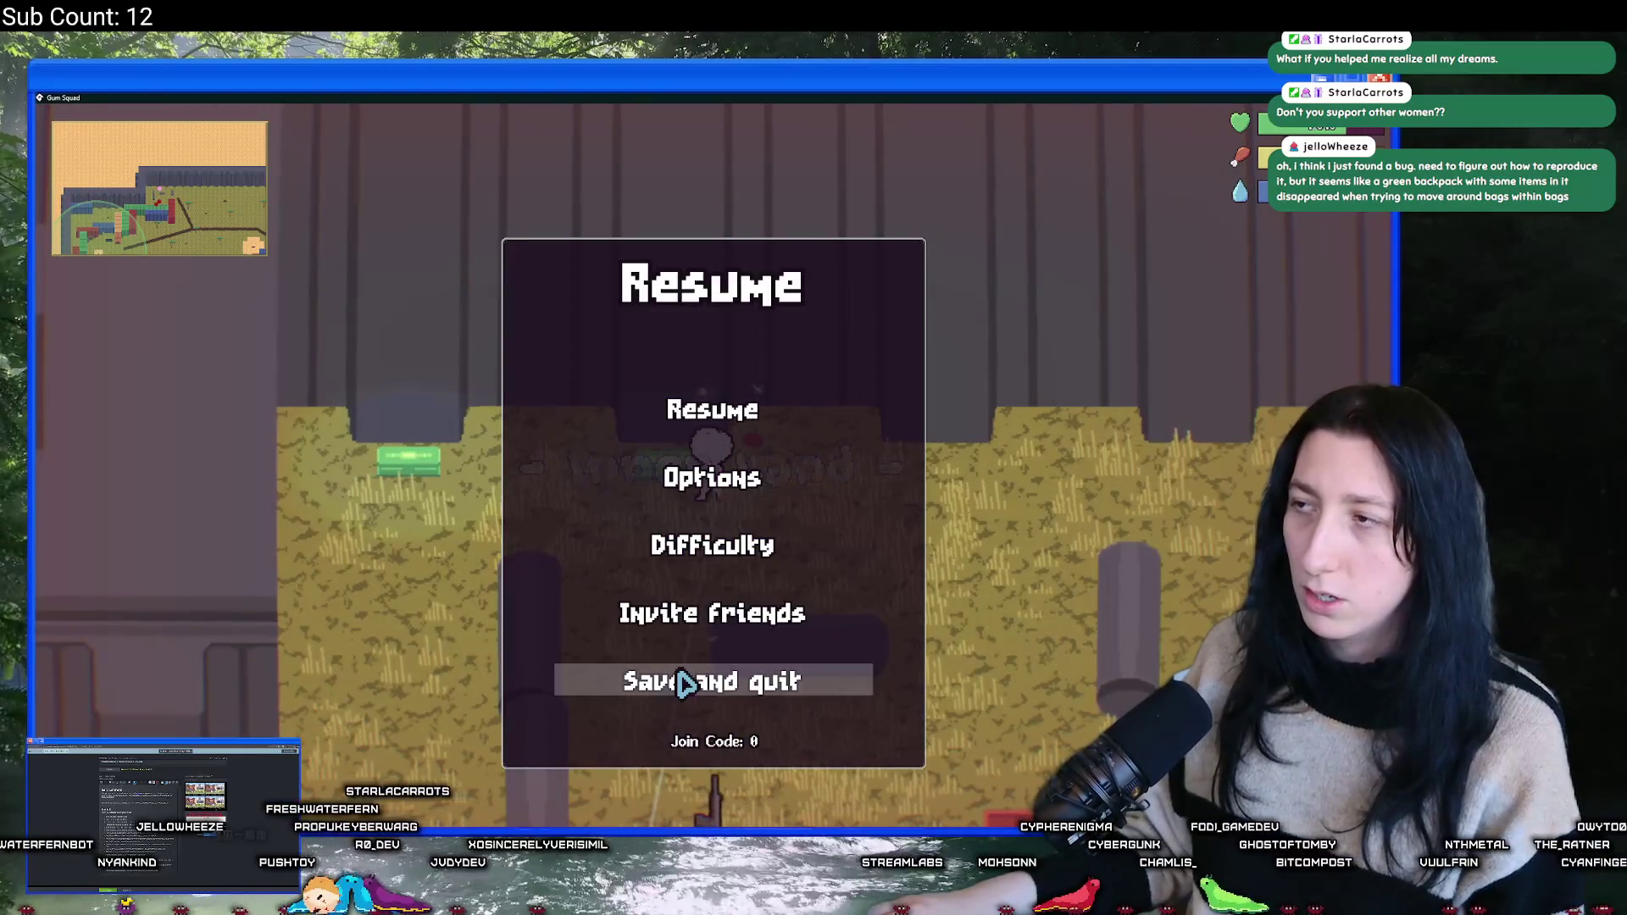
click(683, 681)
key(alt+Tab)
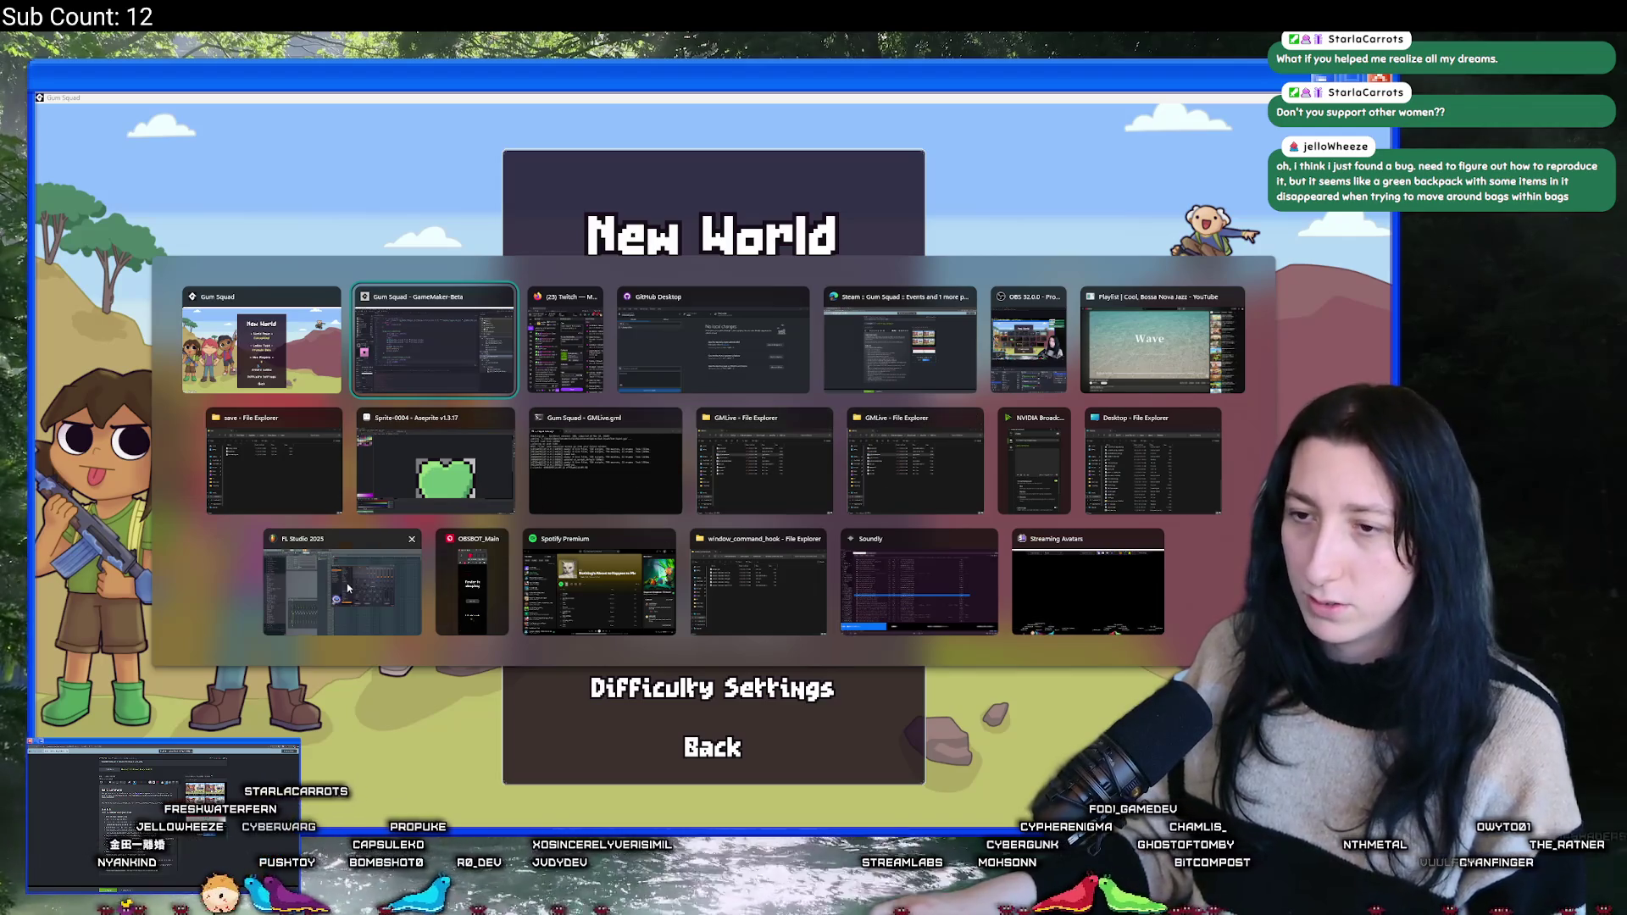
key(Escape)
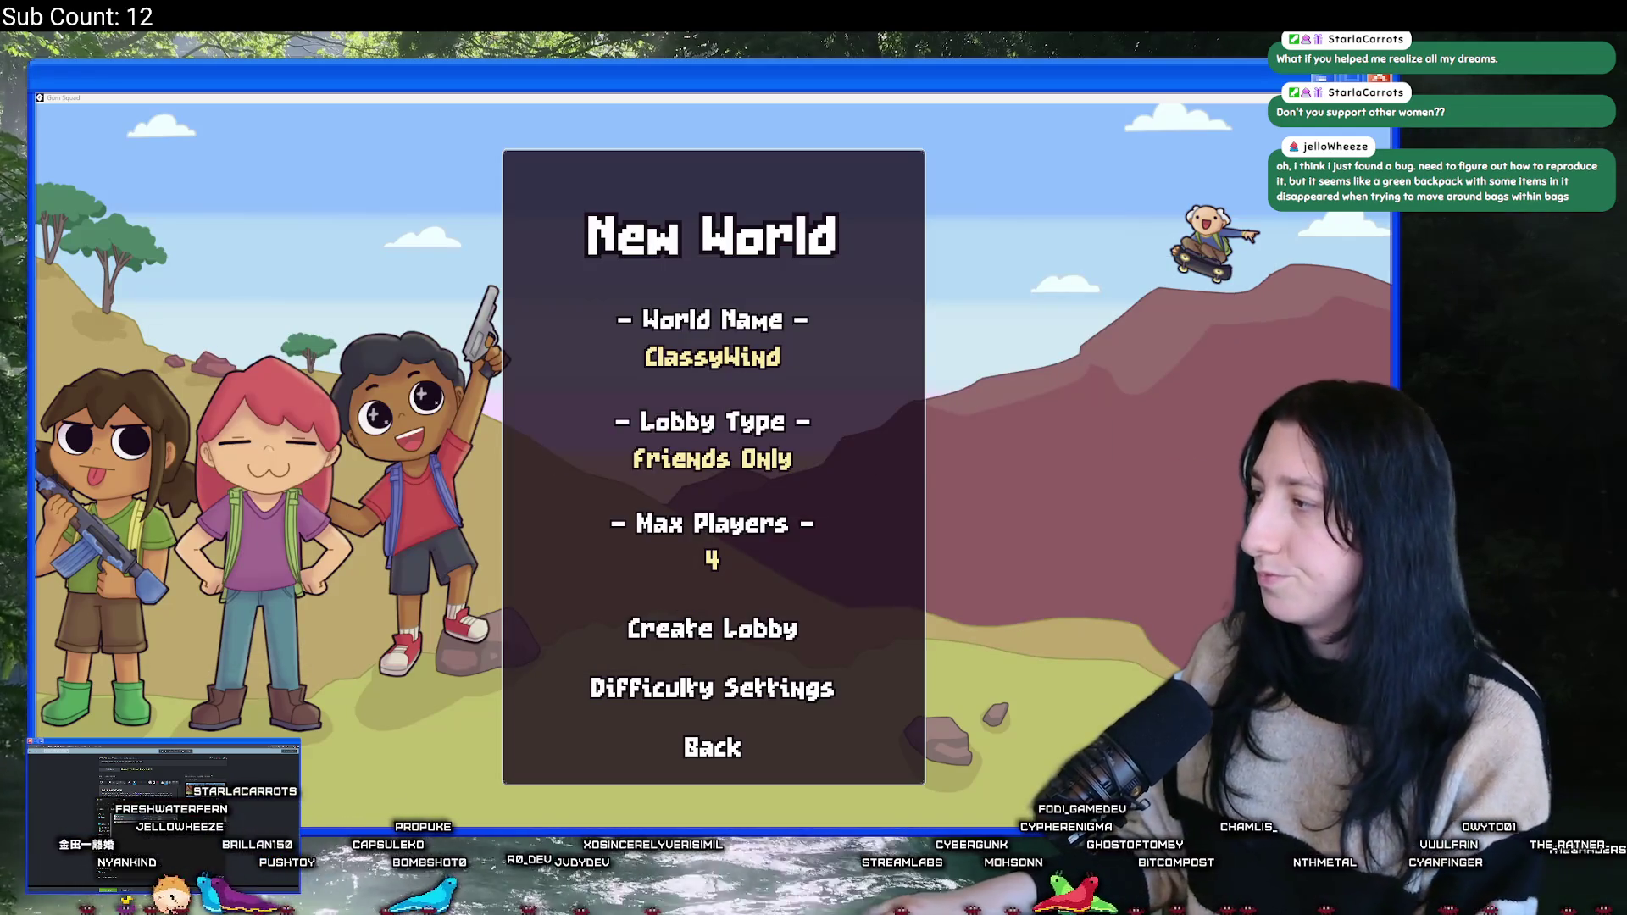
- Create a fresh new world lobby and load into the CuteCraft world
click(712, 754)
click(740, 489)
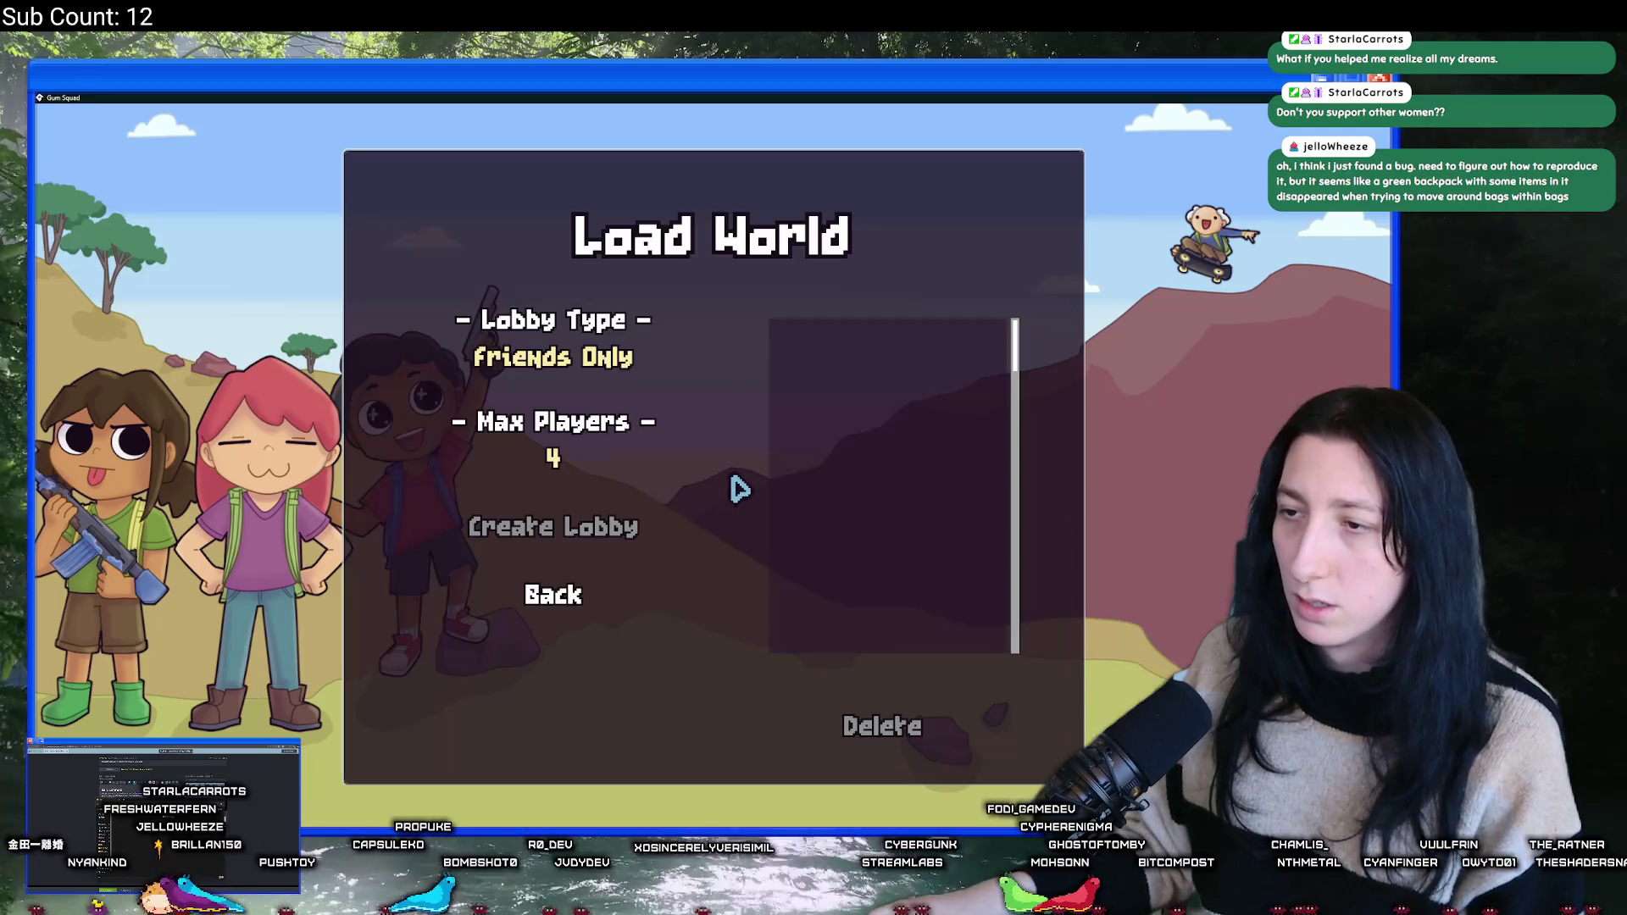
click(597, 604)
click(712, 407)
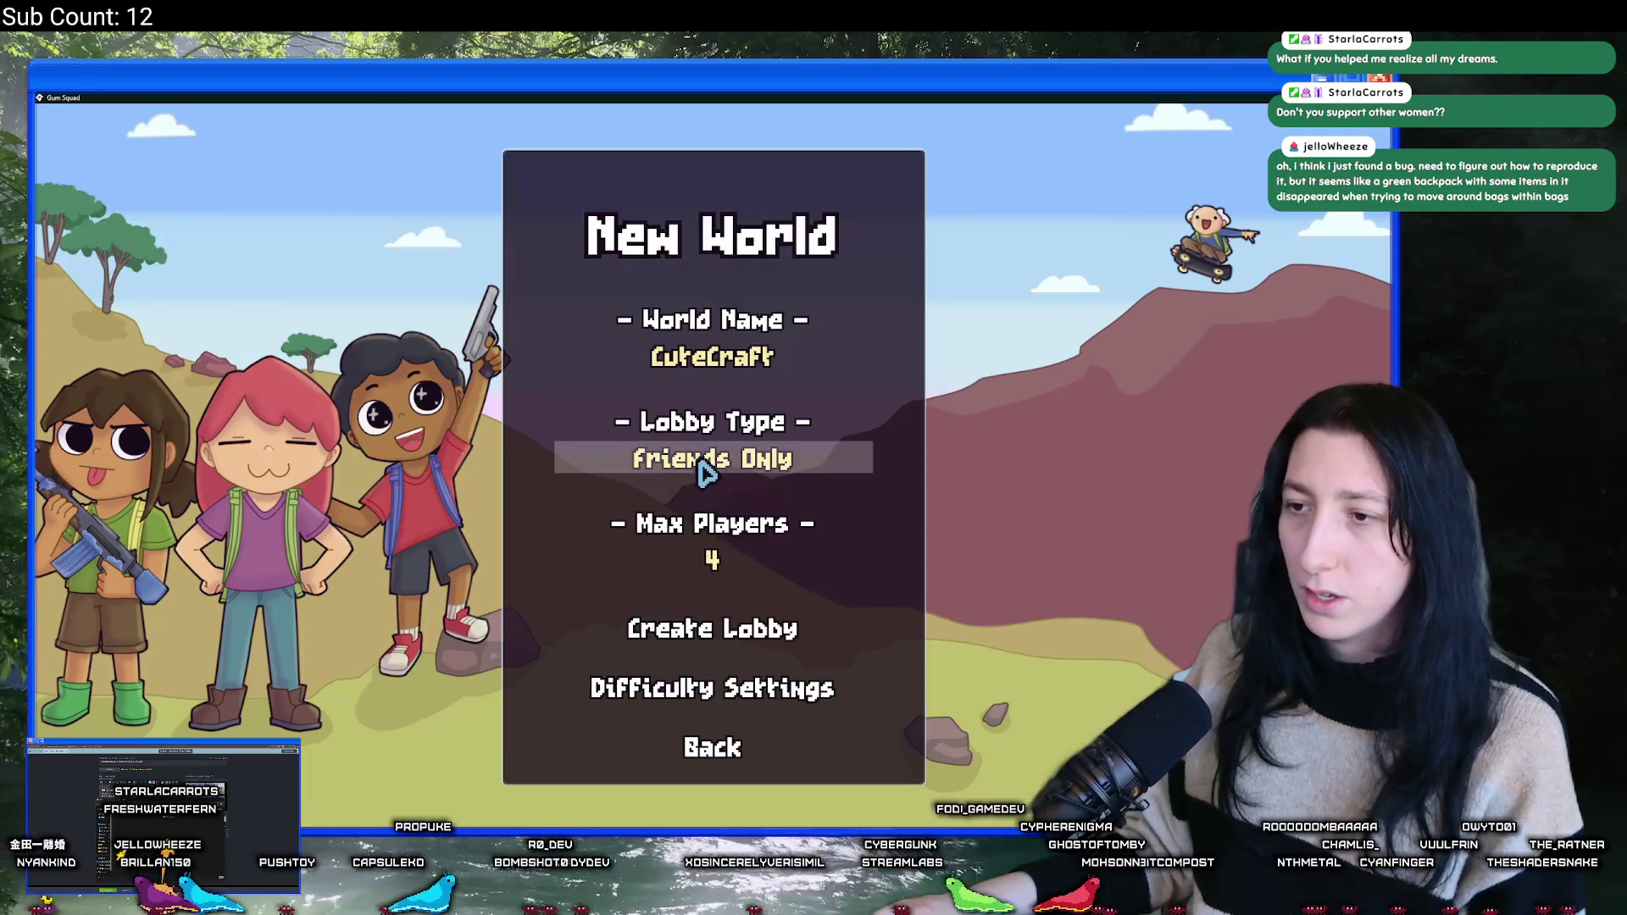
click(722, 631)
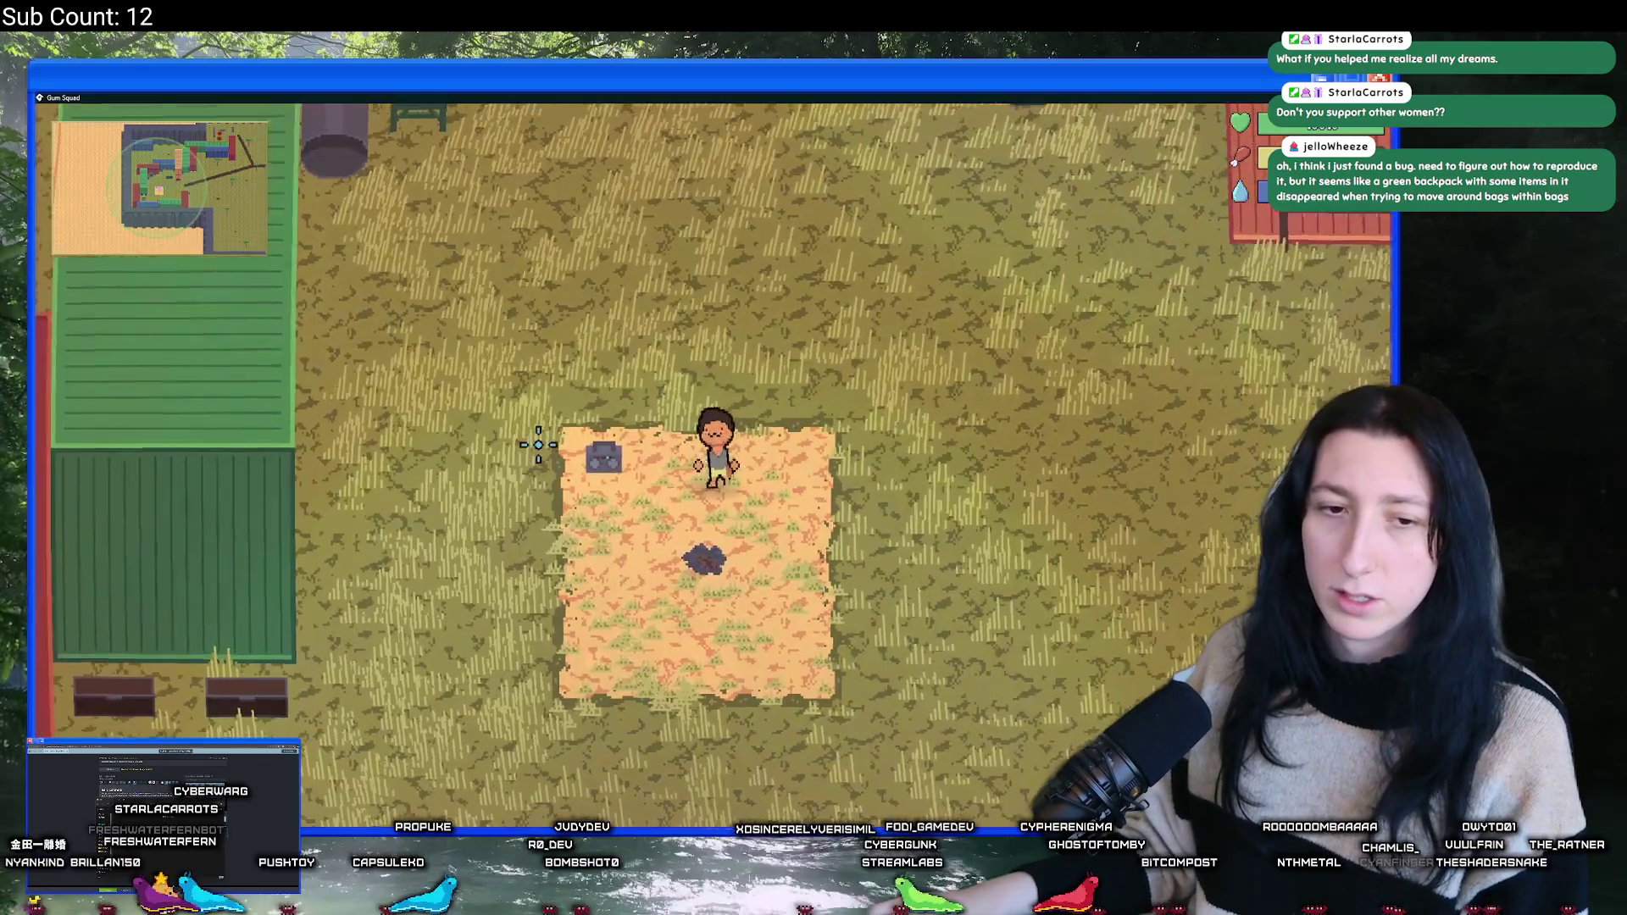
- Walk to the Inner Land crates and open their storage, then close it
key(w+d)
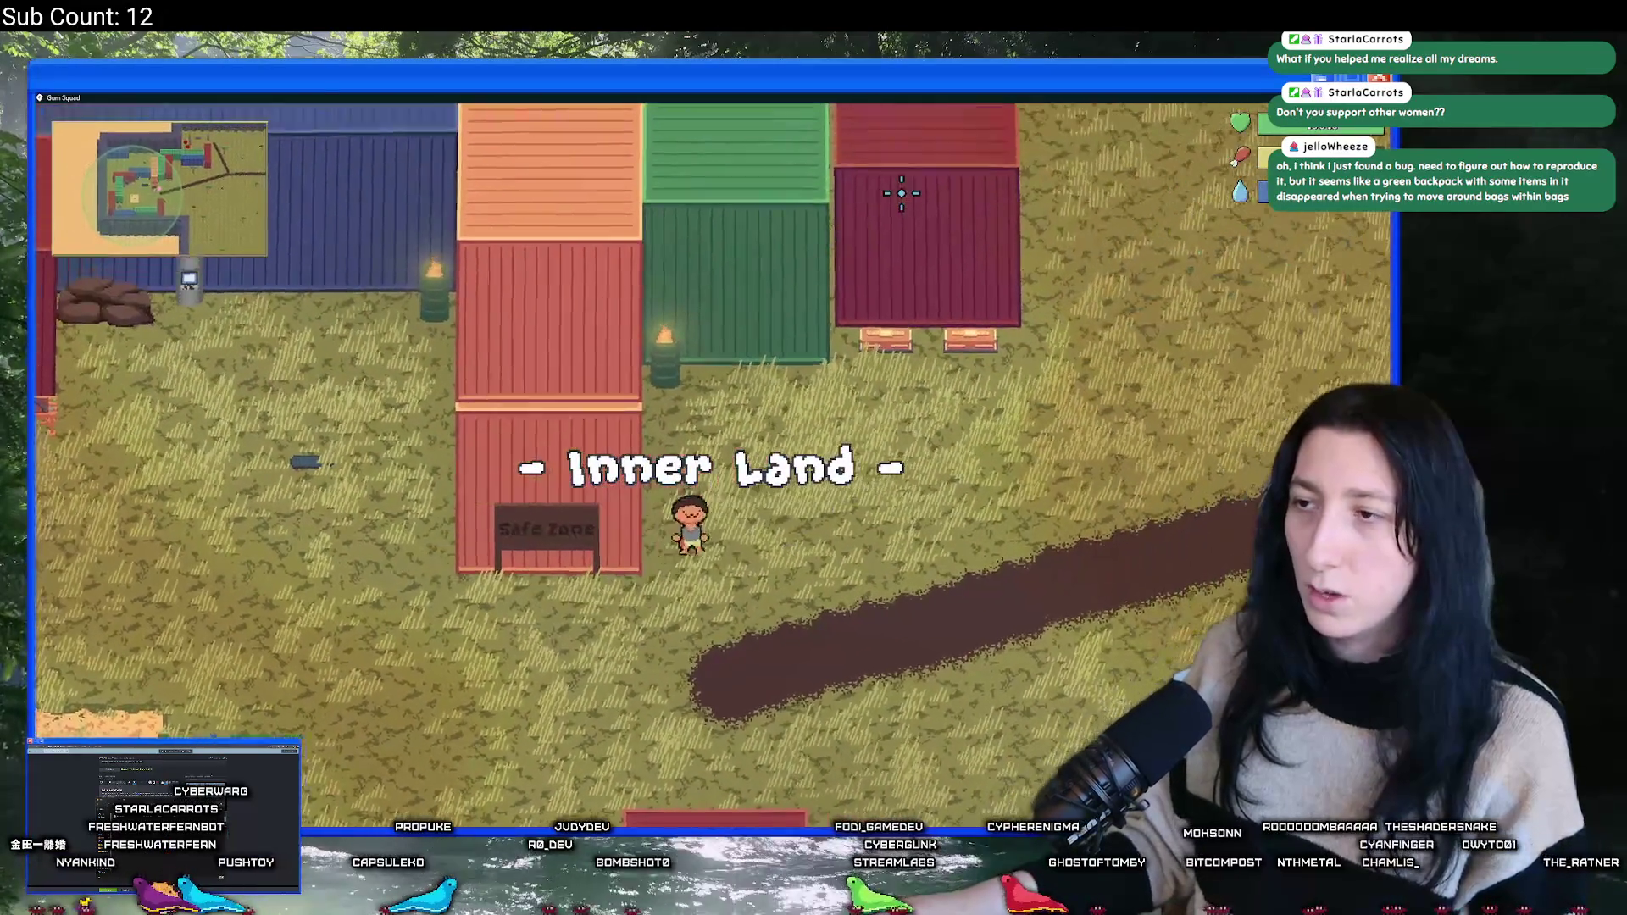
key(e)
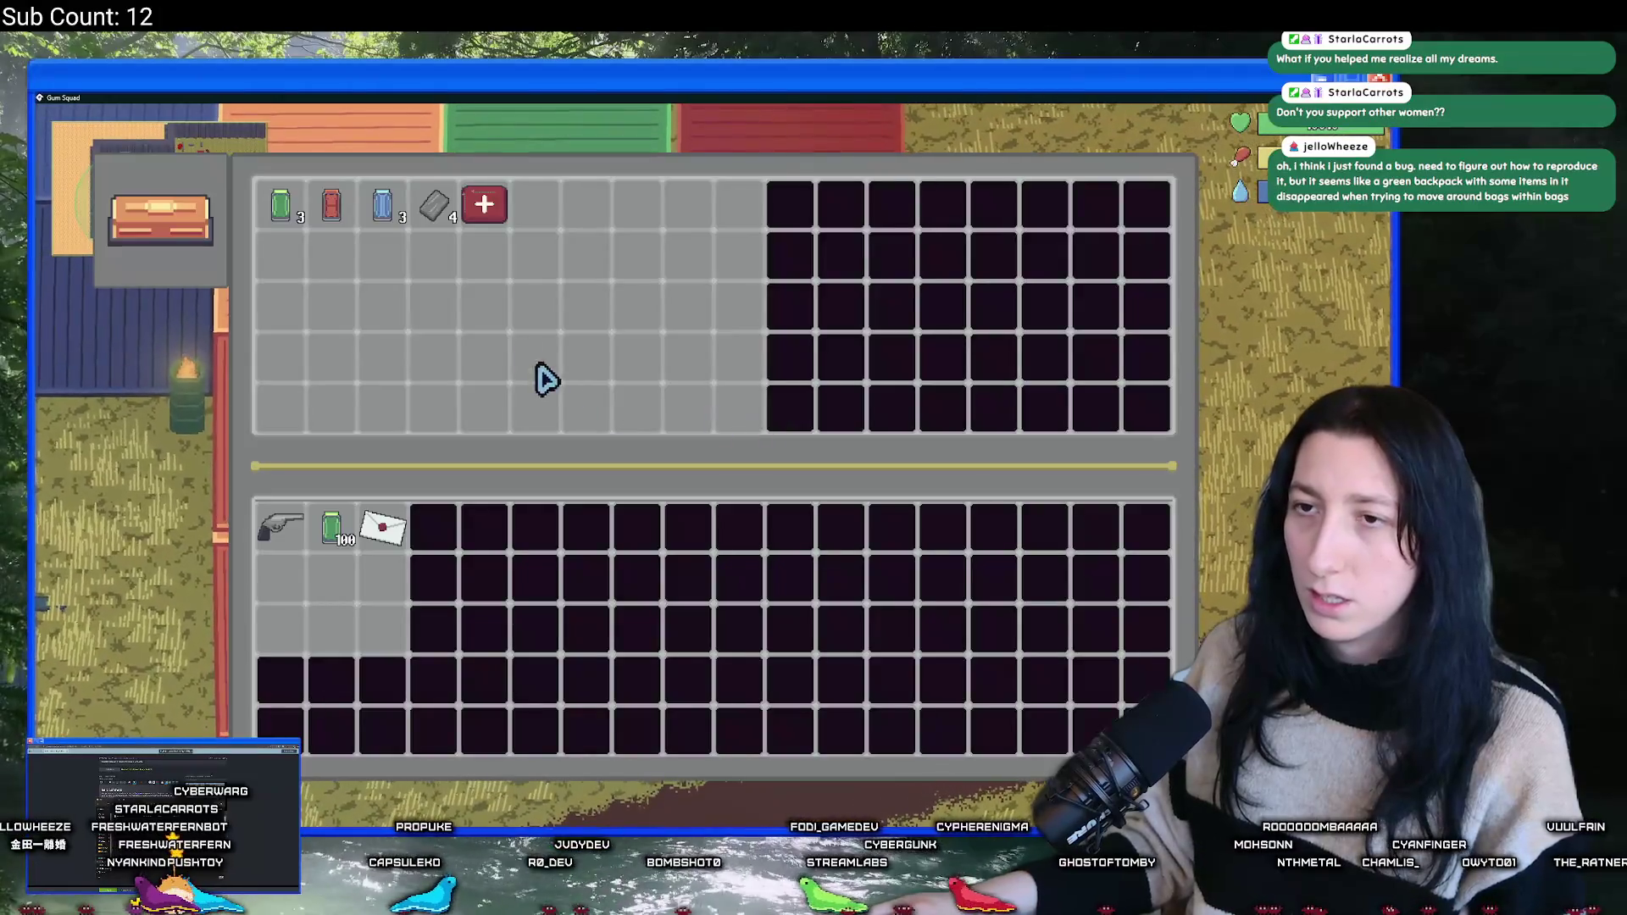
key(Escape)
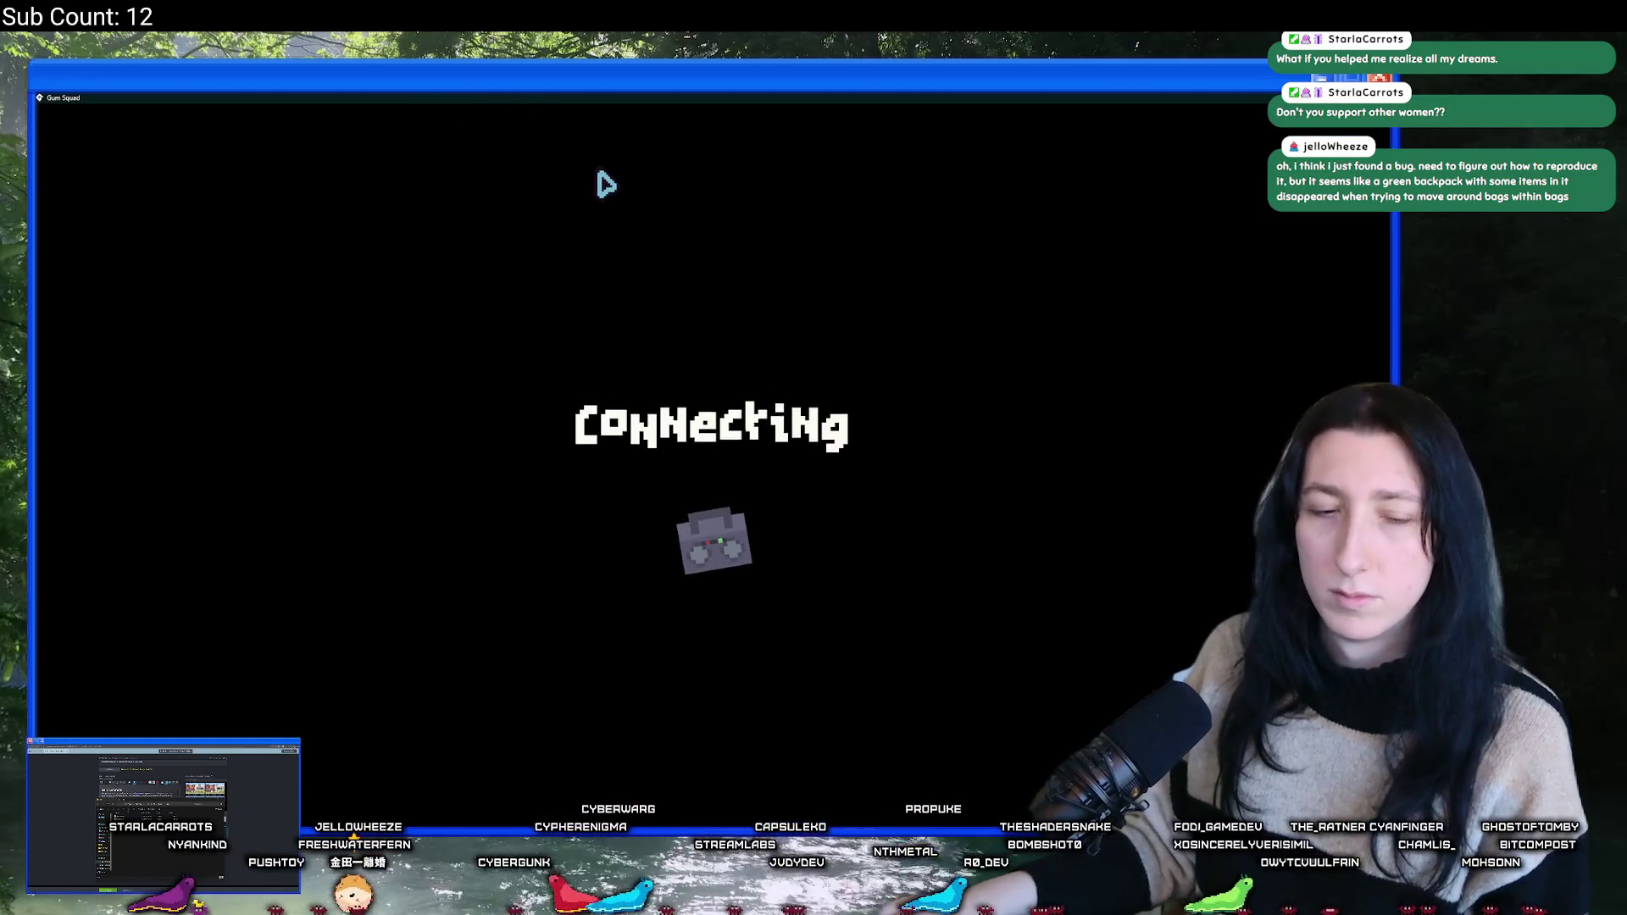
- Check the building's storage, then equip the Mint Gum in the right hand from the inventory
key(a)
key(e)
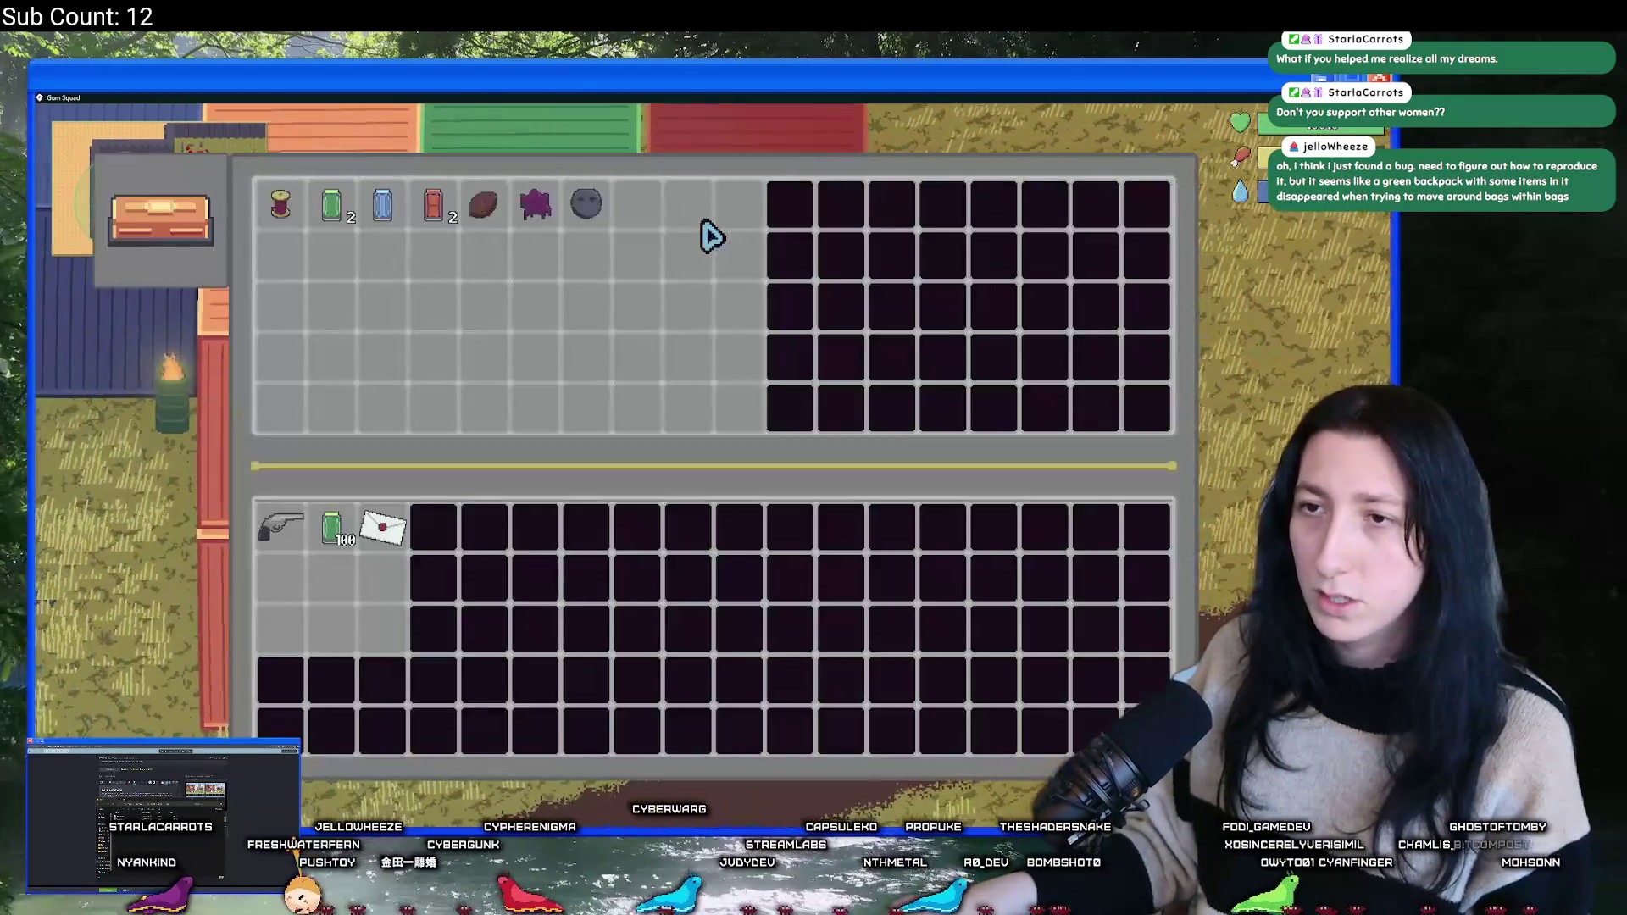
key(Escape)
key(i)
right_click(339, 534)
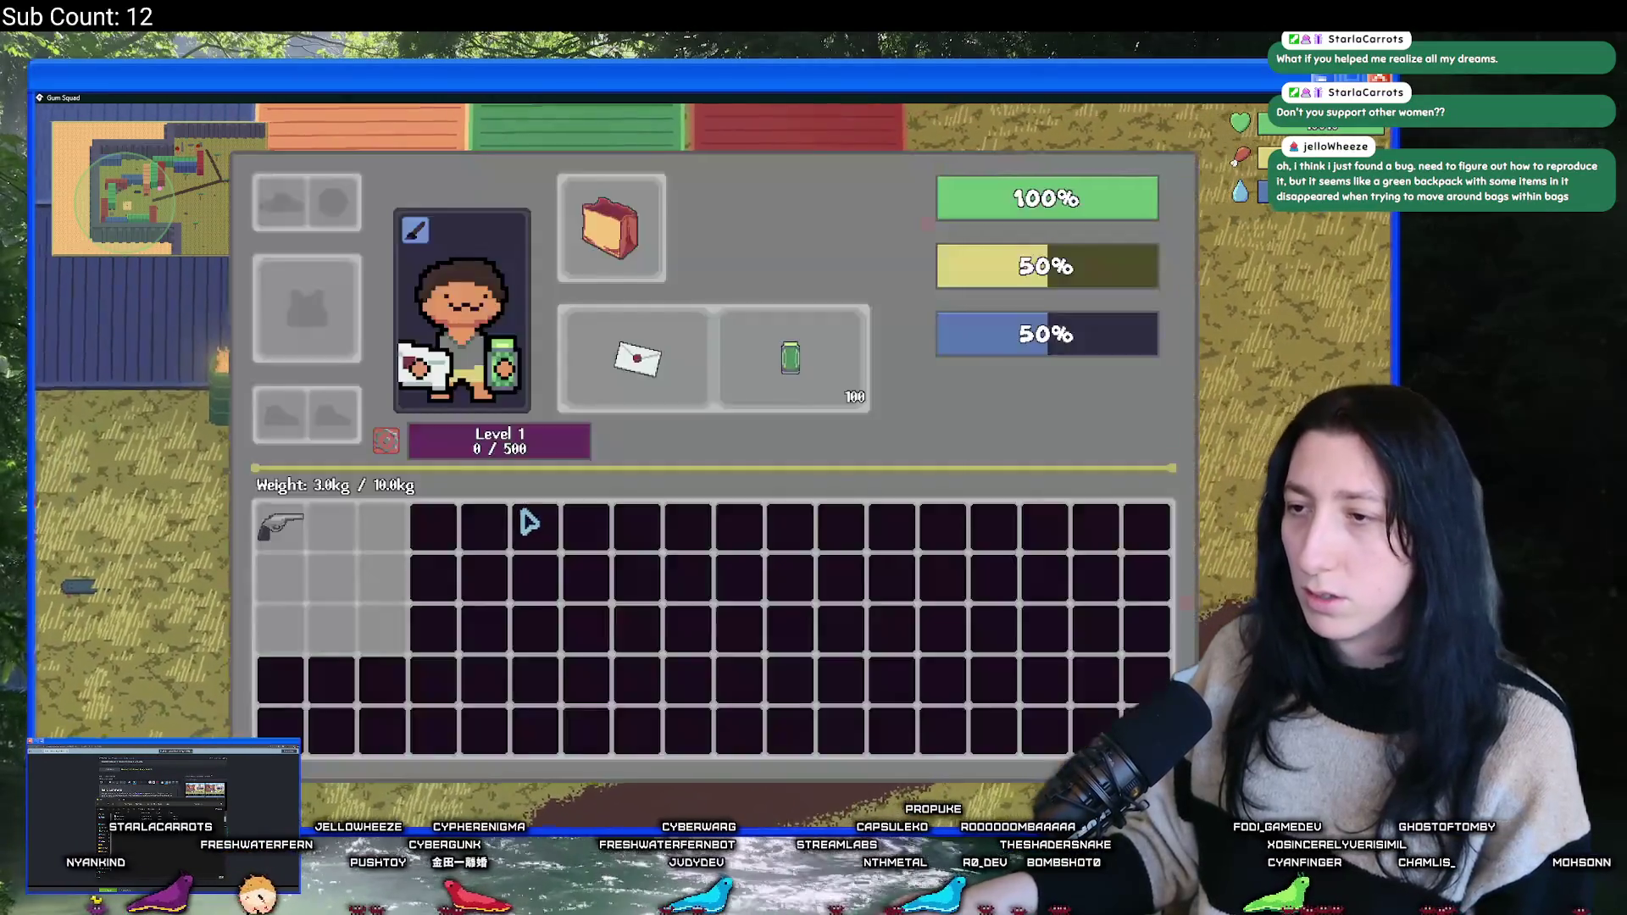
key(i)
- Walk right and left past the storage to bring up its hold-to-interact prompt, then switch away
key(e)
key(Escape)
key(d)
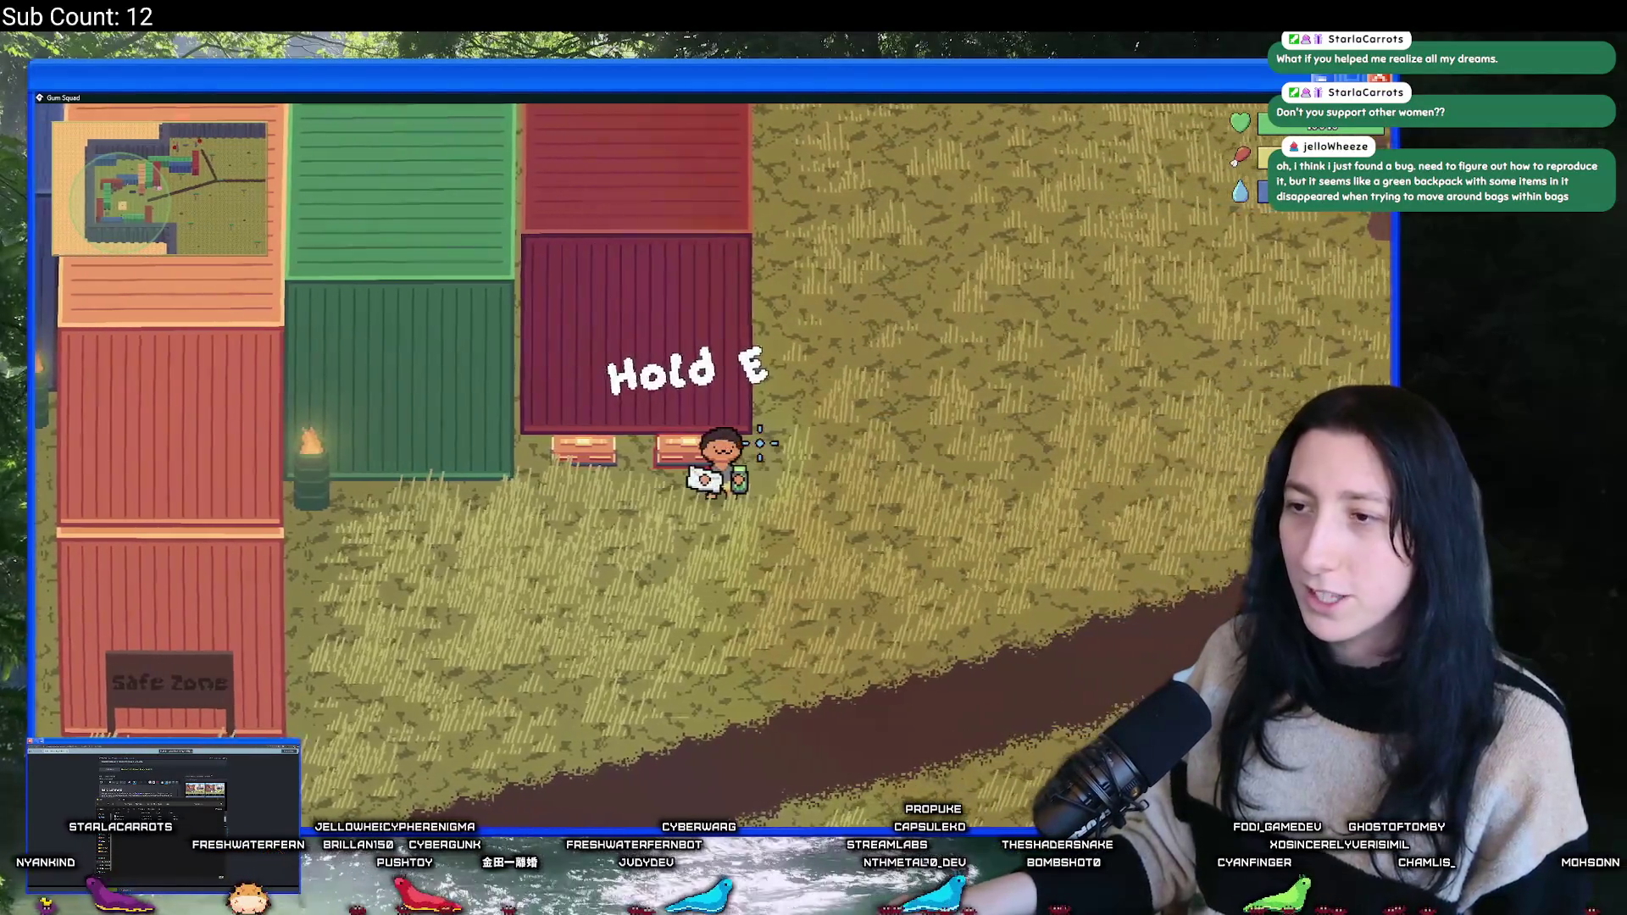
key(e)
key(Escape)
key(a)
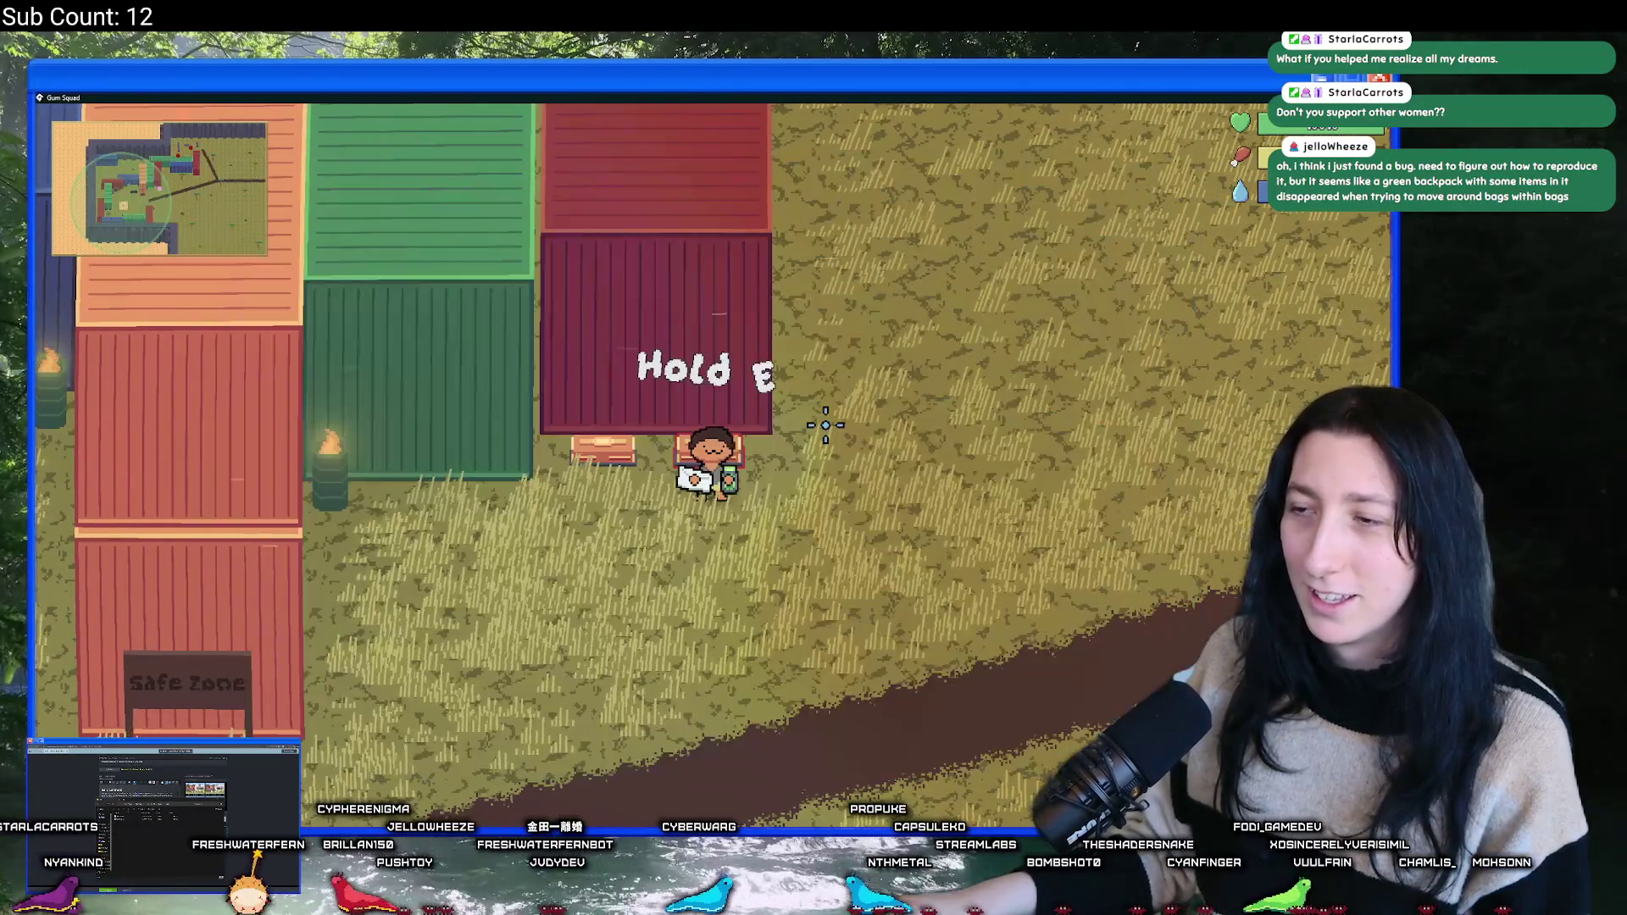
key(alt+Tab)
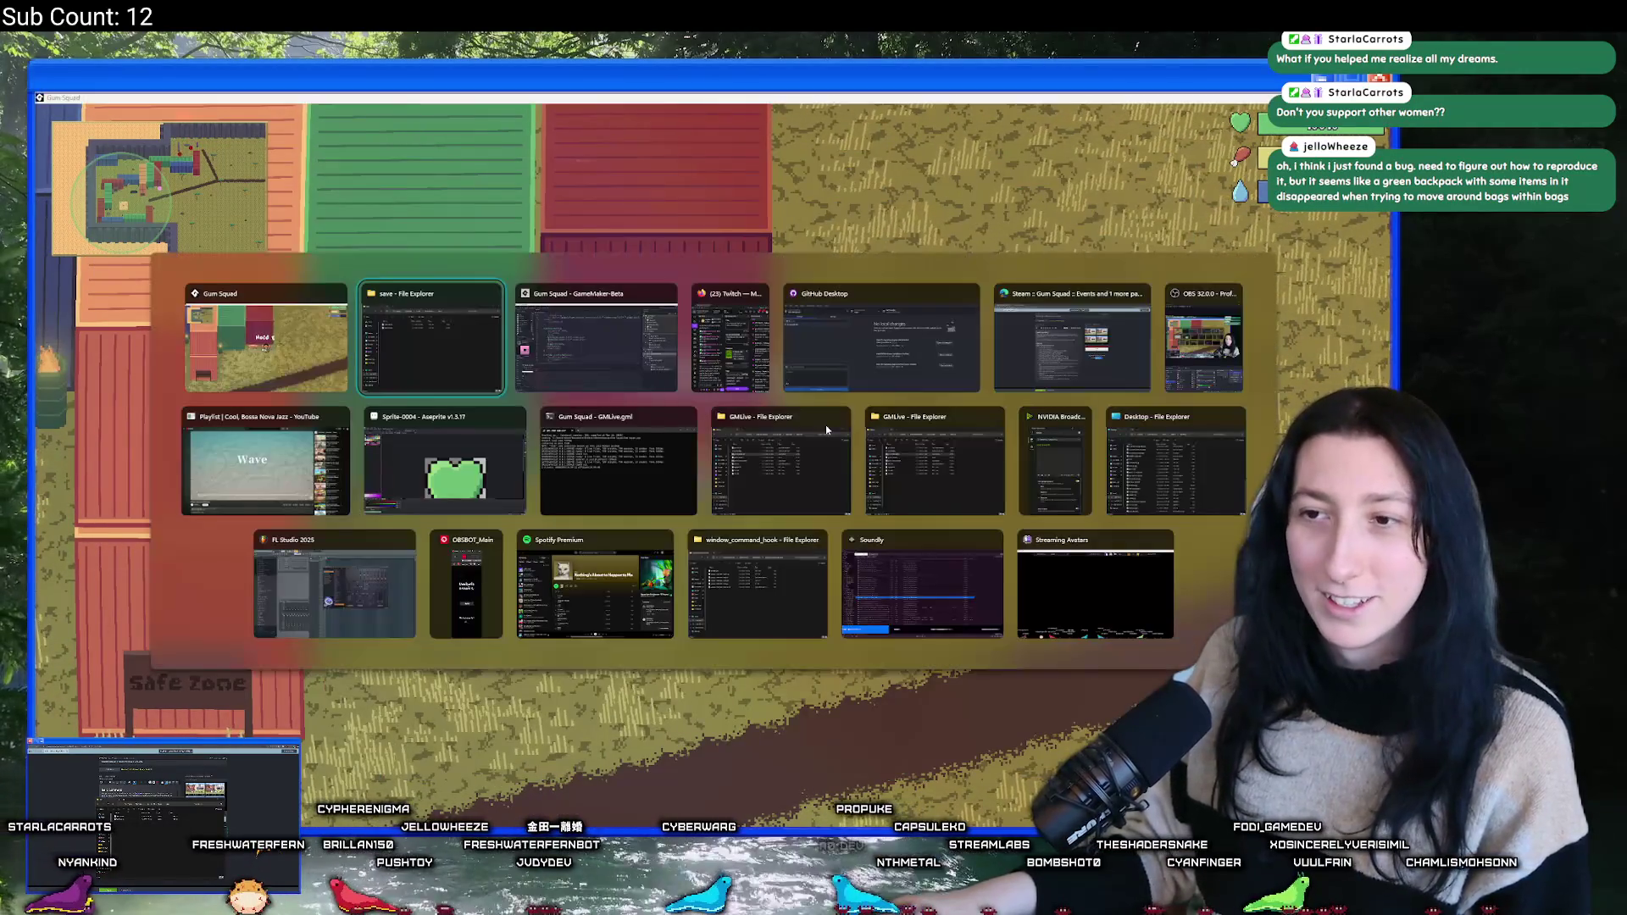
- Duplicate the shake calculation line into separate _shake_x and _shake_y versions
key(Tab)
scroll(469, 386, up, 3)
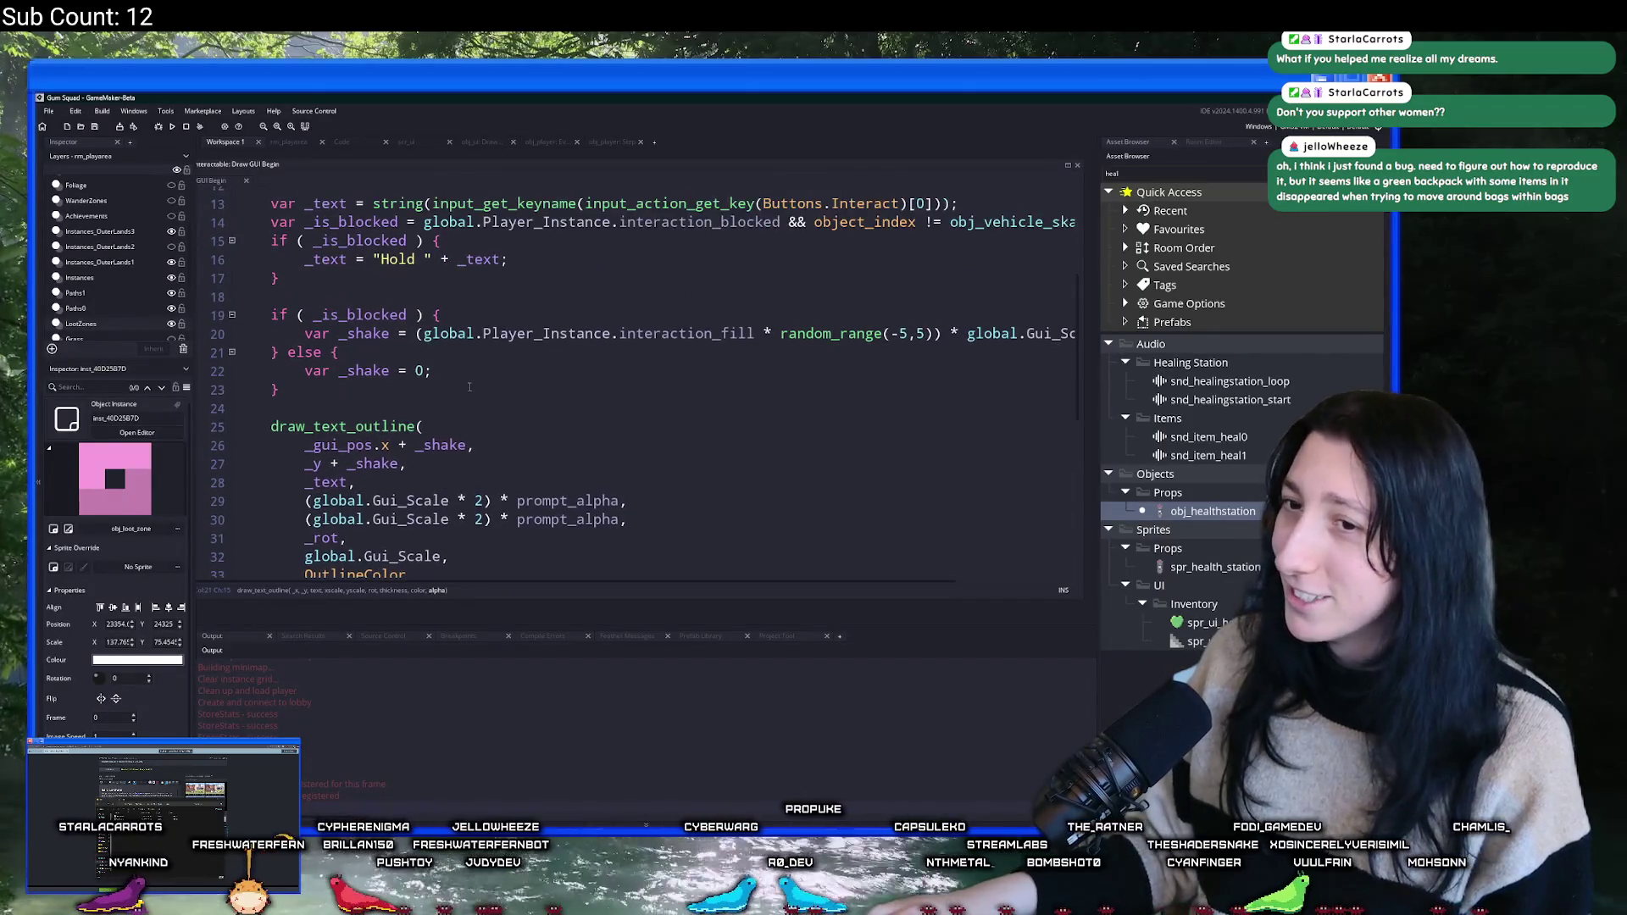
scroll(468, 387, up, 2)
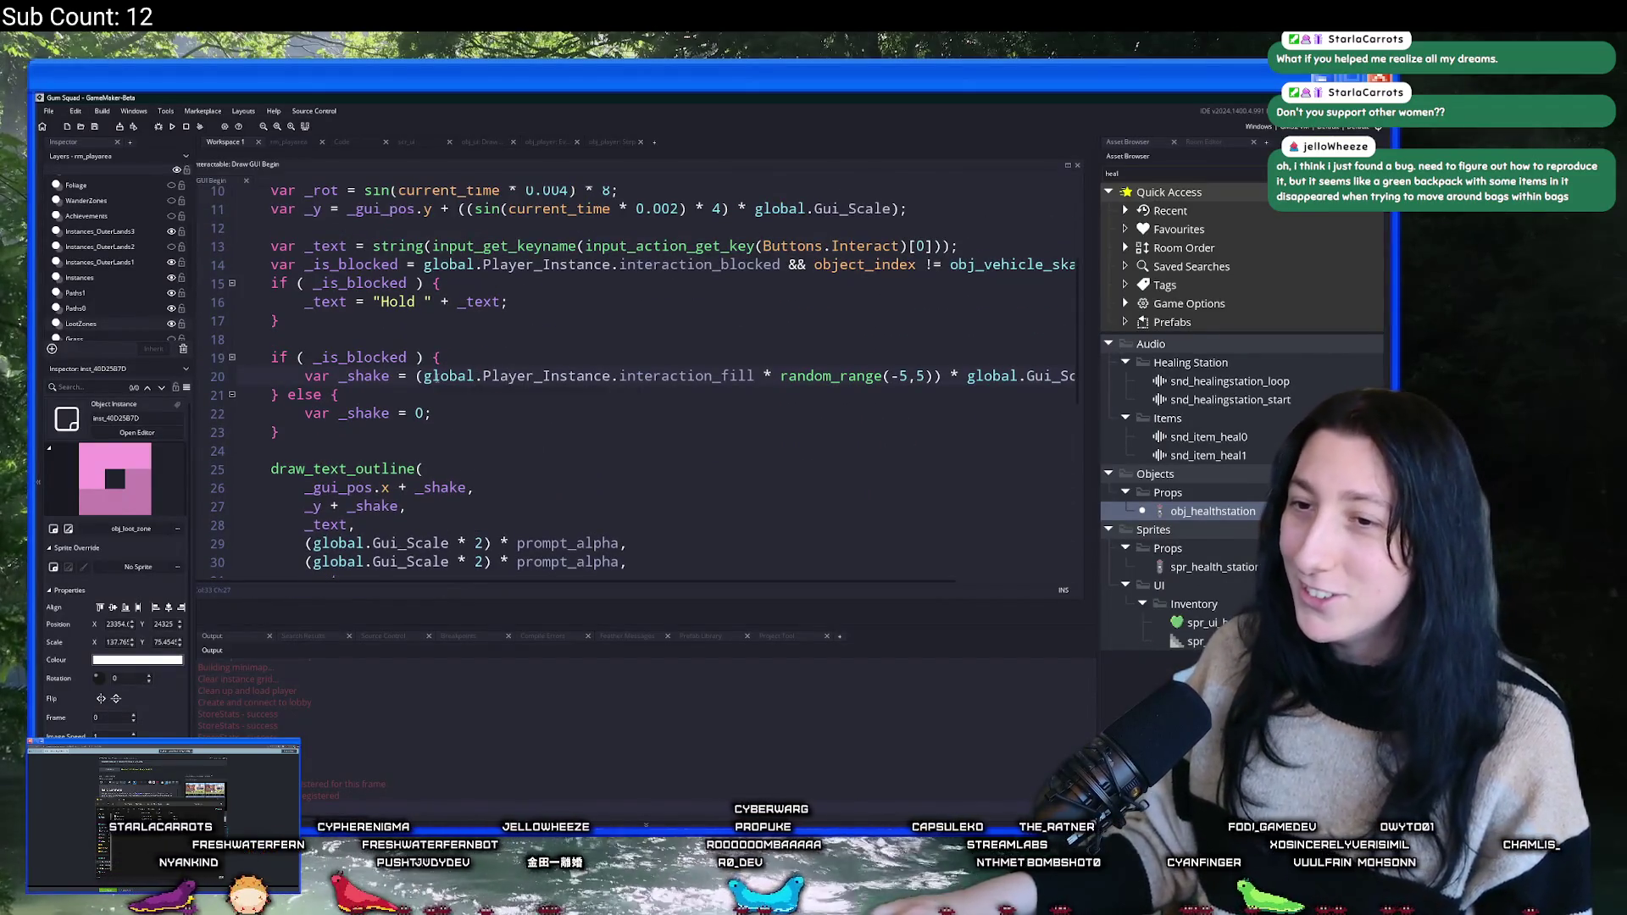
click(392, 375)
key(ctrl+d)
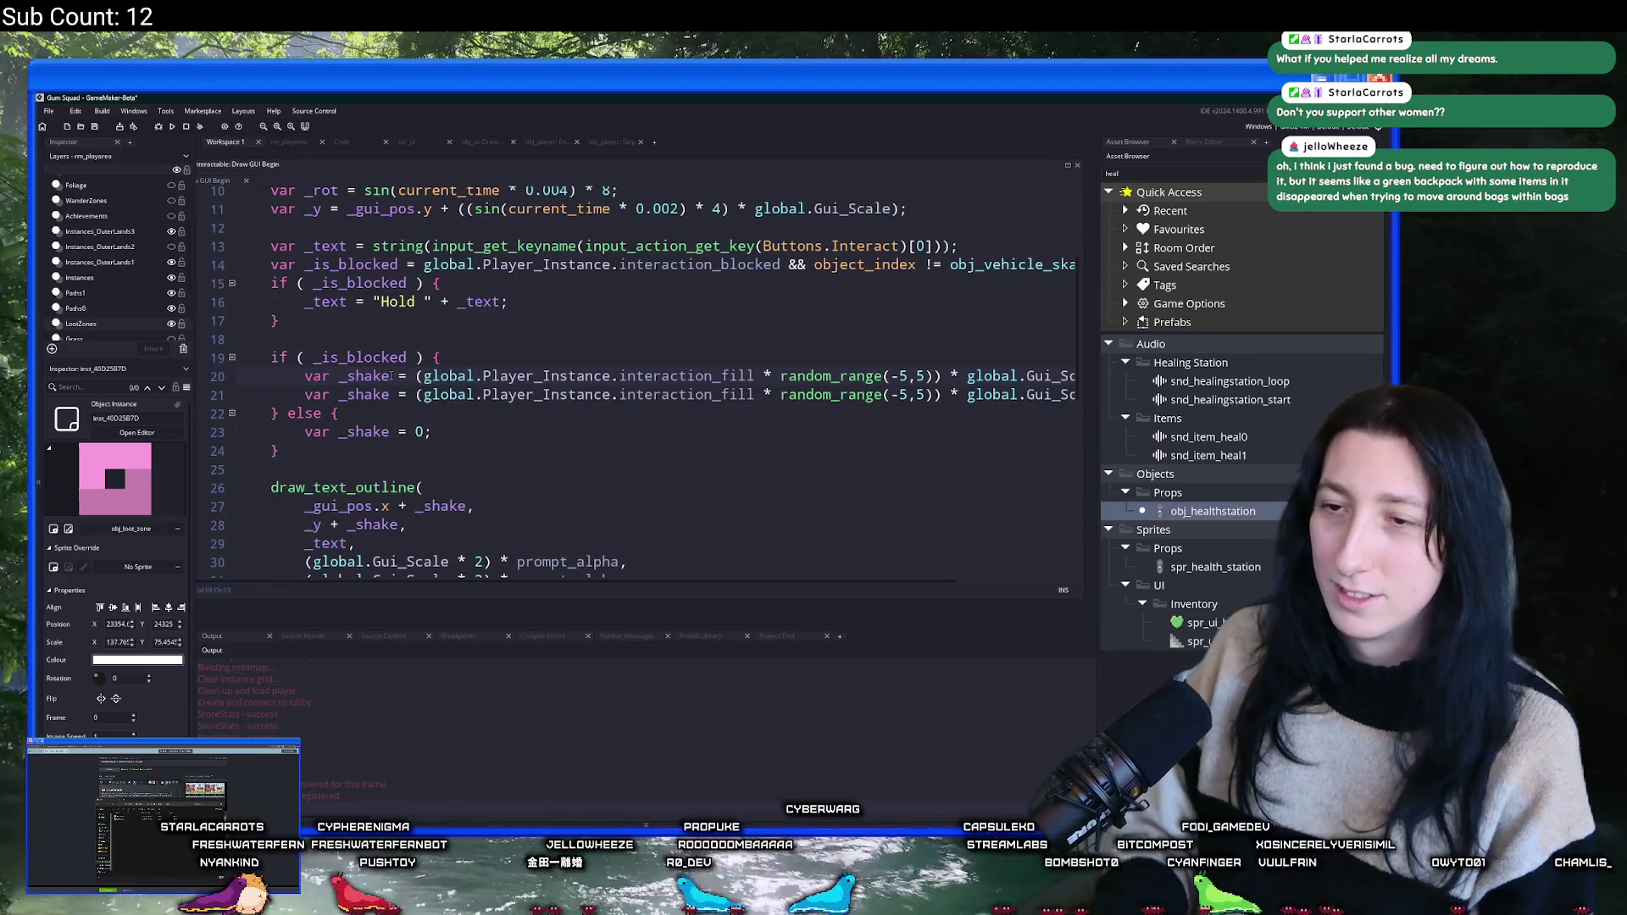
text(_x)
key(Down)
text(_y)
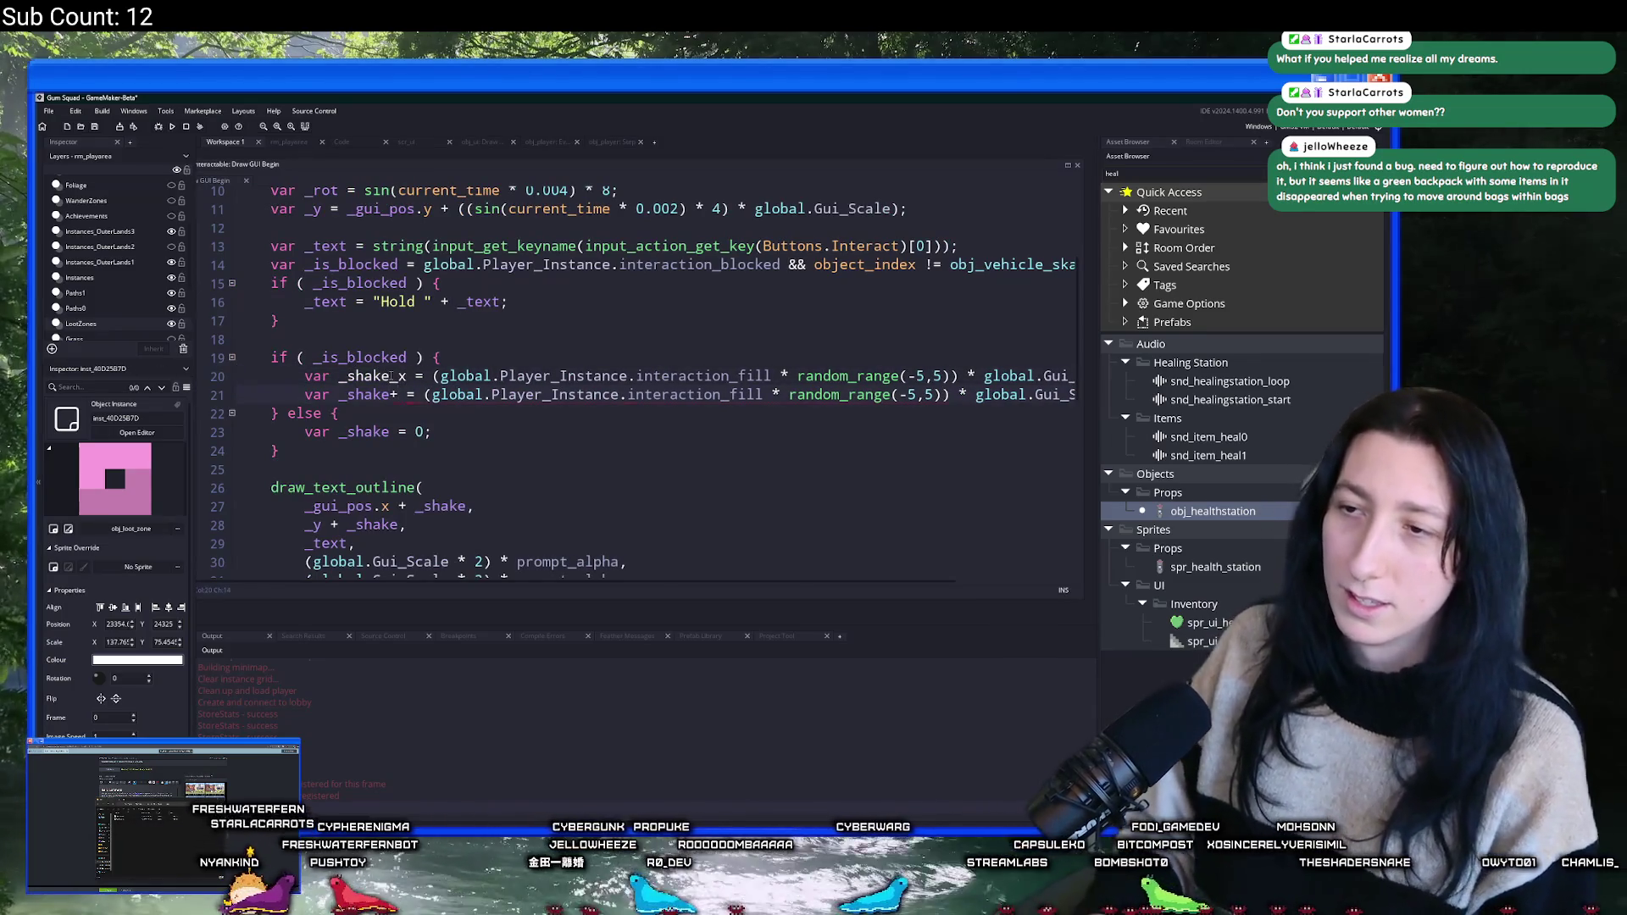
- Duplicate the zero-shake line into _shake_x and _shake_y resets
click(433, 432)
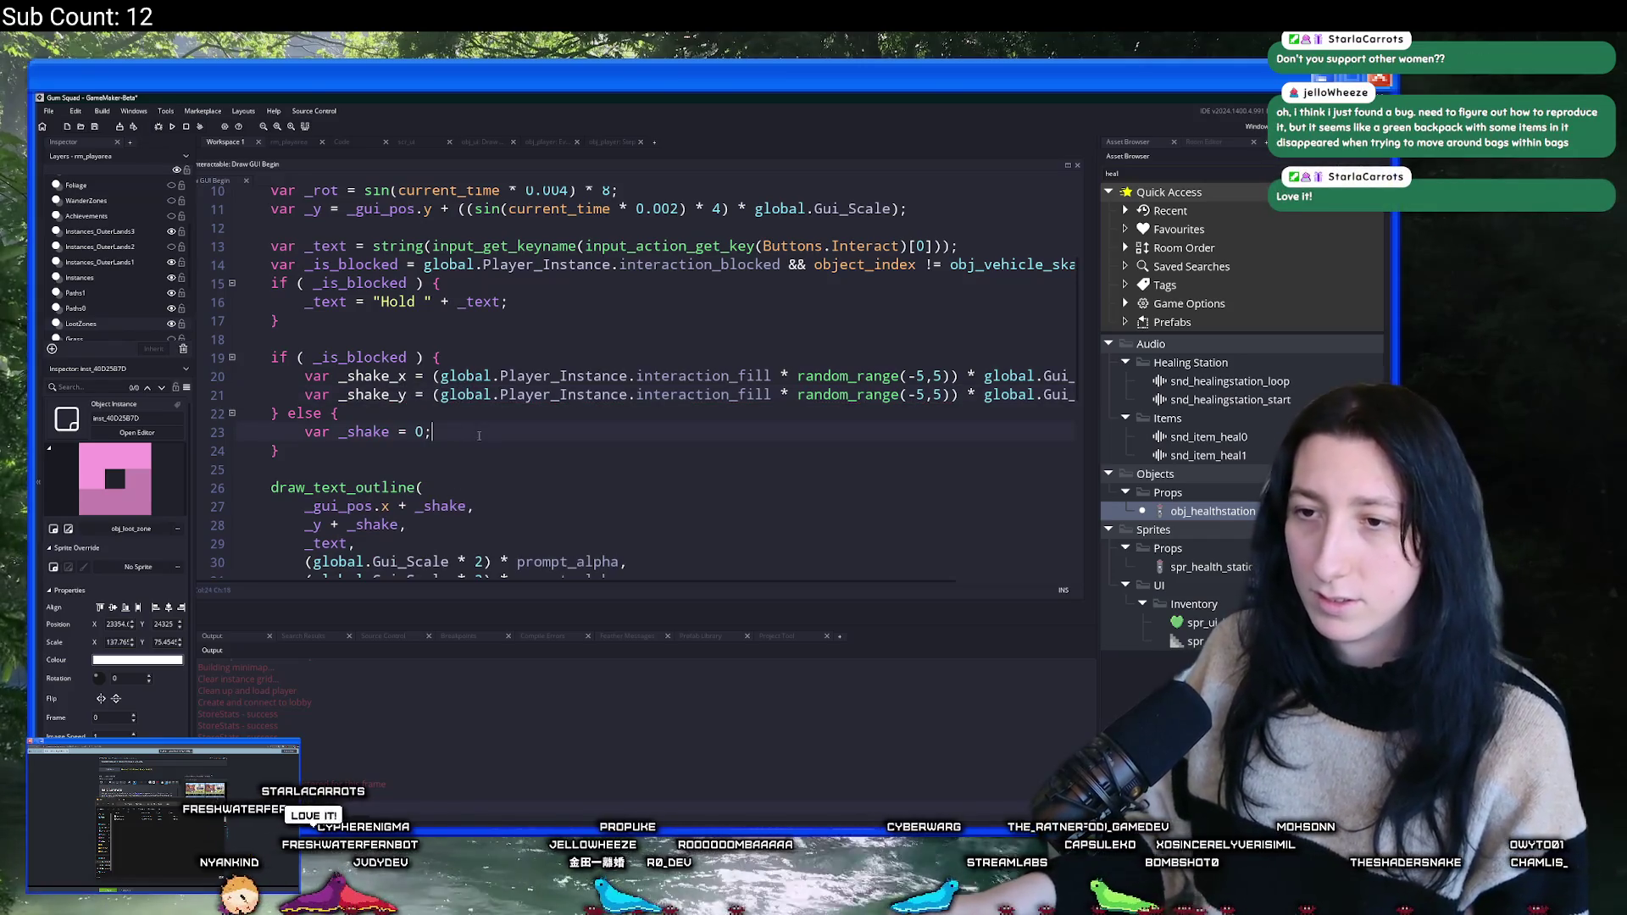
key(ctrl+d)
click(391, 432)
text(_x)
key(Down)
text(_y)
- Use _shake_x and _shake_y for the x and y offsets on lines 28 and 29
scroll(379, 337, down, 3)
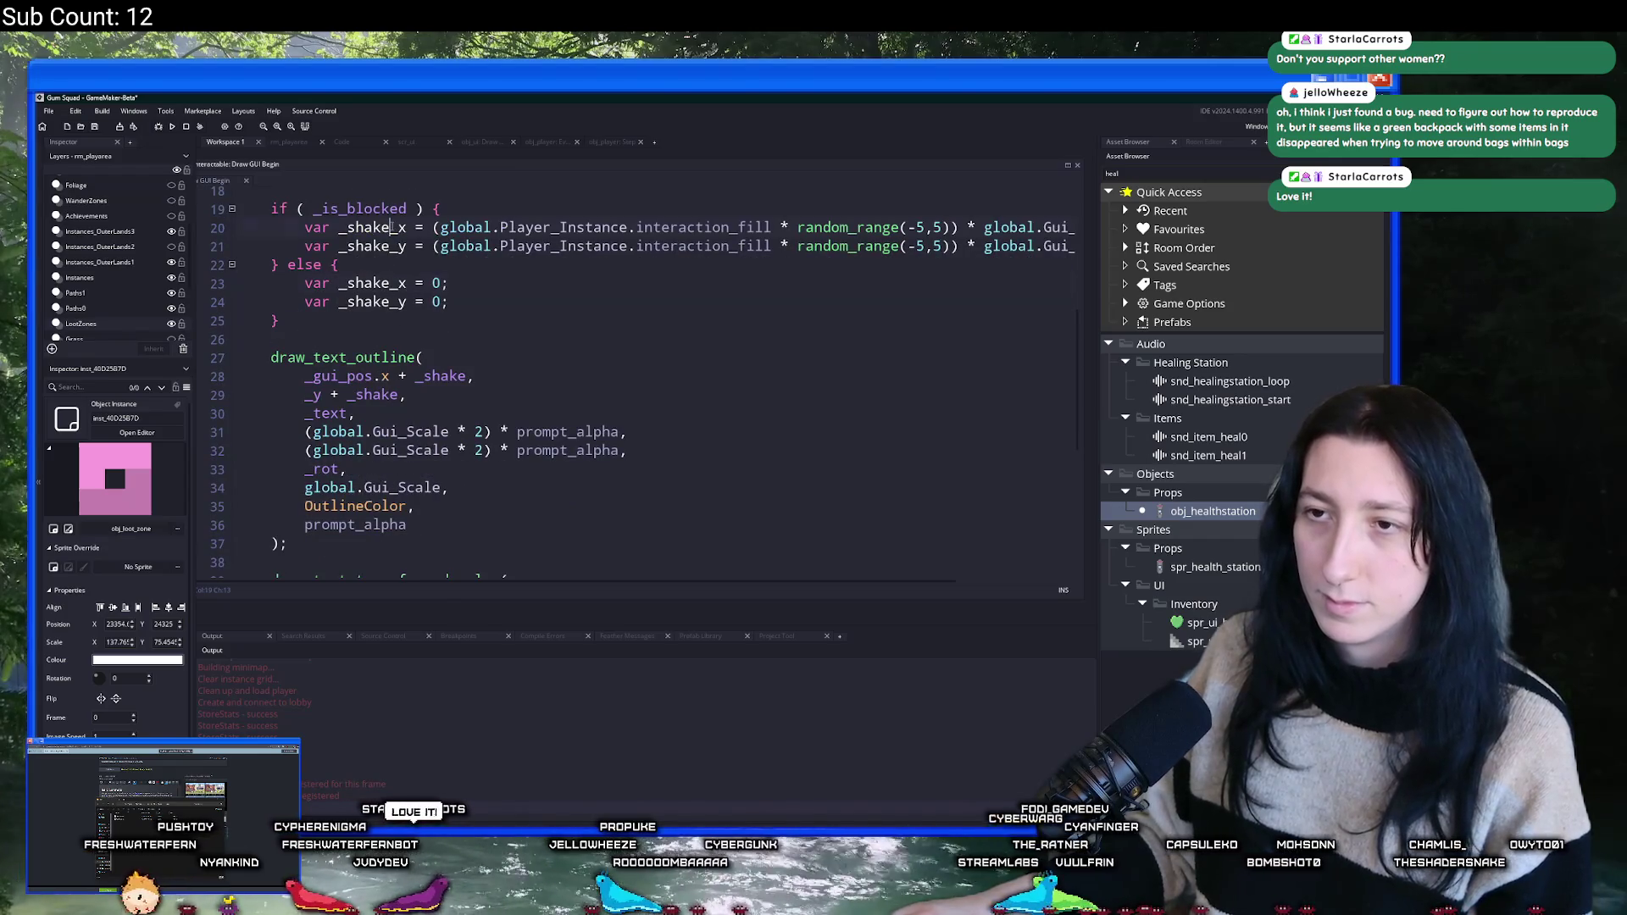
double_click(417, 376)
text(_x)
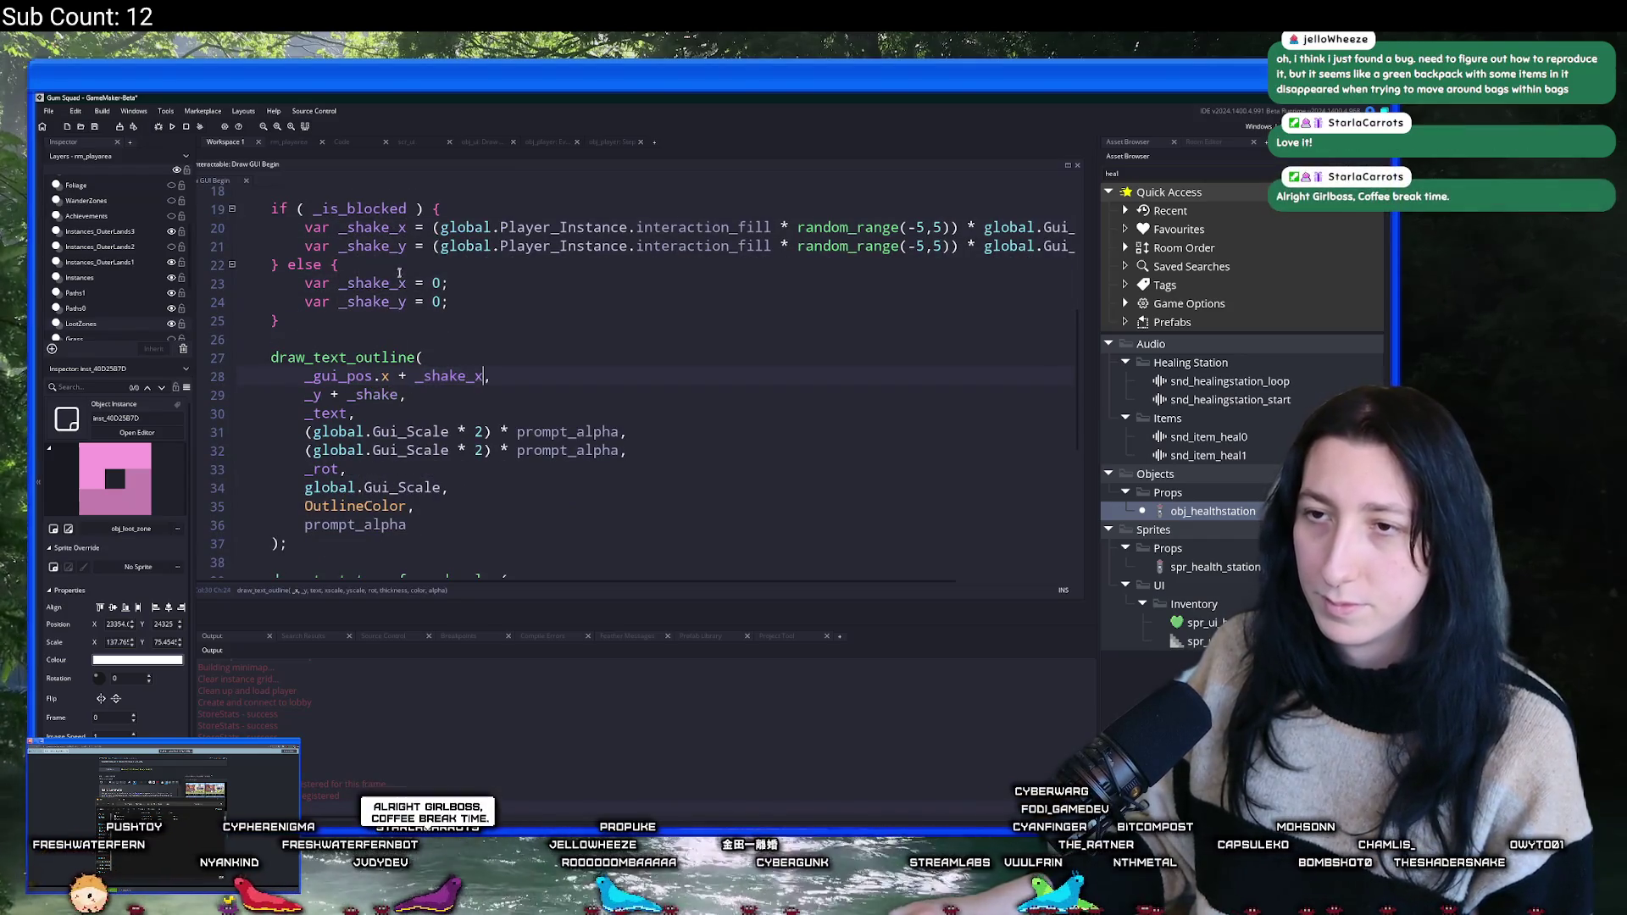
scroll(443, 413, down, 2)
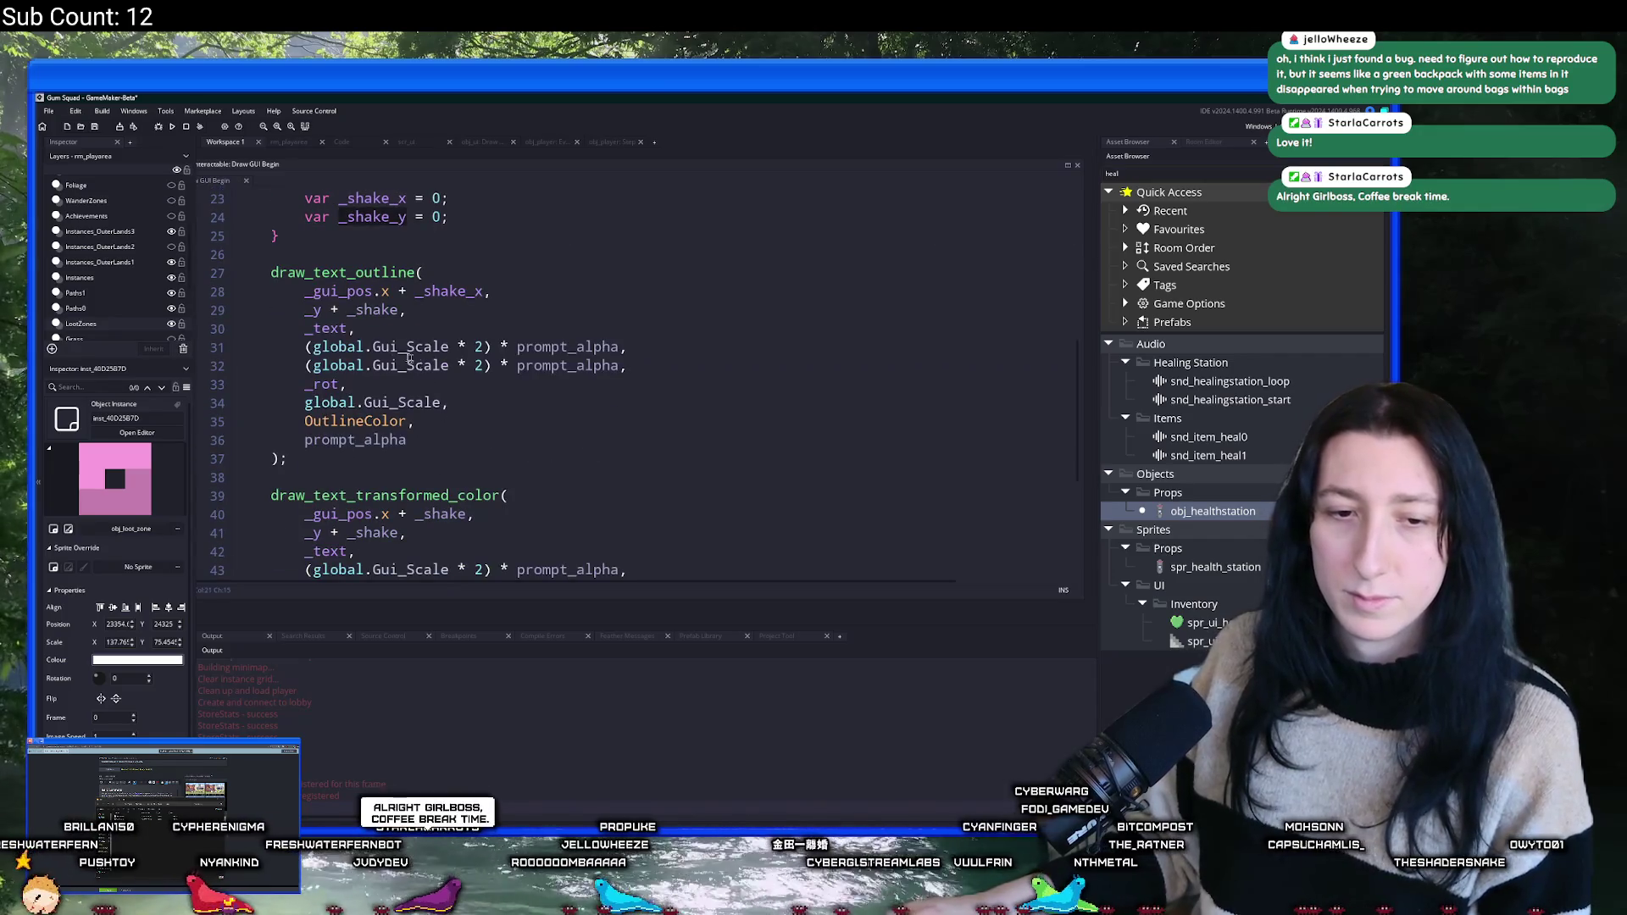
double_click(378, 304)
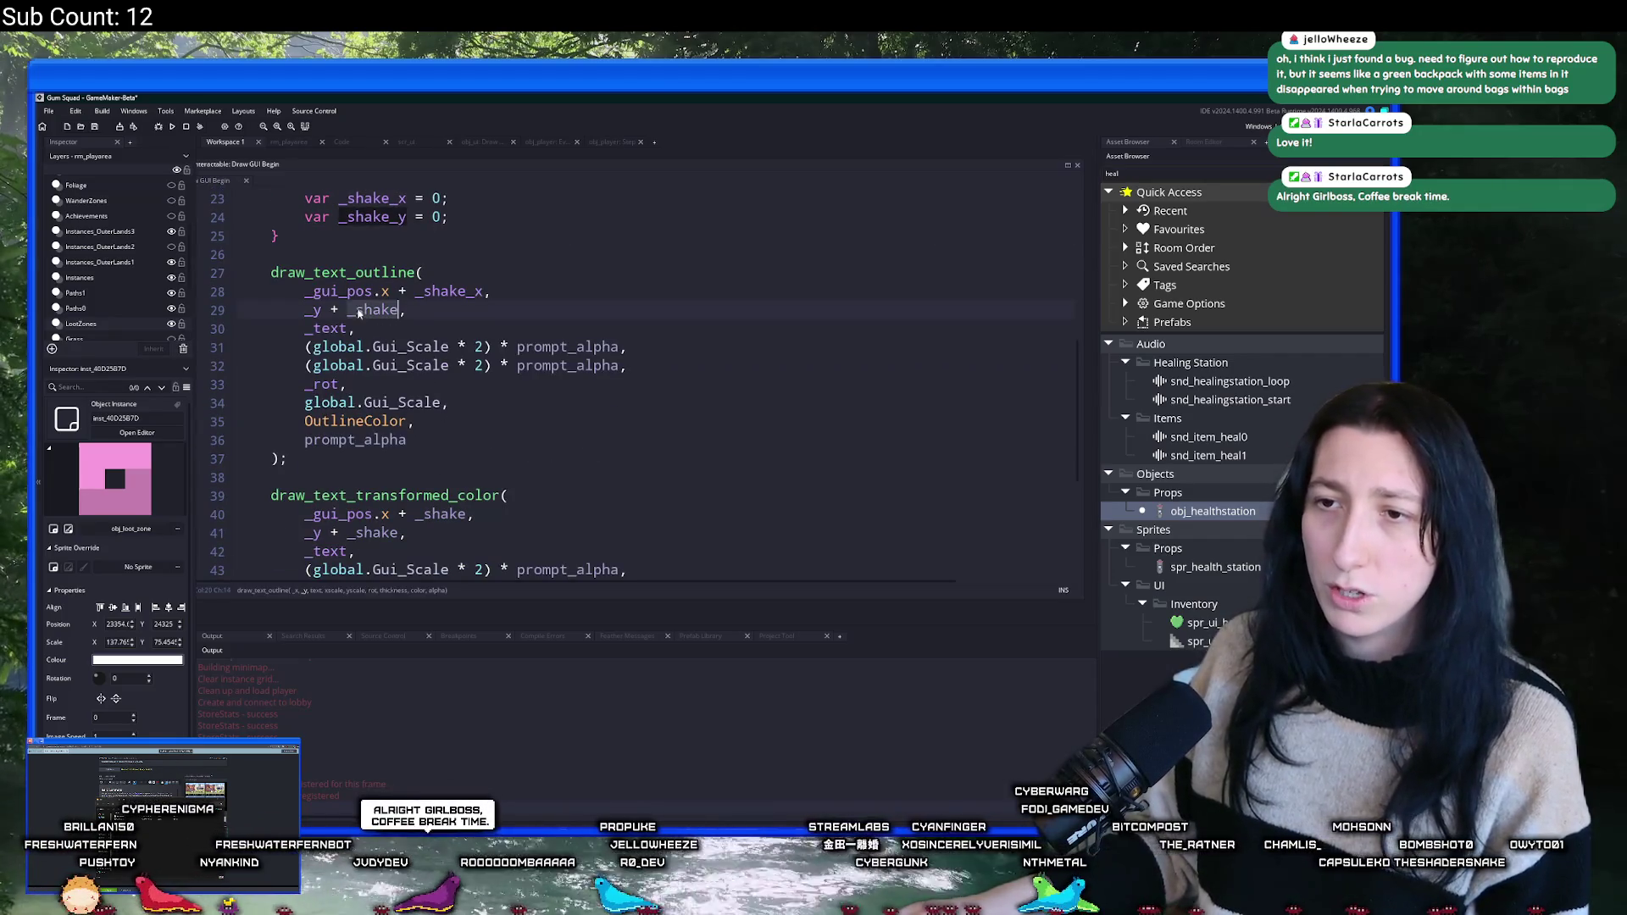
text(_y)
click(484, 291)
- Apply _shake_x and _shake_y on lines 40 and 41, then rerun the game with F5
click(467, 514)
text(_x)
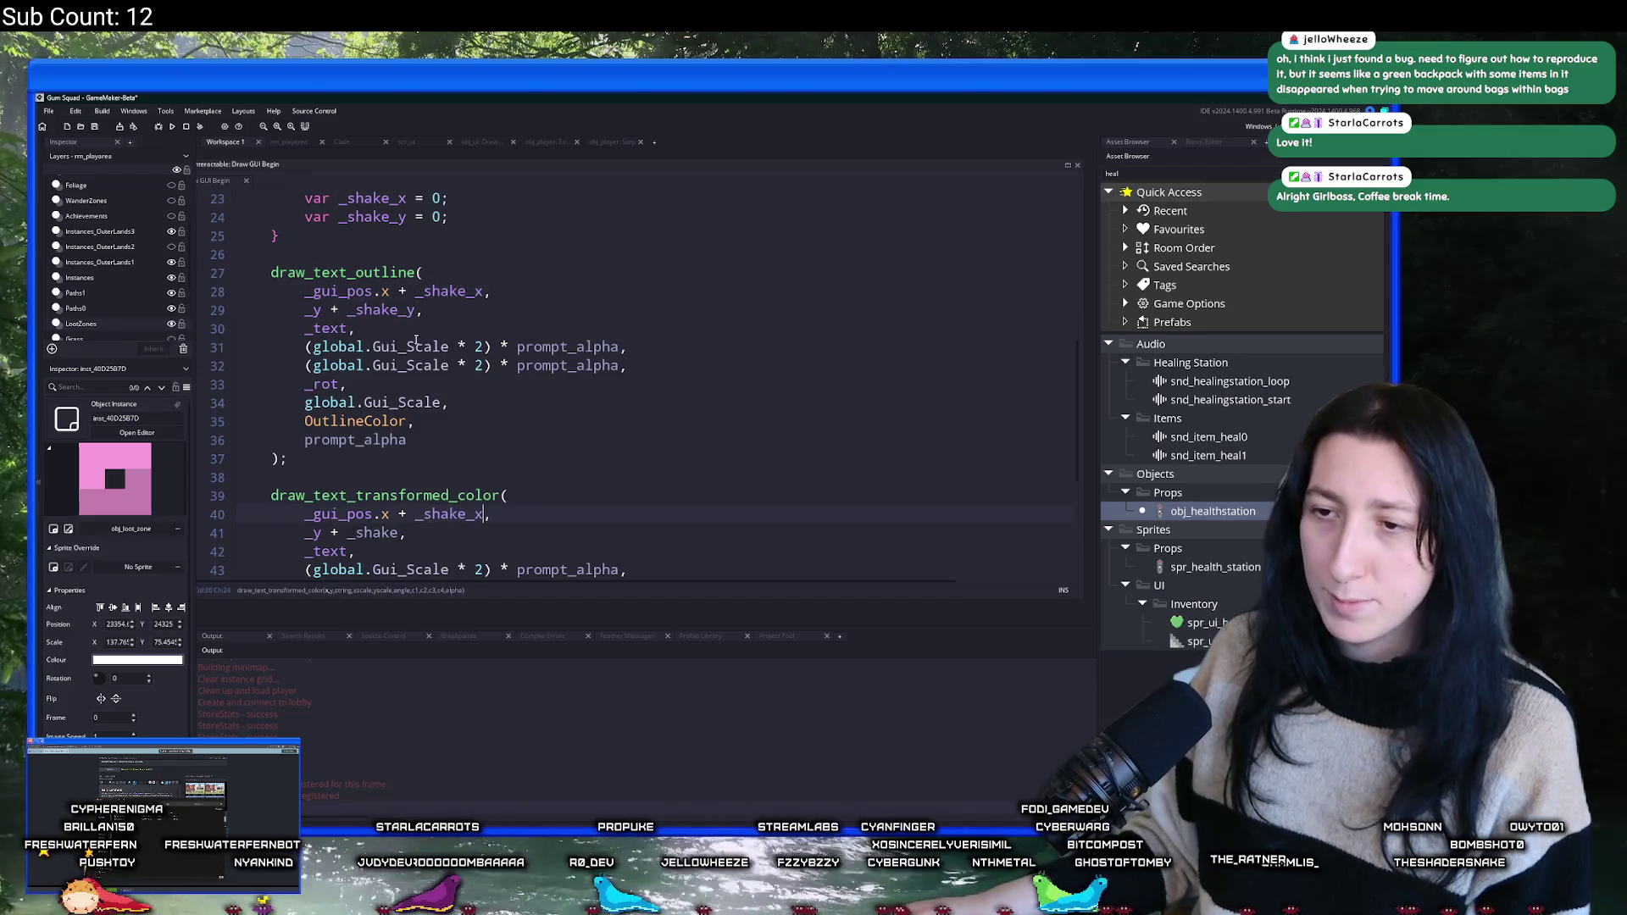
click(399, 532)
text(_y)
scroll(398, 512, down, 1)
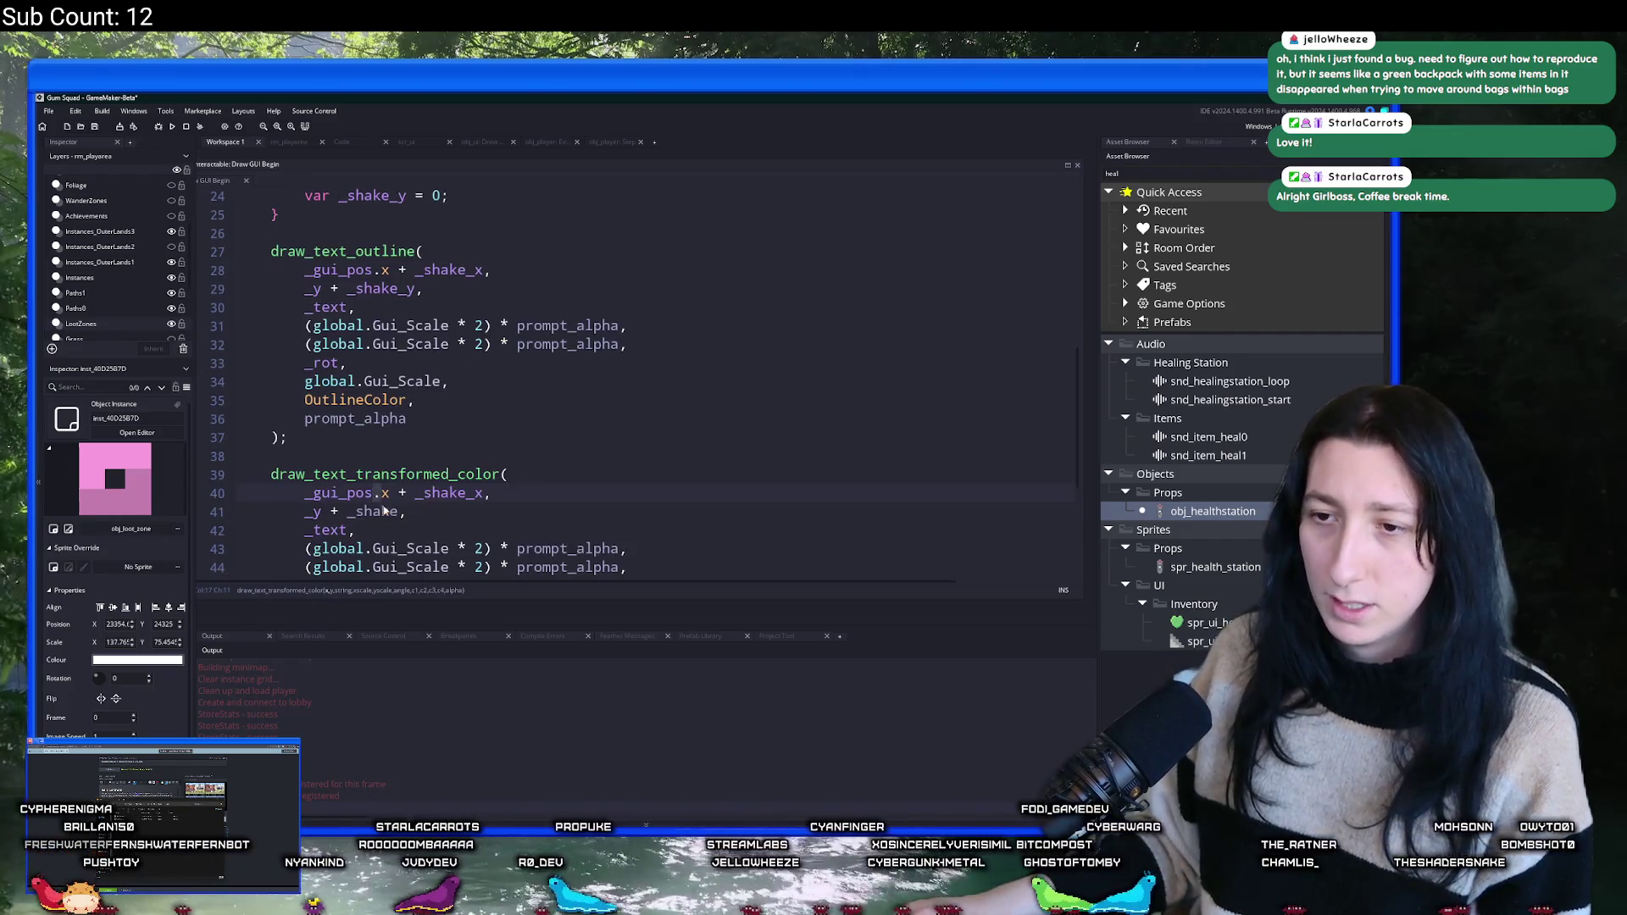
scroll(508, 381, down, 2)
click(646, 281)
key(F5)
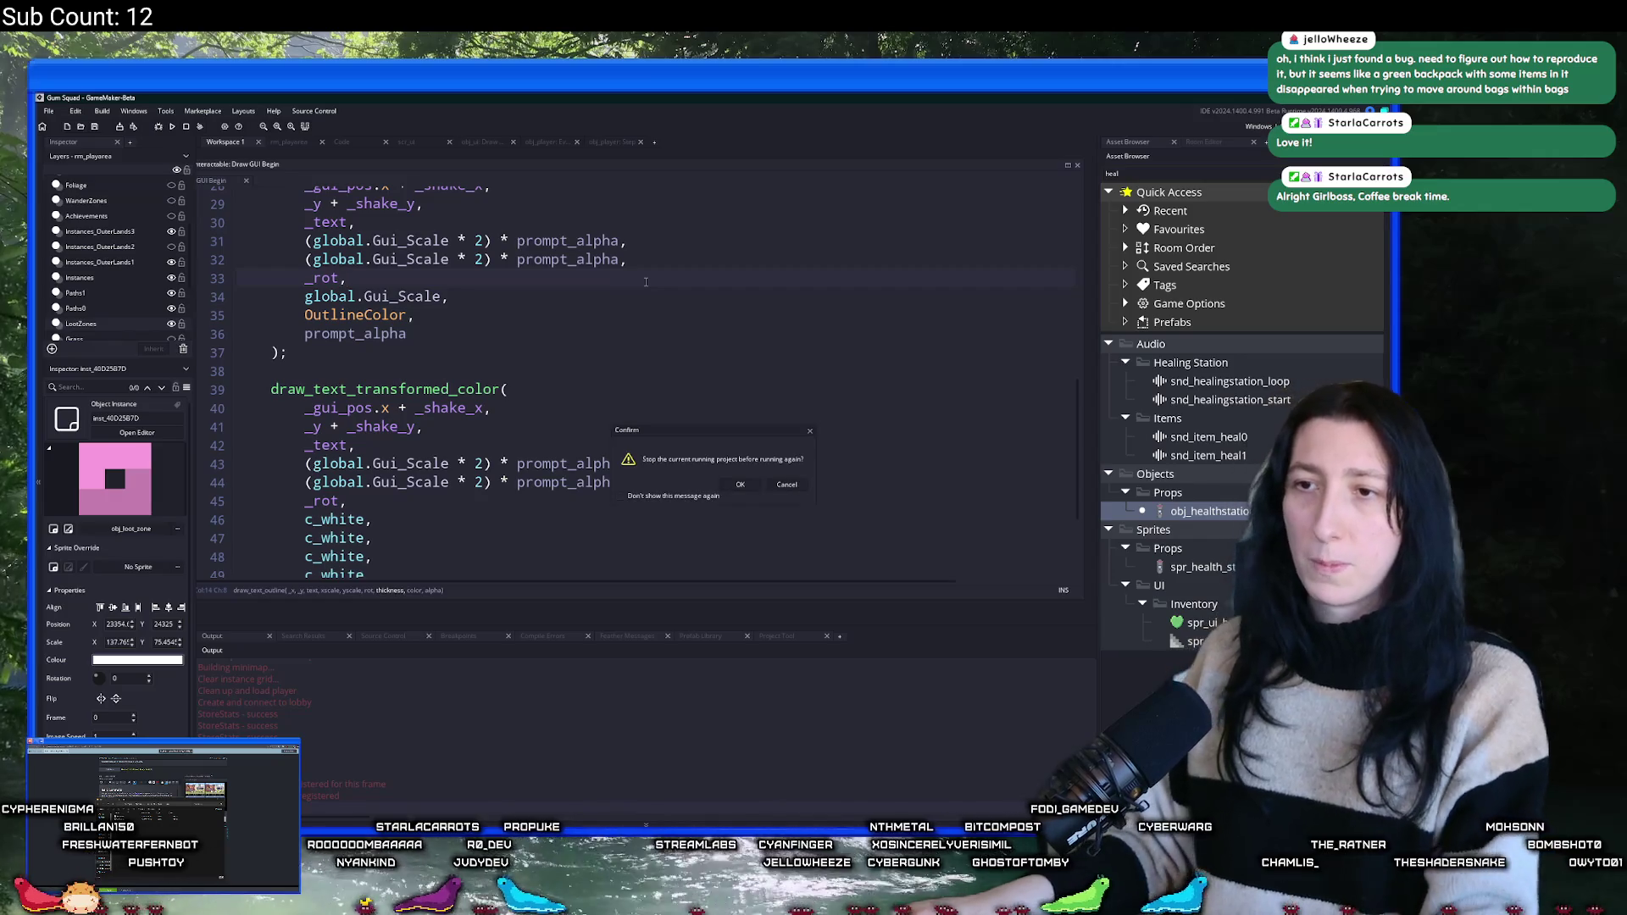
- Stop the running game to rebuild, then open the saved worlds list in a maximized window
click(738, 483)
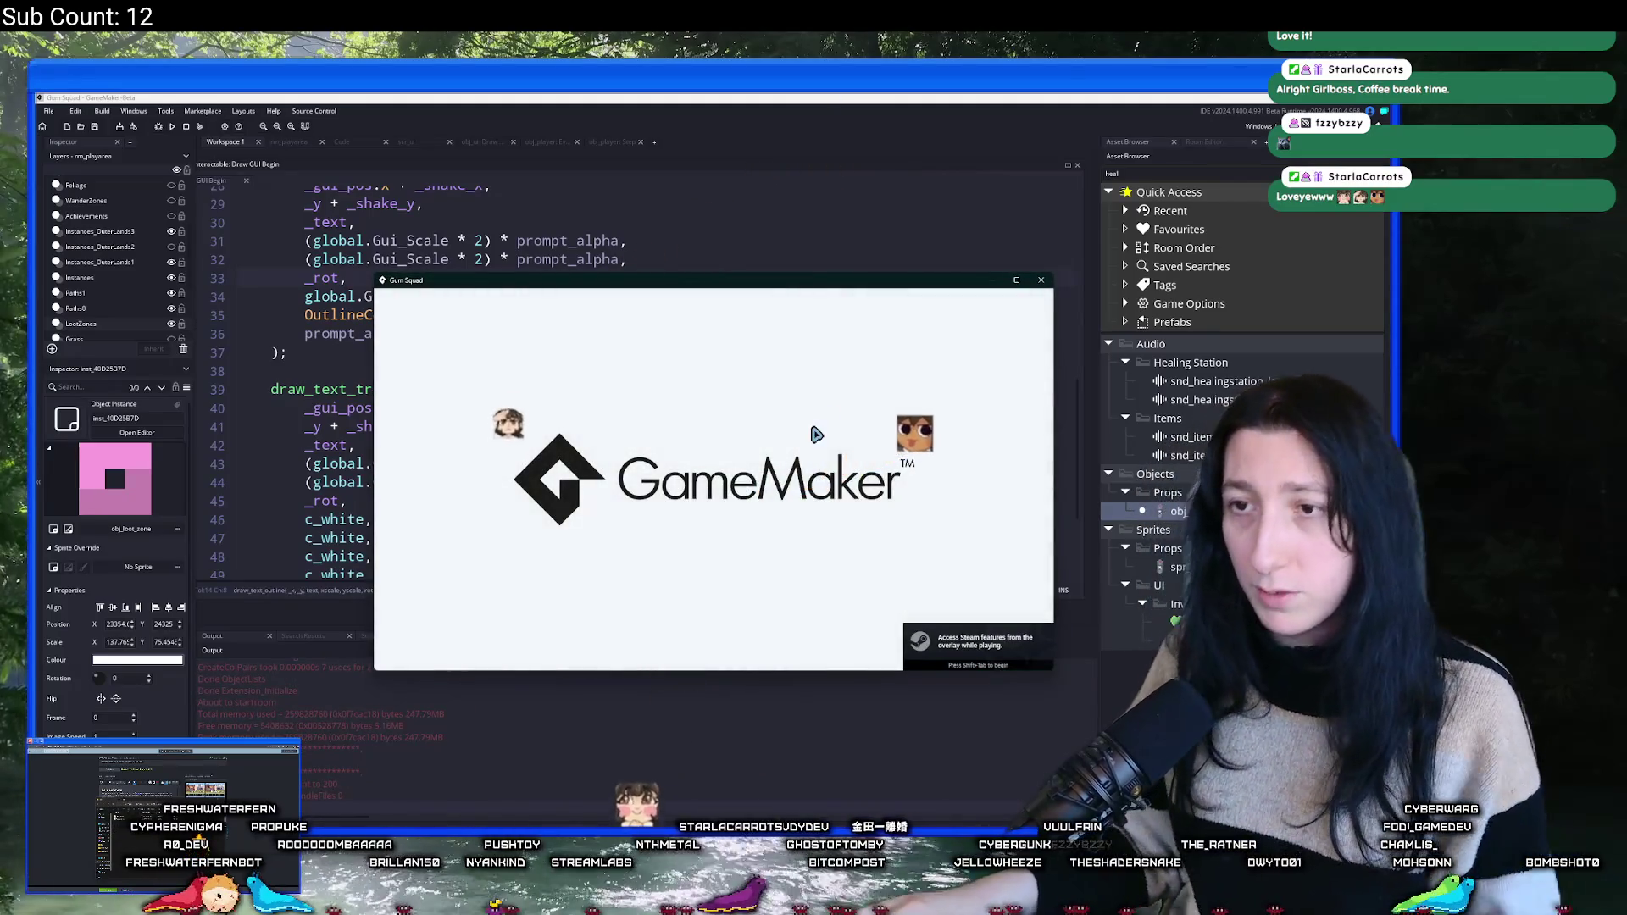
click(731, 455)
click(717, 629)
click(720, 489)
drag(753, 292, 754, 95)
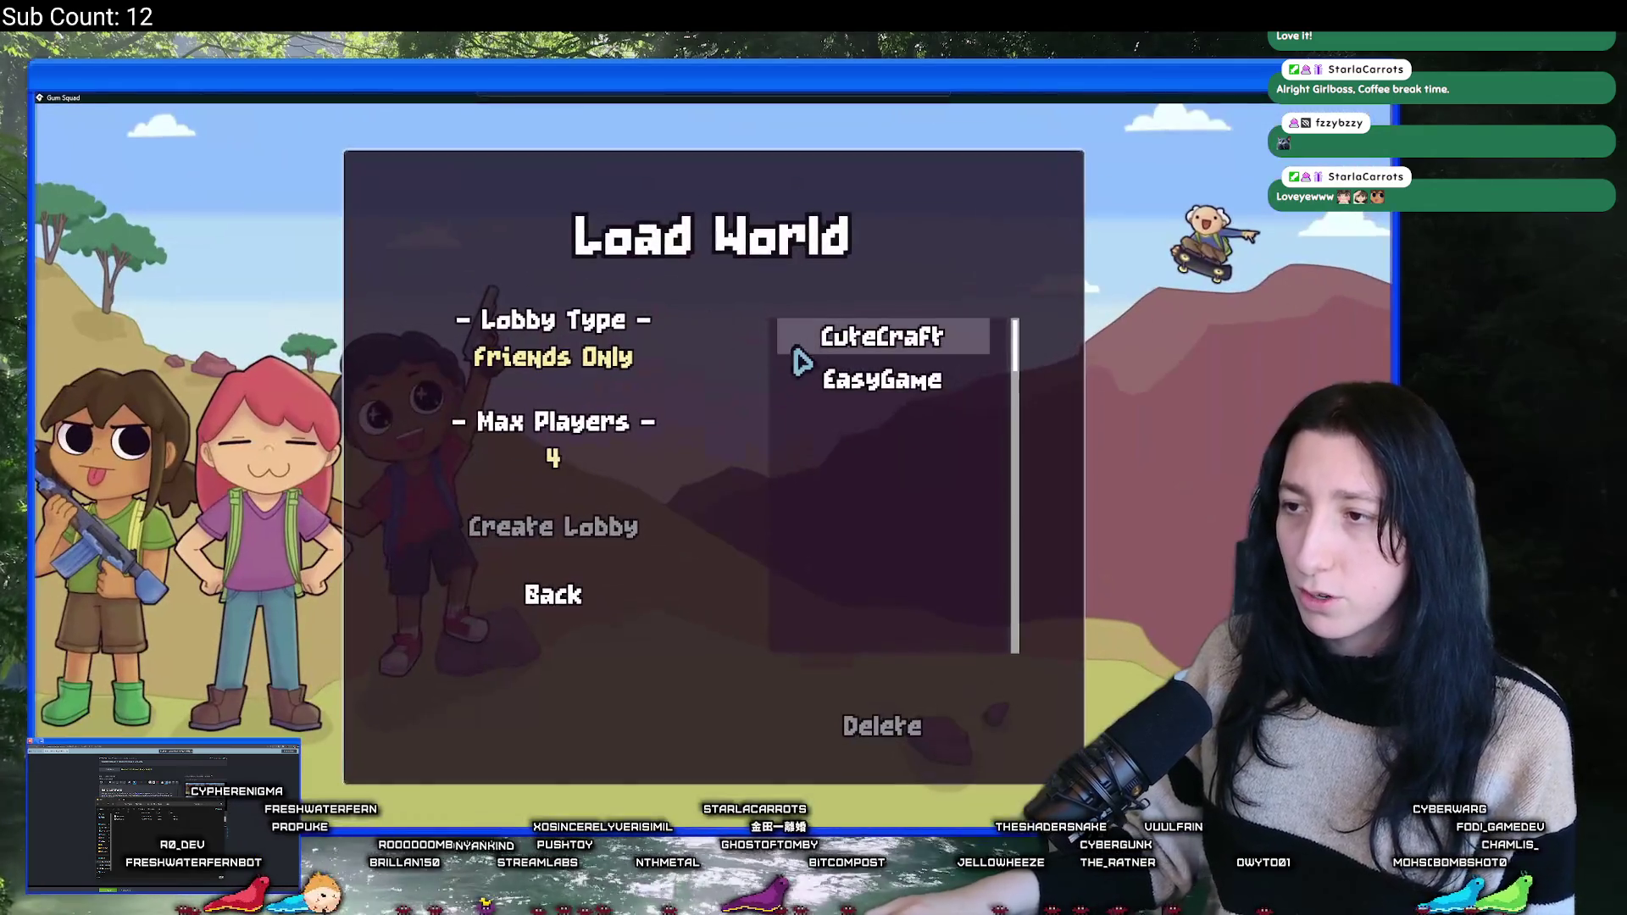
- Set the lobby type to Offline, create the EasyGame lobby and walk into Inner Land
click(563, 363)
click(563, 362)
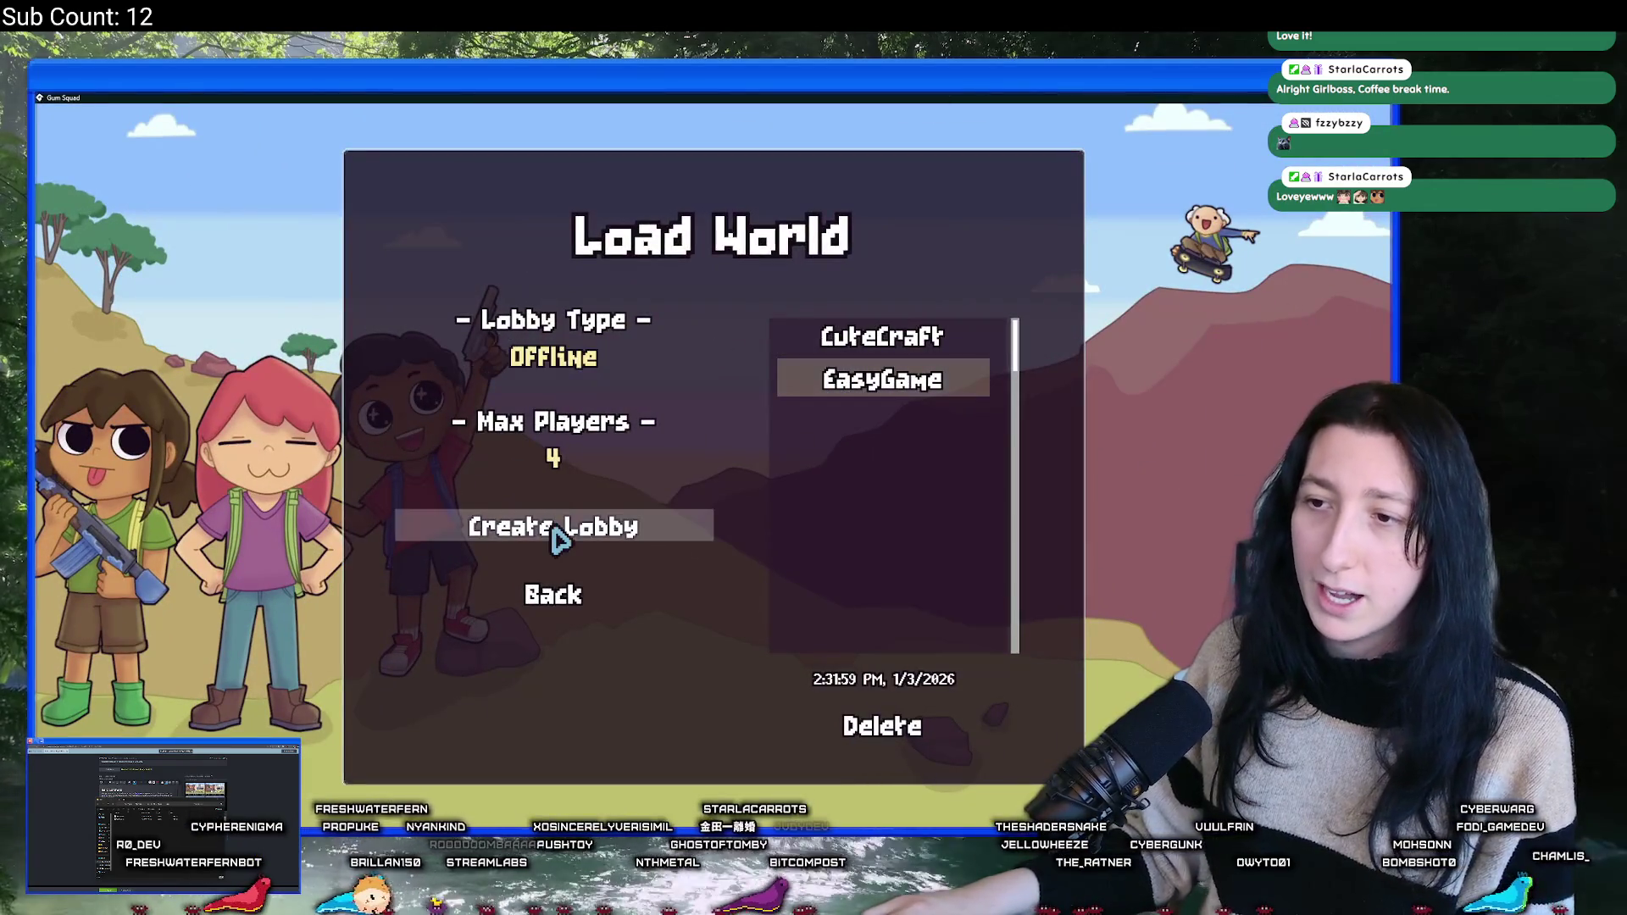
click(703, 531)
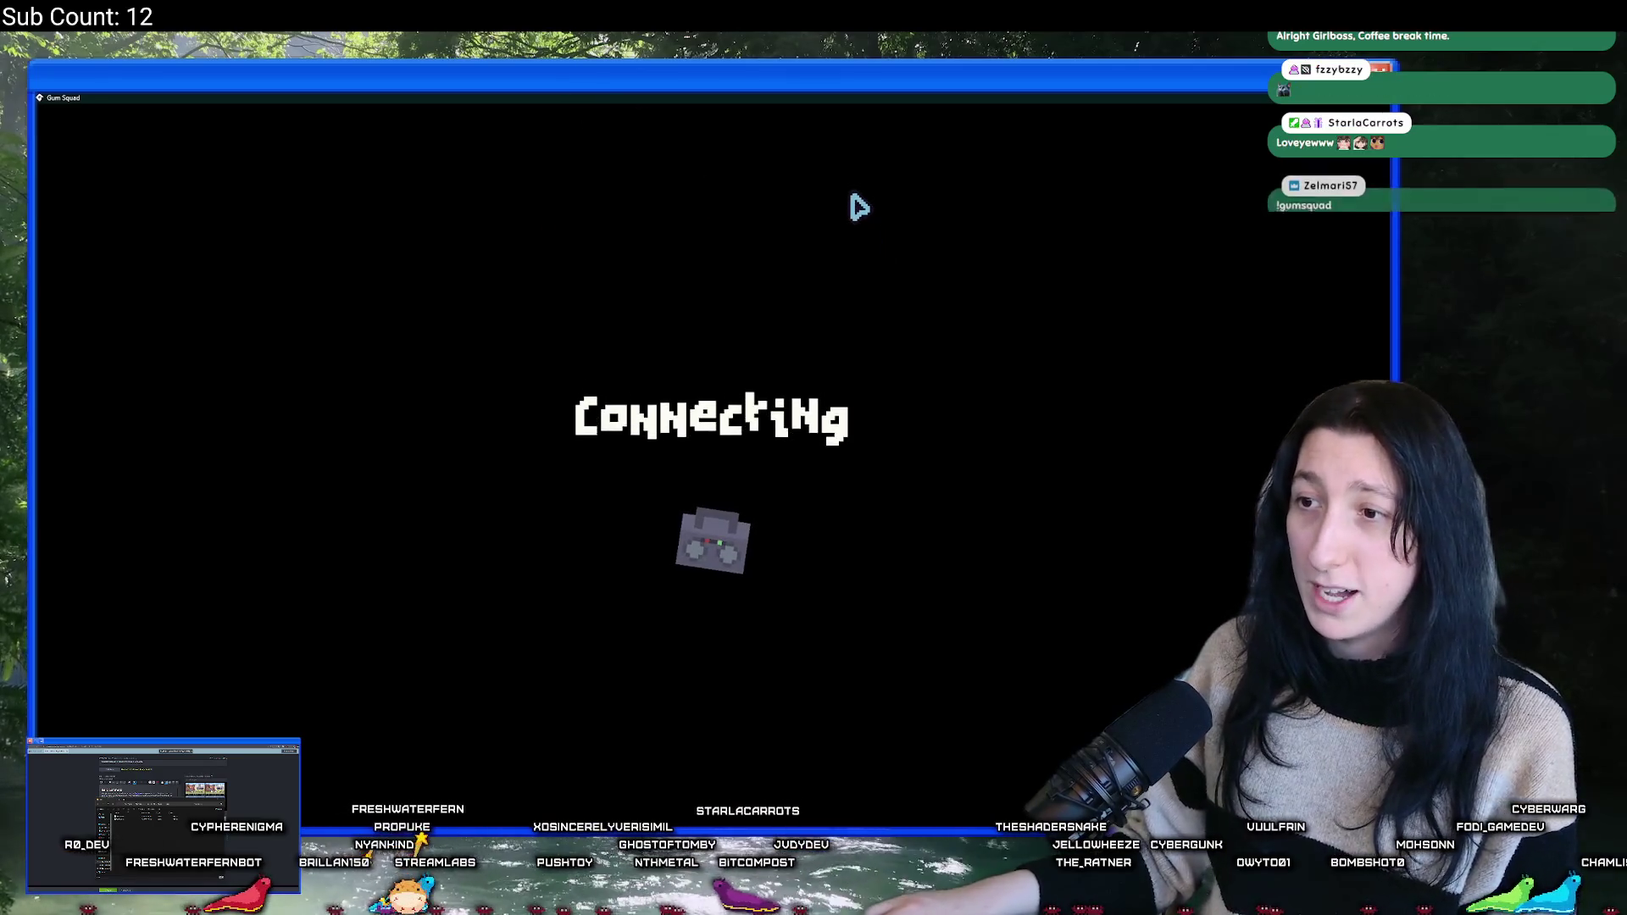
key(w+d)
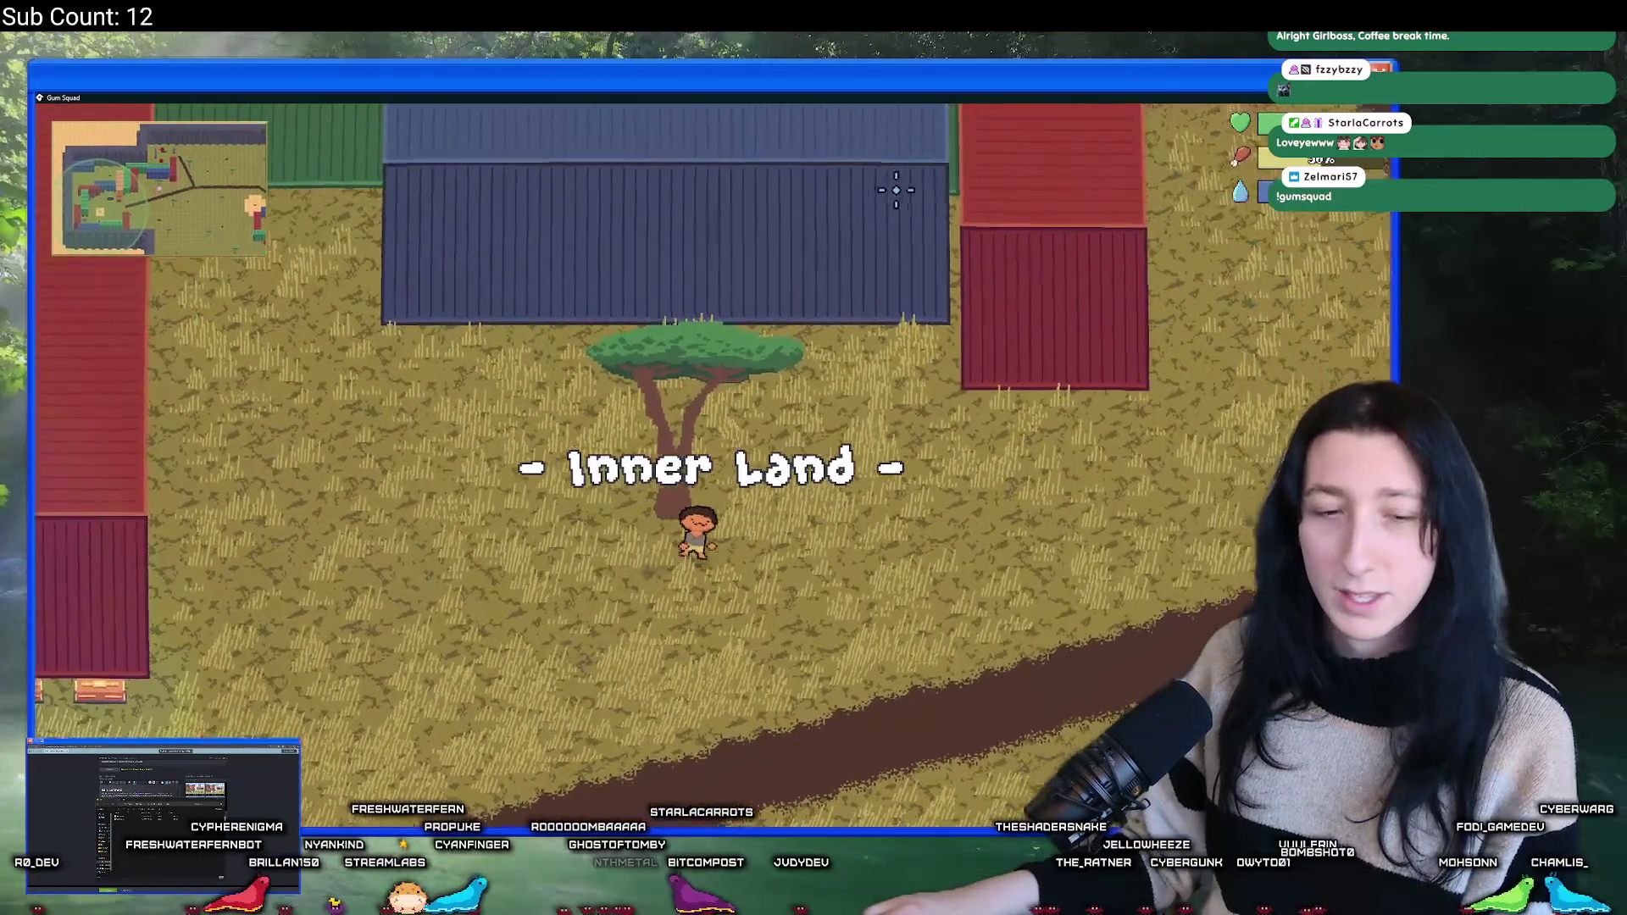
- Walk west to the buildings, check the inventory and open the nearby storage
key(a)
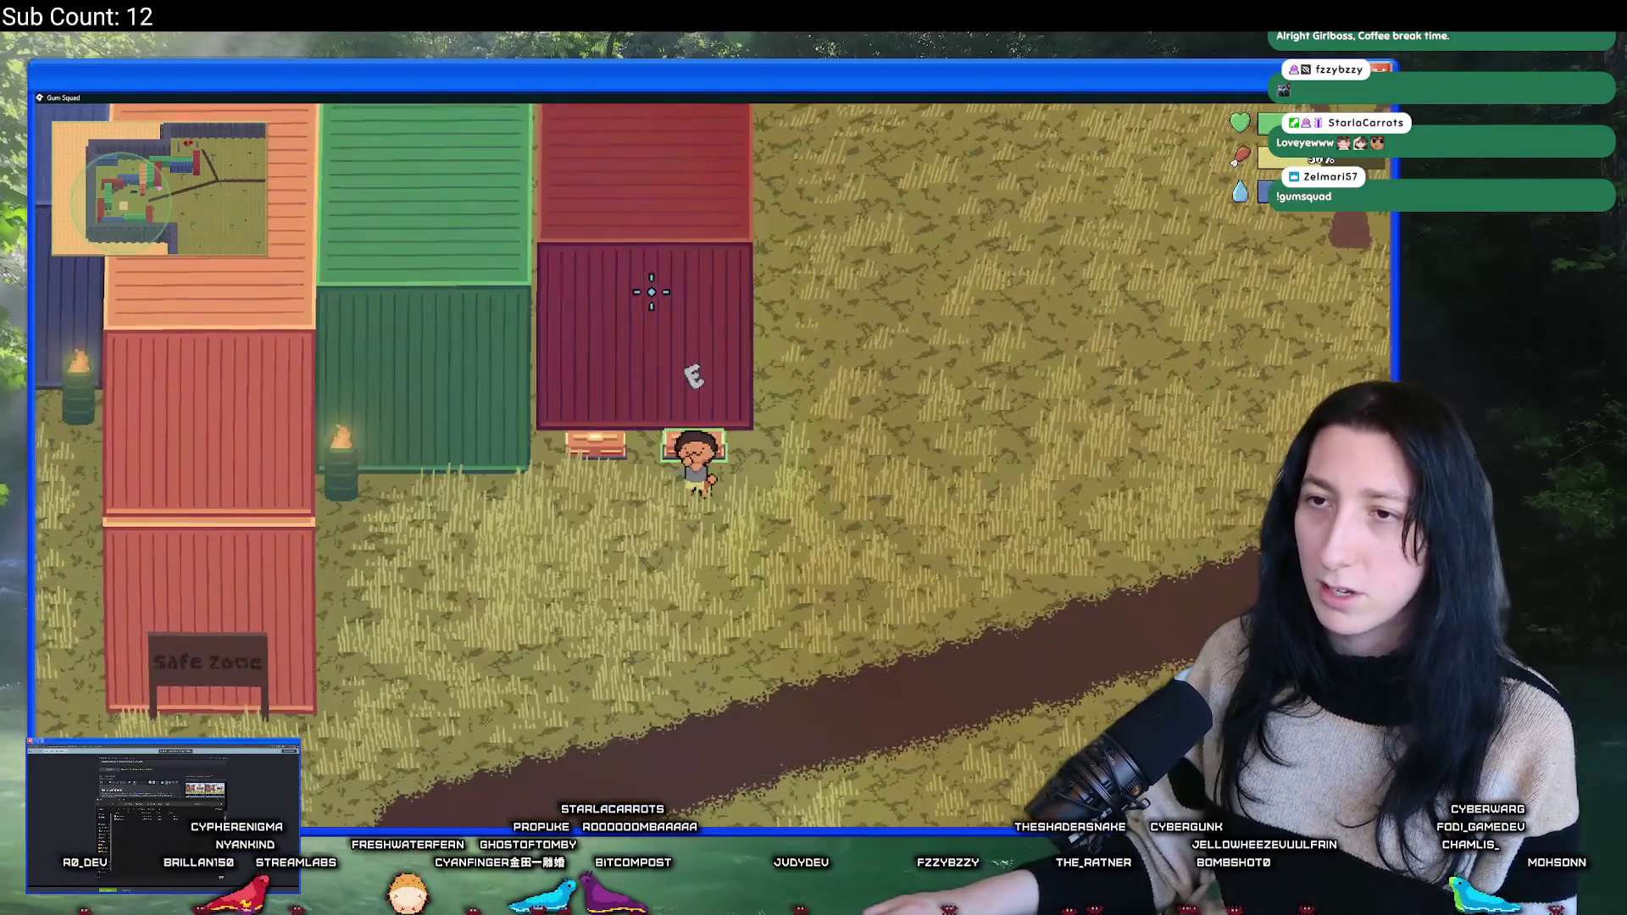
key(Tab)
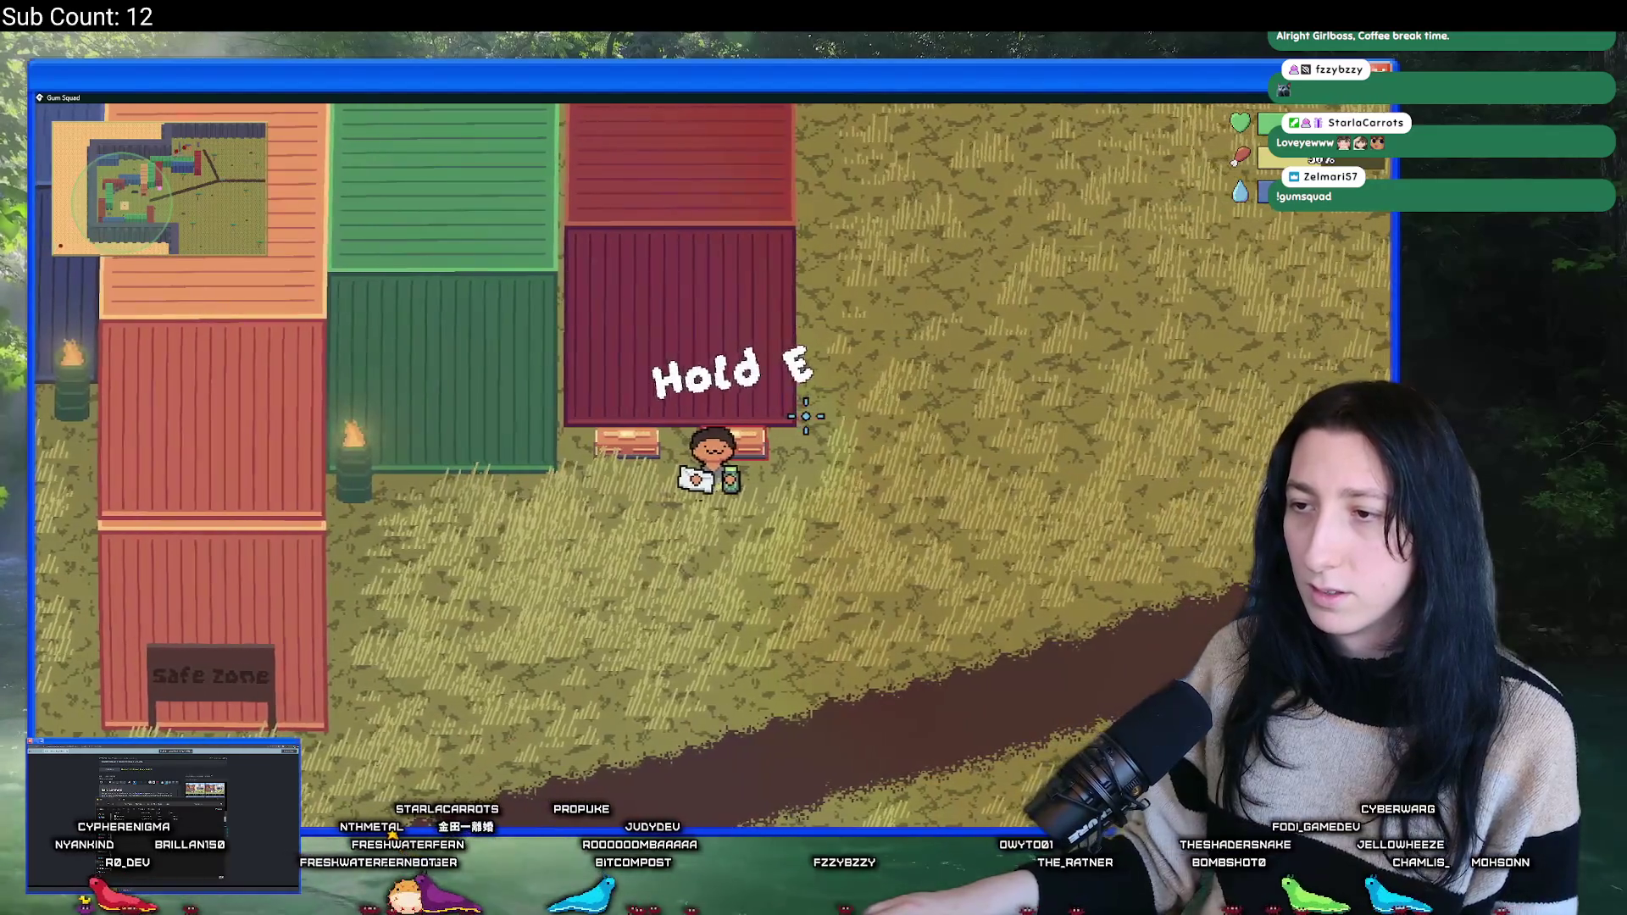
key(Tab)
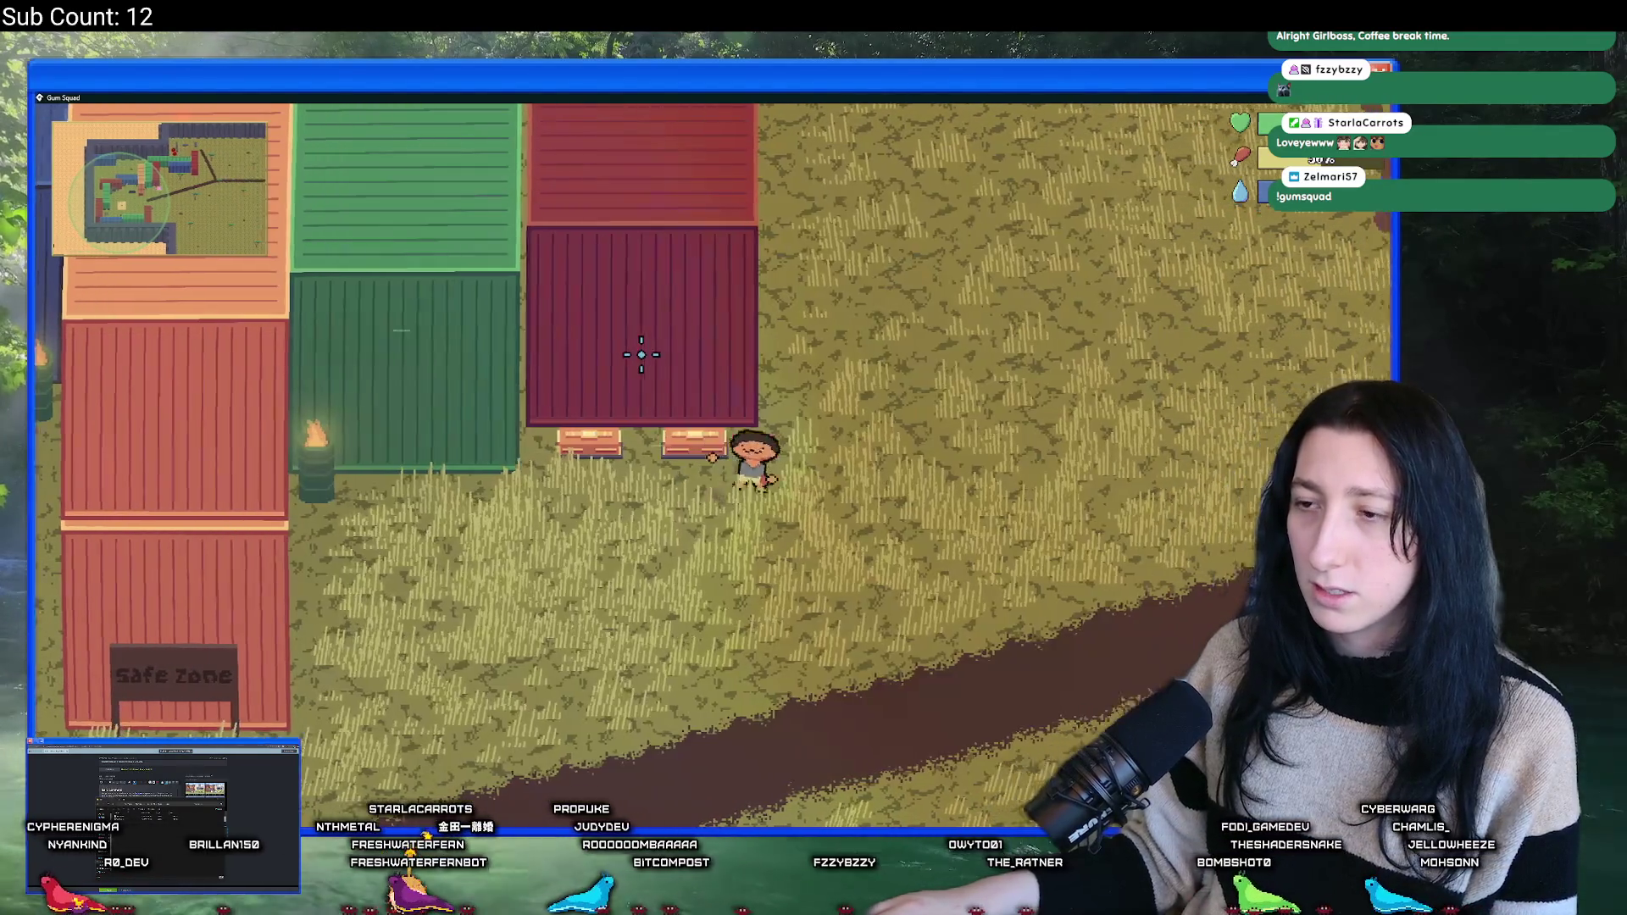
key(e)
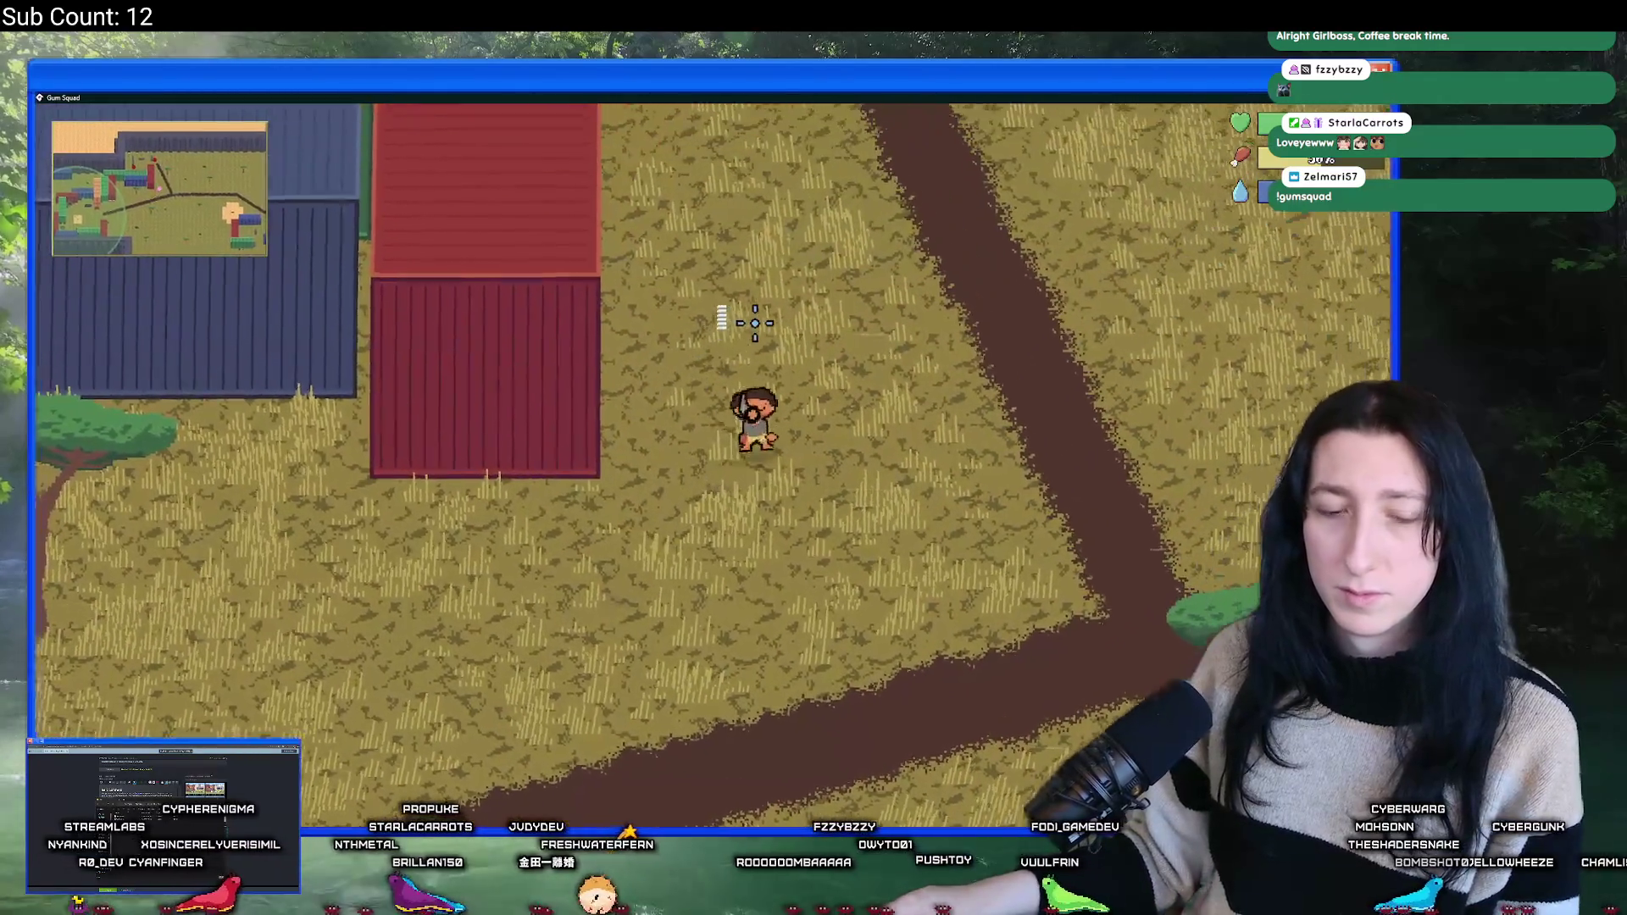
- Move through the arena past the logs, checking the inventory along the way
key(w)
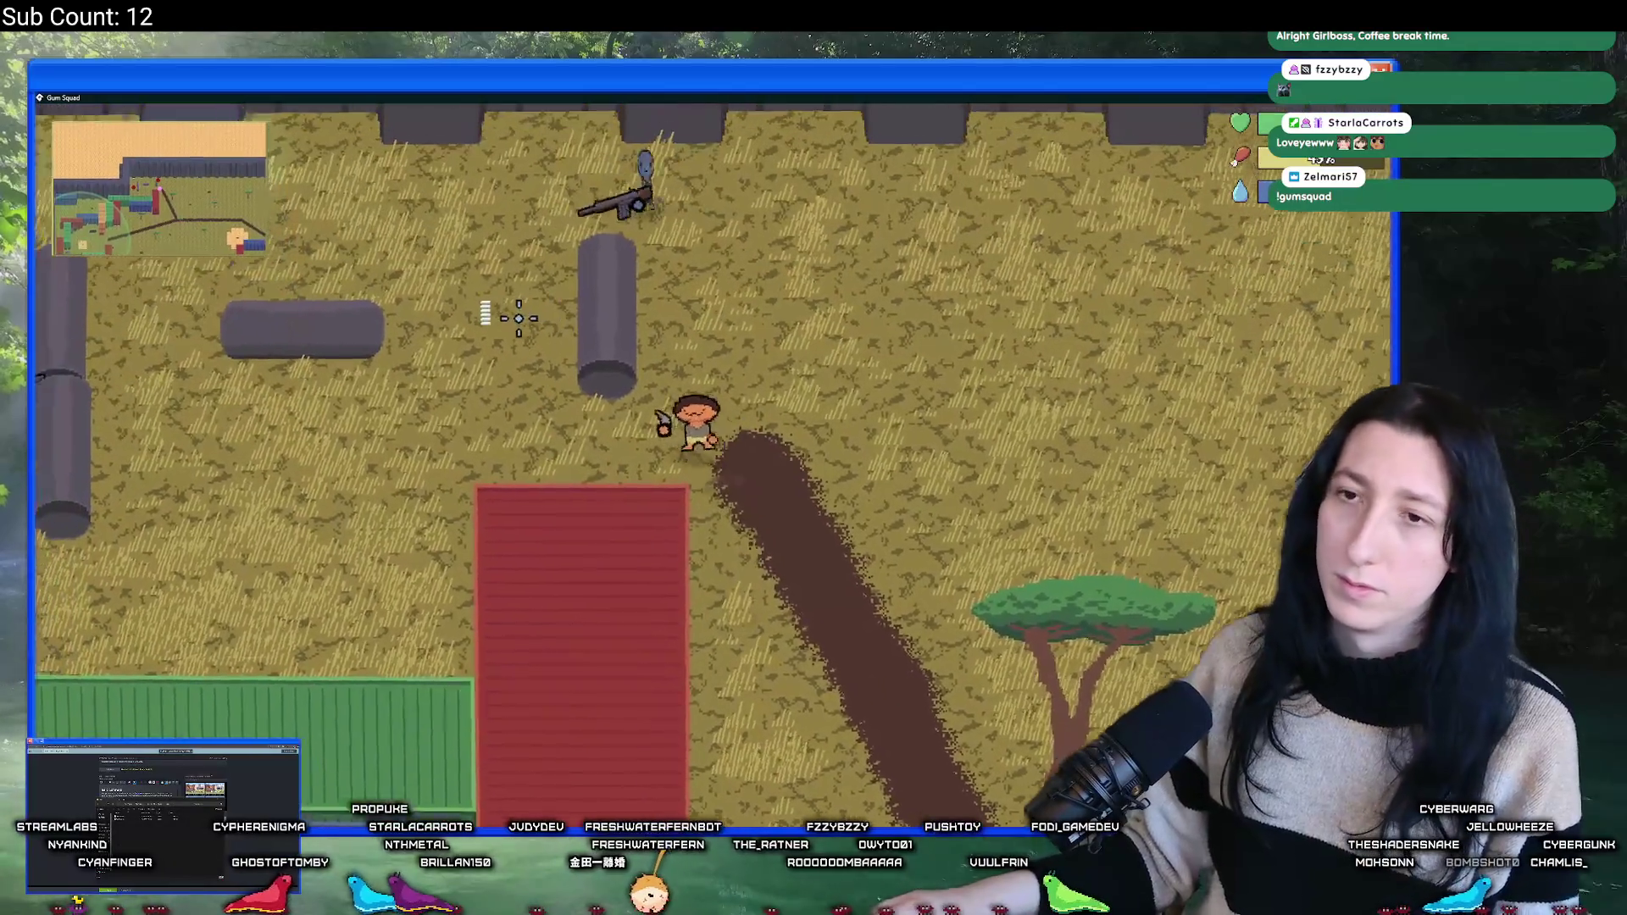
key(d)
key(s)
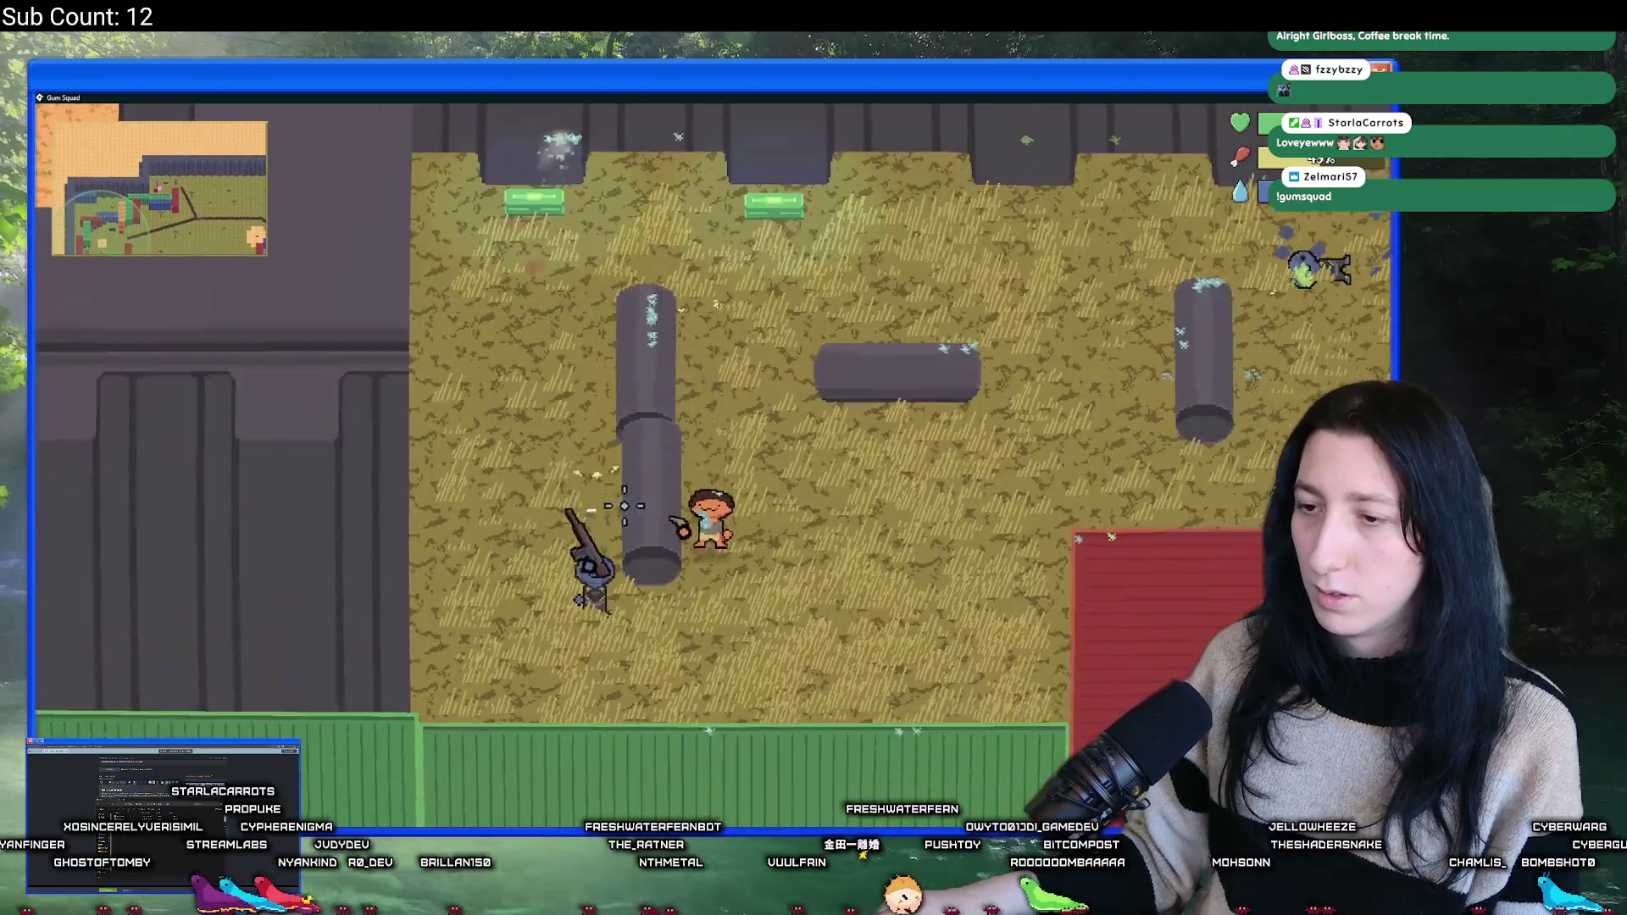
key(w)
key(d)
key(Tab)
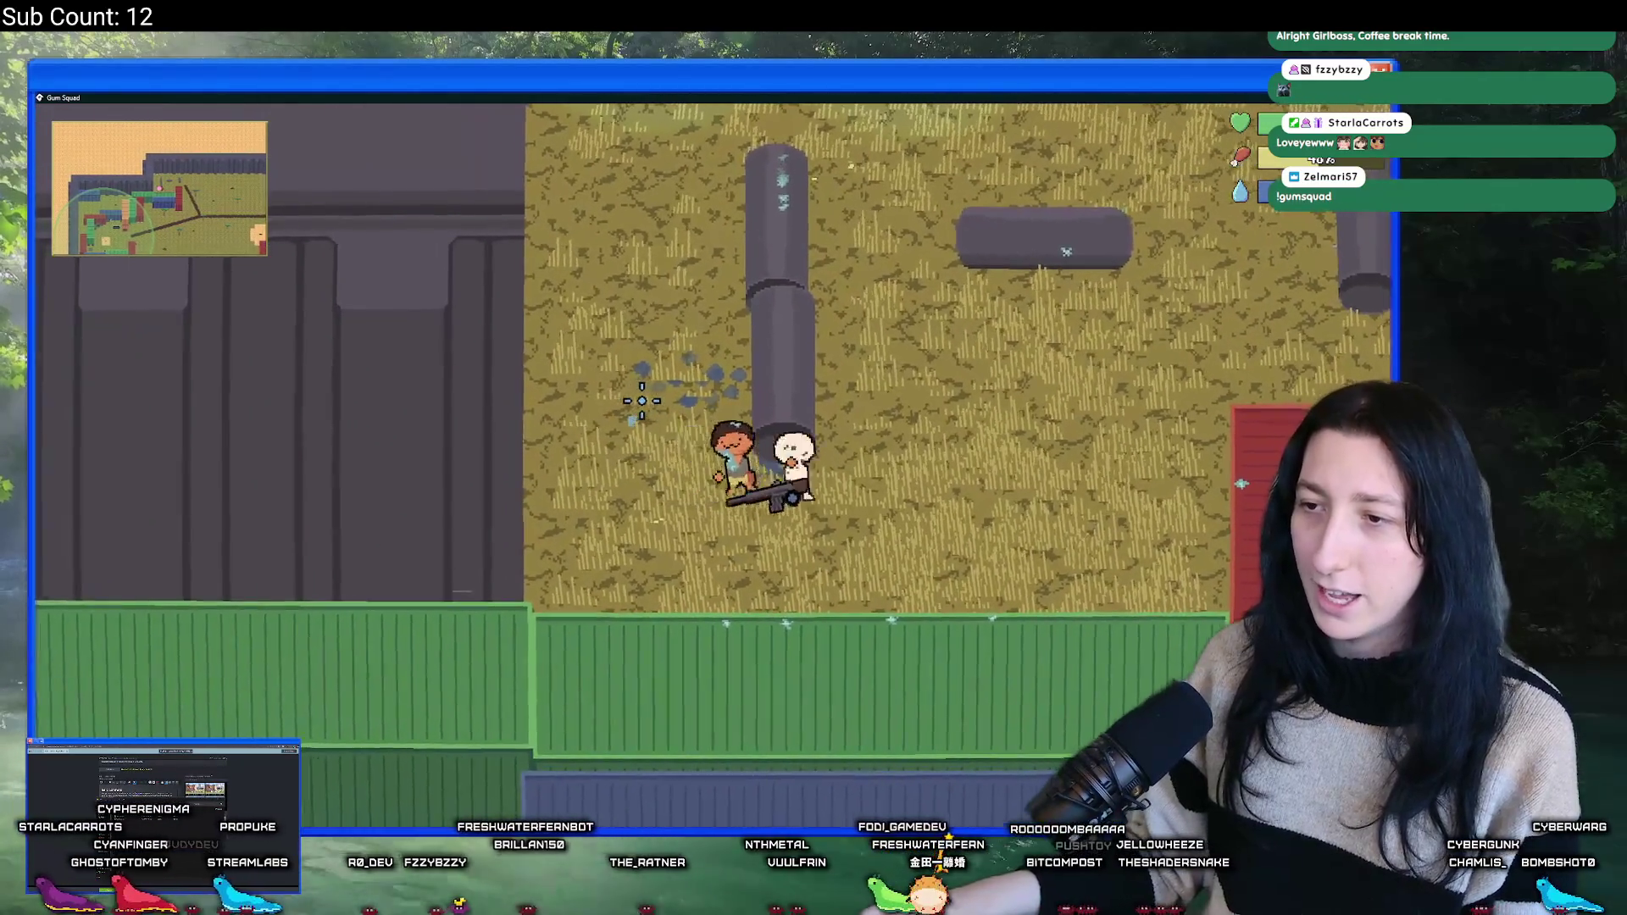
key(w)
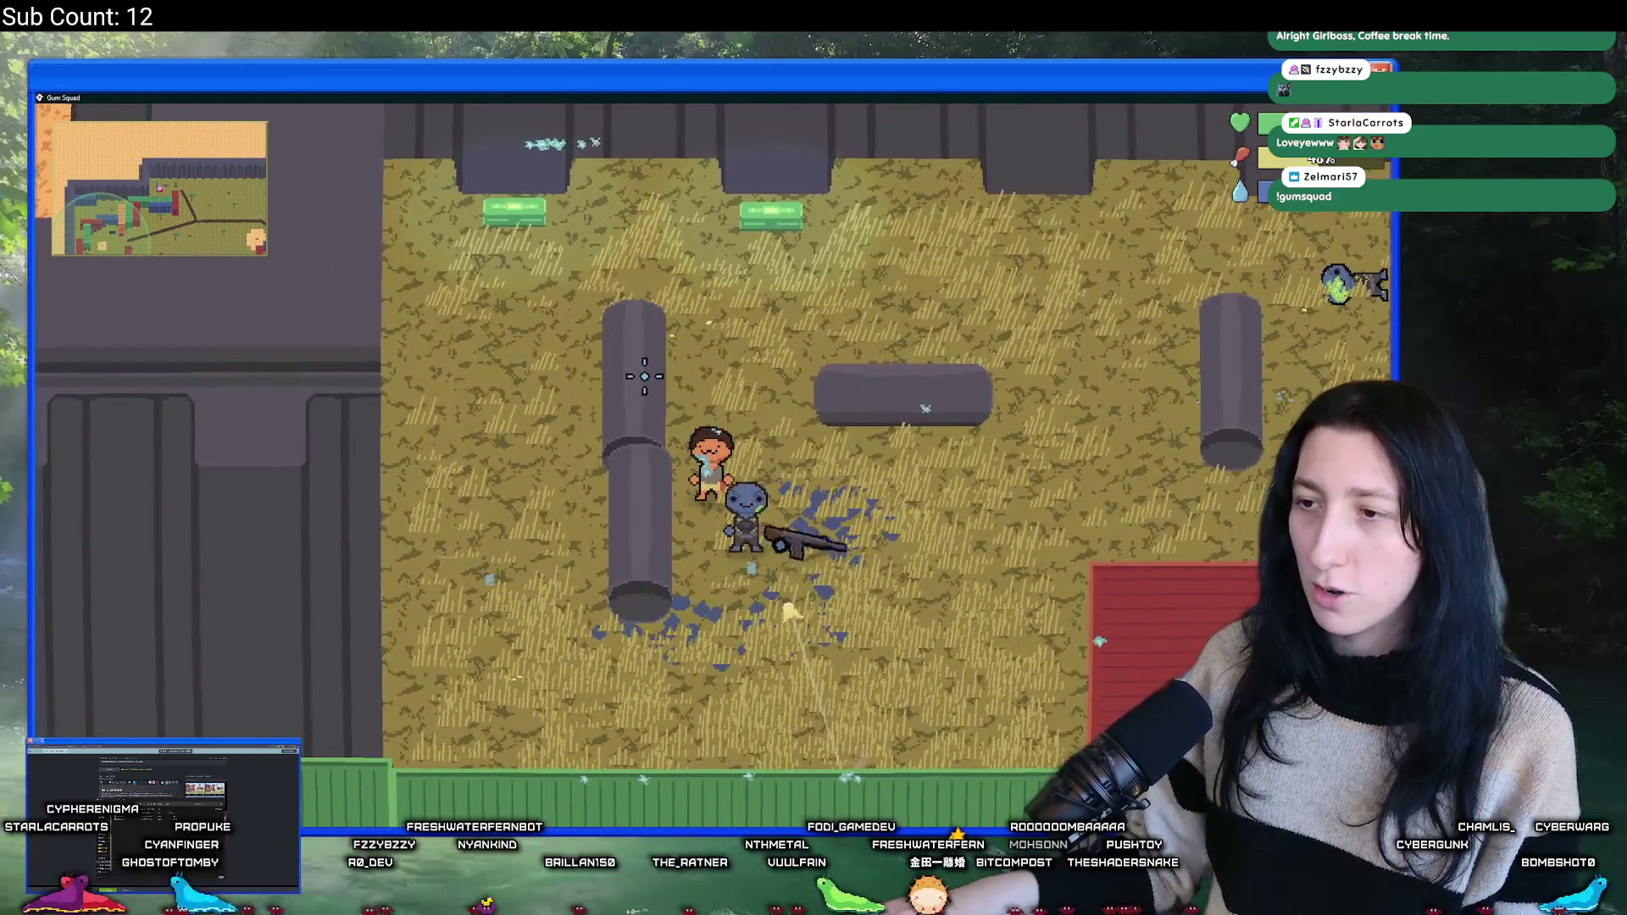
key(Tab)
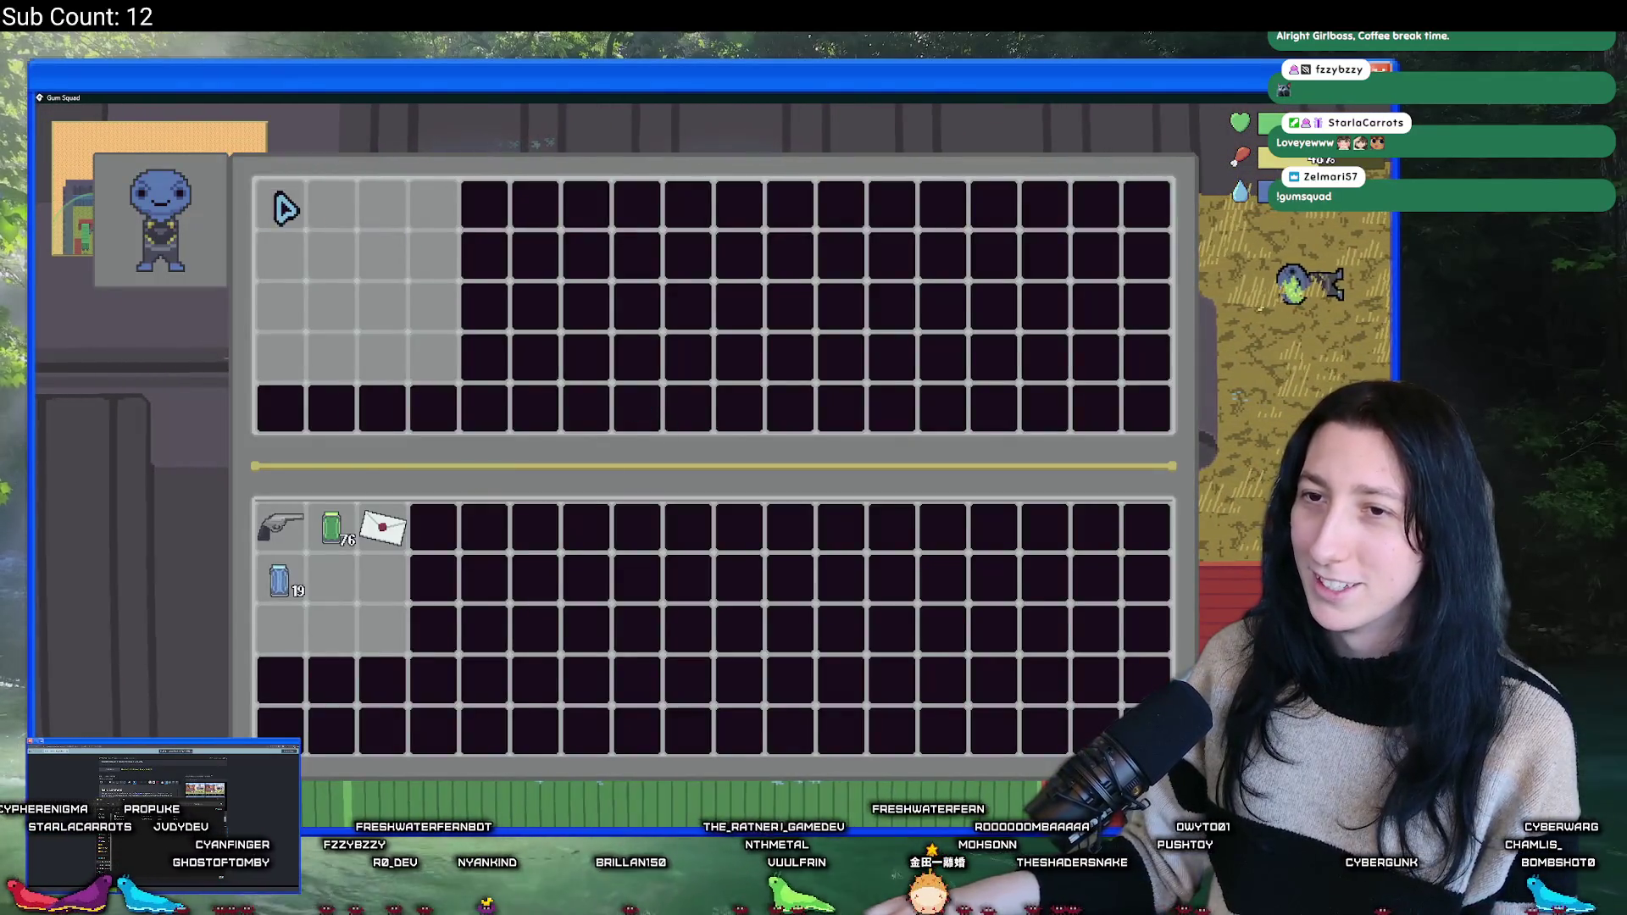
key(Tab)
- Loot the enemy's body and loot container, then return to GameMaker
key(e)
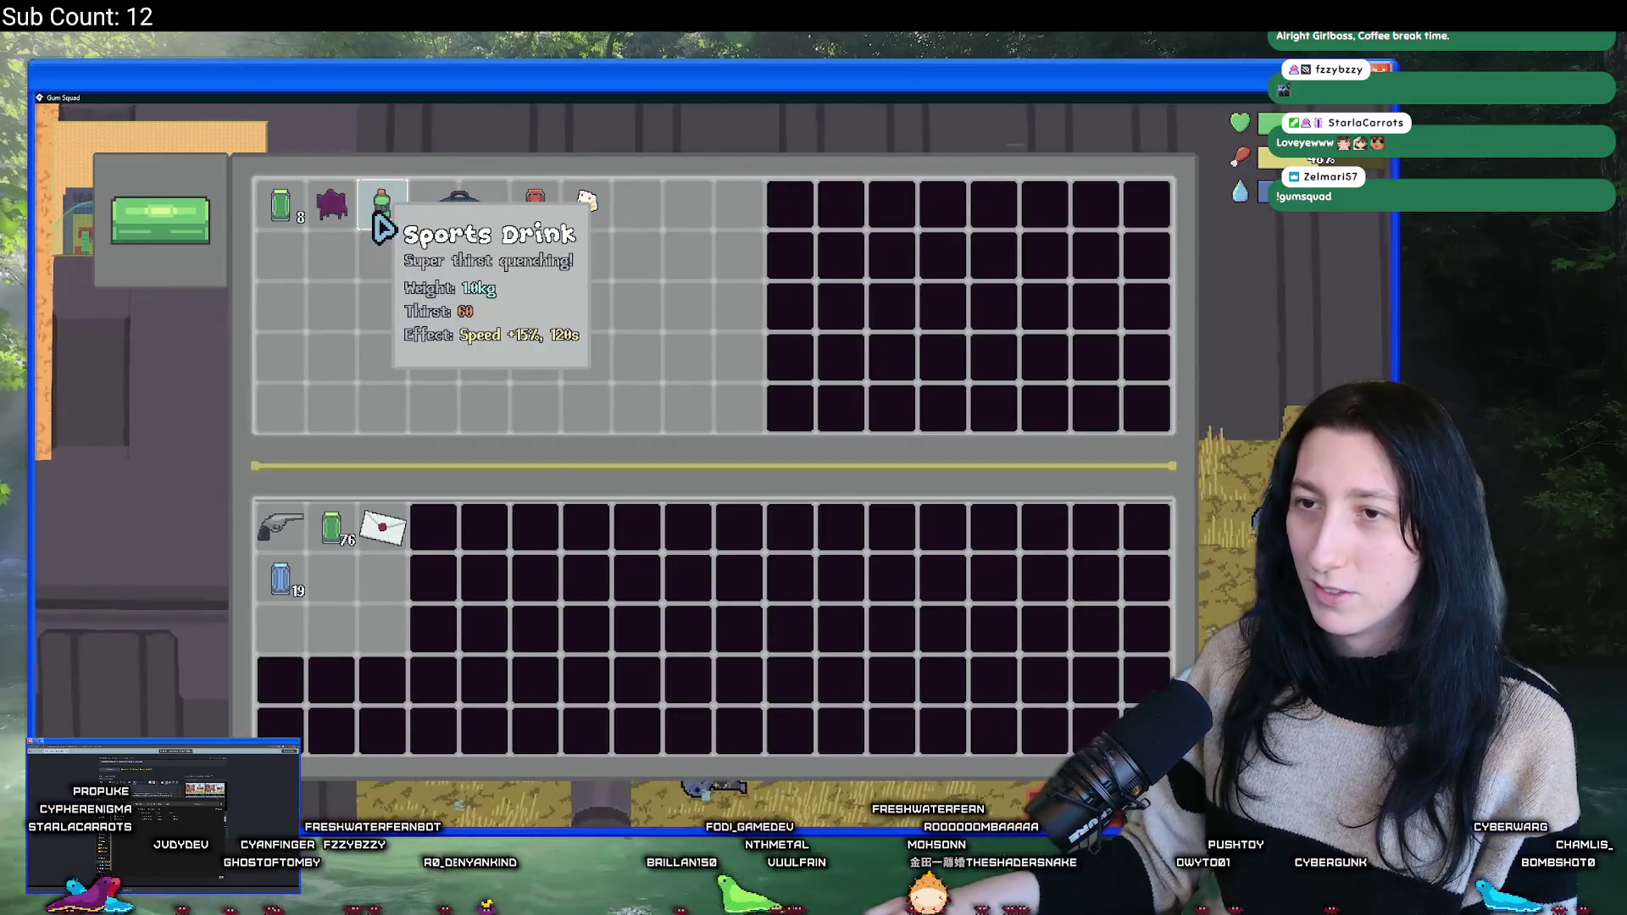
key(Tab)
key(Tab)
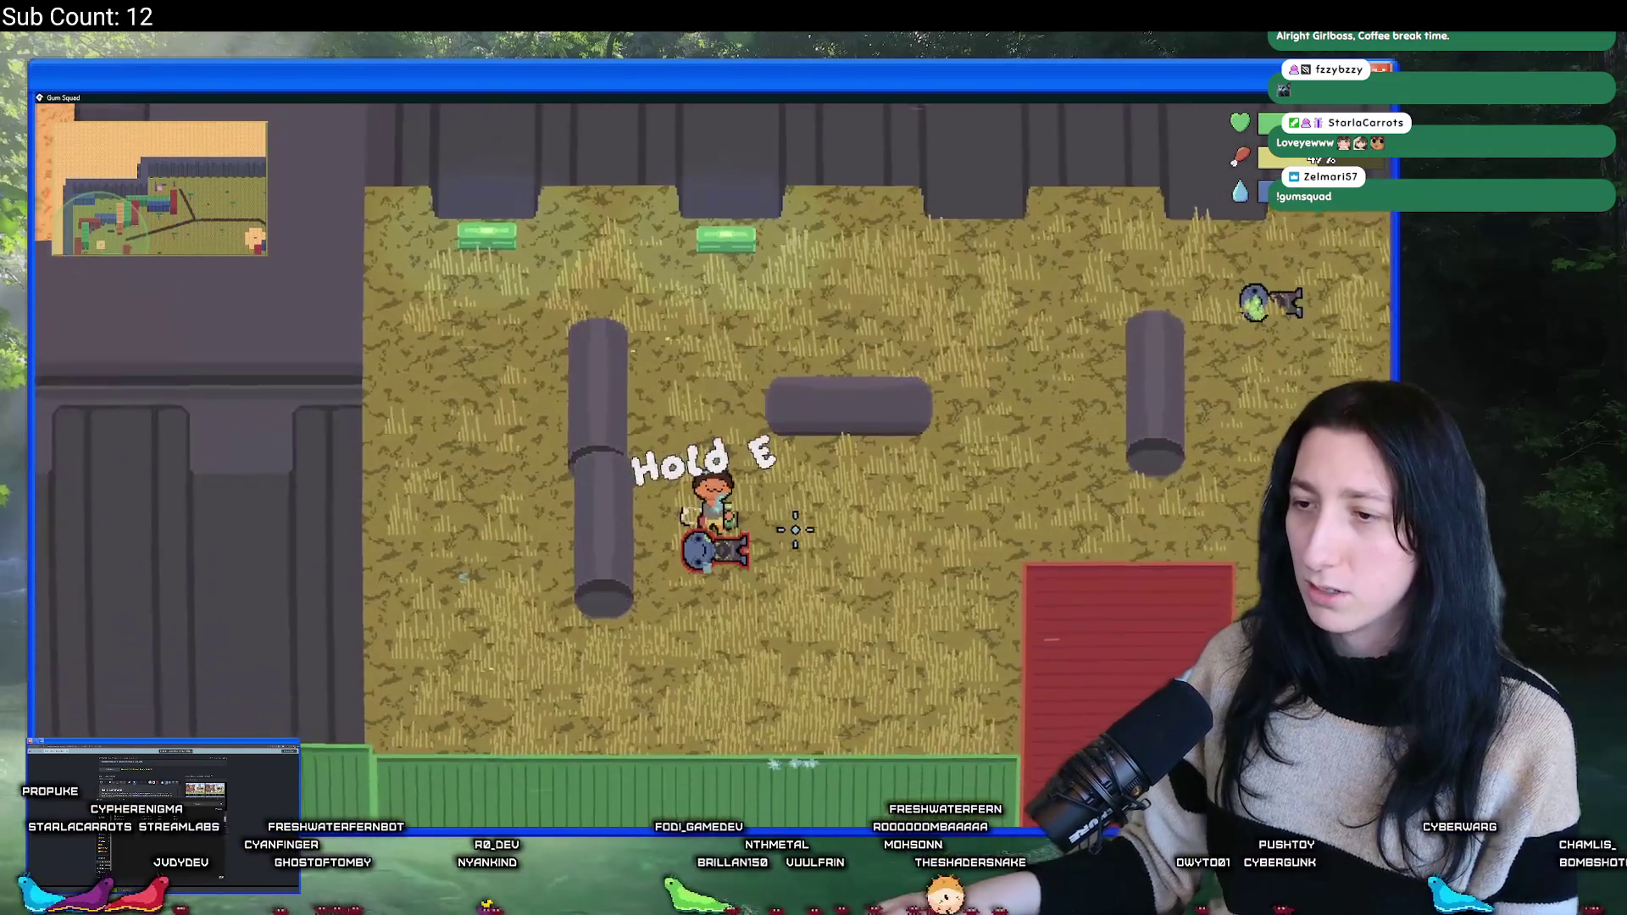
key(e)
key(Tab)
key(d)
key(w)
key(e)
key(Tab)
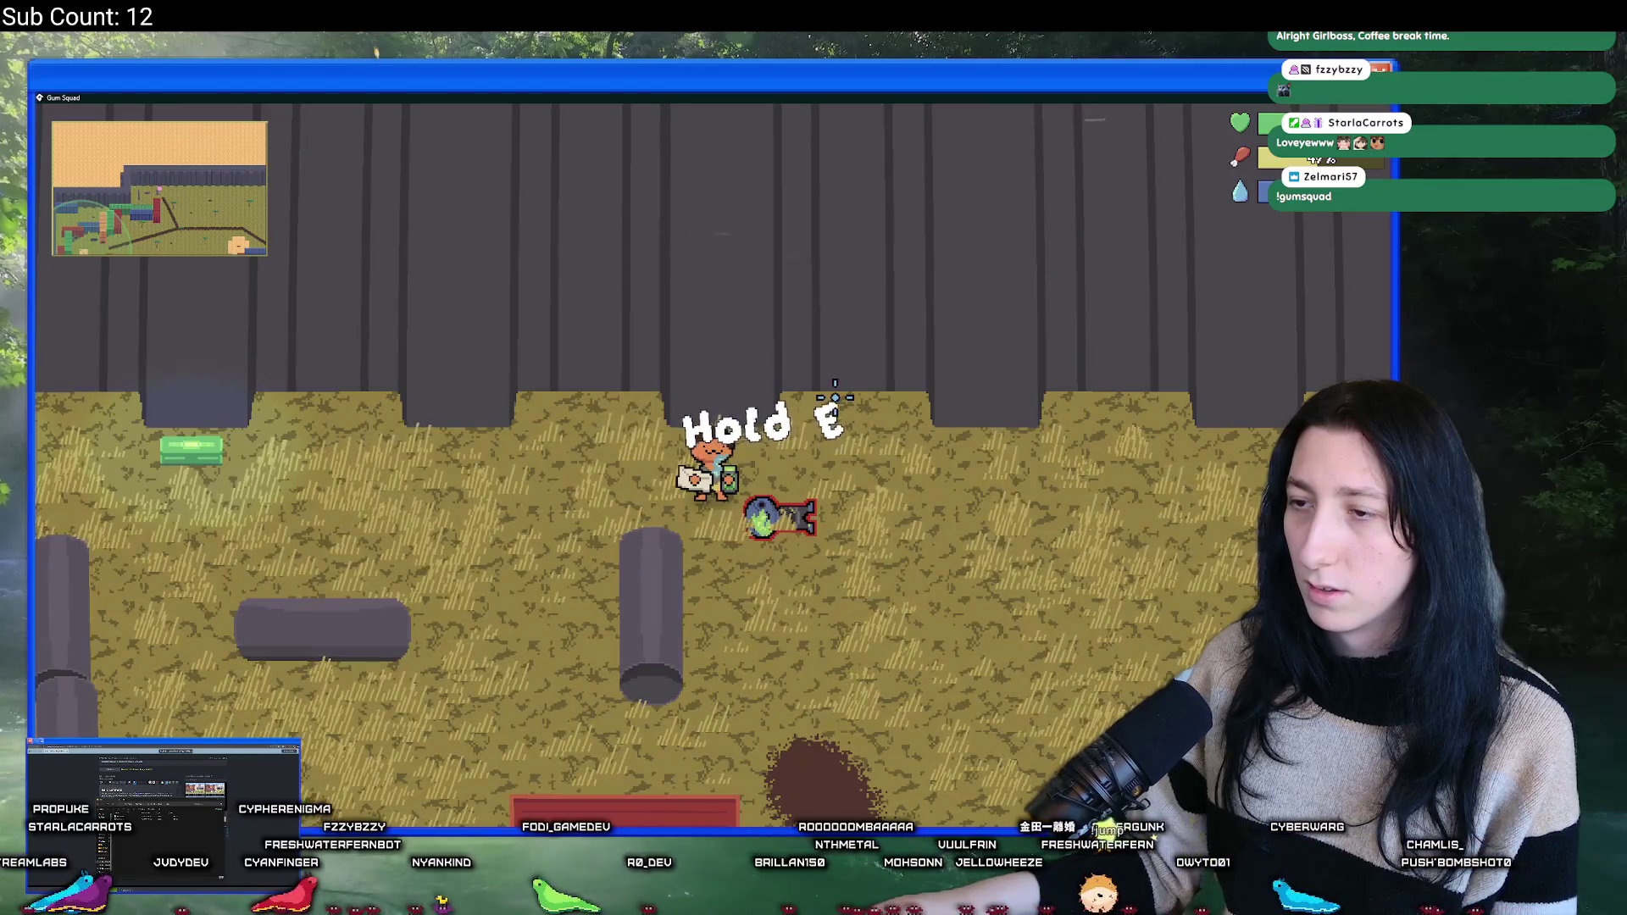
key(alt+Tab)
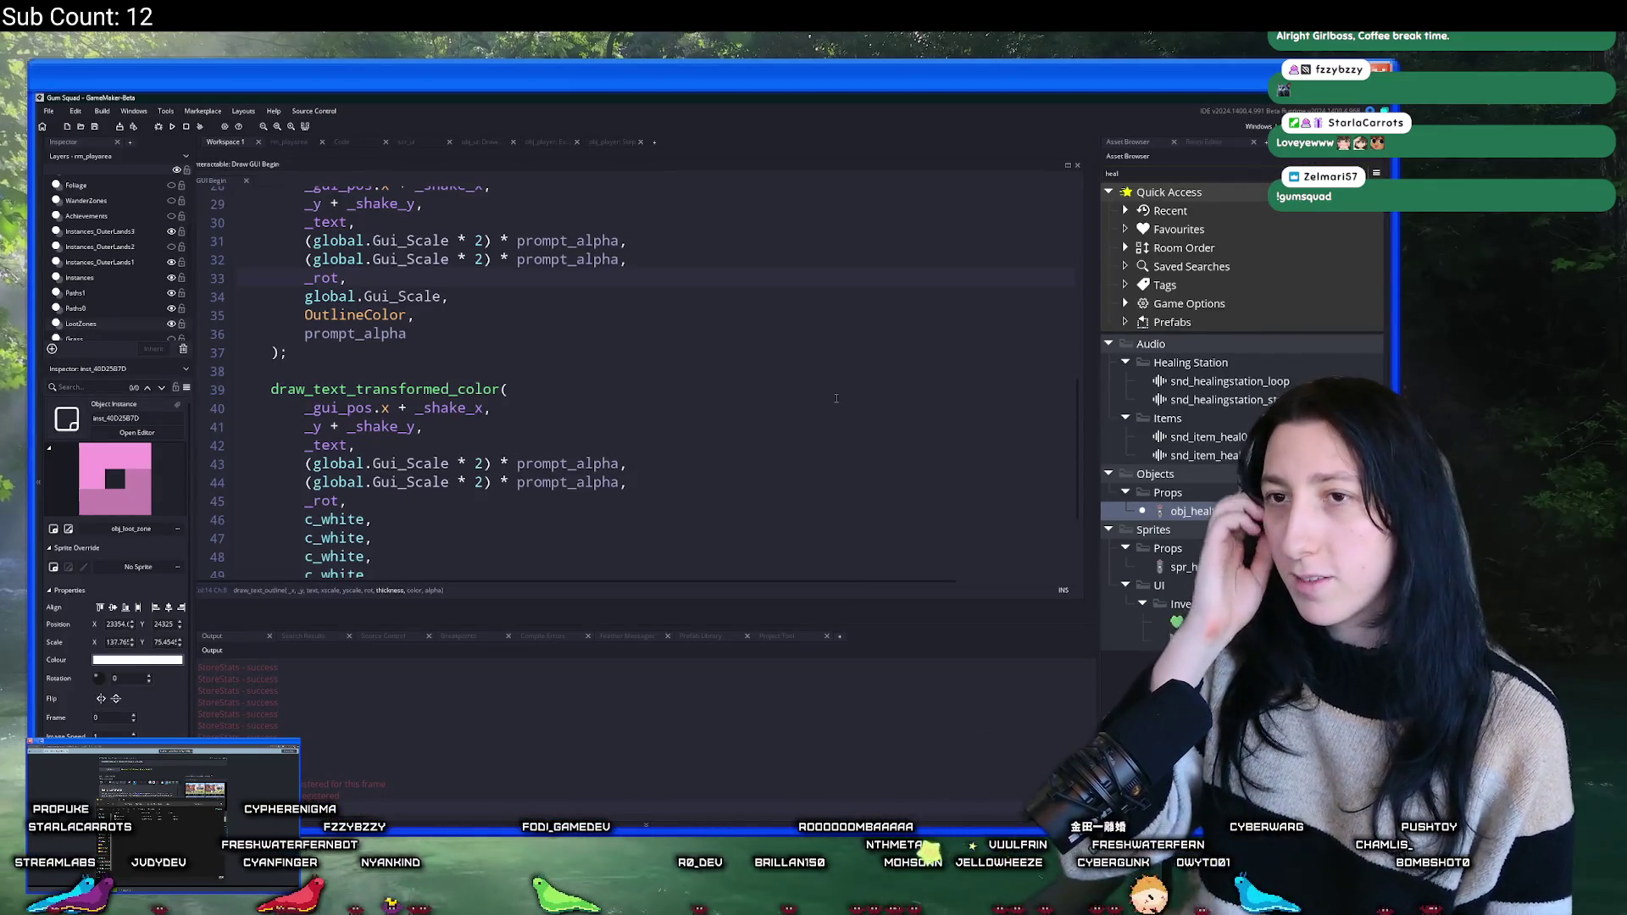
- Open obj_player's Step event at the end of the interaction check on line 461
key(ctrl+t)
text(obj_player)
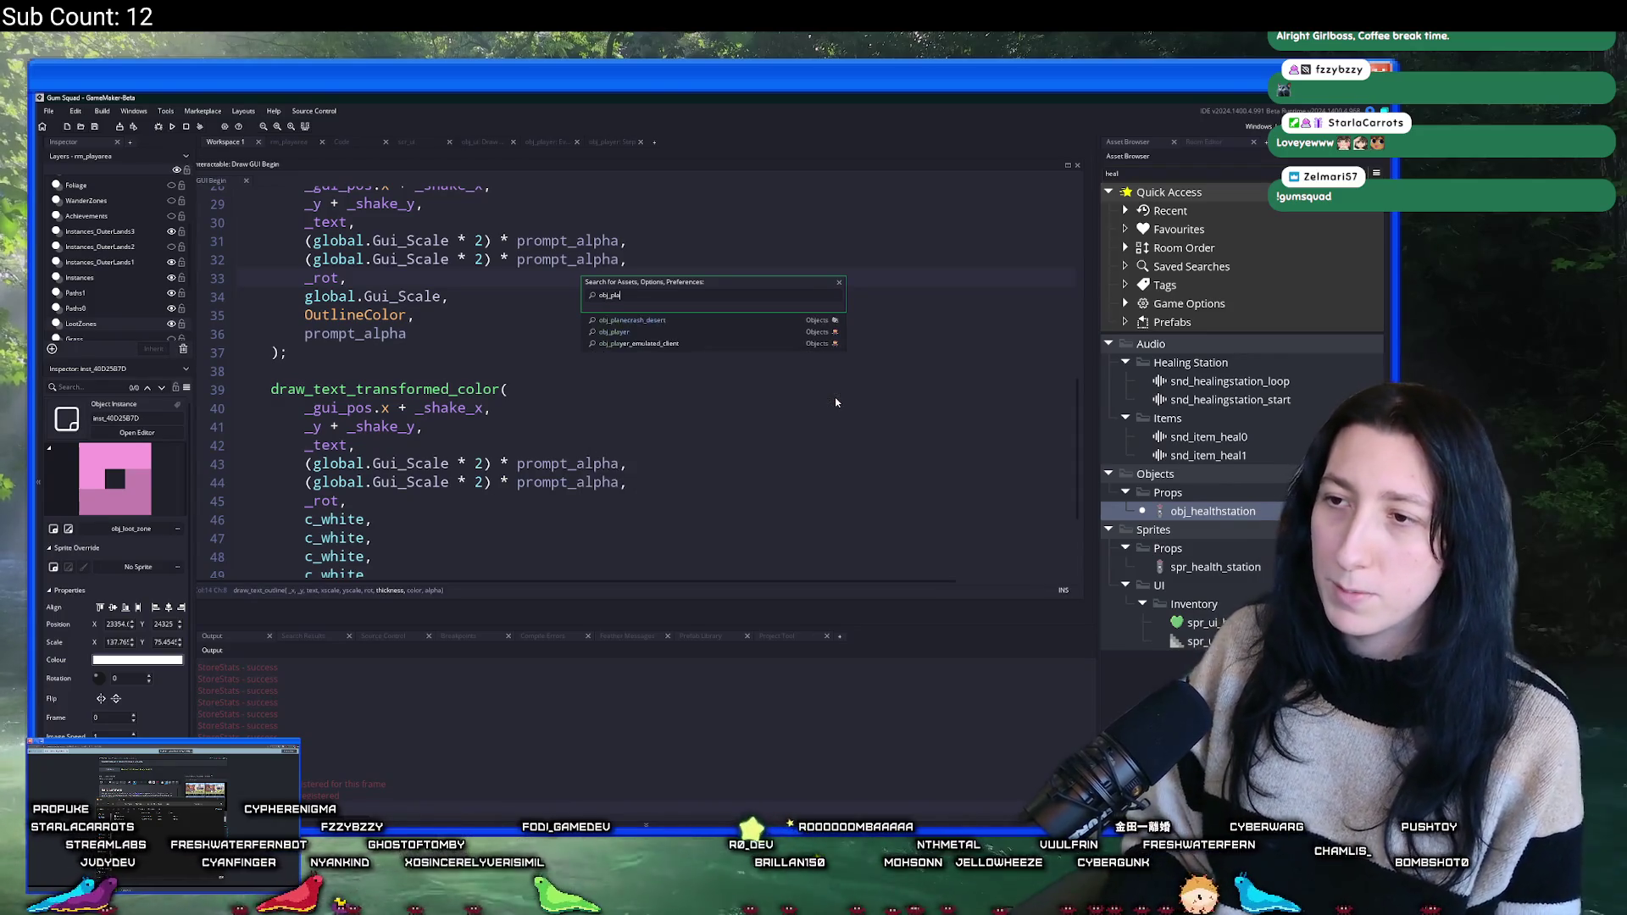
key(Return)
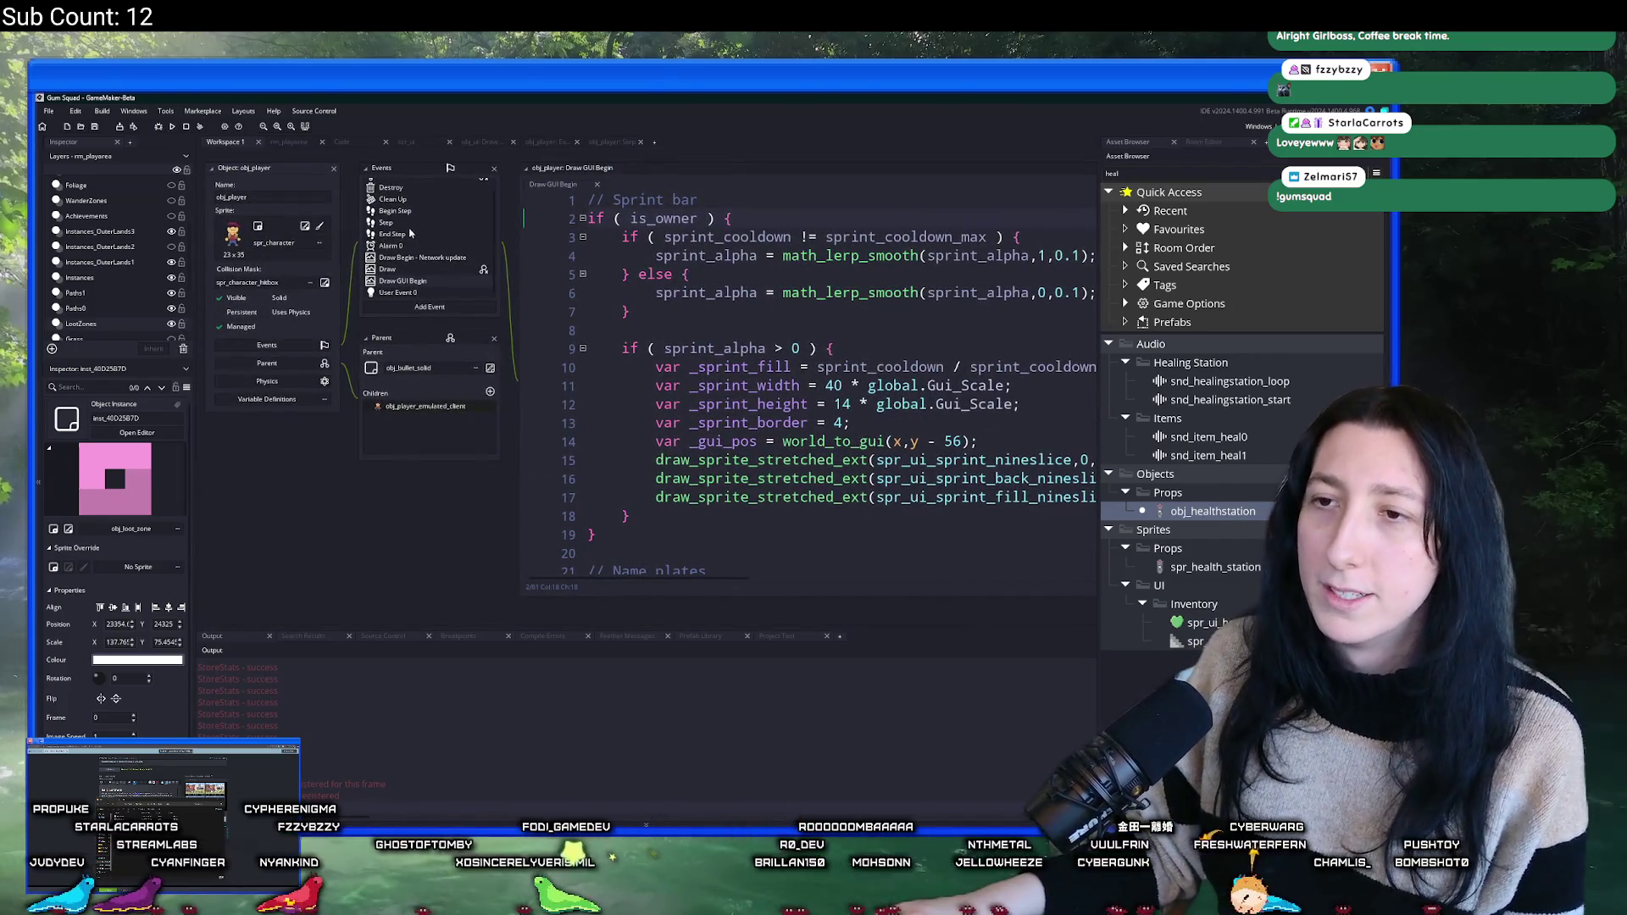
double_click(398, 223)
click(795, 360)
scroll(795, 359, up, 2)
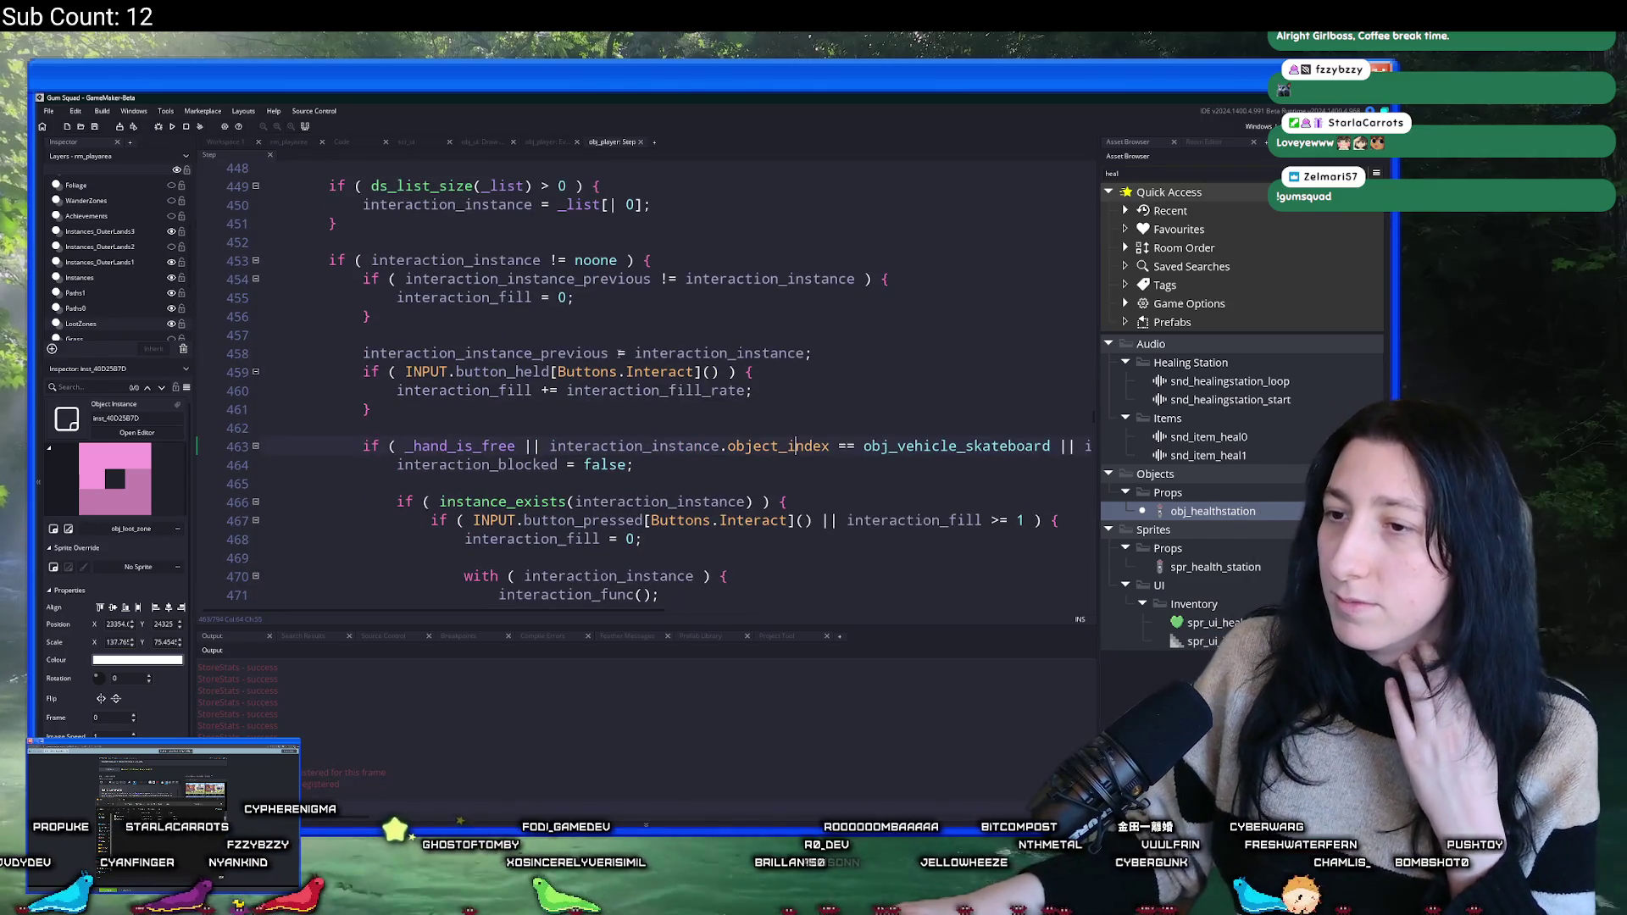
click(519, 408)
- Add an else block setting interaction_fill = 0; after the interact check
text(else P{)
key(Return)
text(})
key(BackSpace)
key(BackSpace)
key(BackSpace)
text({)
key(Return)
text(})
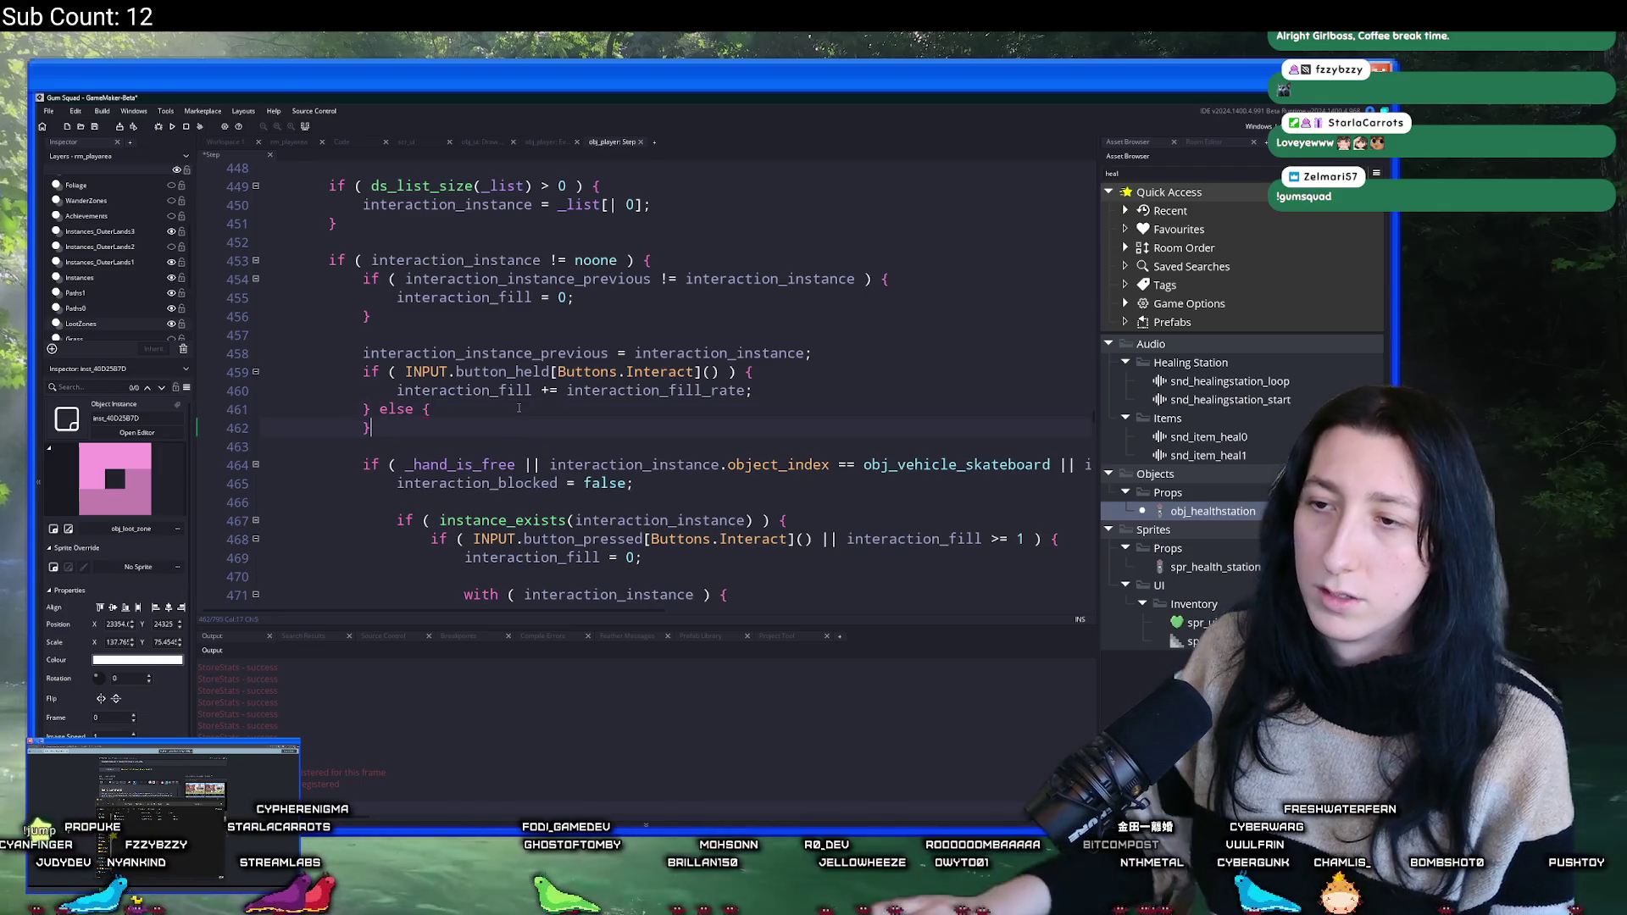
click(468, 408)
key(Return)
text(interaction_fill = 0;)
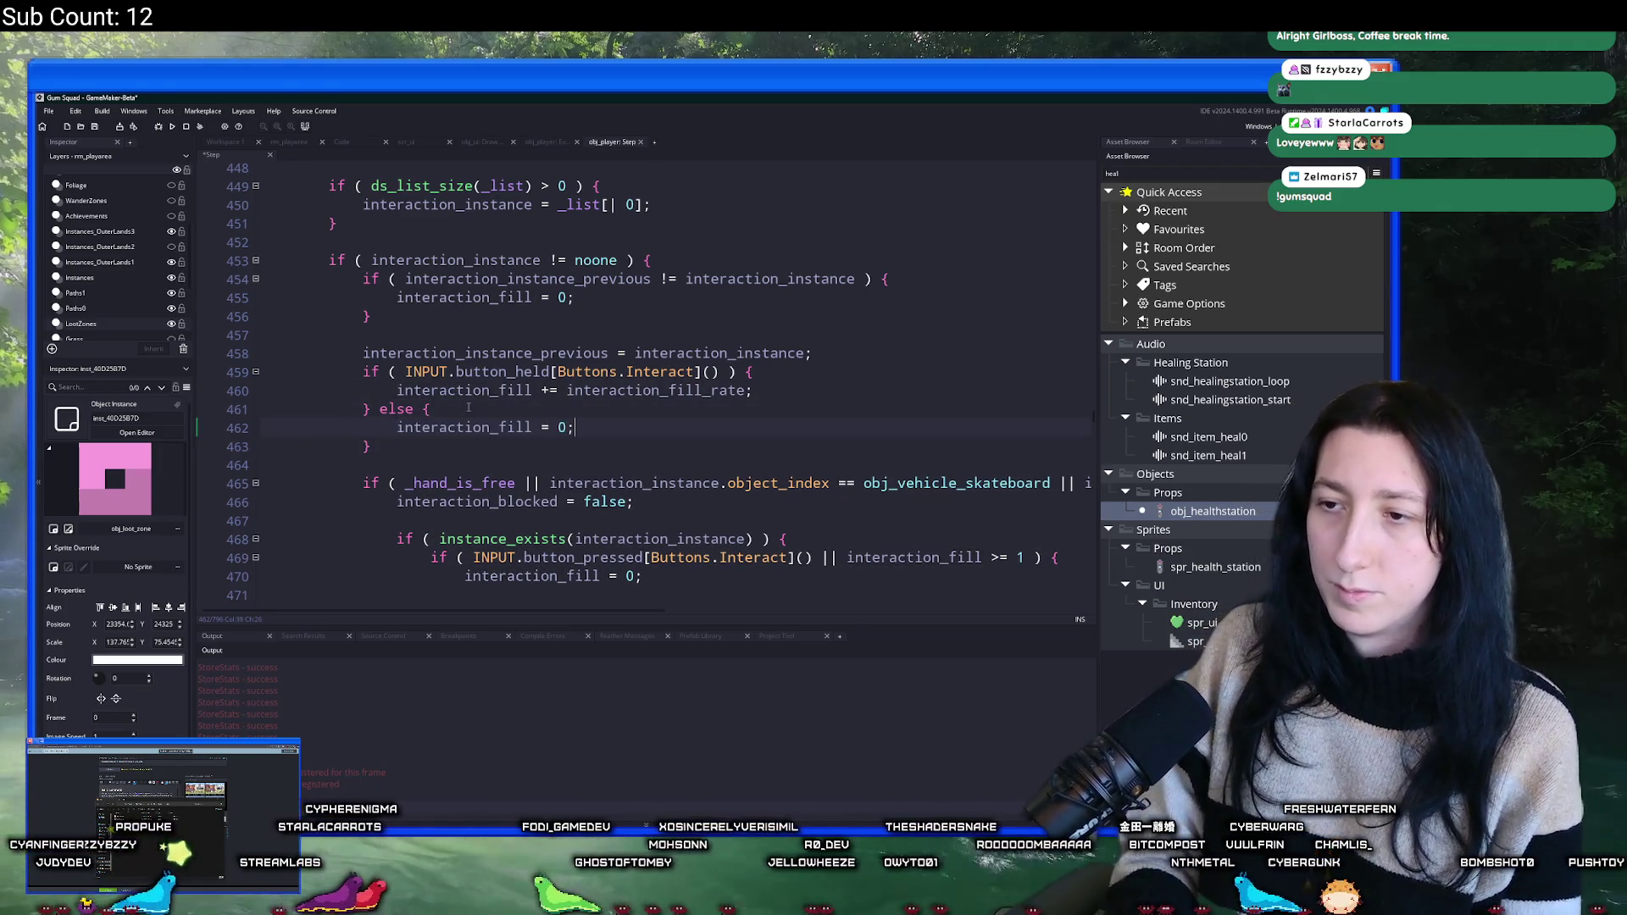
- Test-run the change with F5, then close the game and search assets for 'durability'
key(F5)
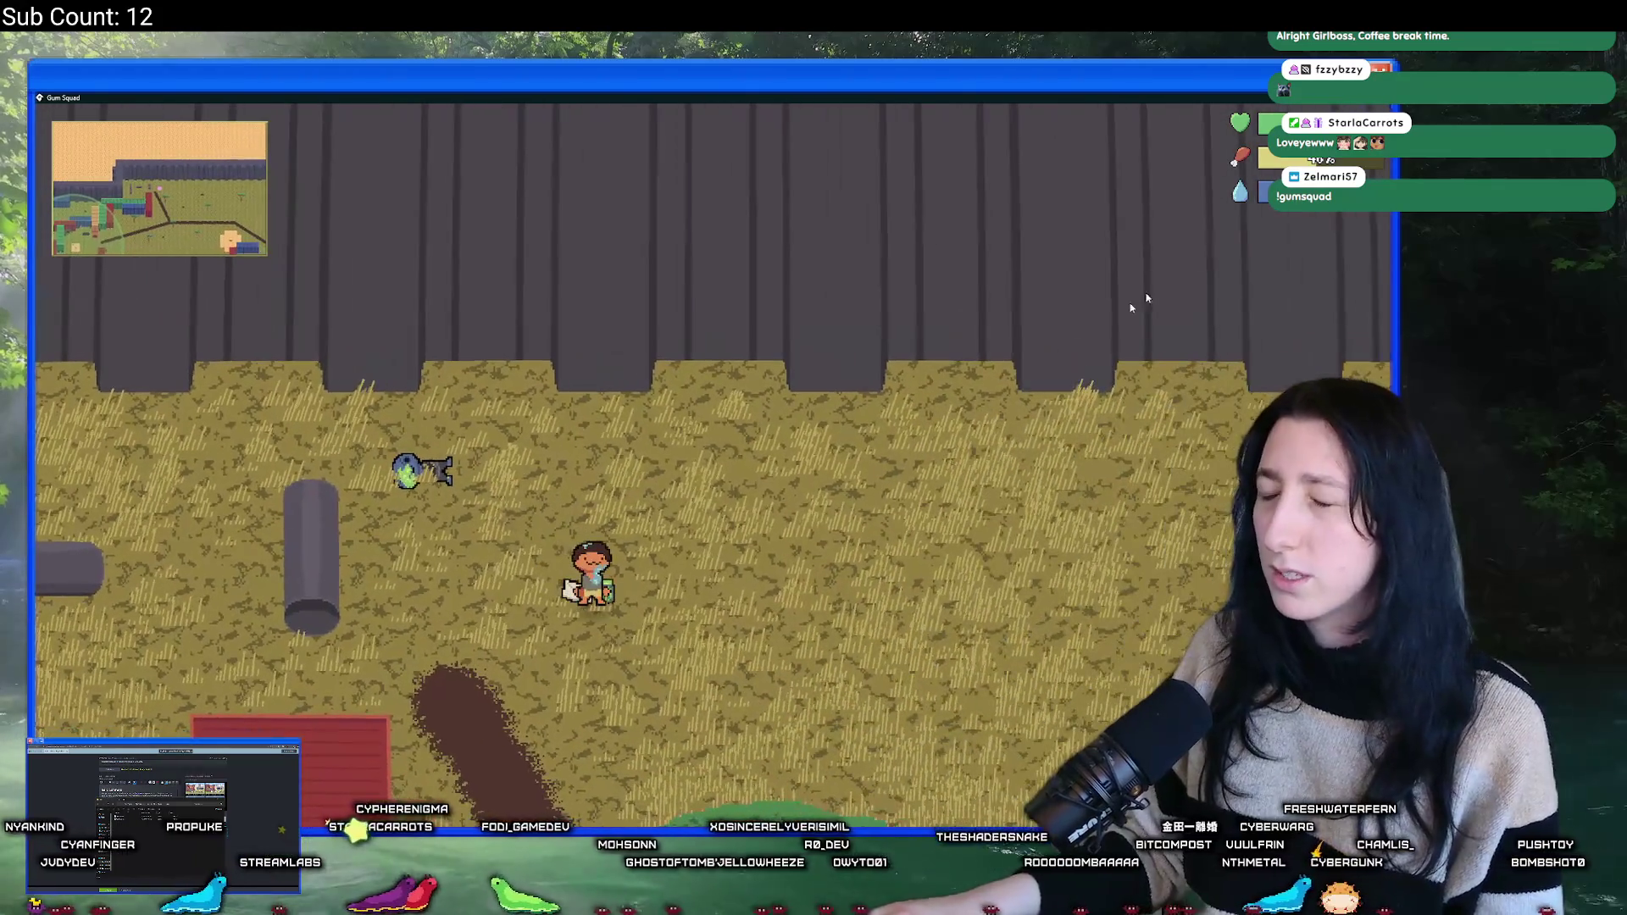
key(Escape)
key(ctrl+t)
text(du)
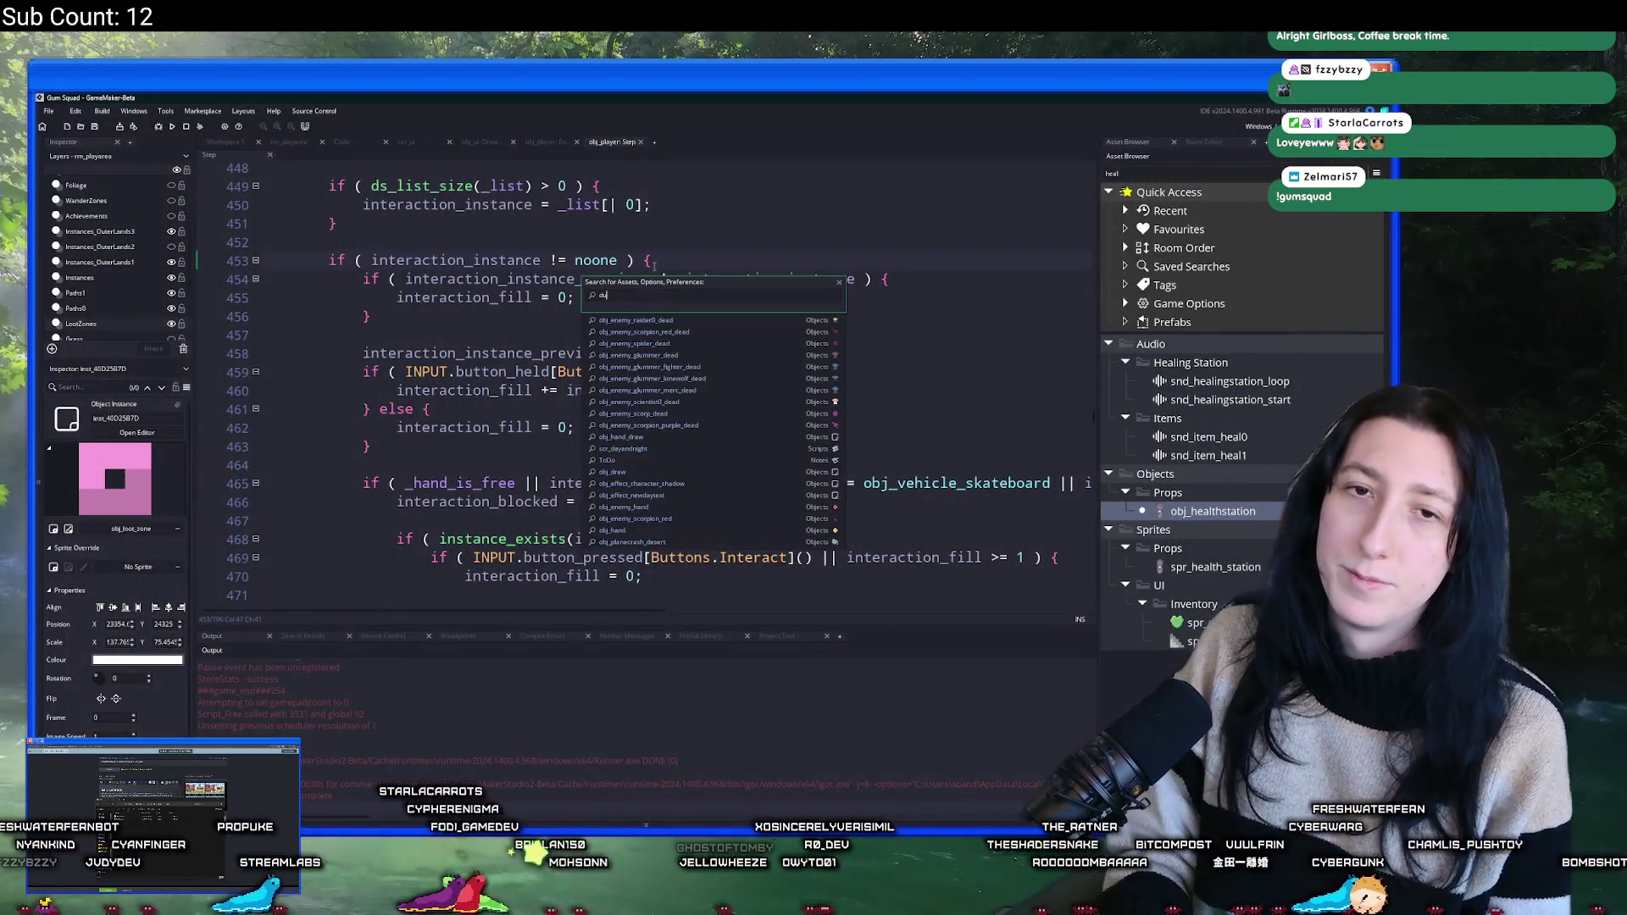
text(rability)
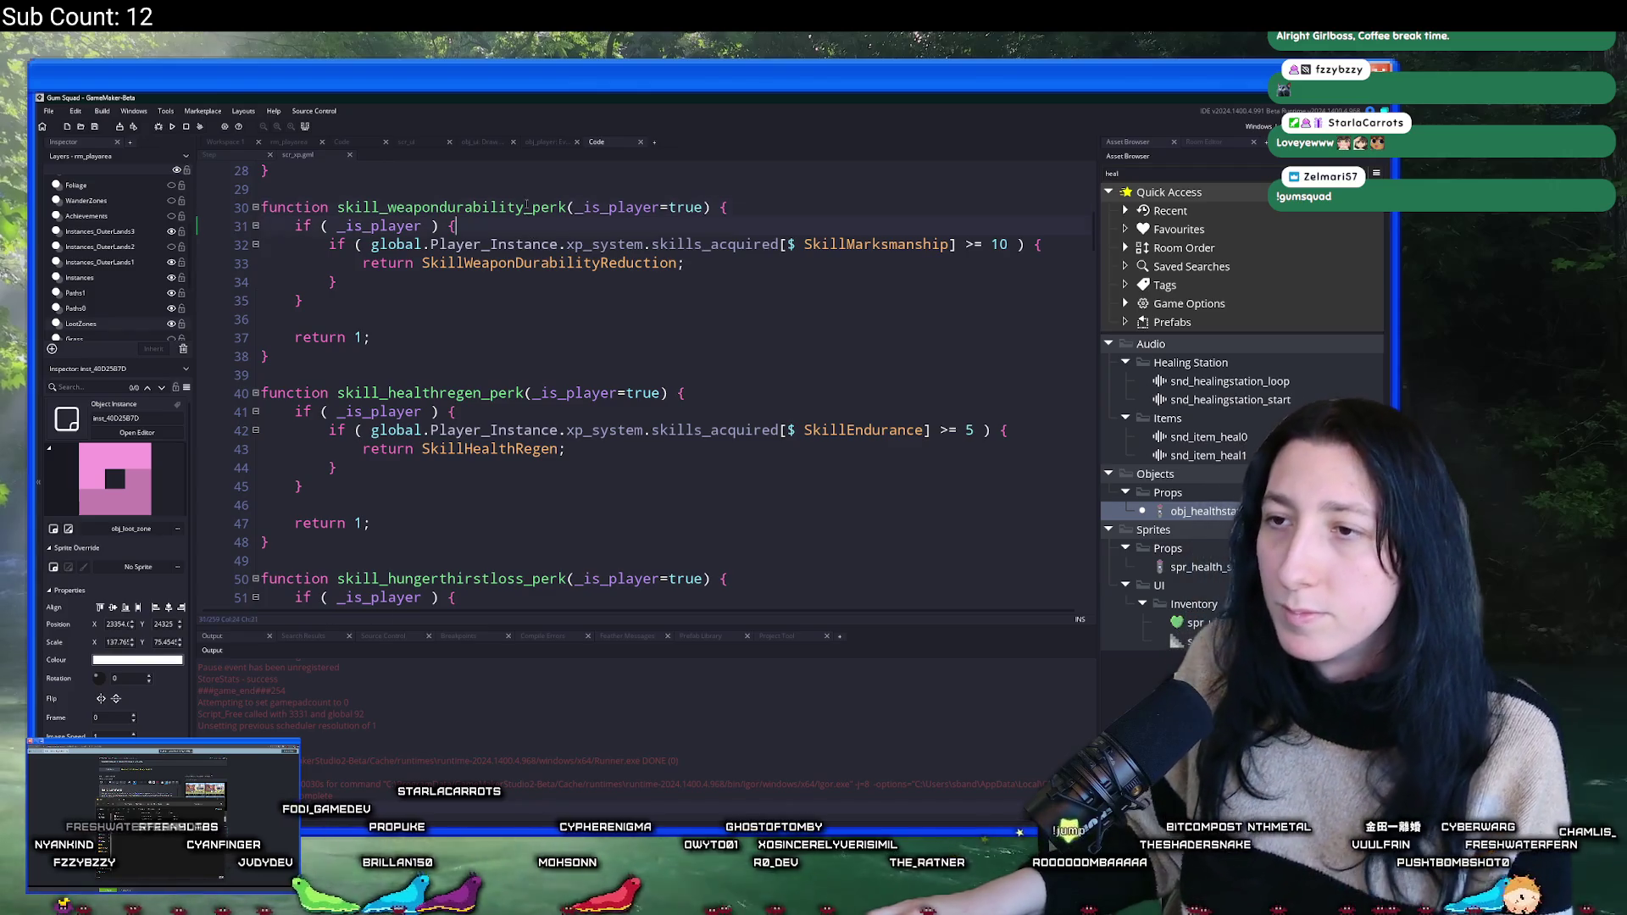
- Find all uses of skill_weapondurability_perk and open the one in scr_weapon_pepperminter
double_click(449, 207)
key(ctrl+shift+f)
key(Return)
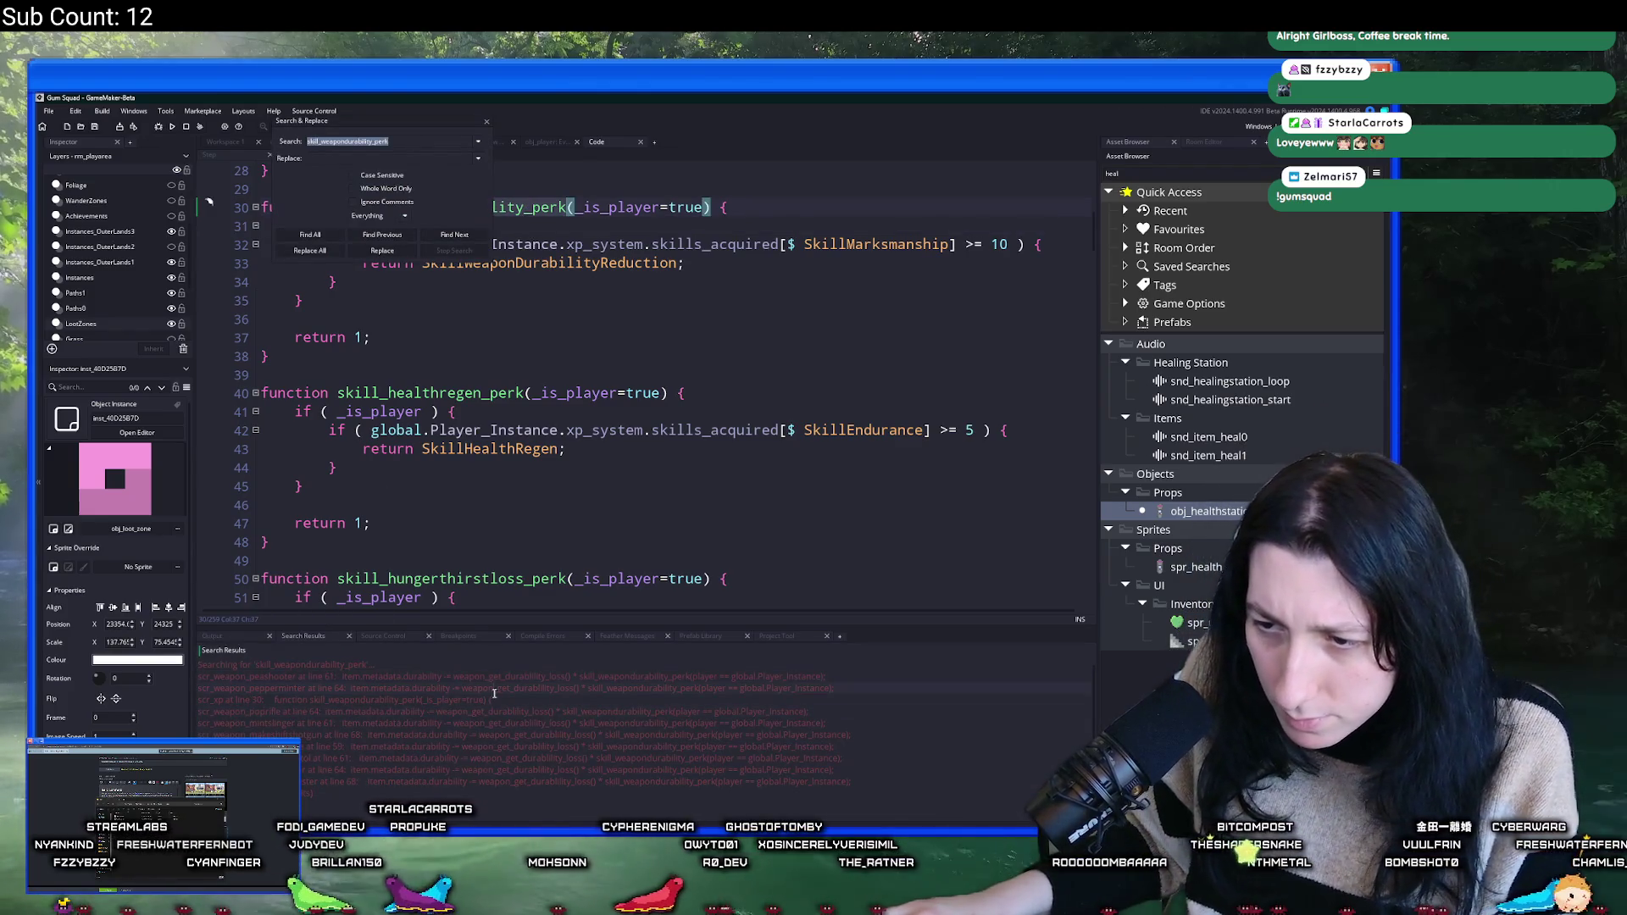
double_click(479, 688)
- Jump to weapon_get_durablility_loss and make it return random_range(0.1,0.6)
scroll(807, 289, up, 1)
click(807, 289)
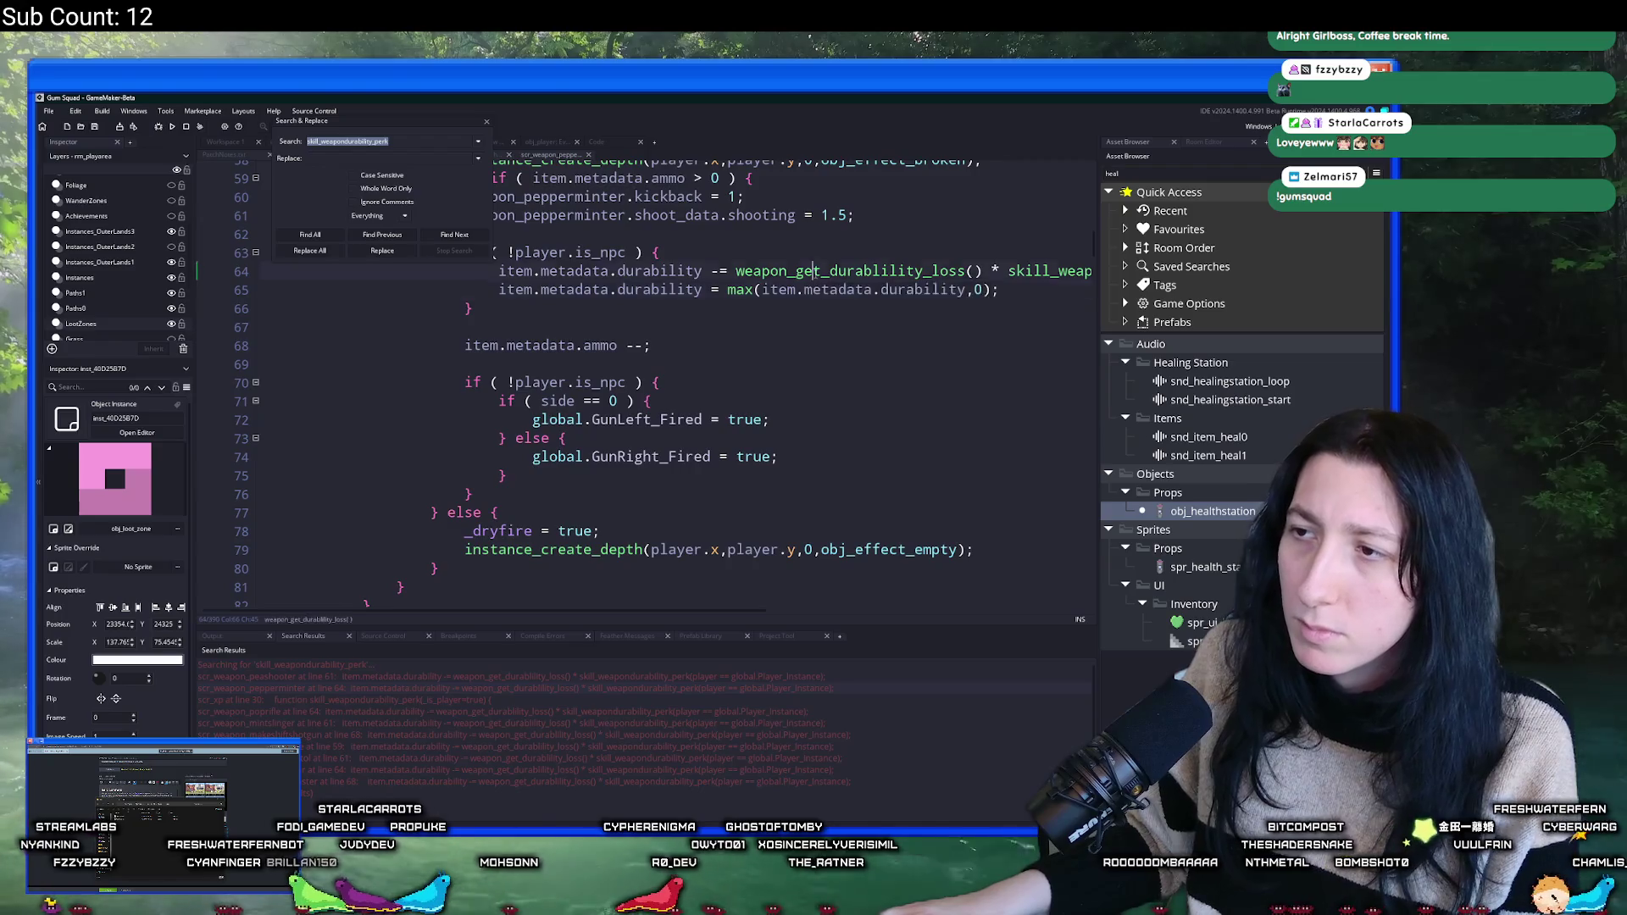
middle_click(850, 271)
key(ctrl+z)
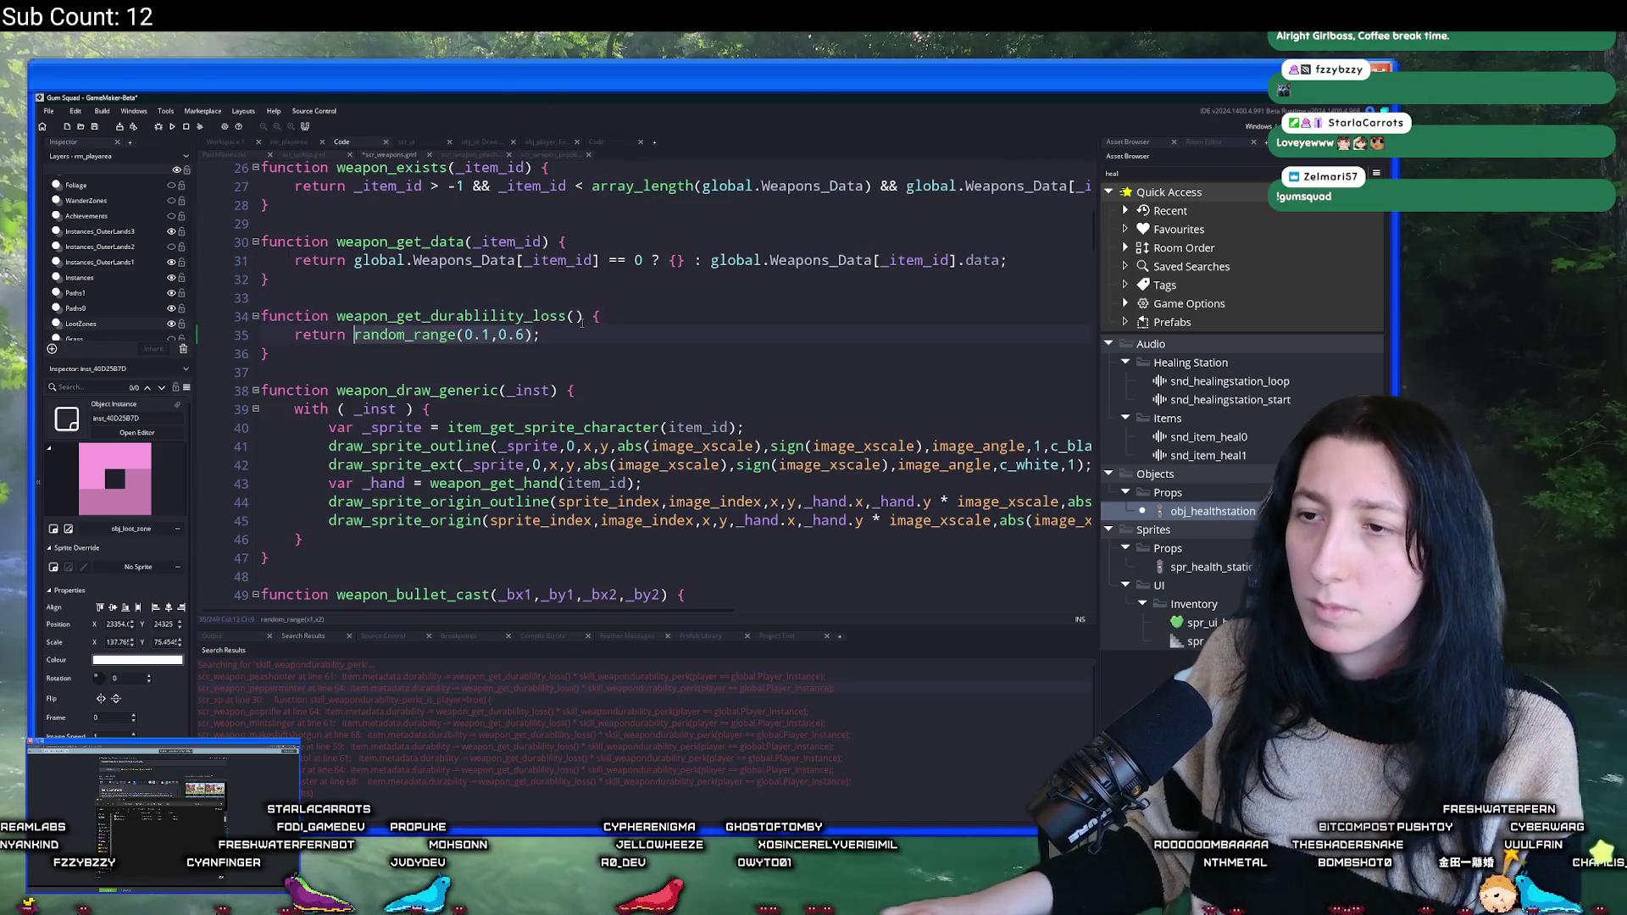
click(483, 335)
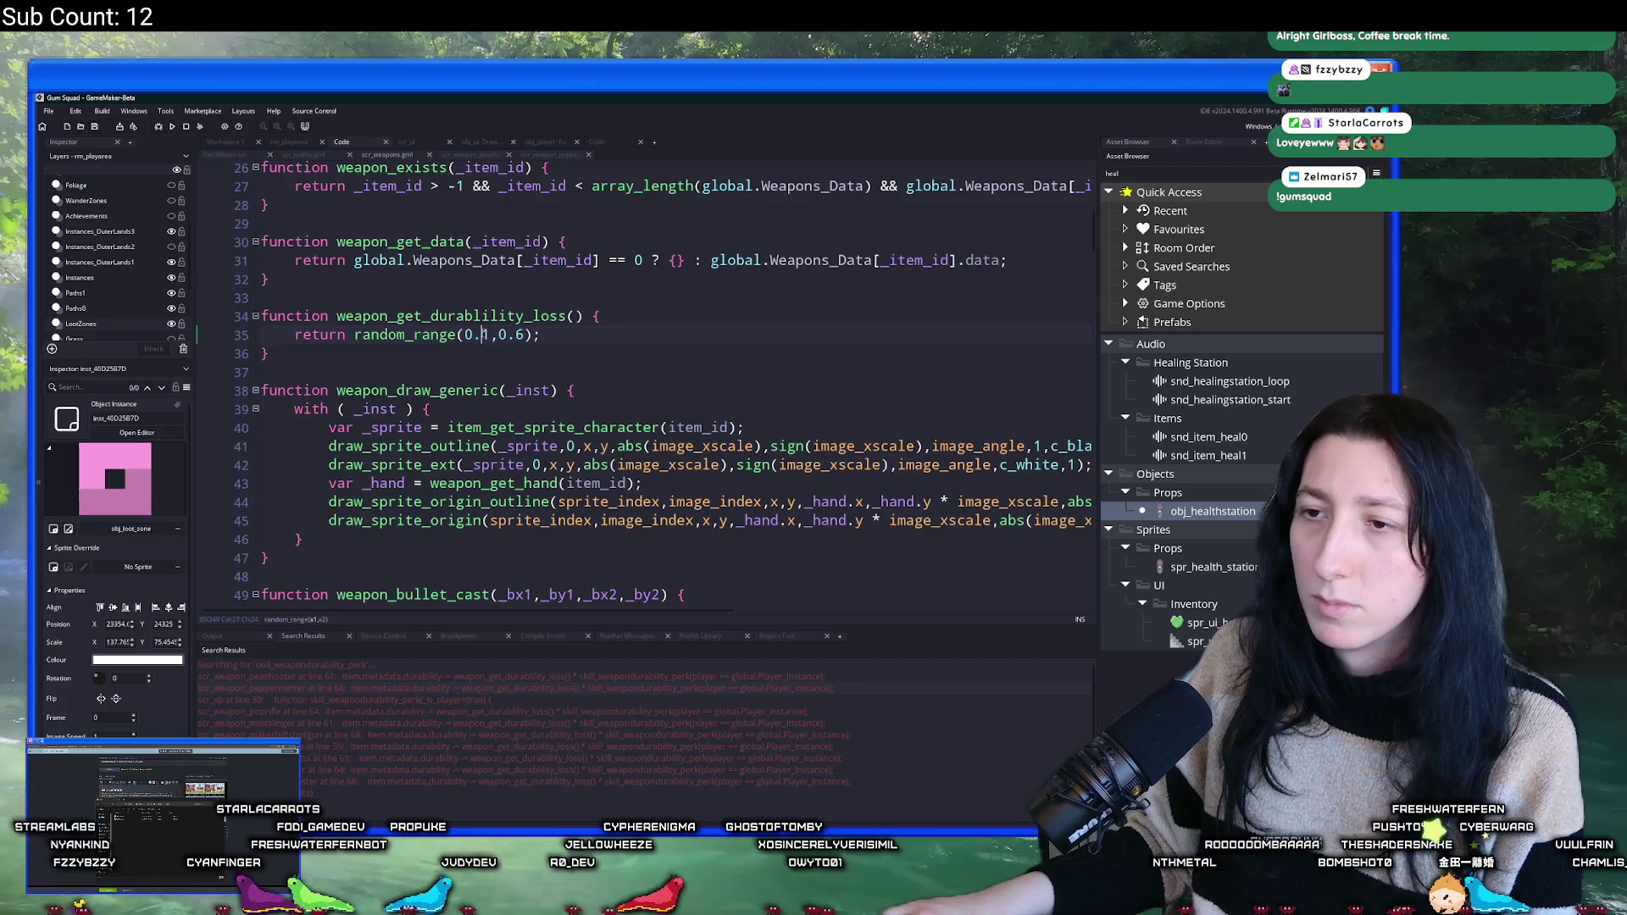
key(alt+Tab)
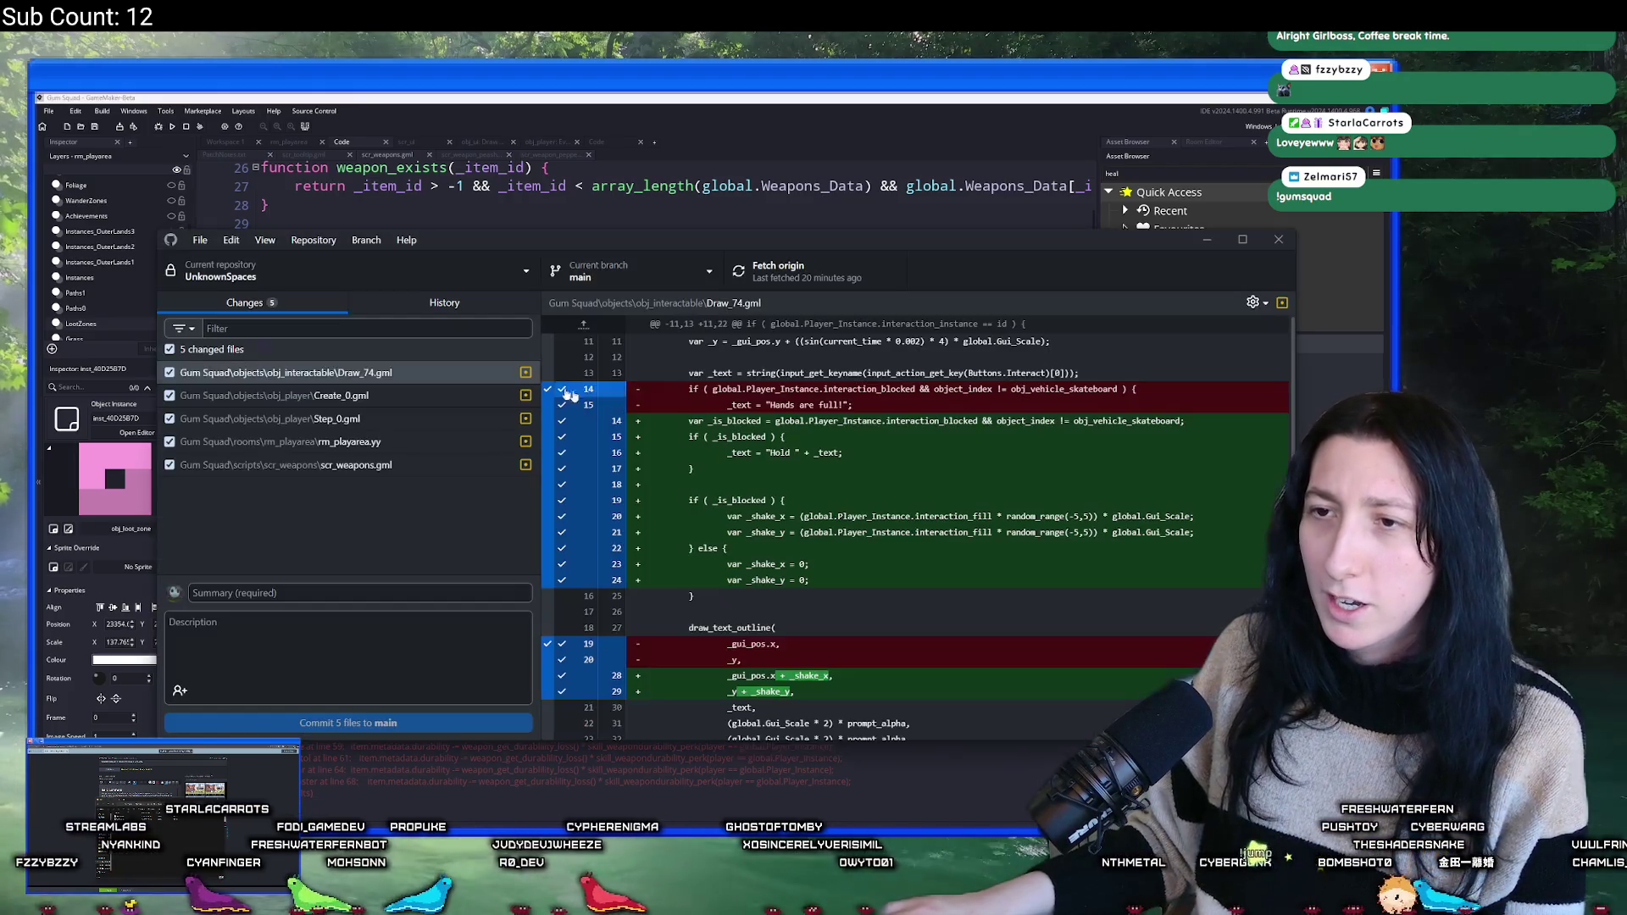
- Browse the Last minute clean up and Last push commits and their changed files
click(444, 303)
click(374, 373)
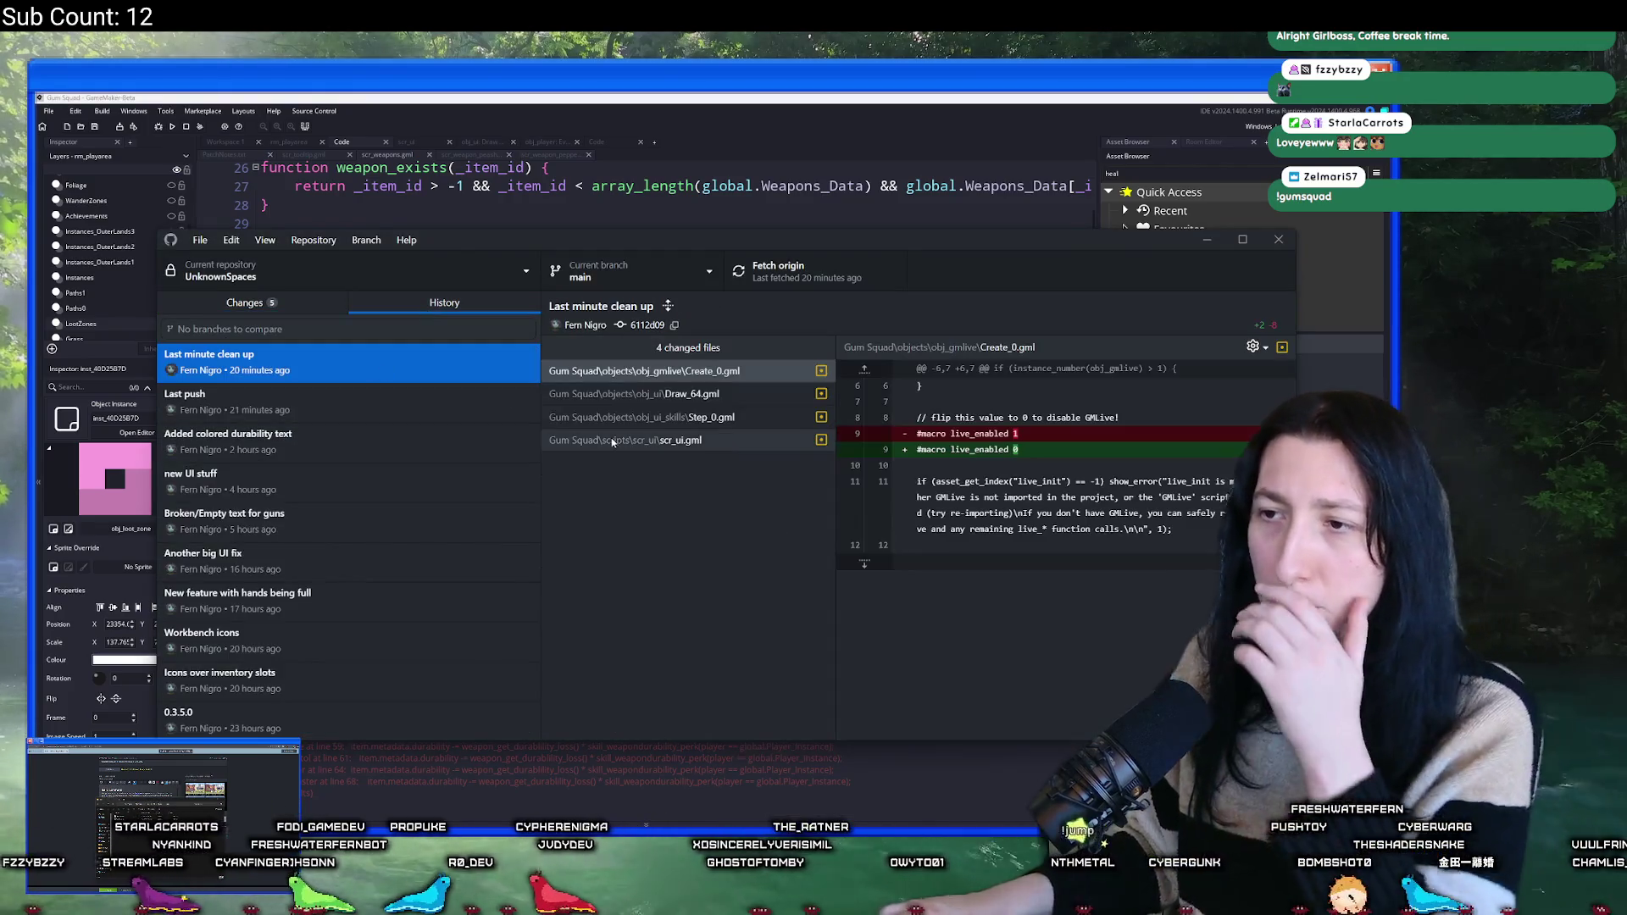
key(Down)
key(Tab)
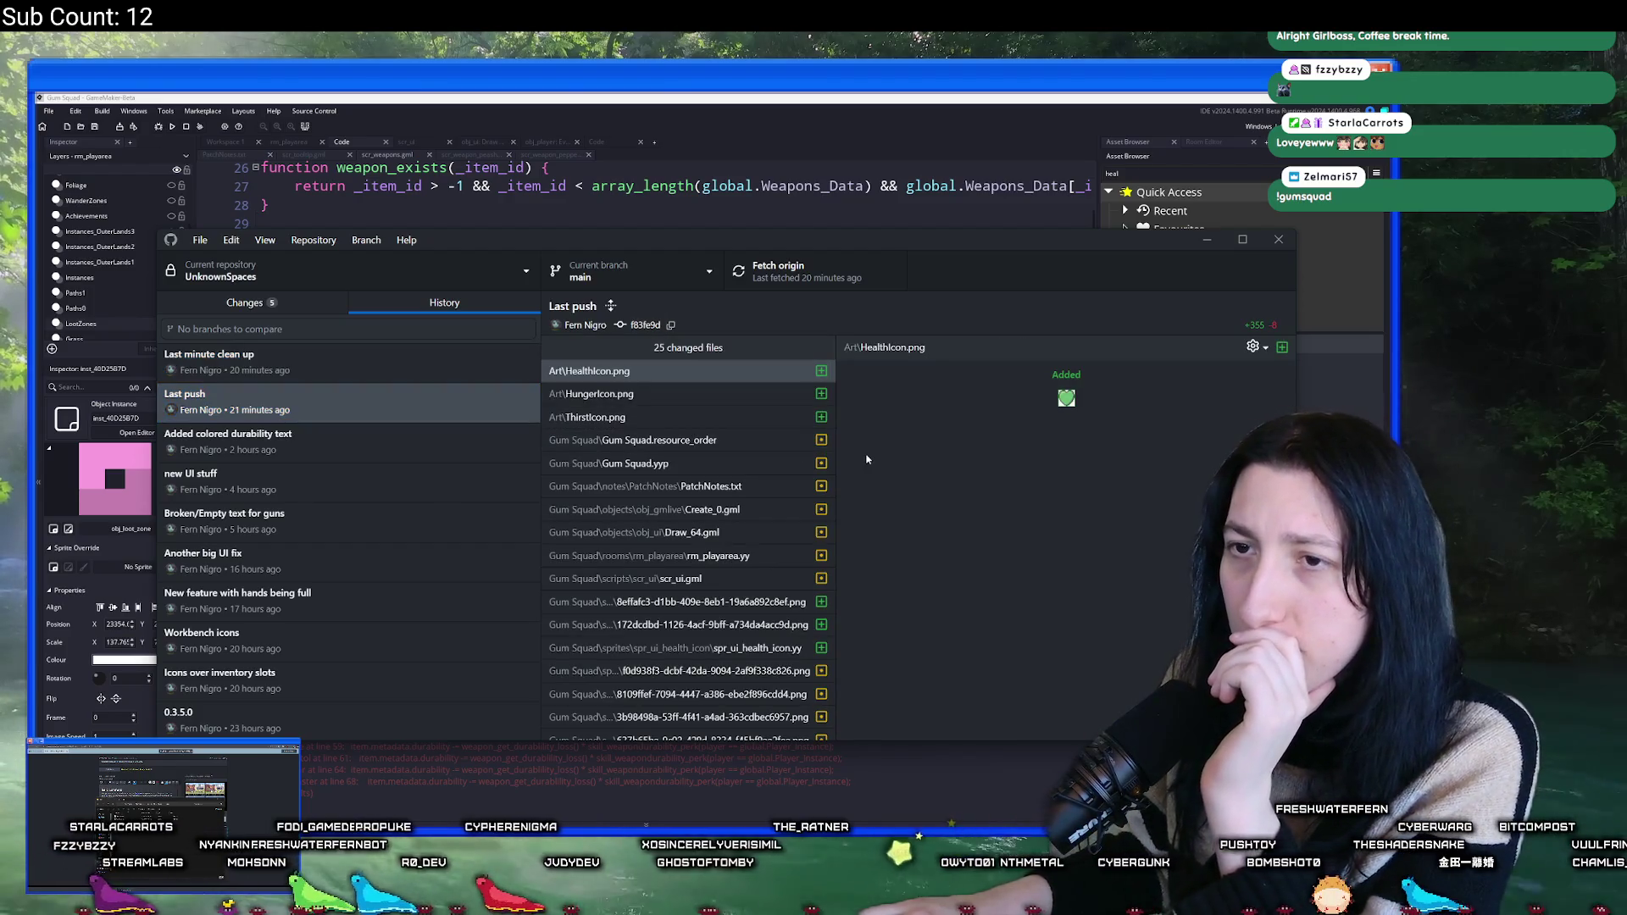
scroll(721, 463, down, 5)
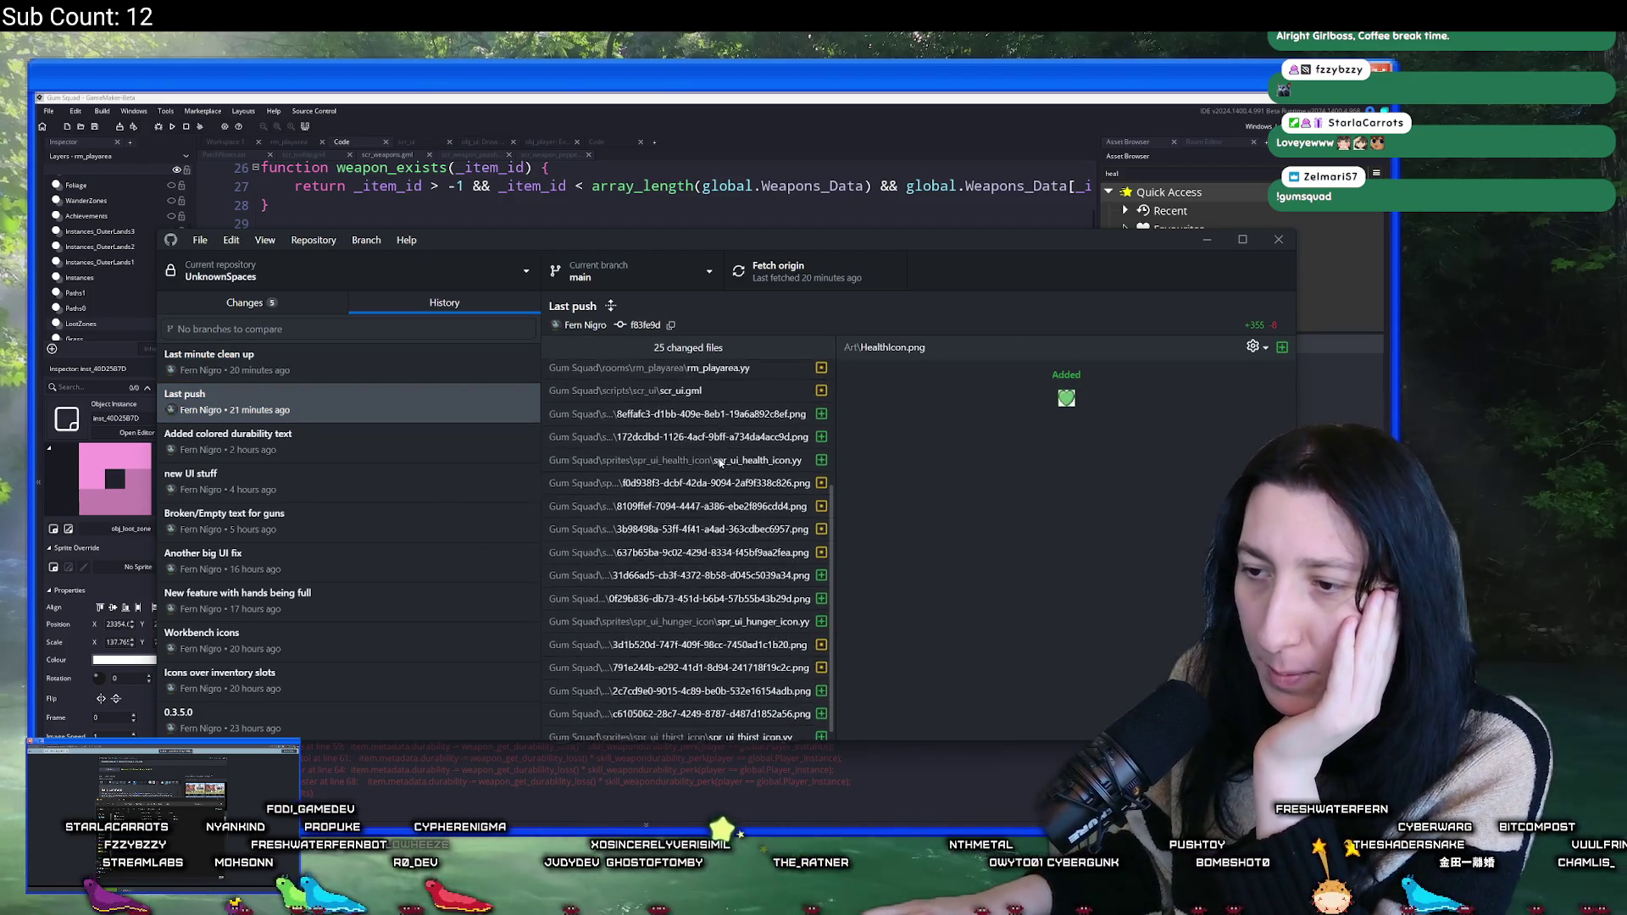
scroll(678, 474, up, 5)
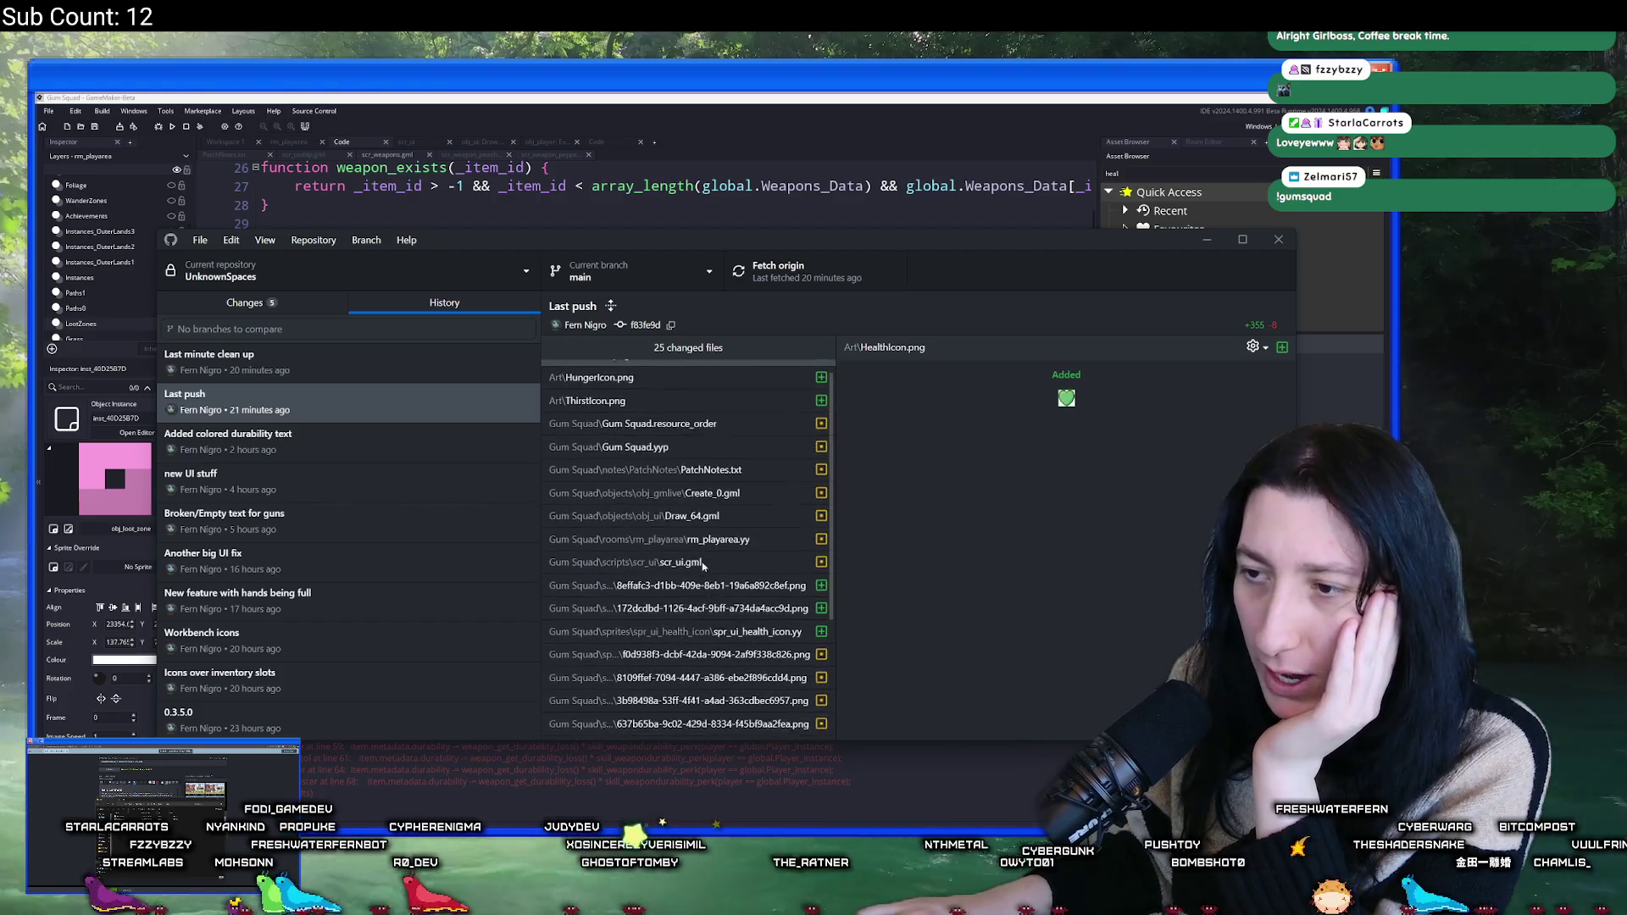
- Inspect scr_weapons.gml in the Added colored durability text commit, comparing with the GameMaker code
click(450, 441)
scroll(702, 478, down, 2)
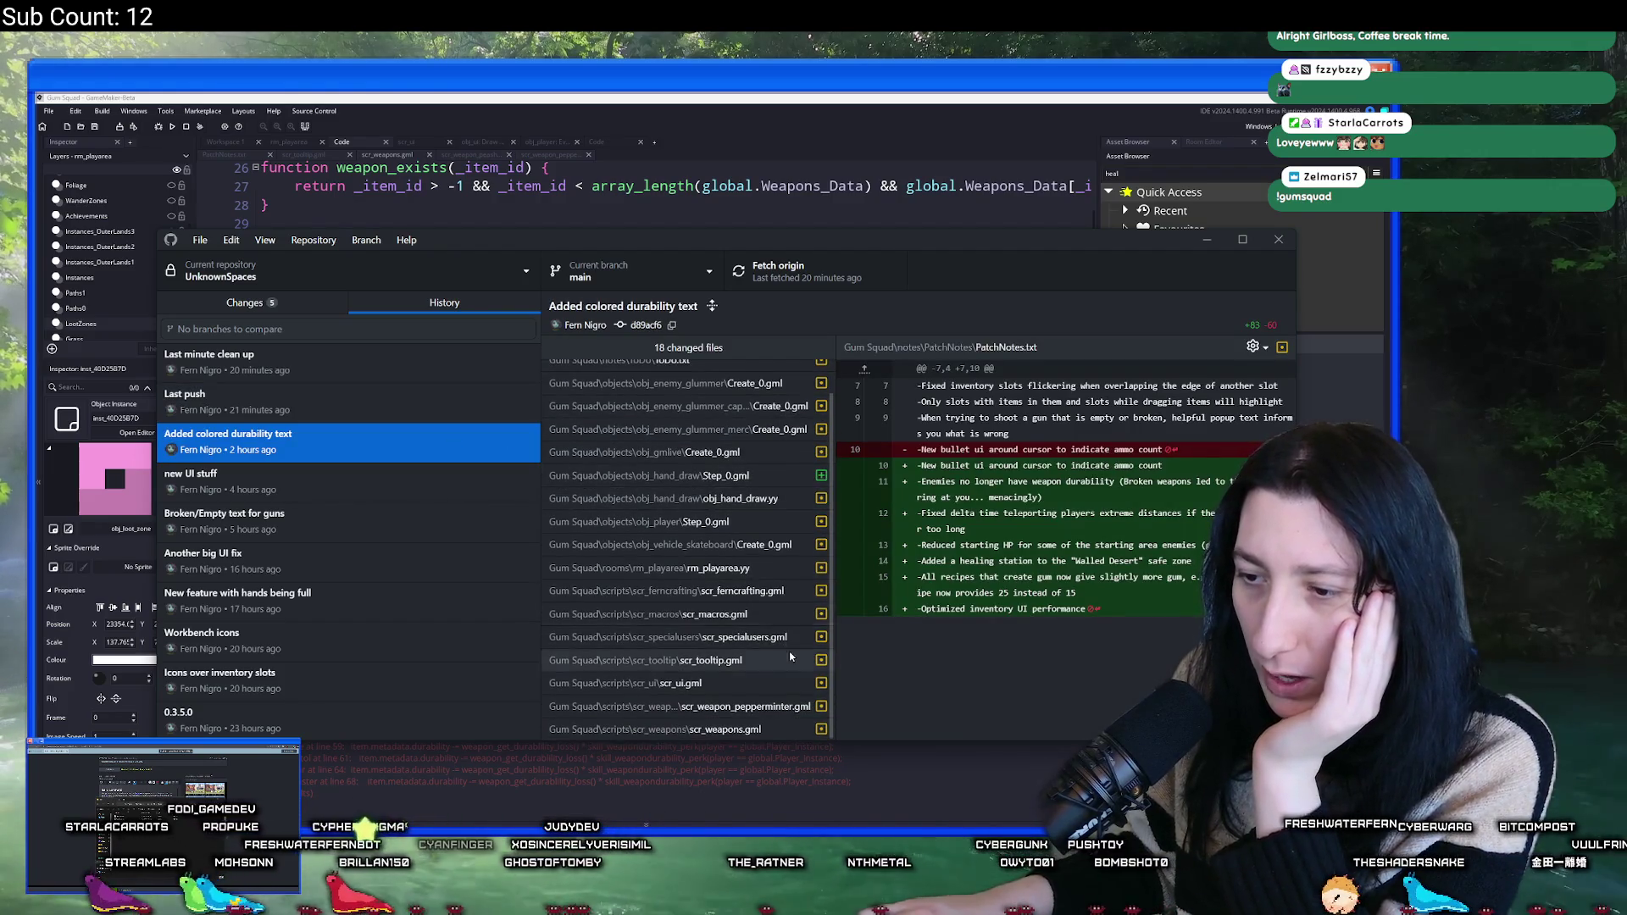
click(678, 729)
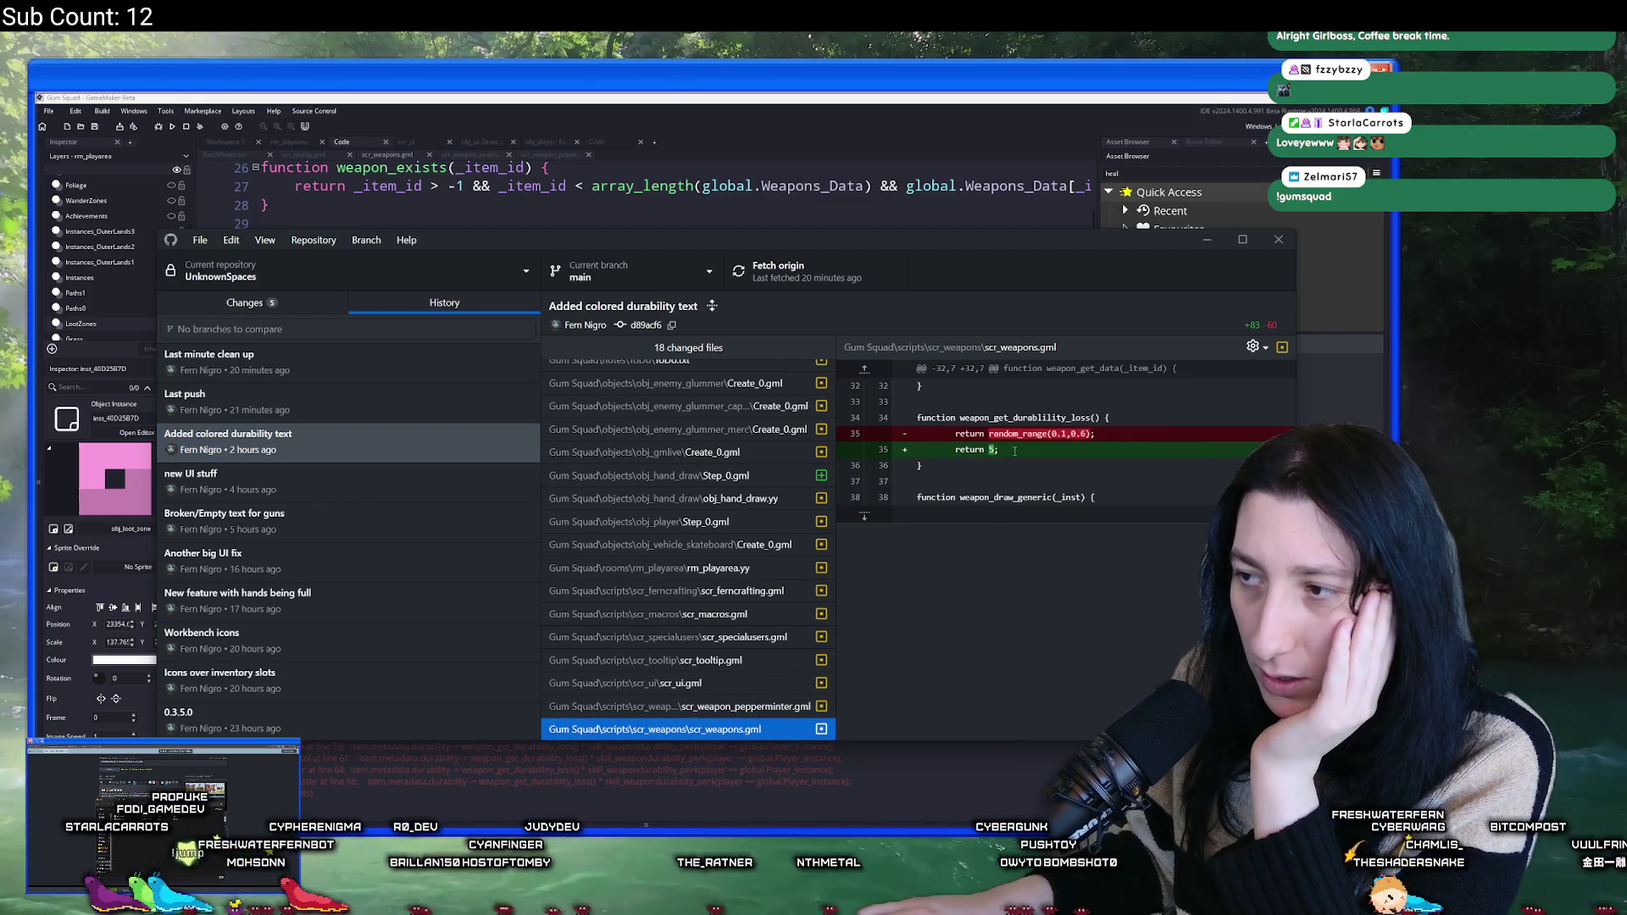
click(491, 469)
click(475, 442)
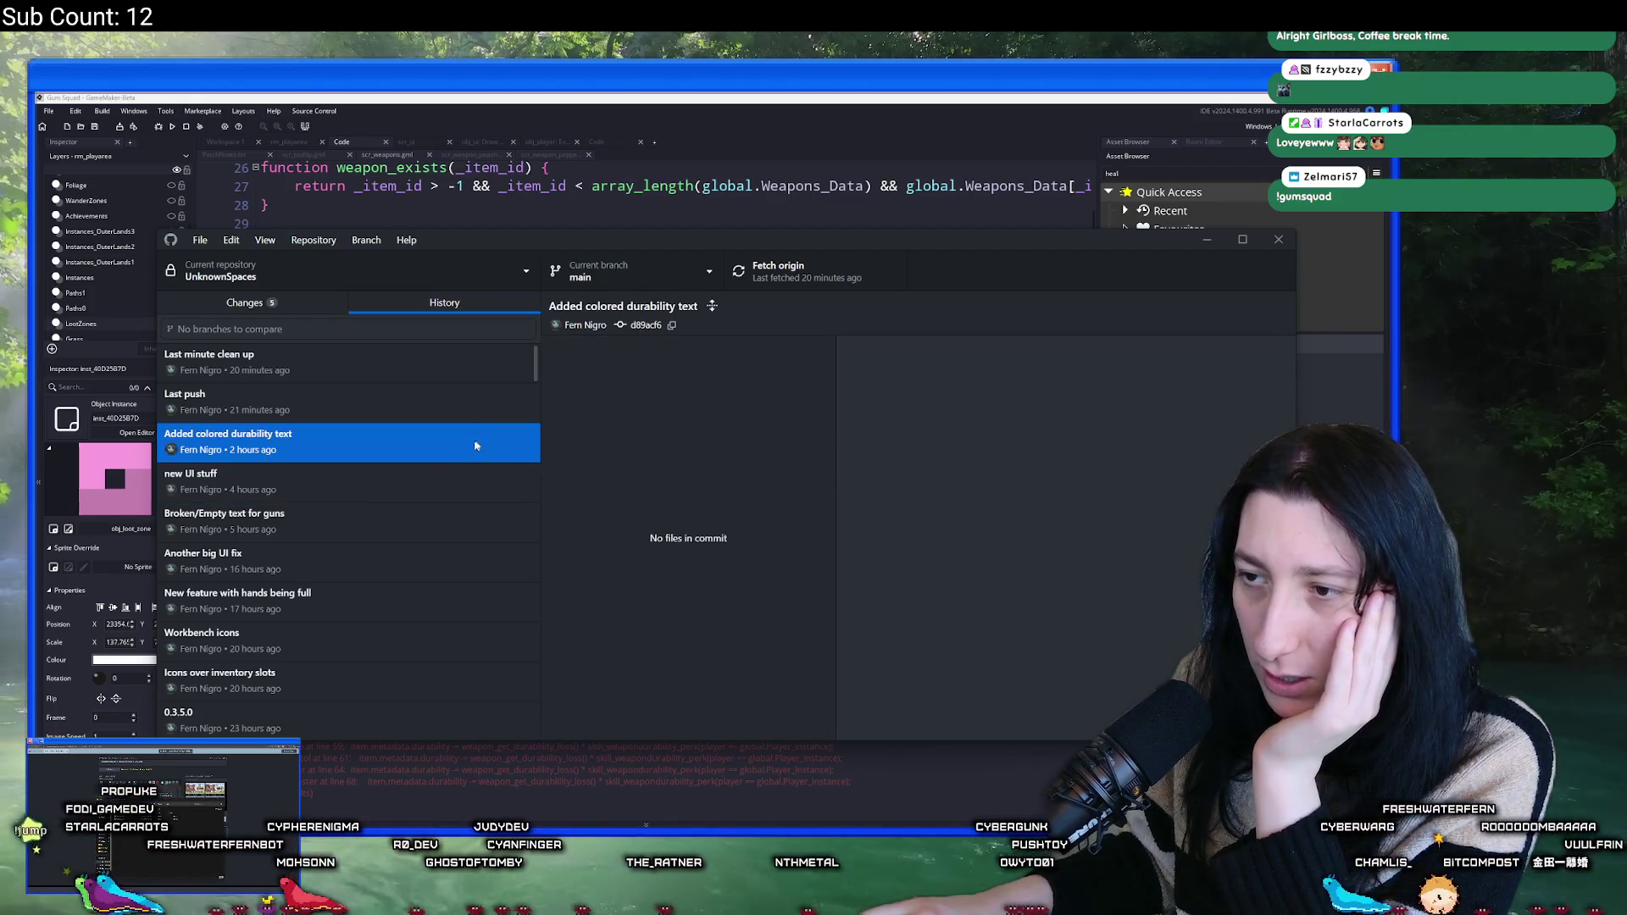
key(alt+Tab)
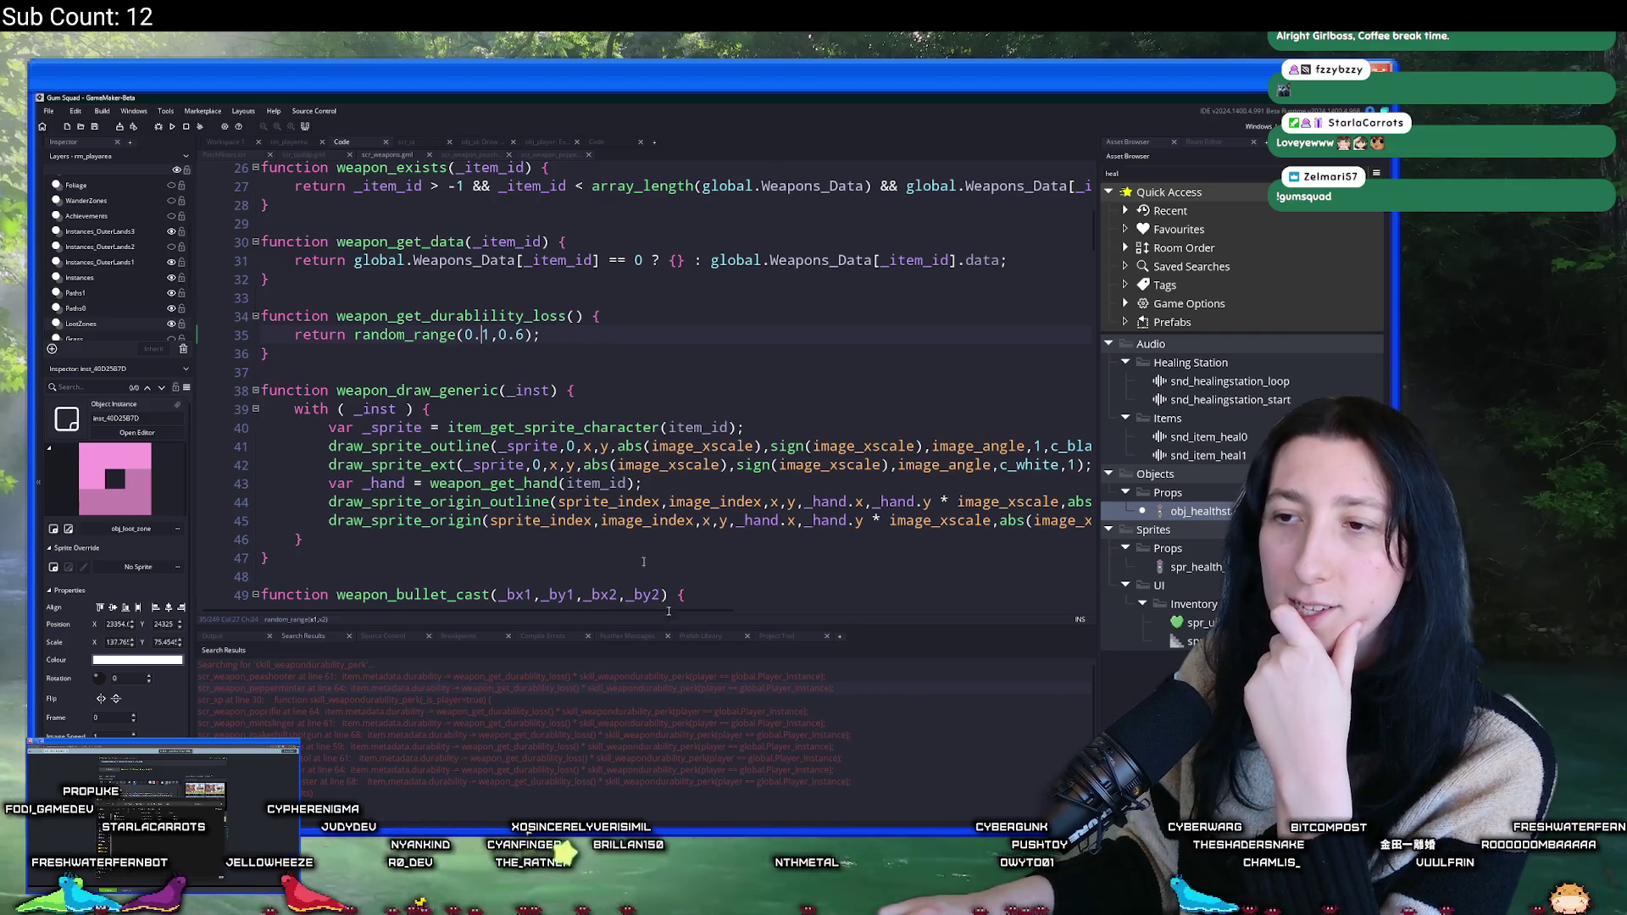
key(alt+Tab)
- Review scr_weapons.gml changes in the new UI stuff and Broken/Empty text for guns commits
click(532, 487)
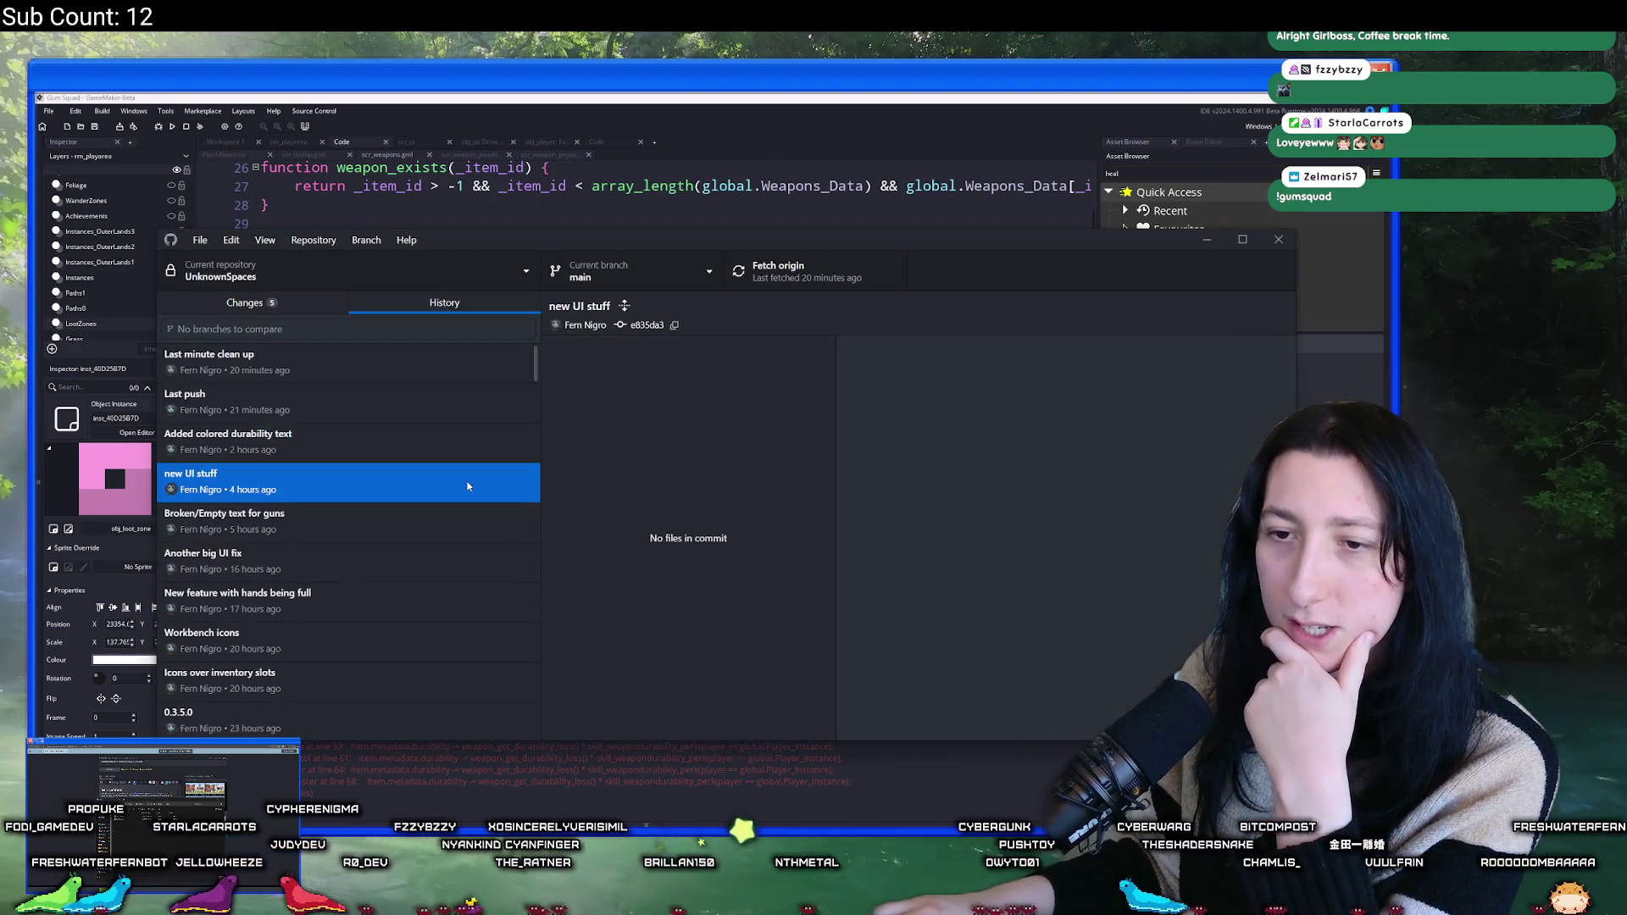
scroll(732, 420, down, 1)
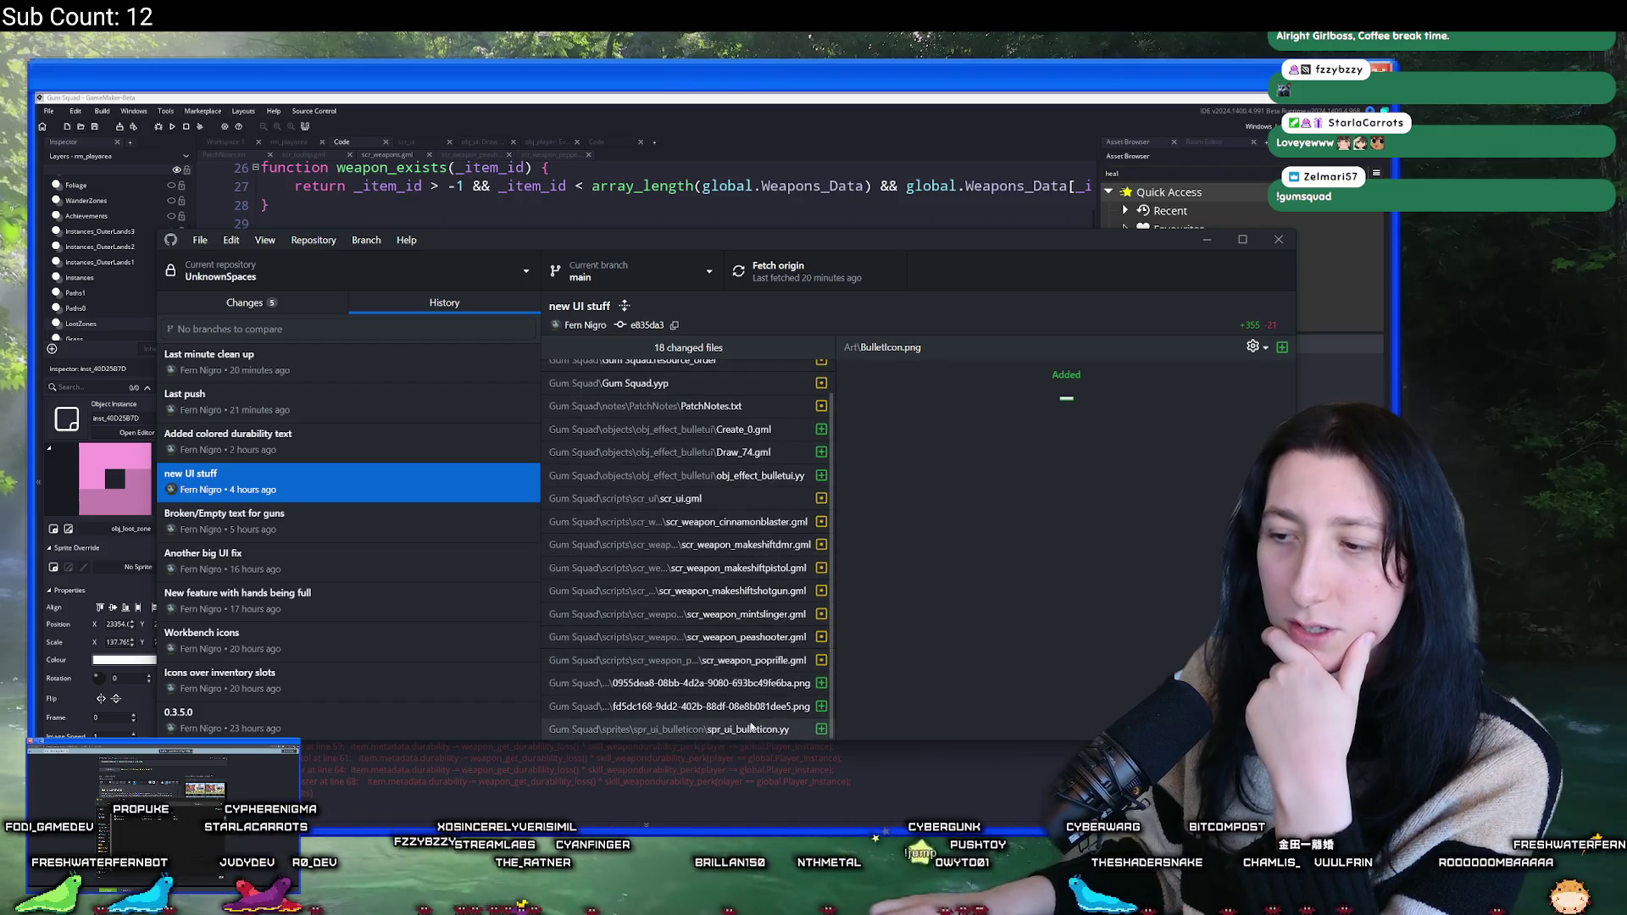
scroll(729, 530, up, 1)
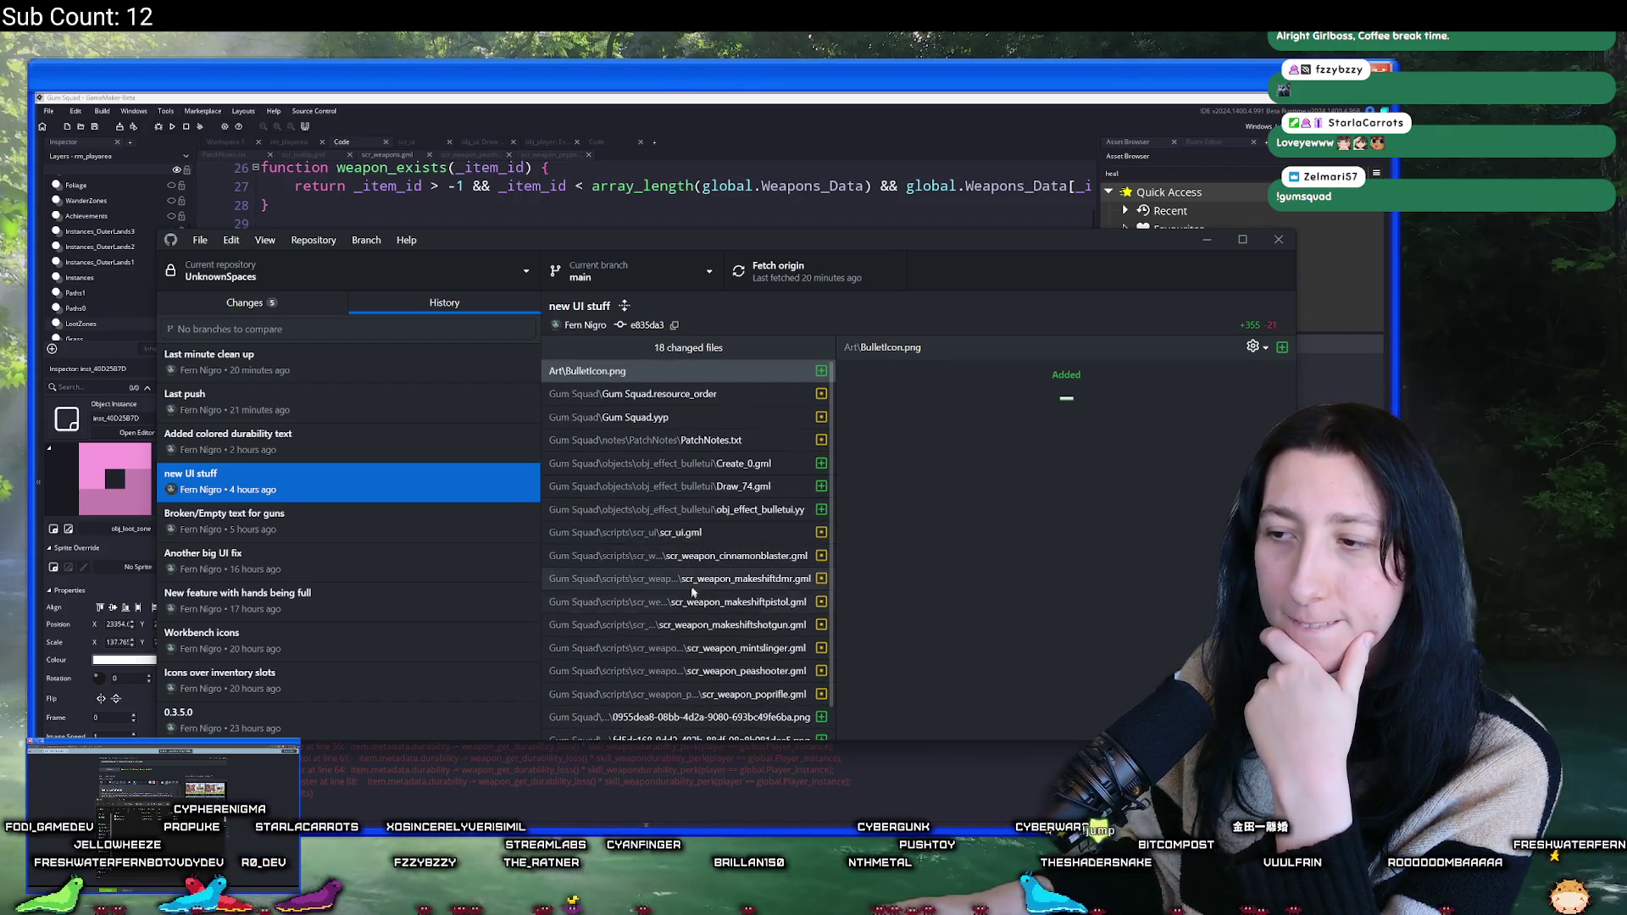
scroll(707, 704, down, 1)
click(421, 522)
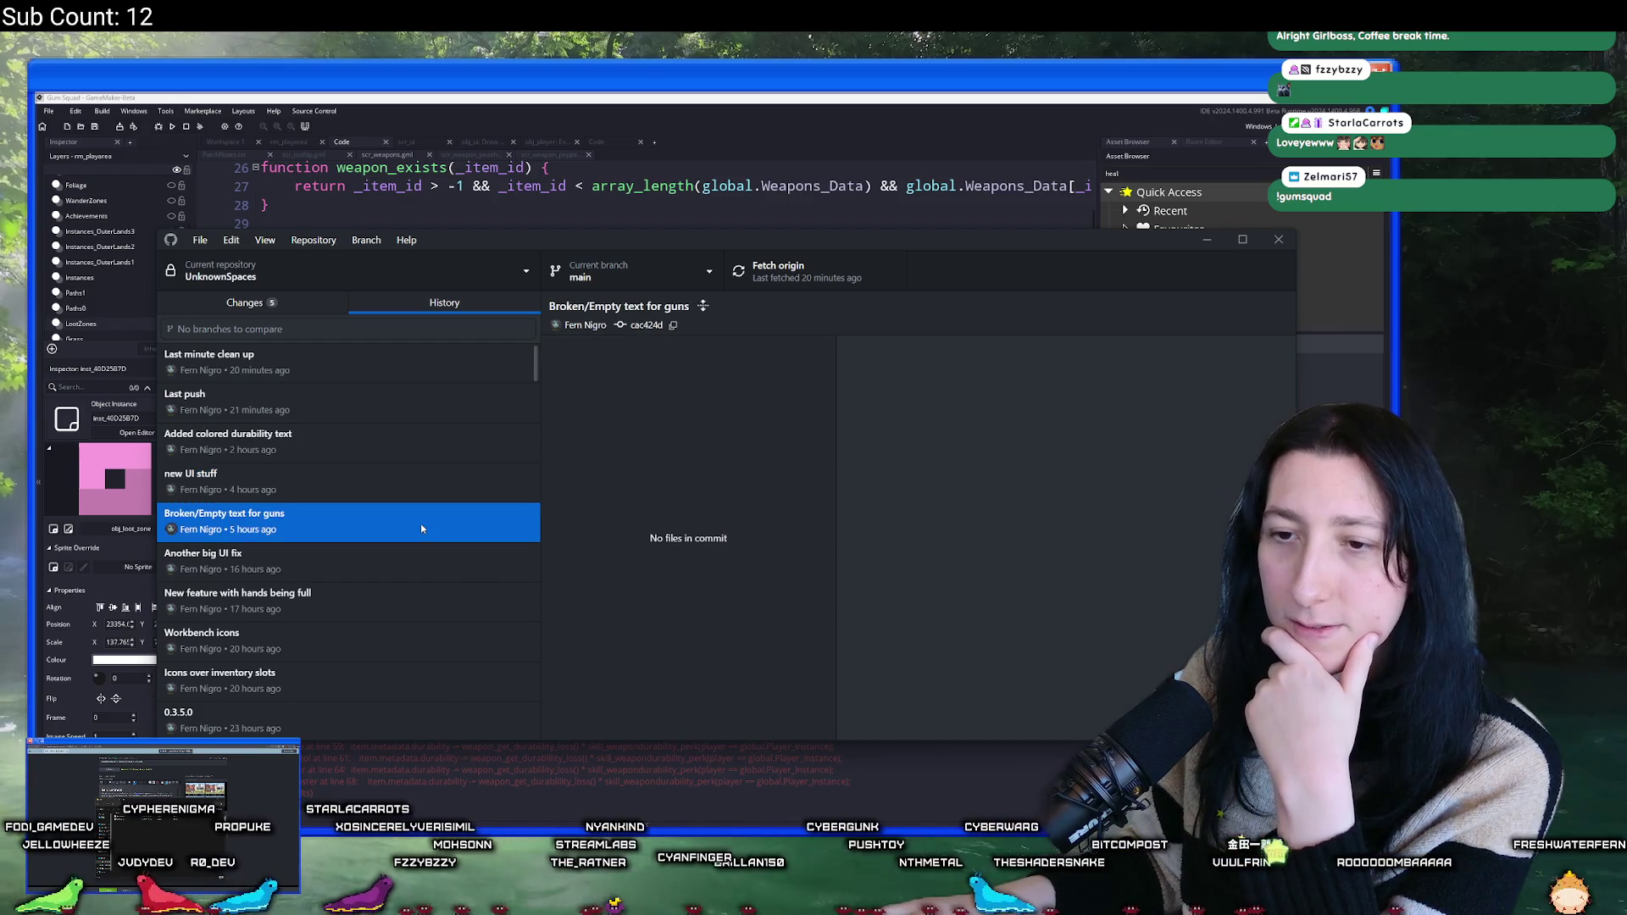
scroll(737, 568, down, 1)
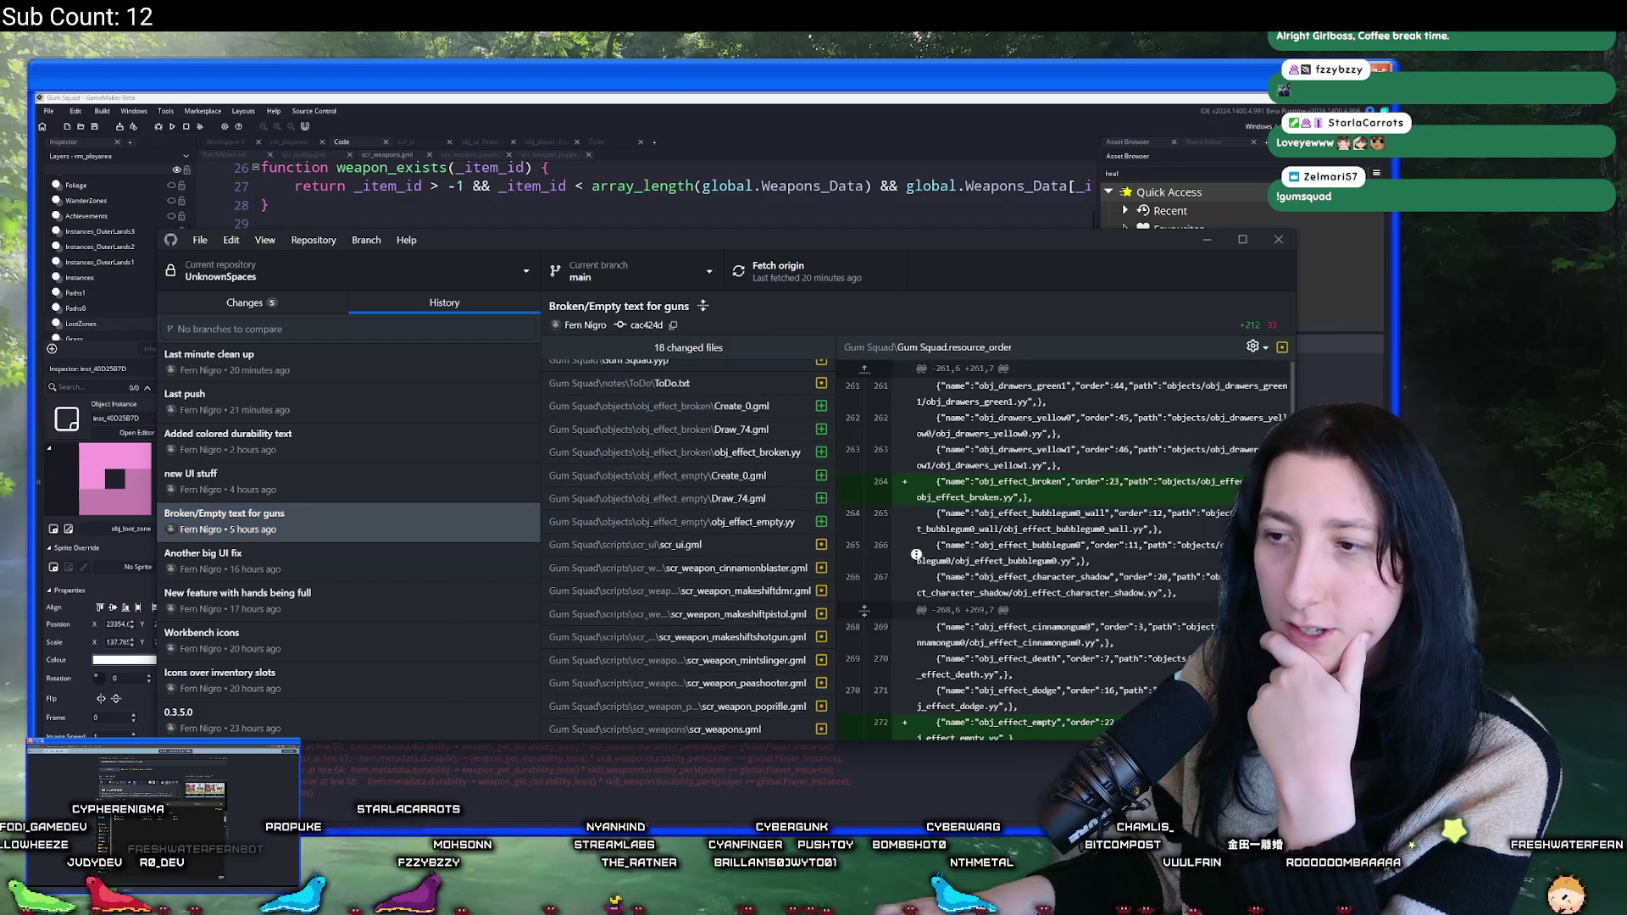
click(686, 729)
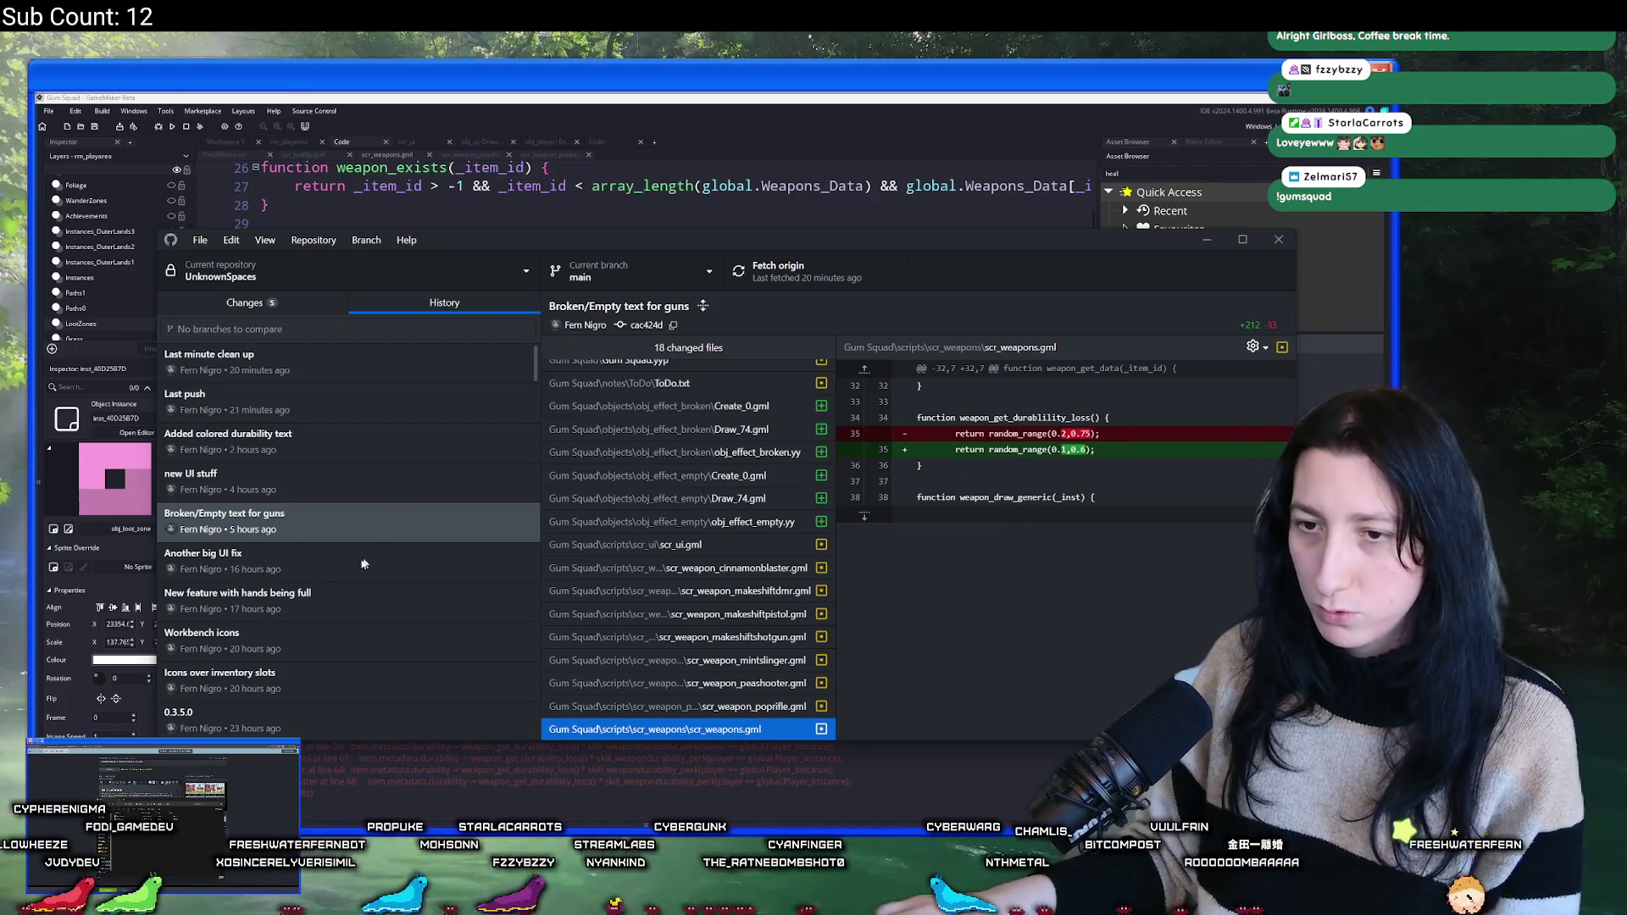
click(334, 568)
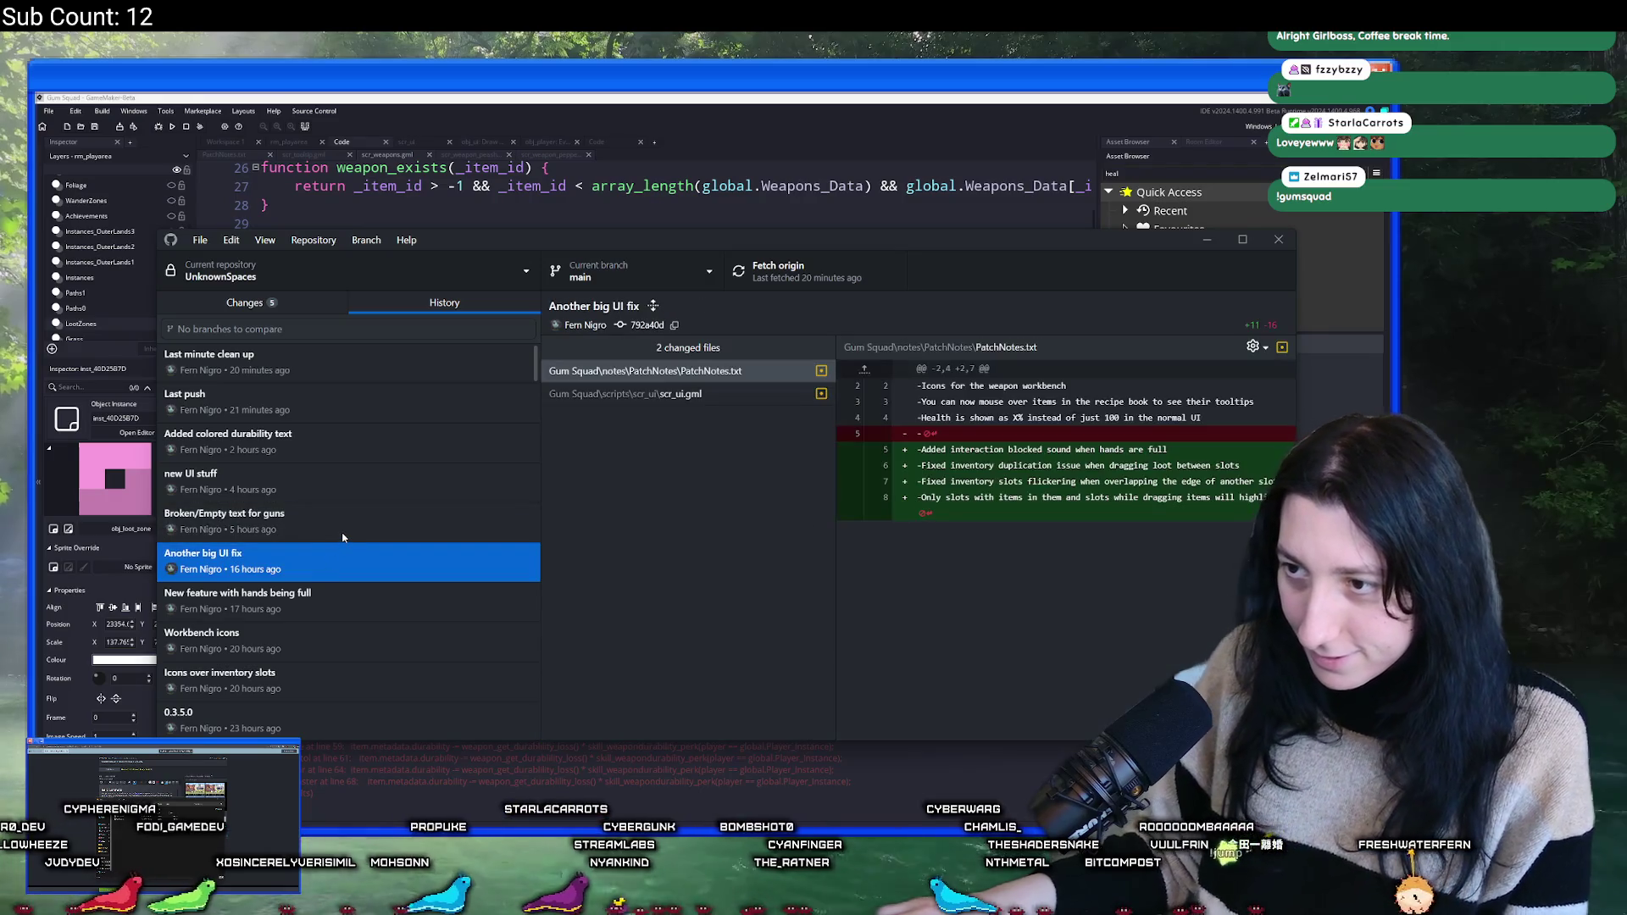
click(342, 537)
key(alt+Tab)
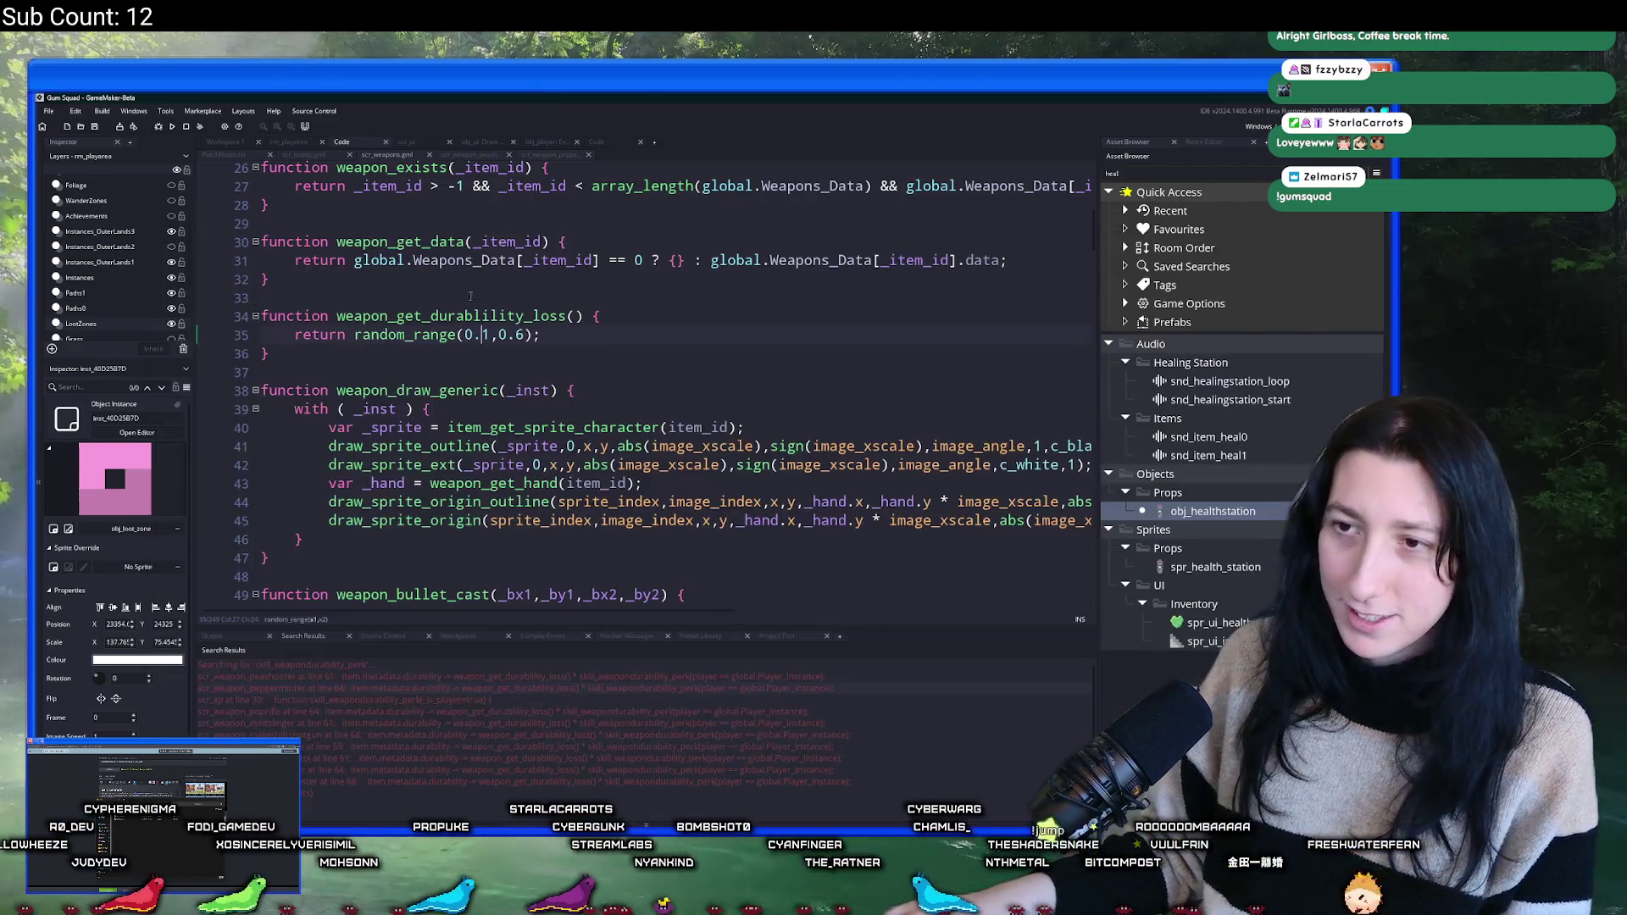
- Change the weapon durability loss on line 35 to random_range(0.1,0.4)
click(517, 335)
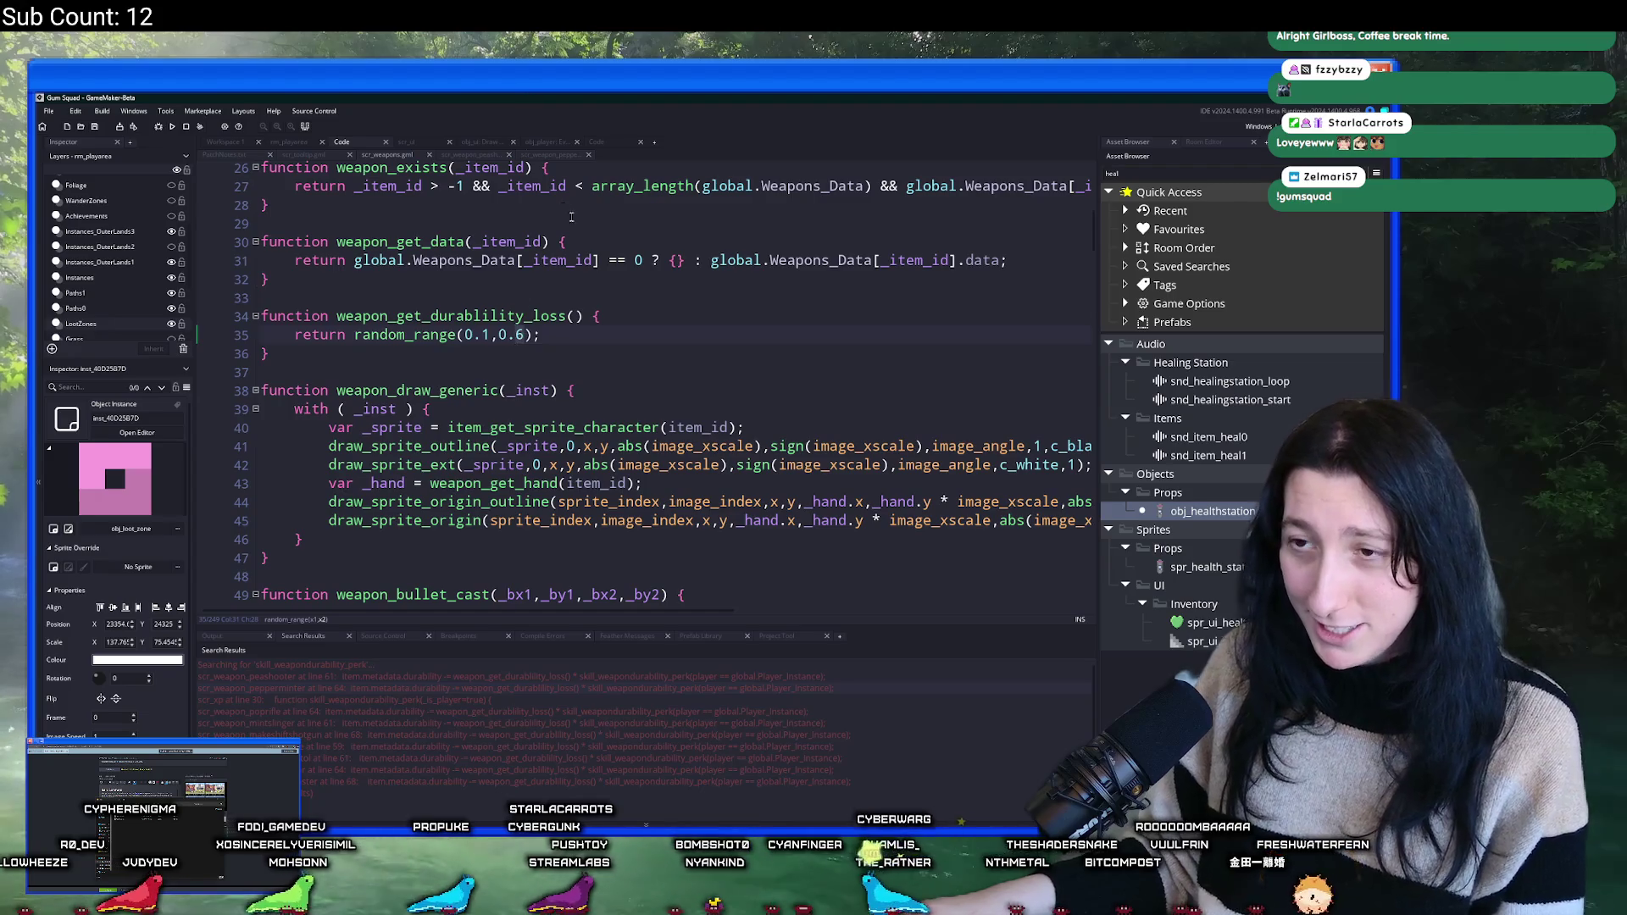
text(5)
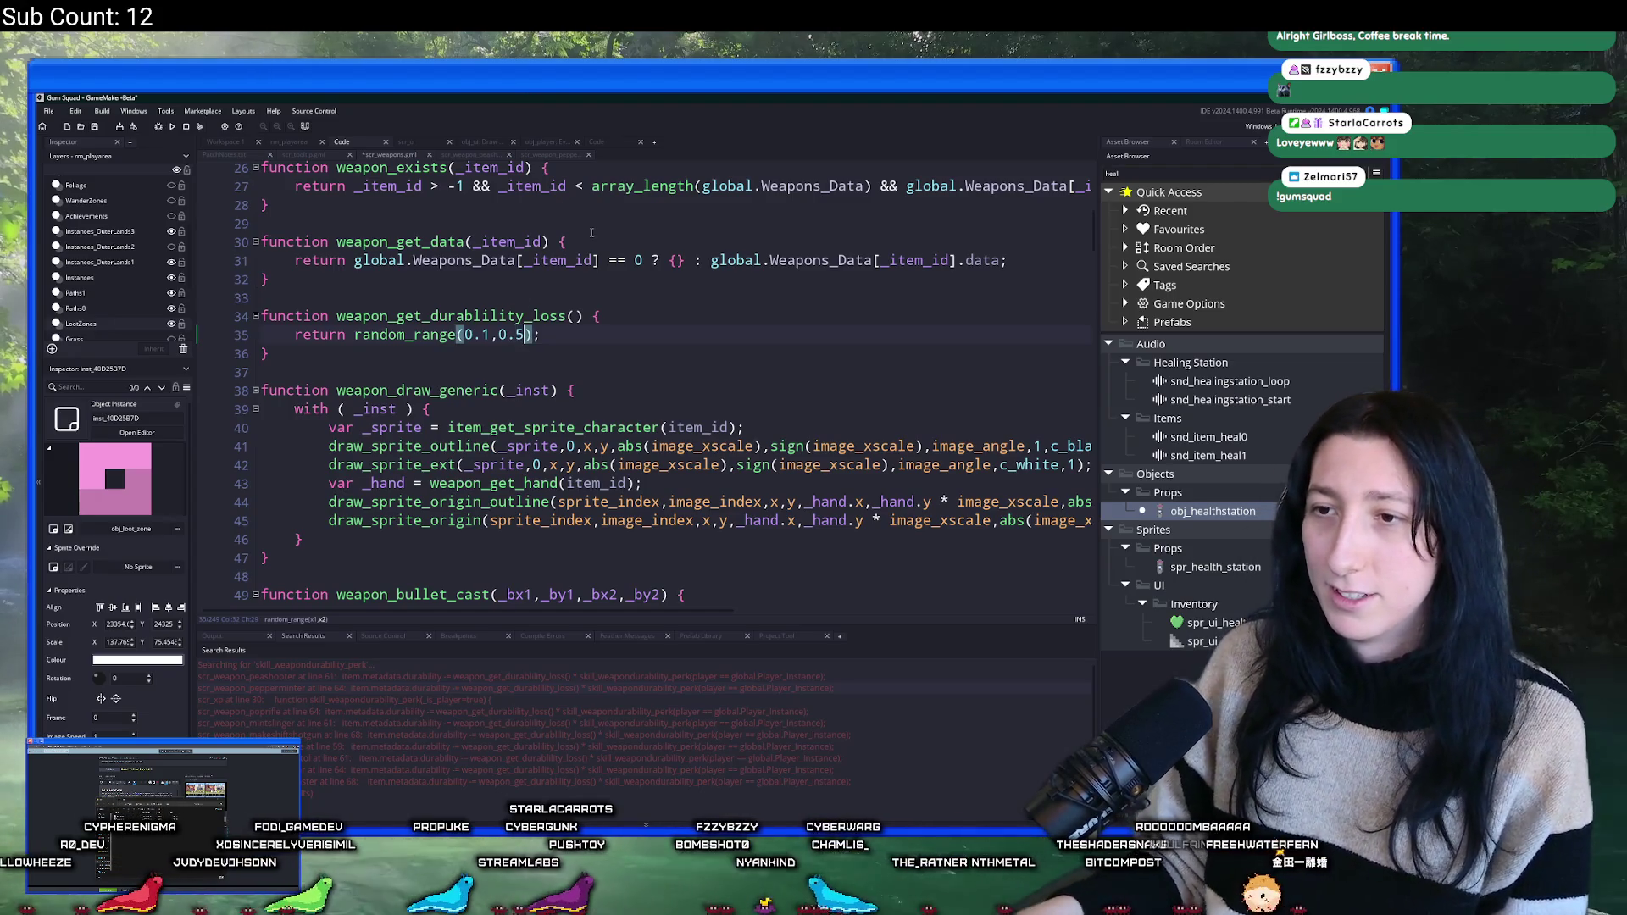
double_click(518, 316)
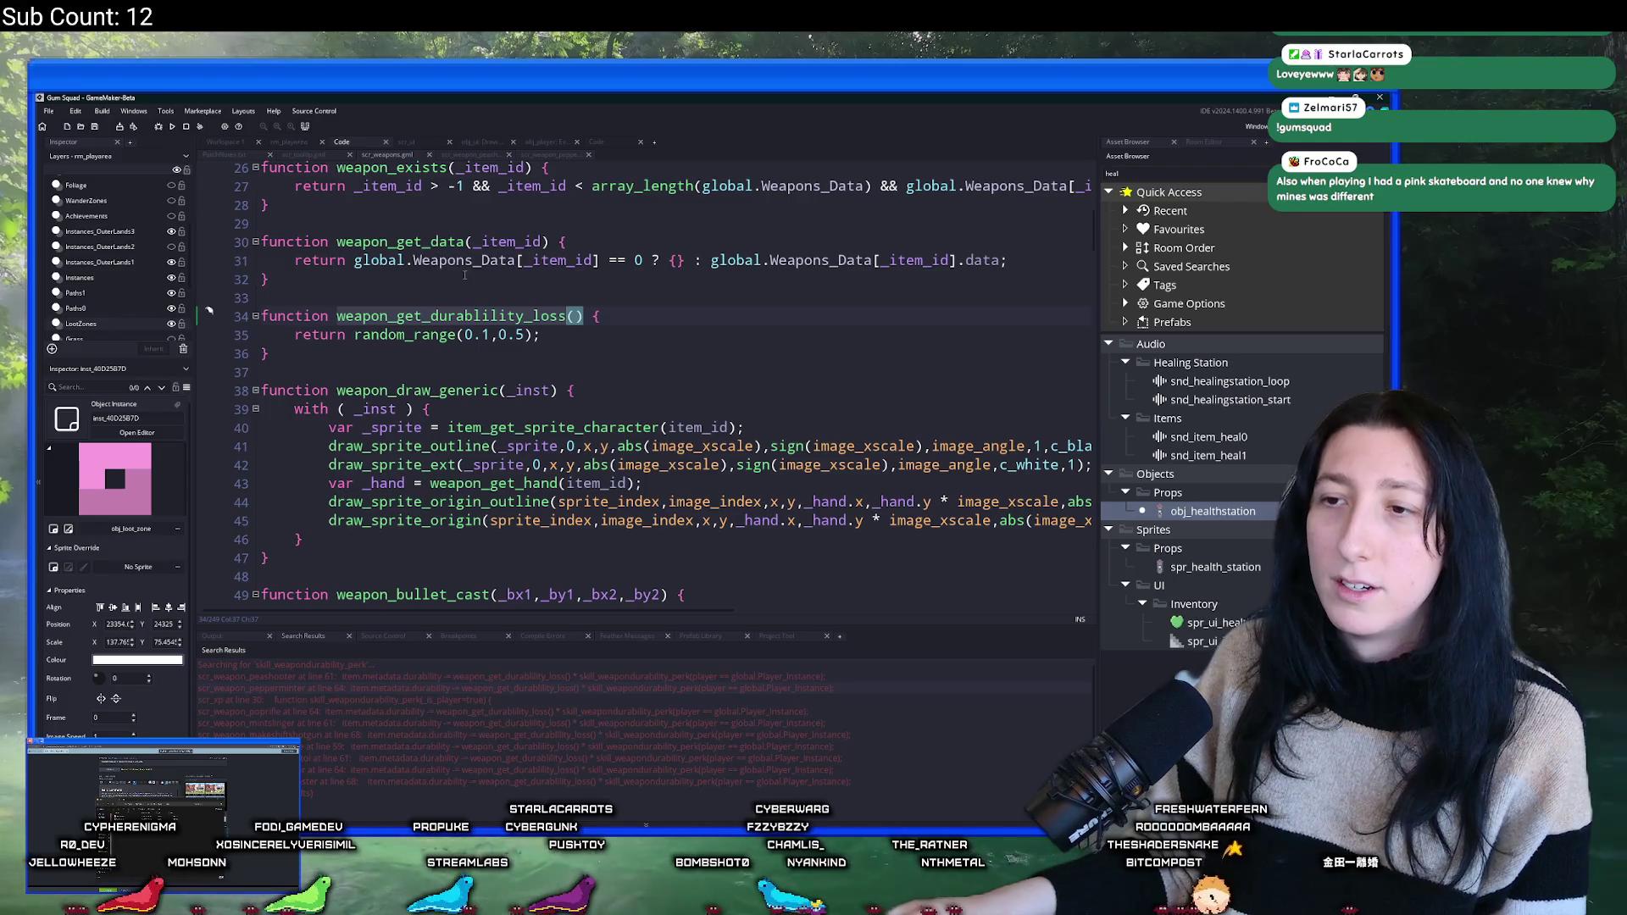
key(ctrl+shift+f)
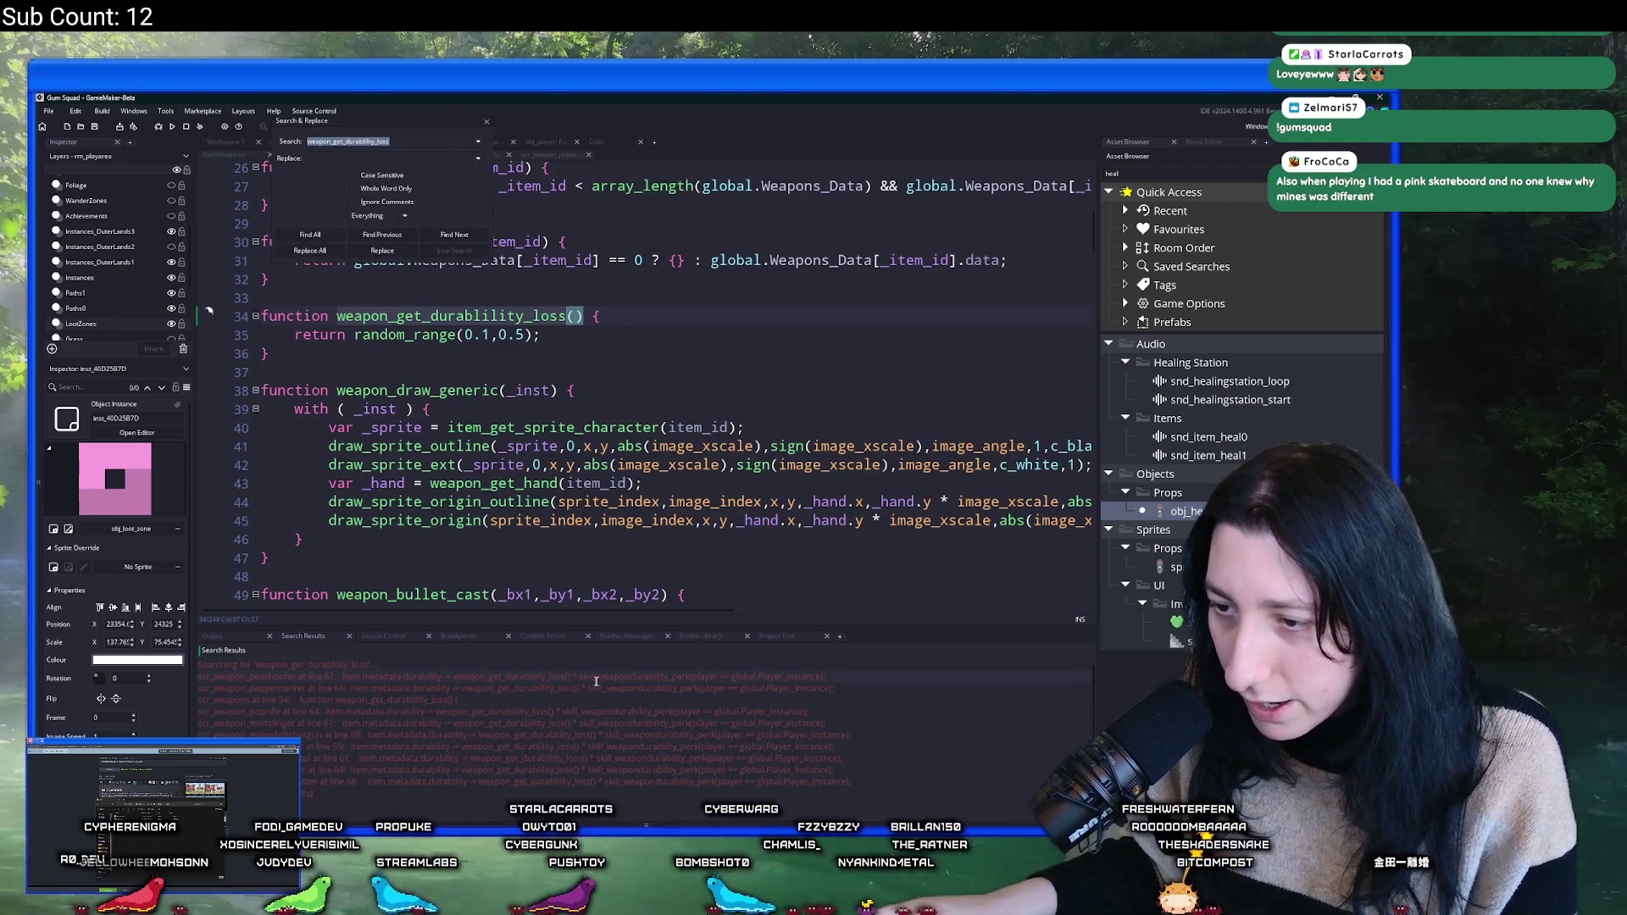
click(486, 122)
click(531, 335)
click(517, 336)
key(Delete)
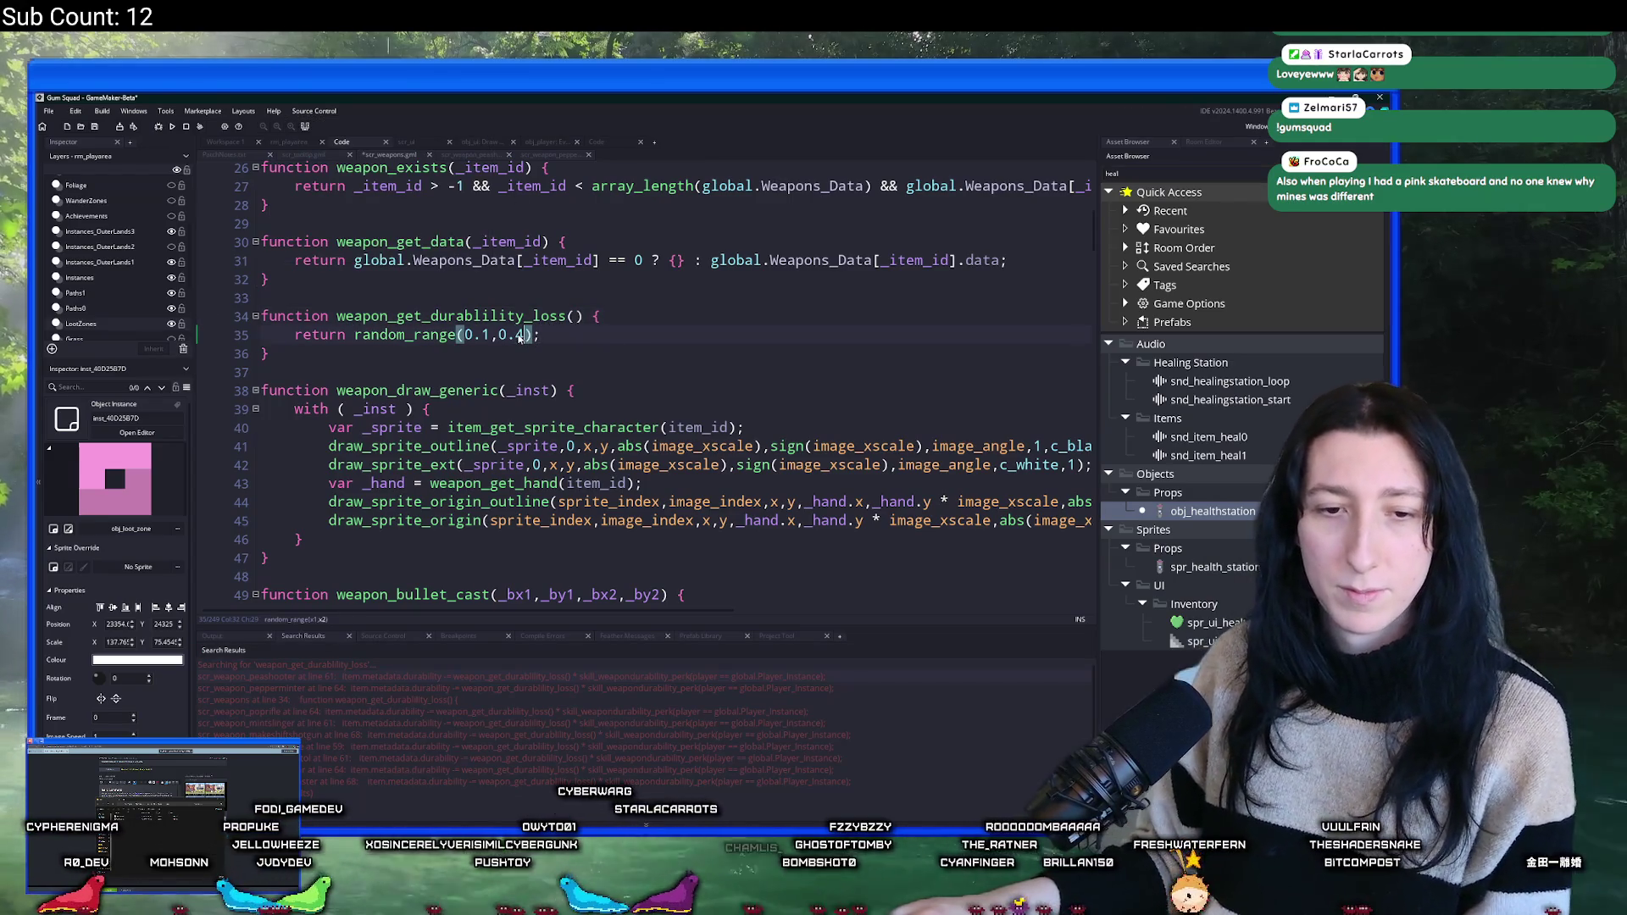
text(4)
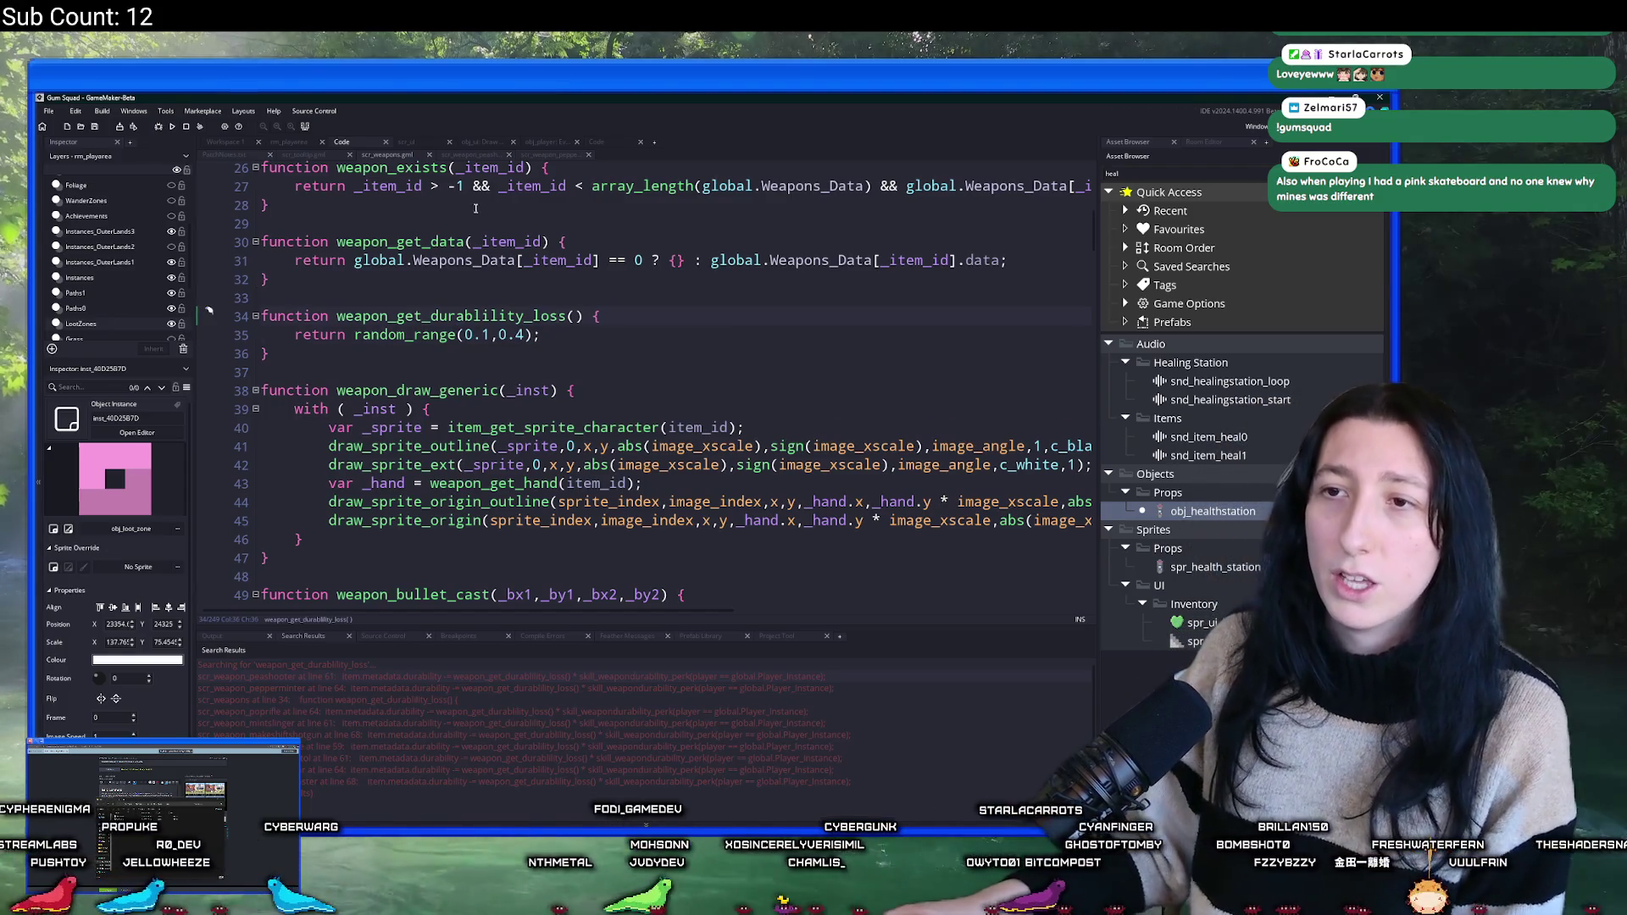
- Close the open script tabs and Workspace 1, then return to GitHub Desktop
click(365, 144)
click(350, 154)
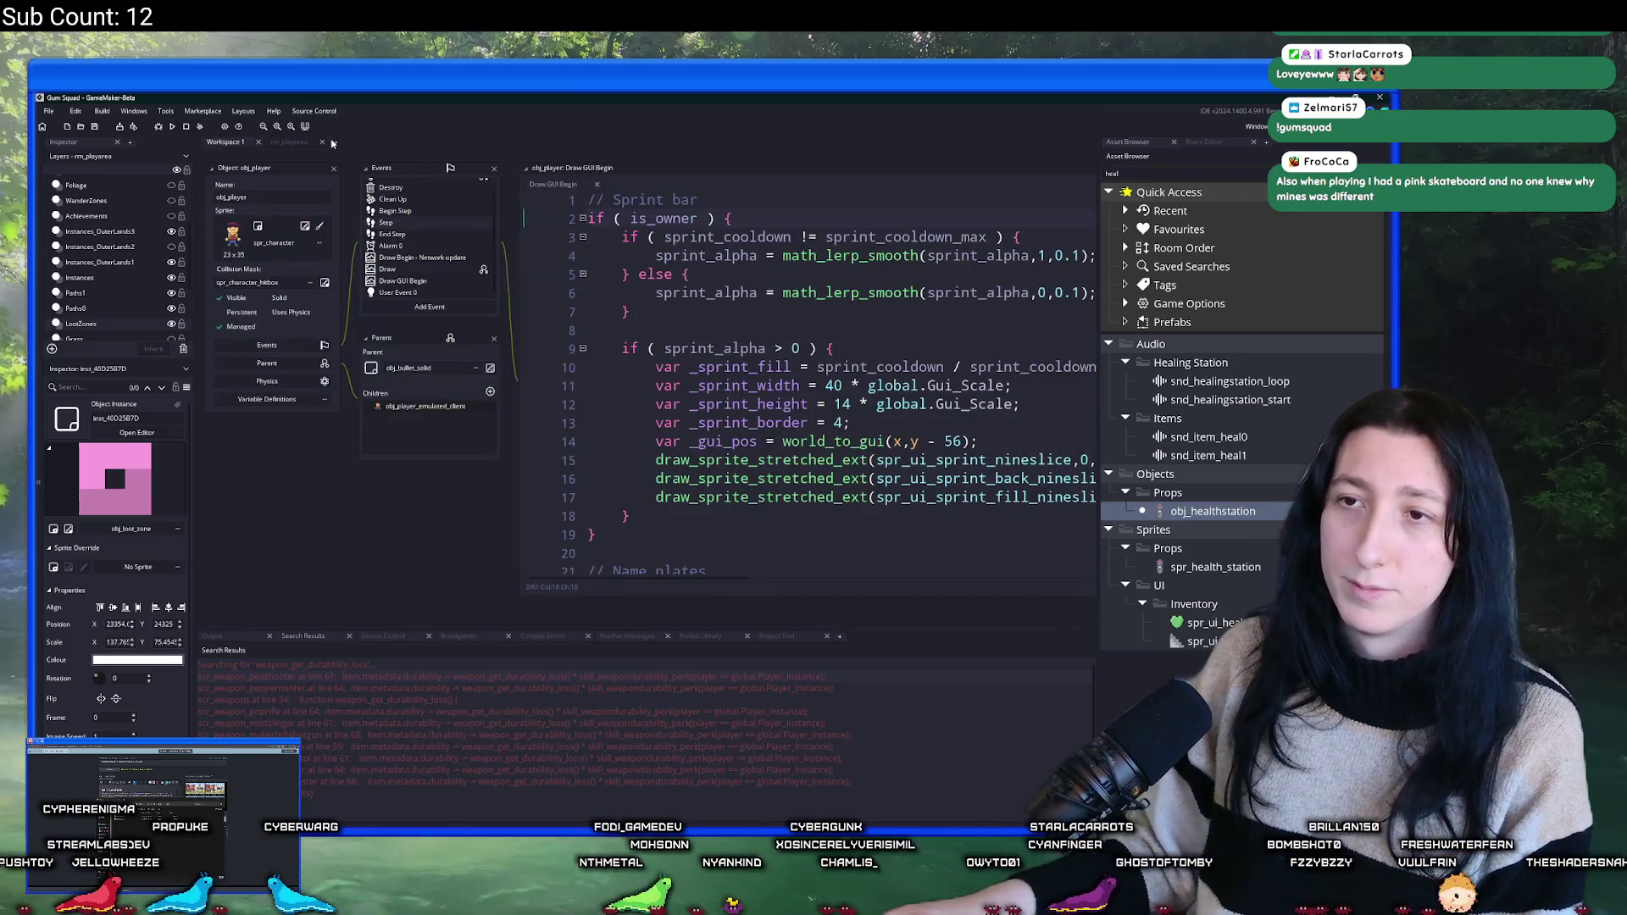
click(336, 145)
click(256, 142)
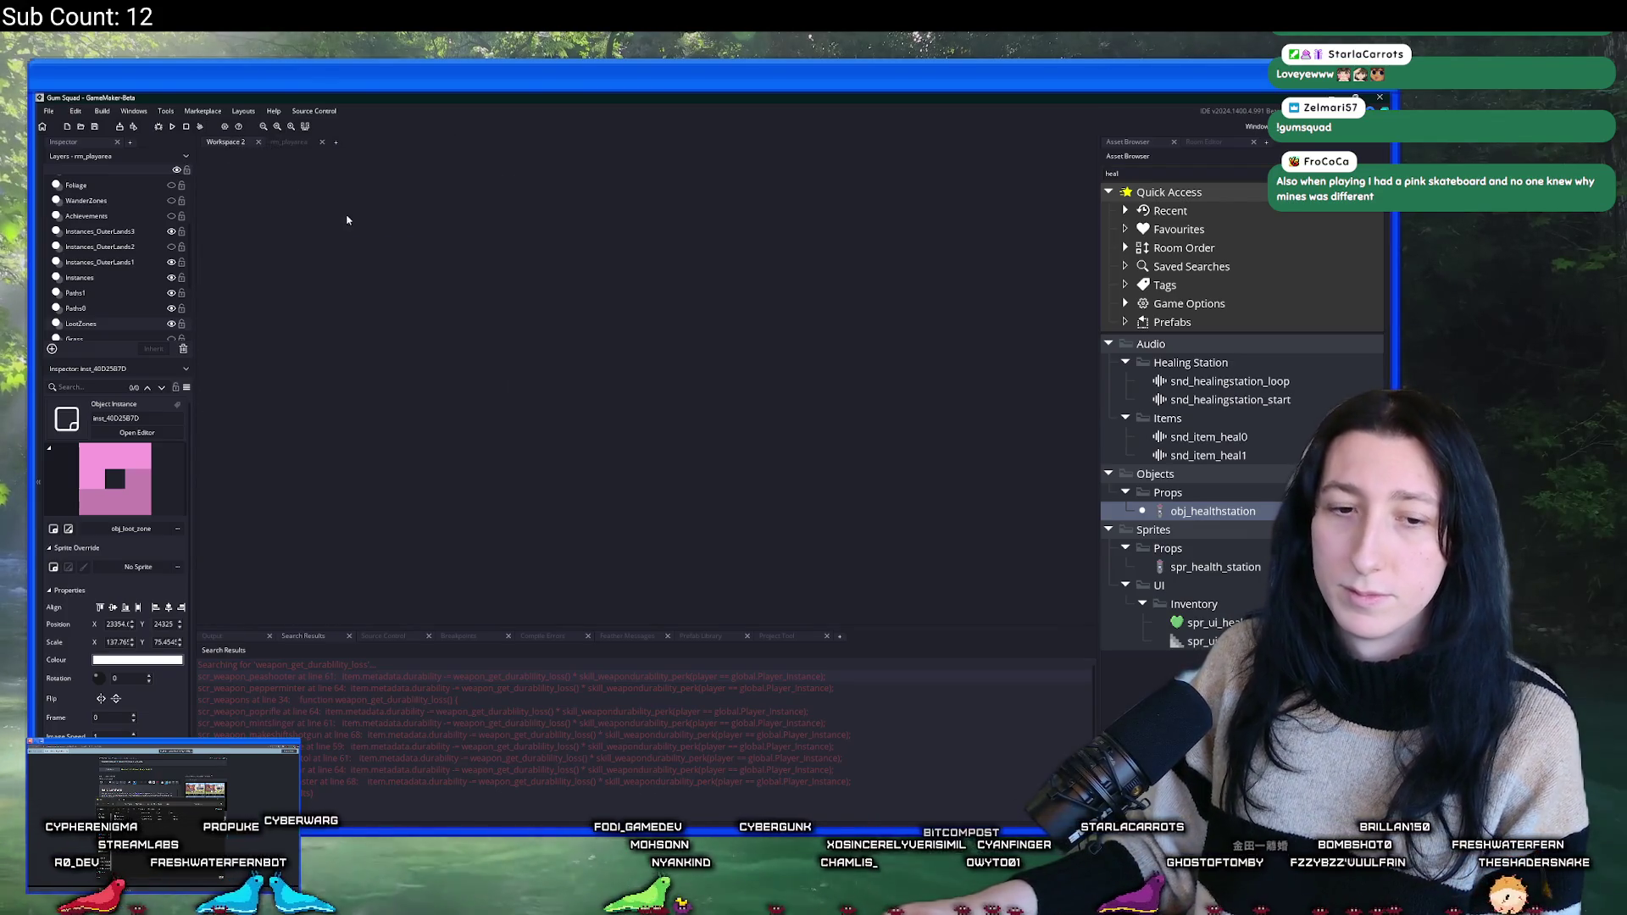
key(alt+Tab)
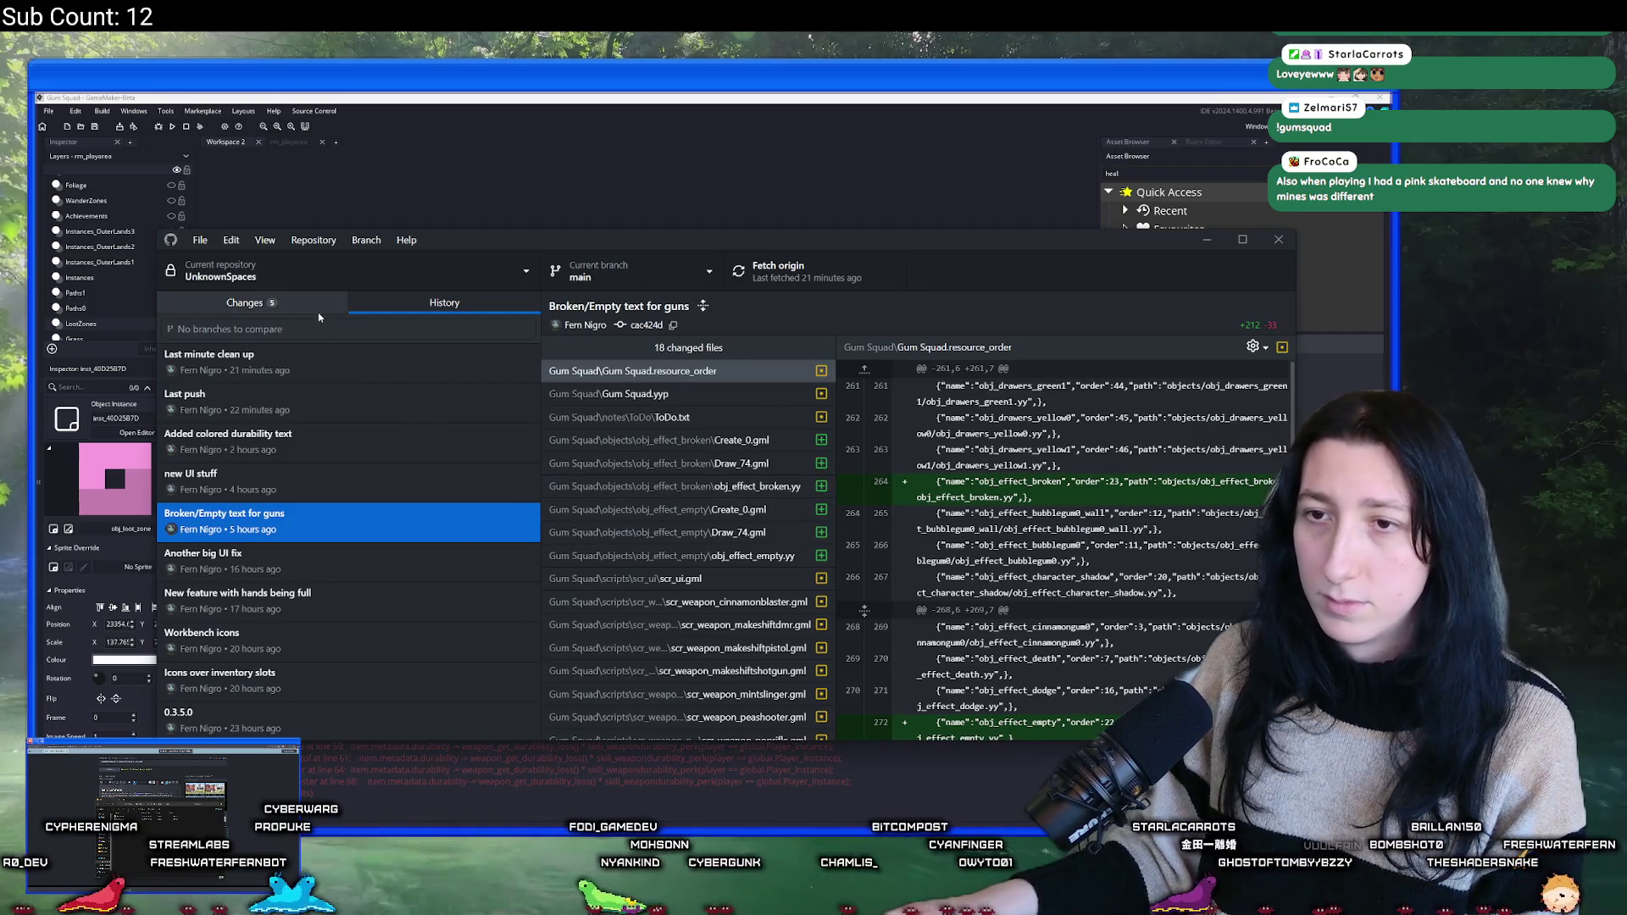
- Switch to LTS-Challenge-10-GameMaker and back to UnknownSpaces, showing its uncommitted changes
click(365, 271)
click(356, 450)
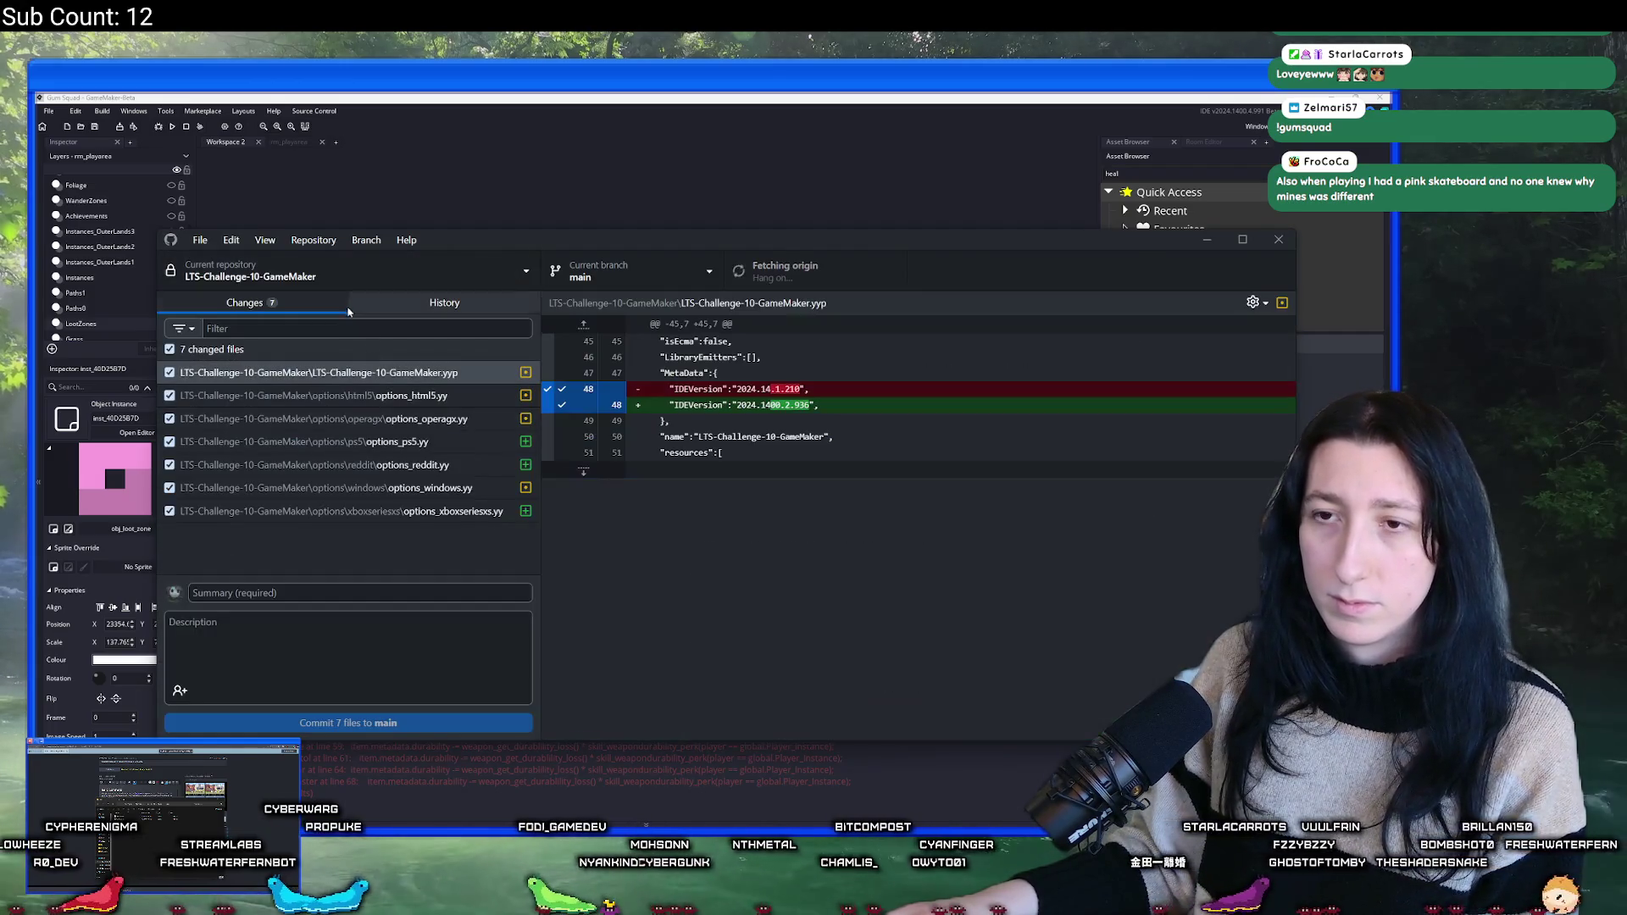
click(345, 279)
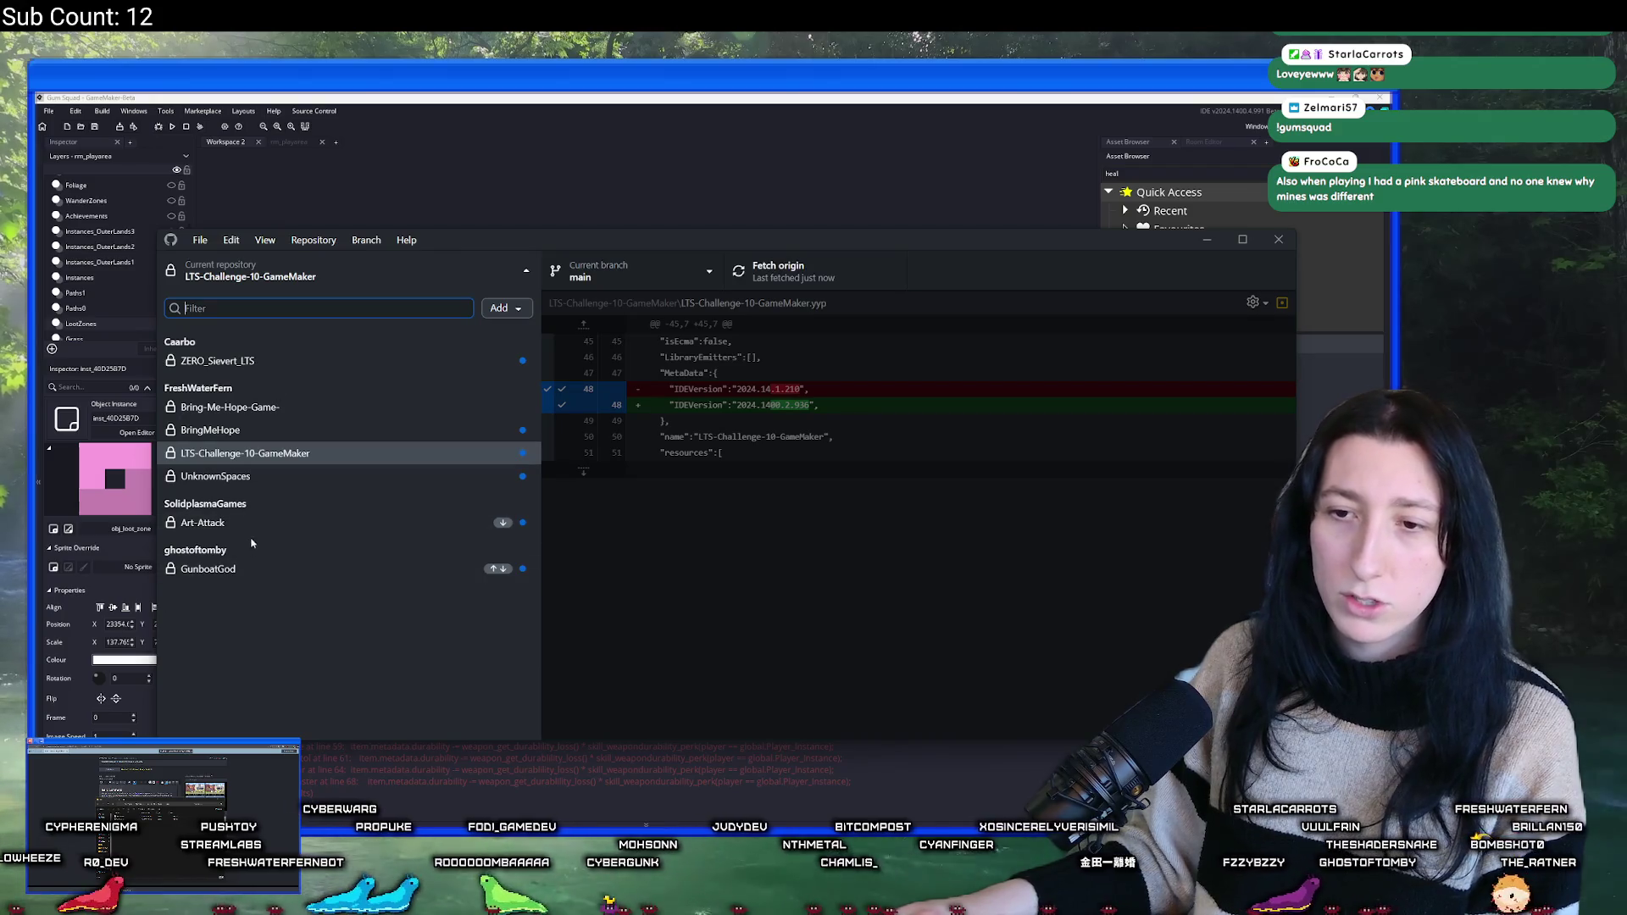
click(264, 481)
click(335, 303)
click(375, 303)
click(321, 303)
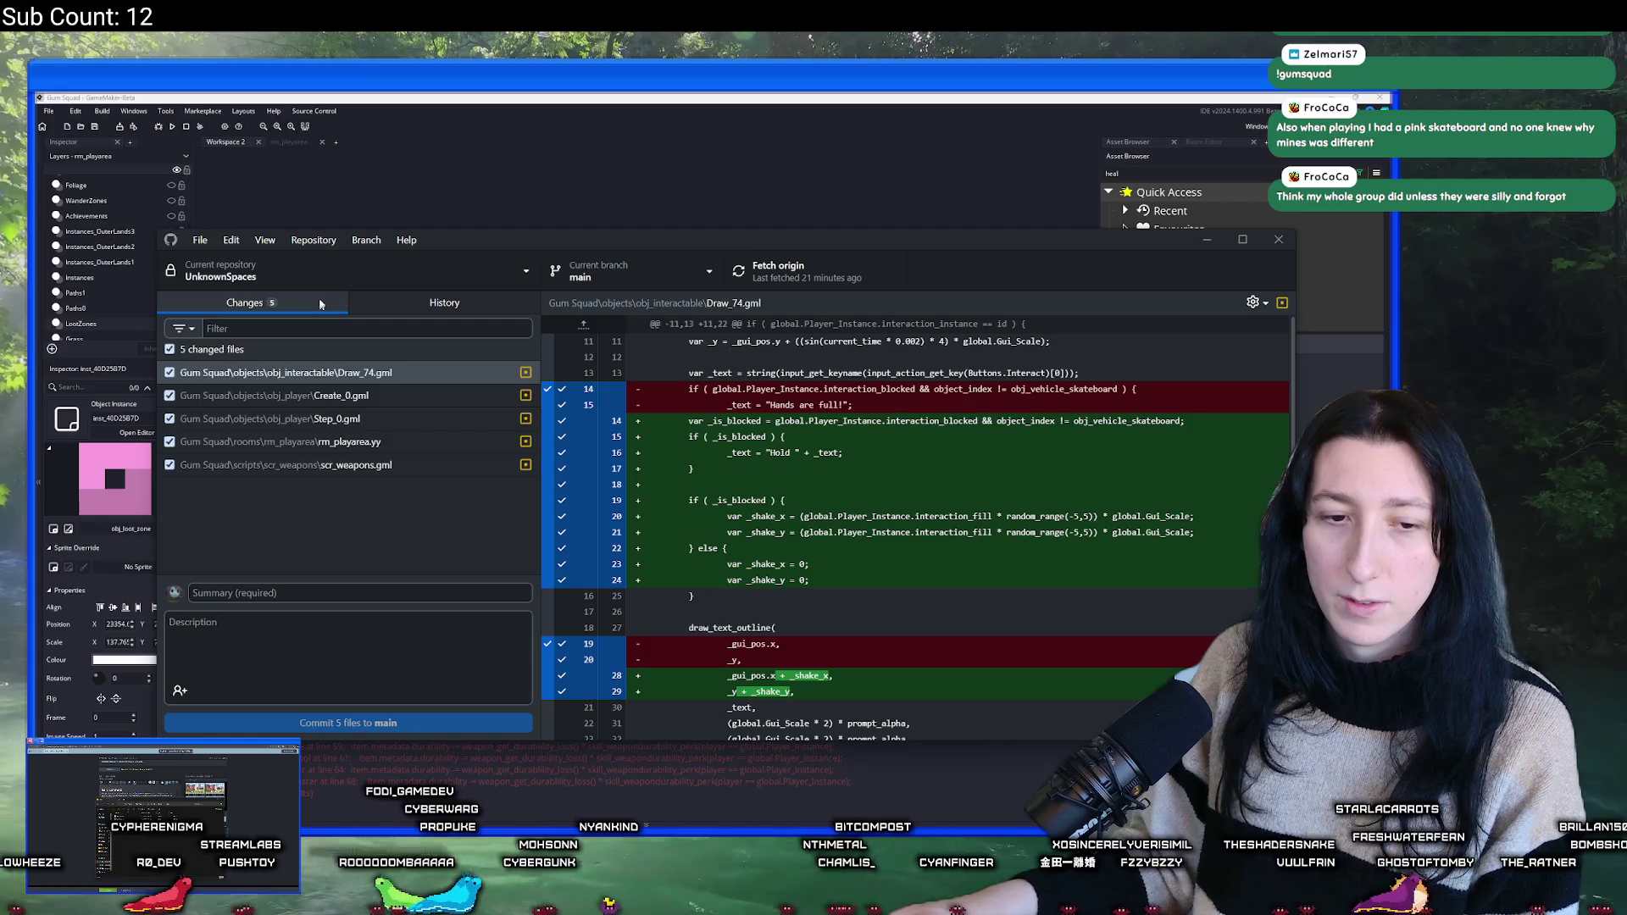
- Review the Create_0, Step_0, rm_playarea.yy, scr_weapons and Draw_74 diffs, then return to GameMaker
click(373, 396)
click(373, 418)
click(364, 442)
click(363, 471)
click(365, 419)
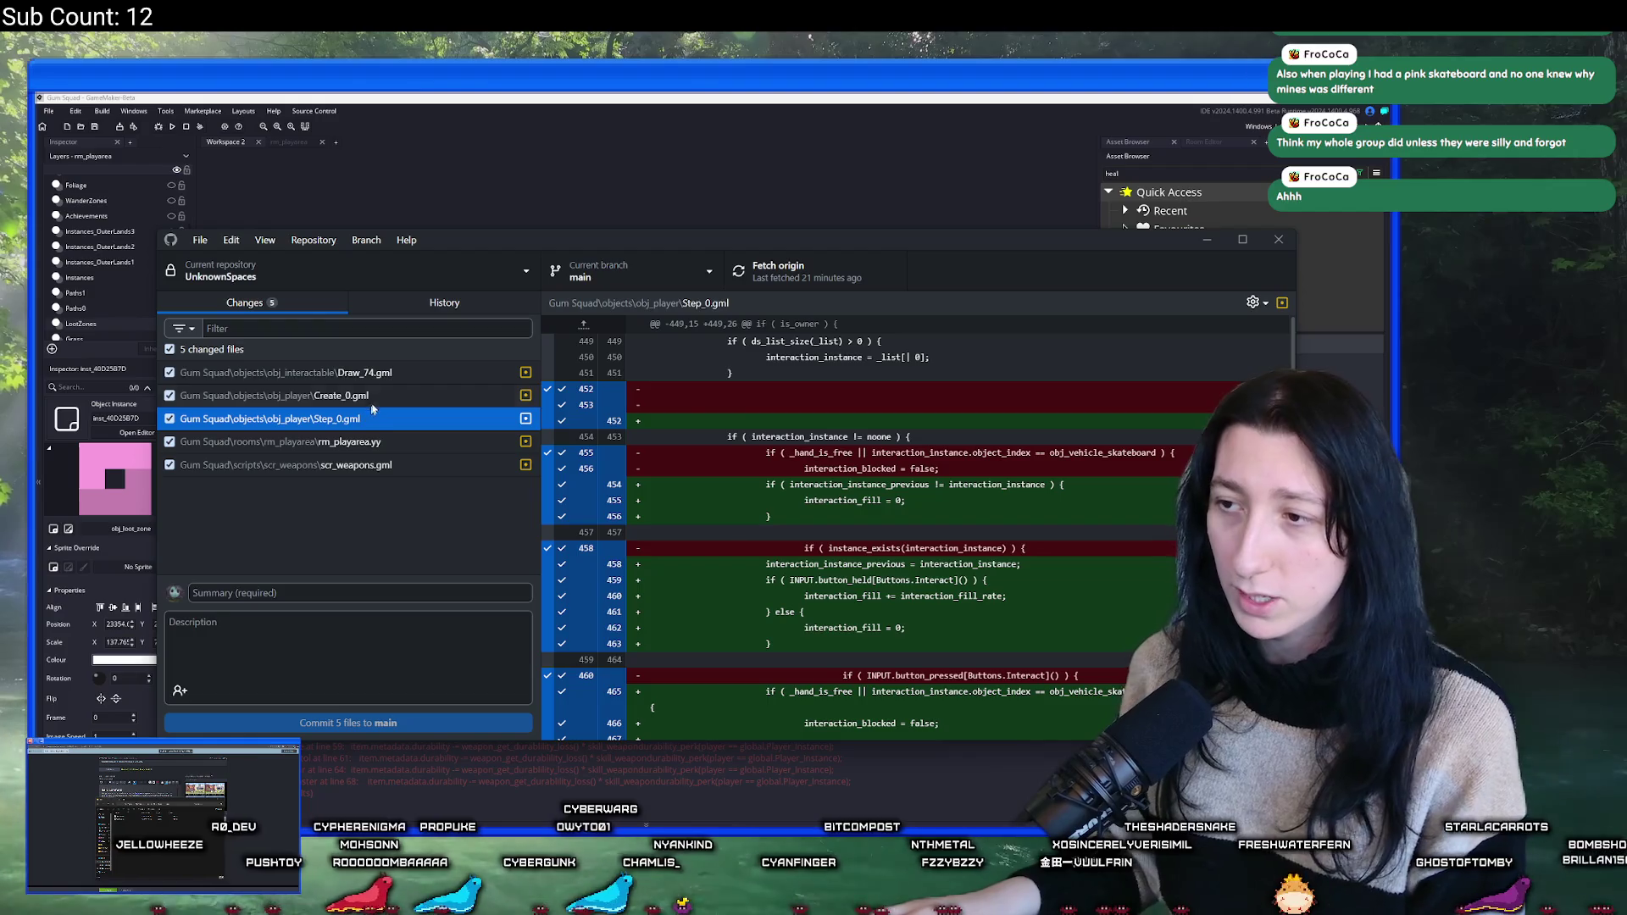
key(Up)
key(Up)
click(541, 193)
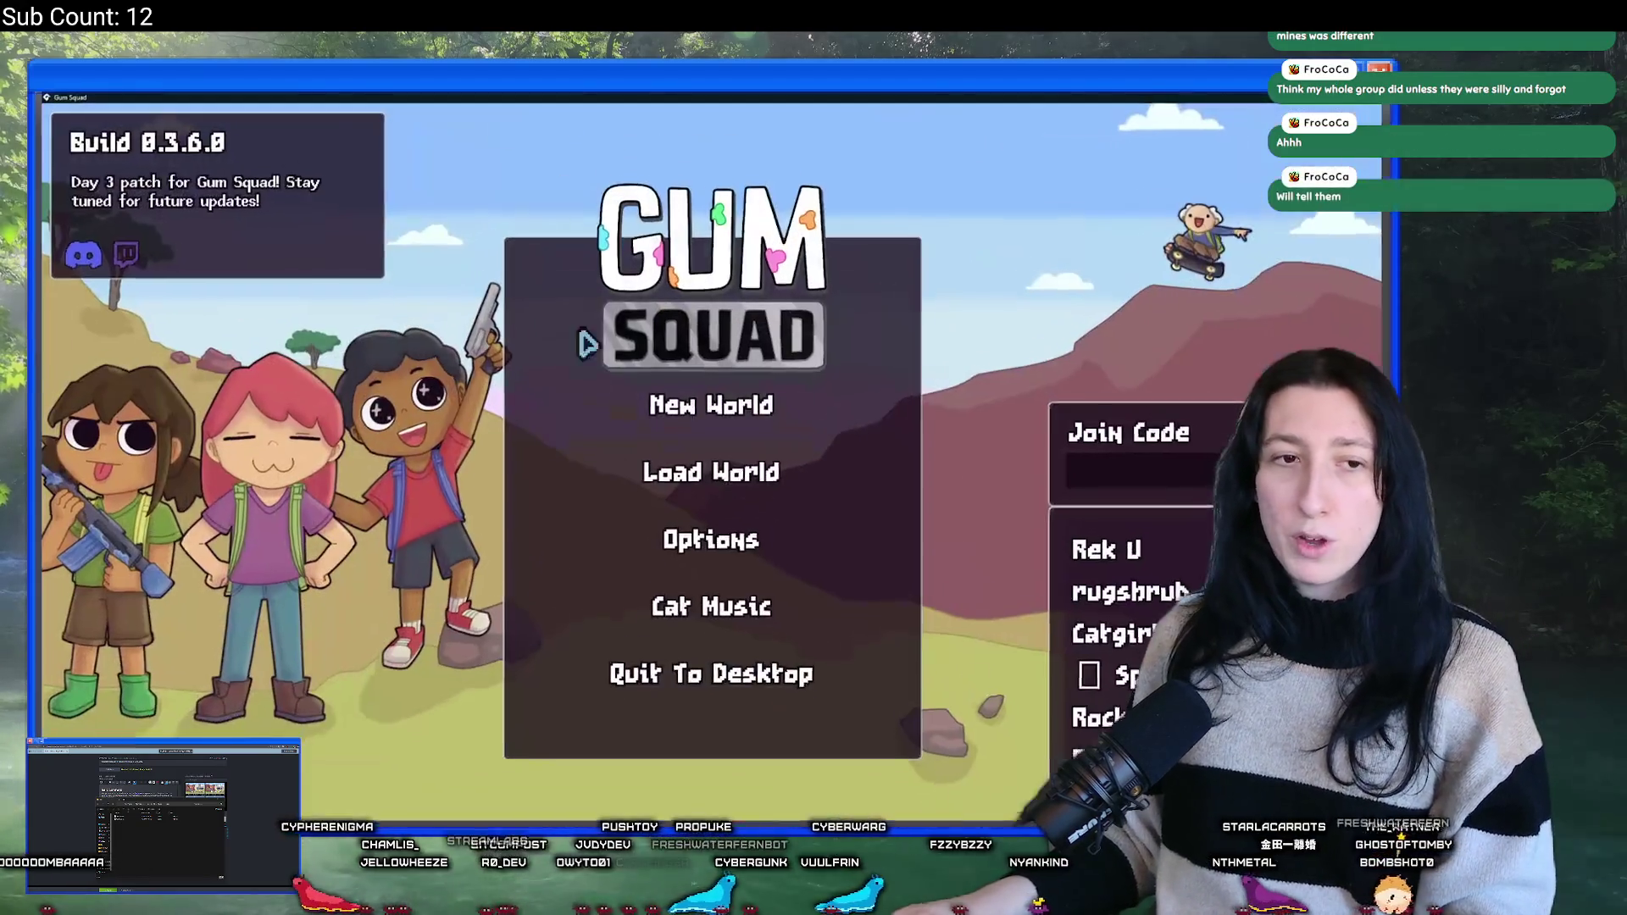
- Create a new offline lobby world and glance at the inventory
click(718, 410)
click(712, 462)
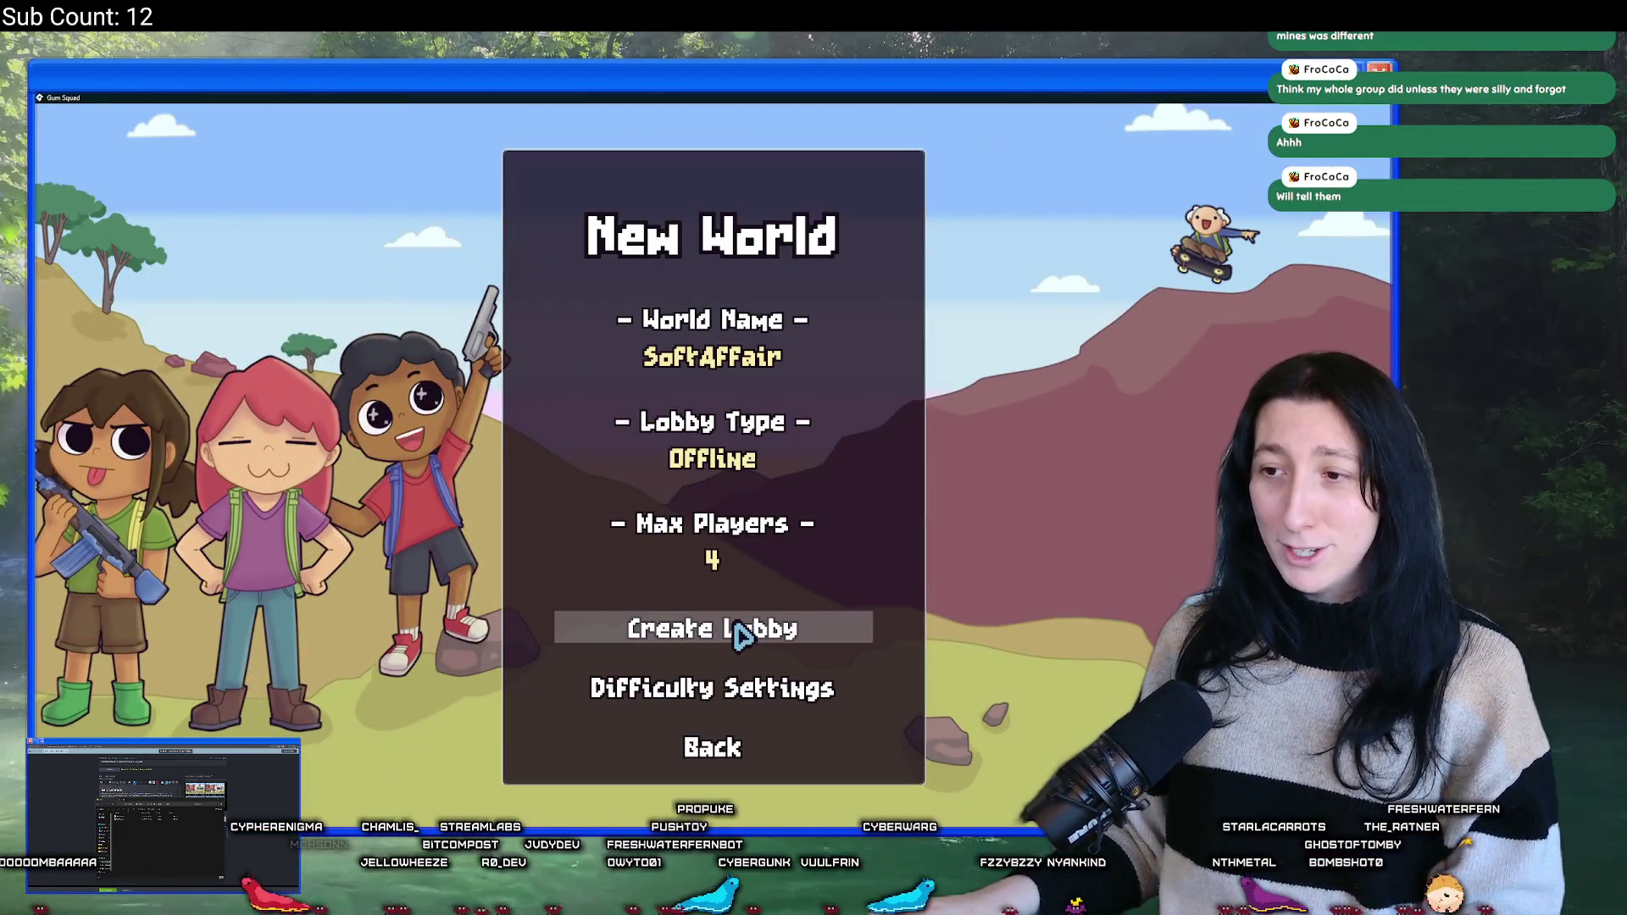
click(737, 631)
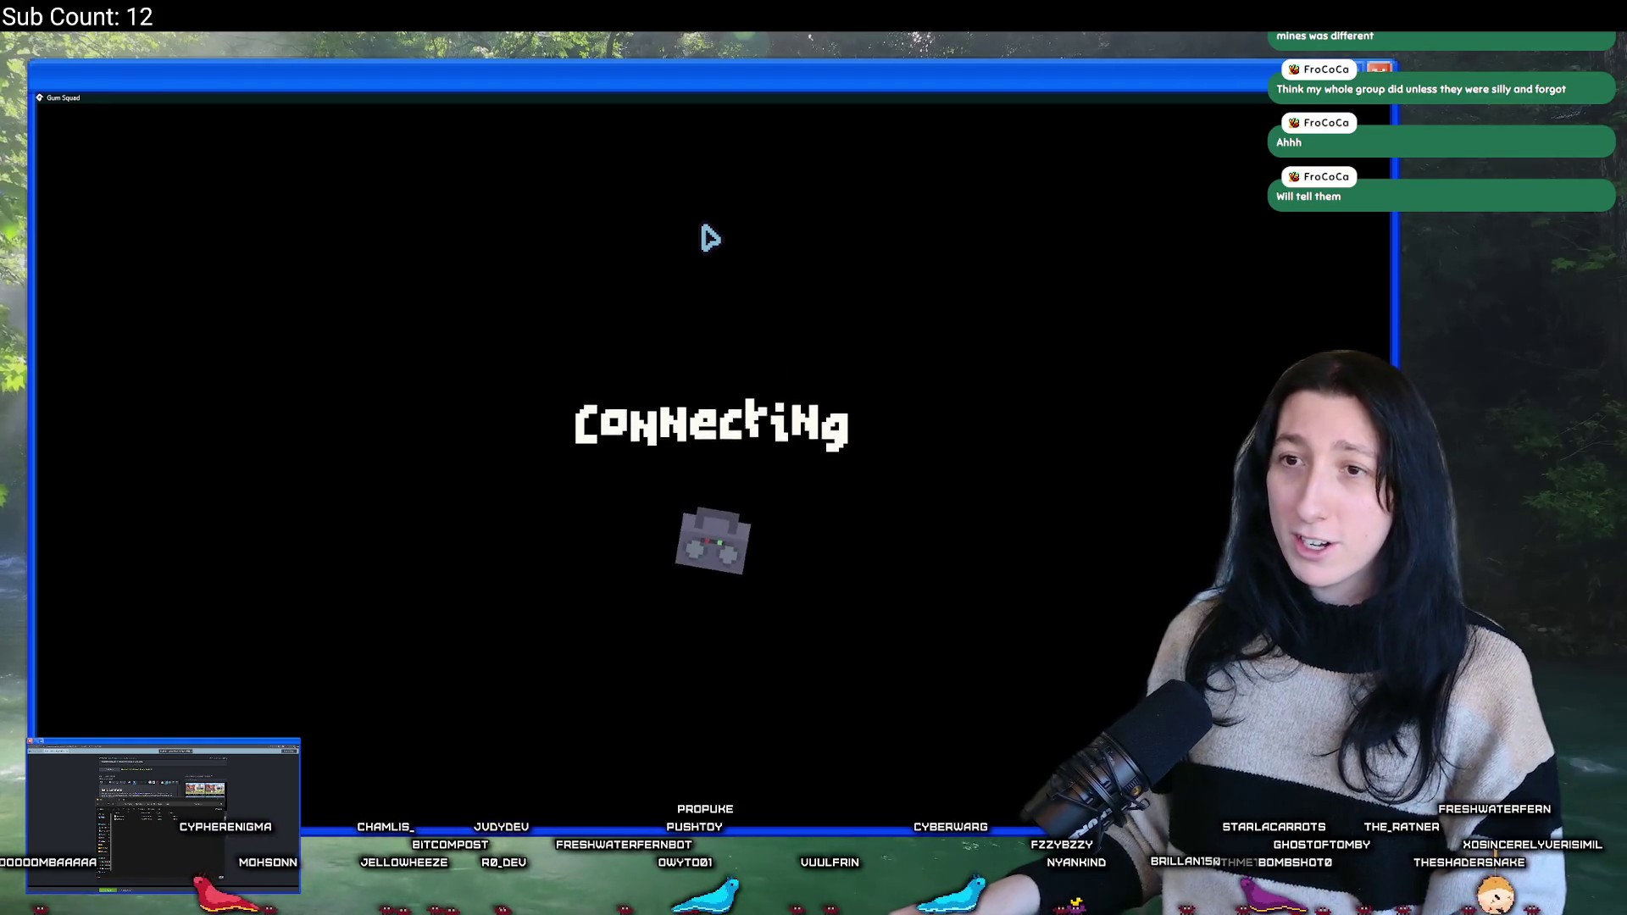
key(Tab)
key(Tab)
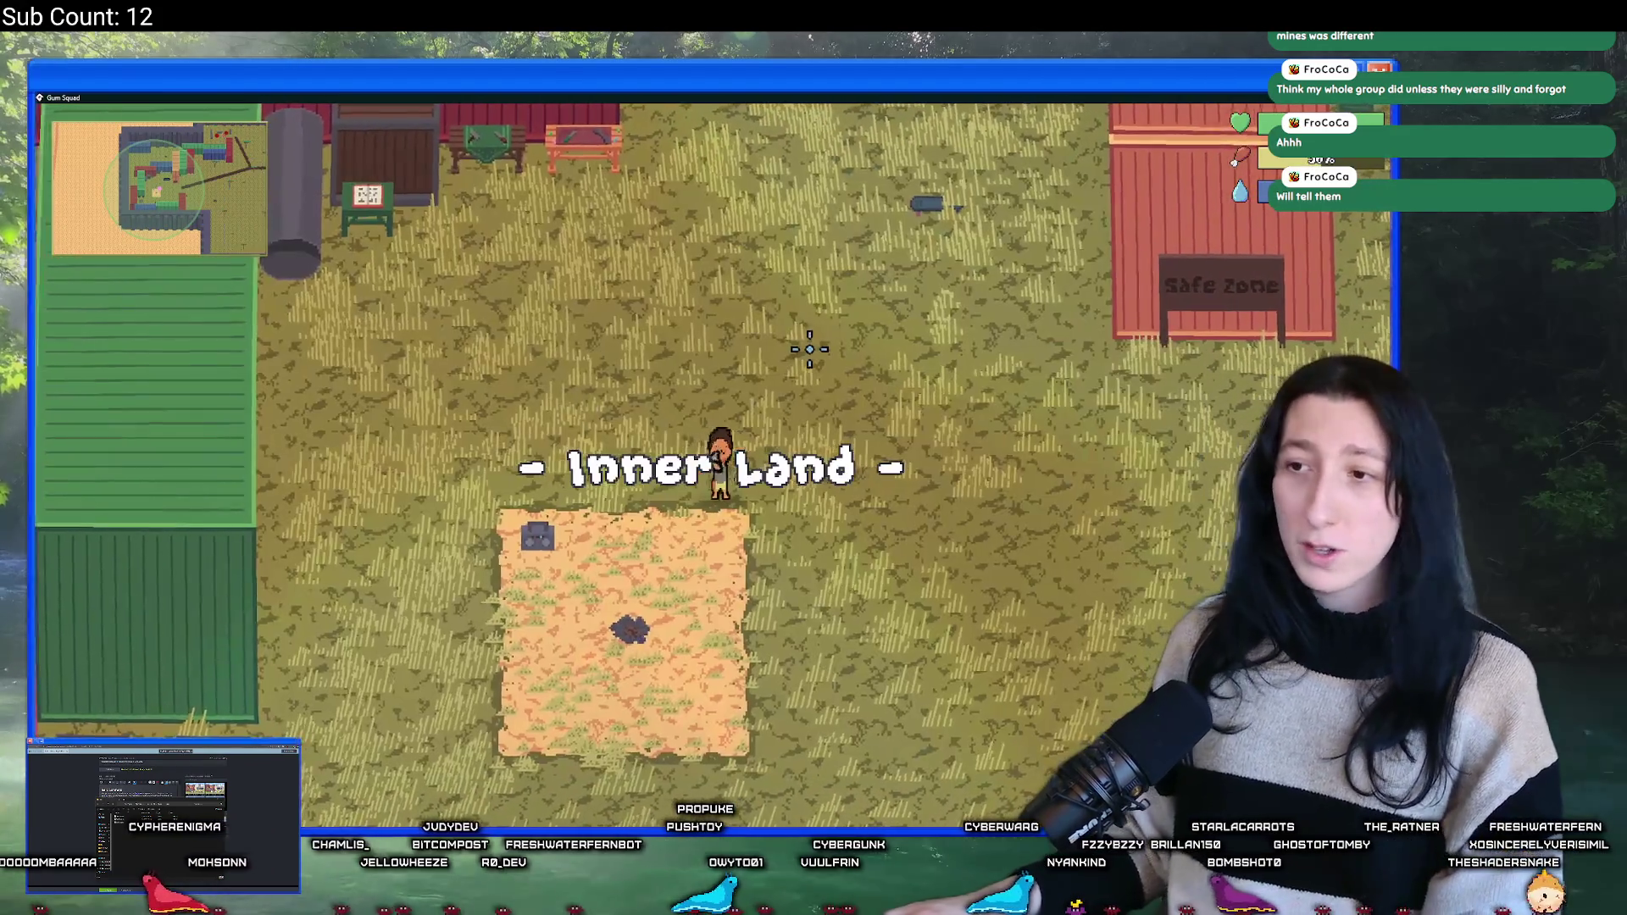
- Walk to the containers and open and close the chests beside them with E
key(d)
key(w)
key(d)
key(e)
key(e)
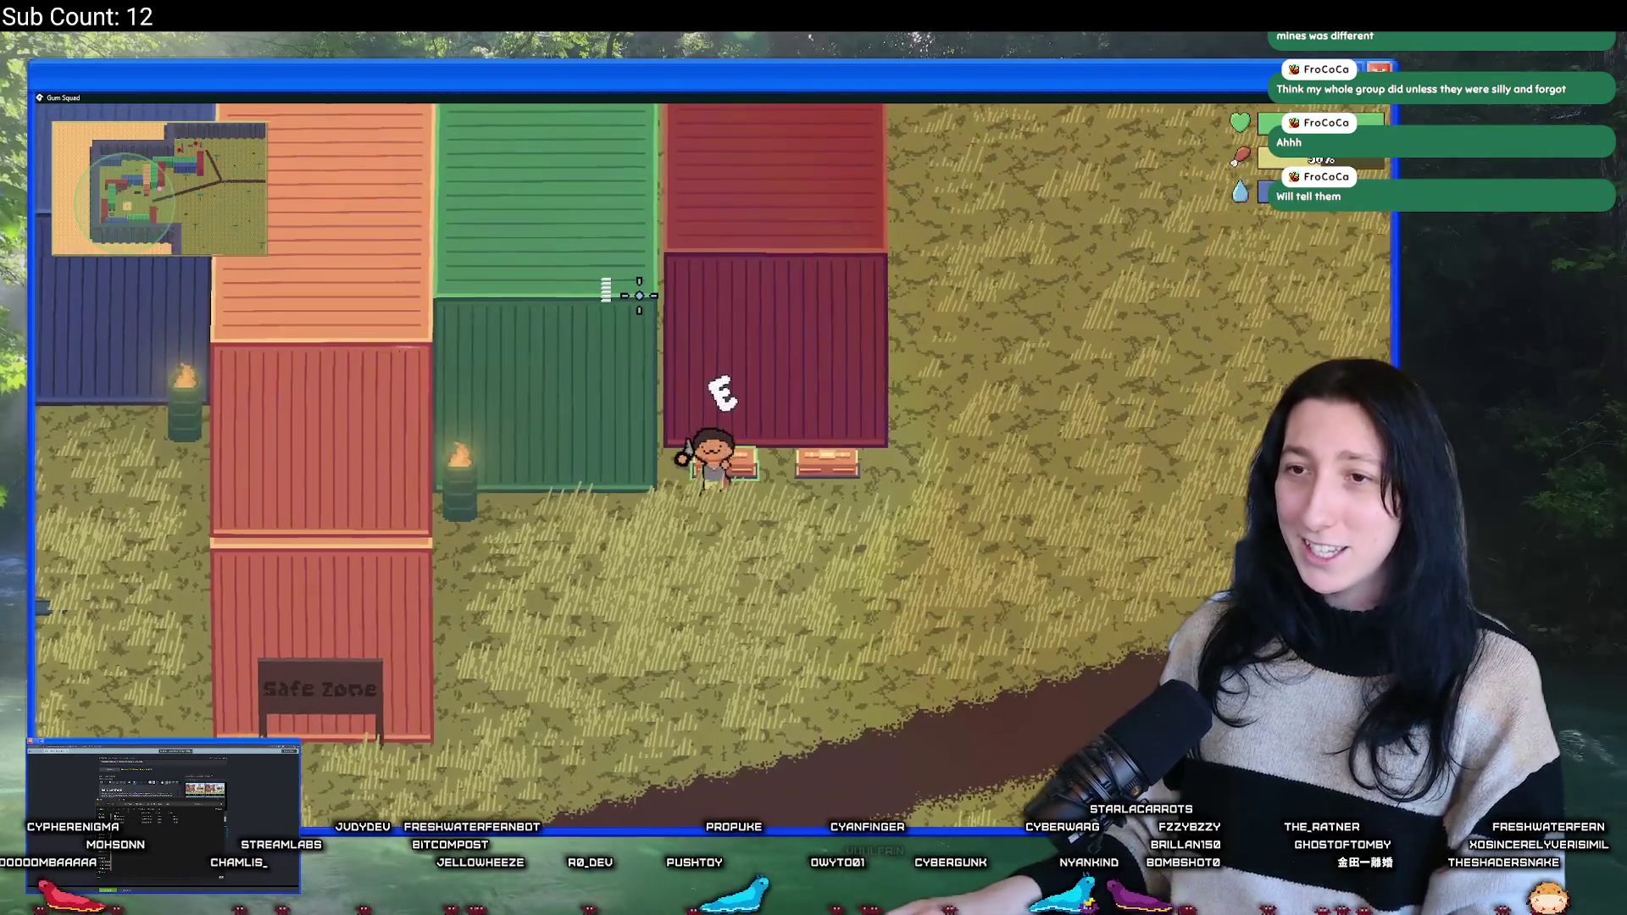
key(e)
key(e)
key(d)
key(e)
key(e)
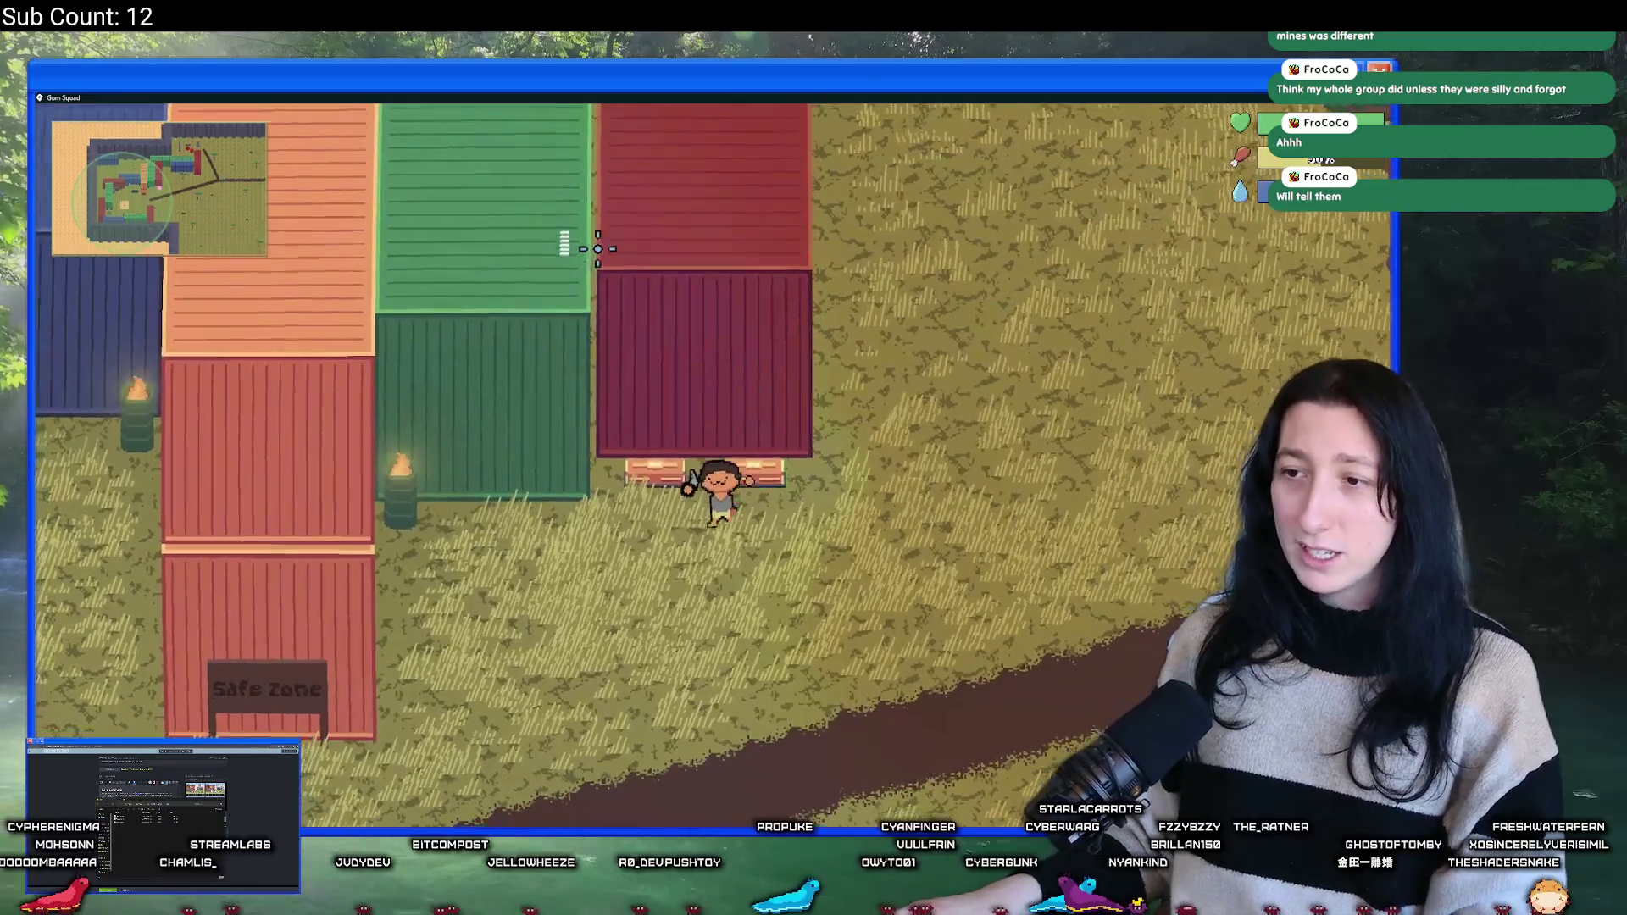
- Walk south-west past the Safe Zone sign and quit the game
key(s)
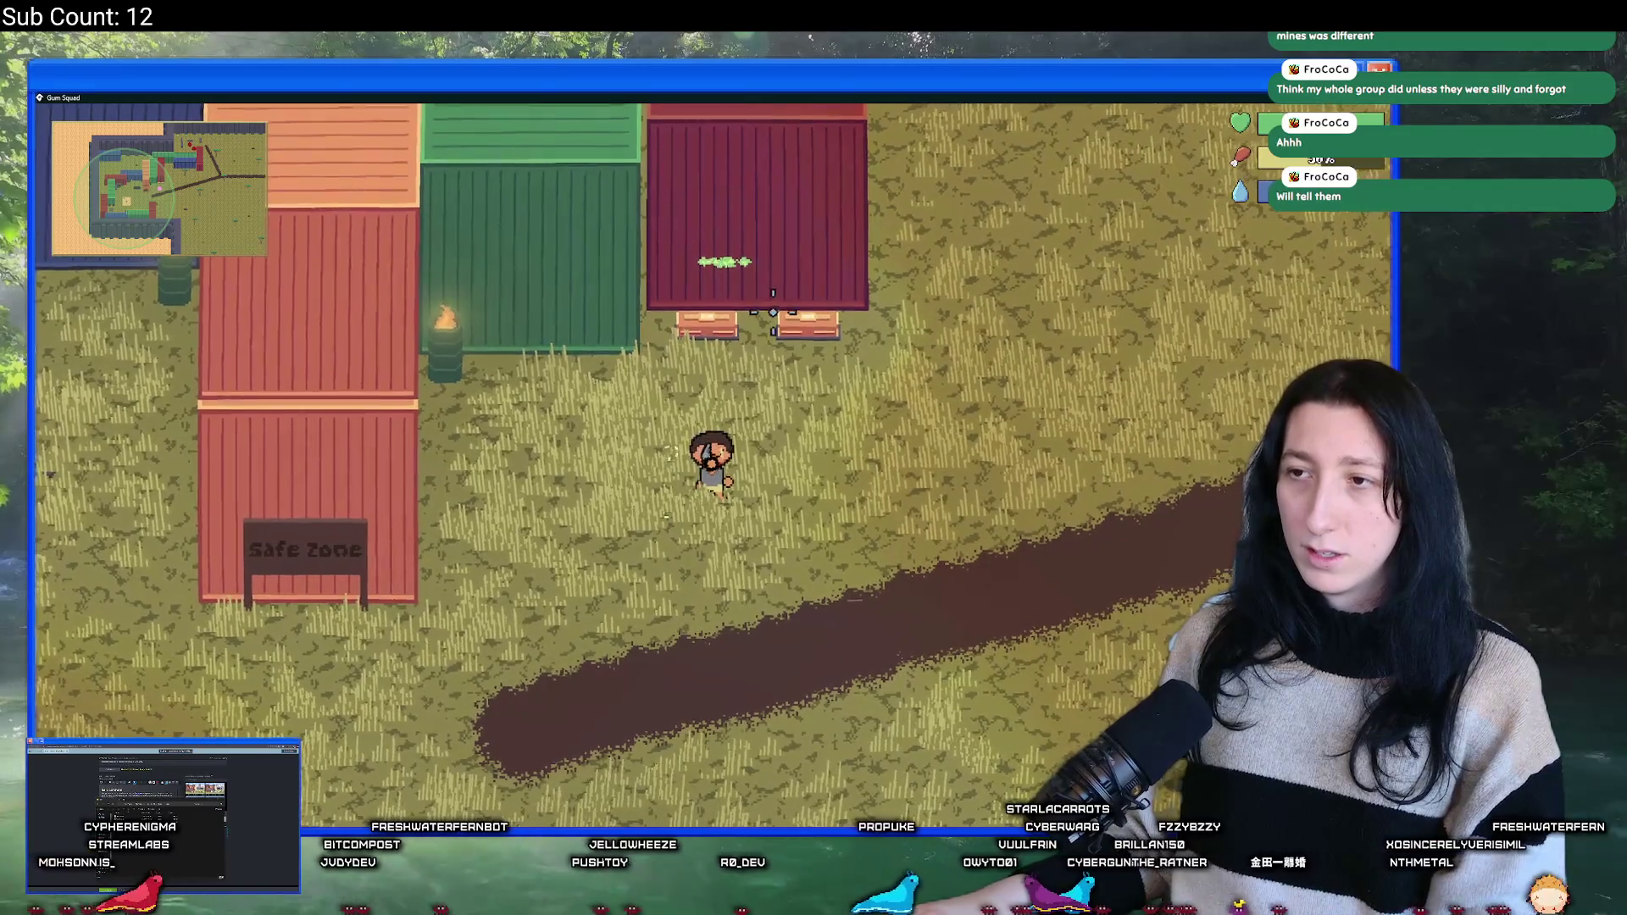
key(a)
key(s)
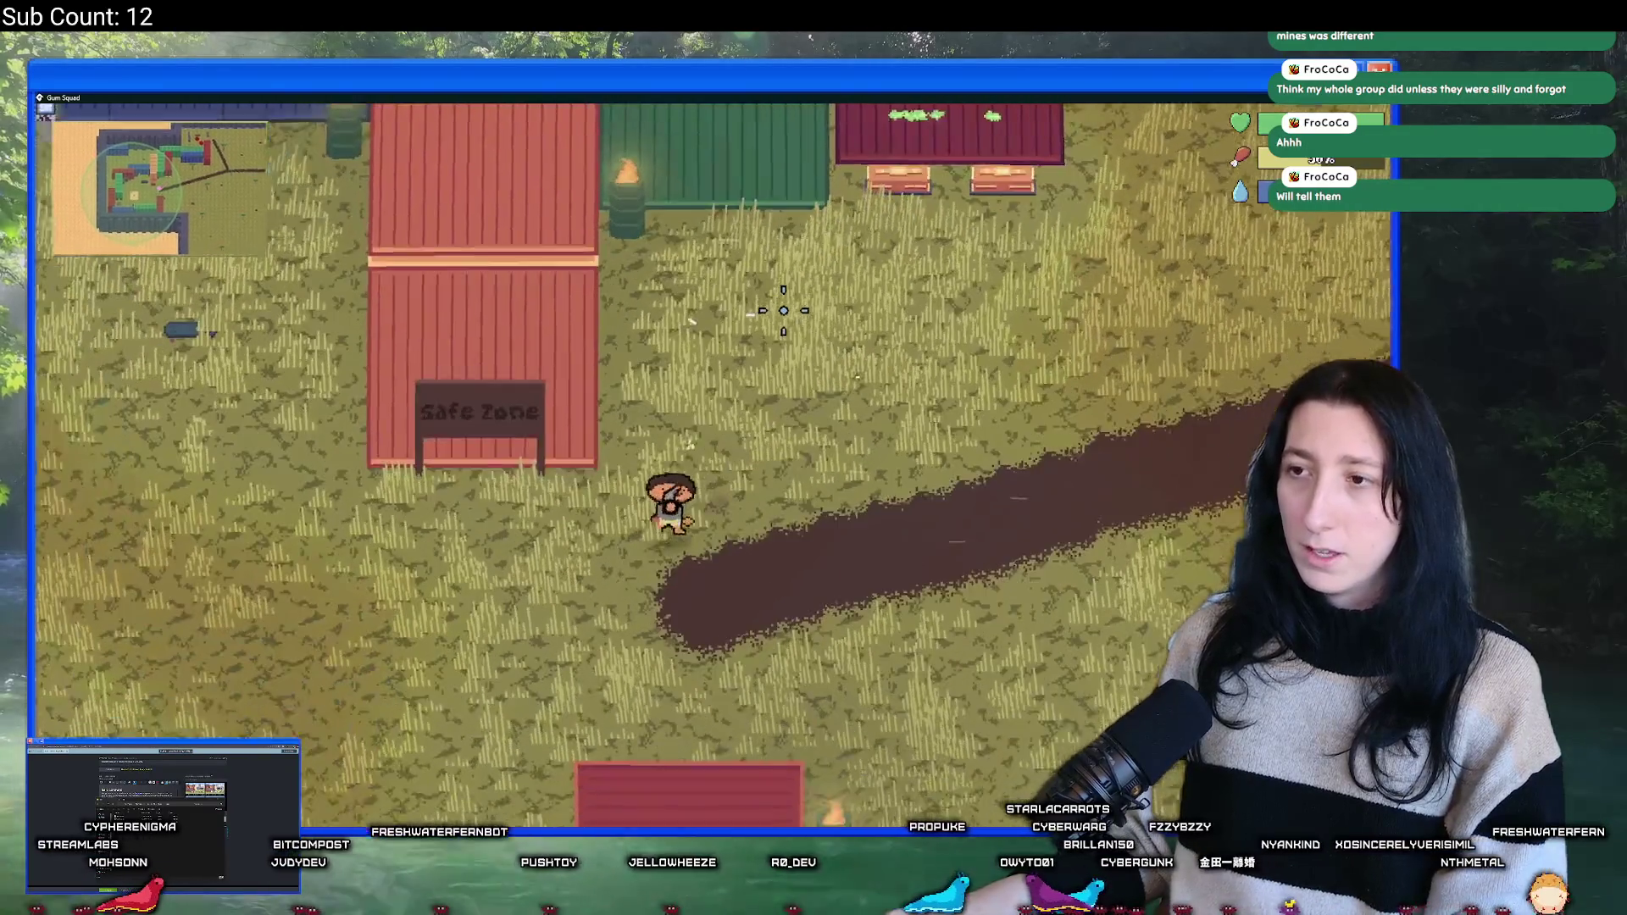
key(Escape)
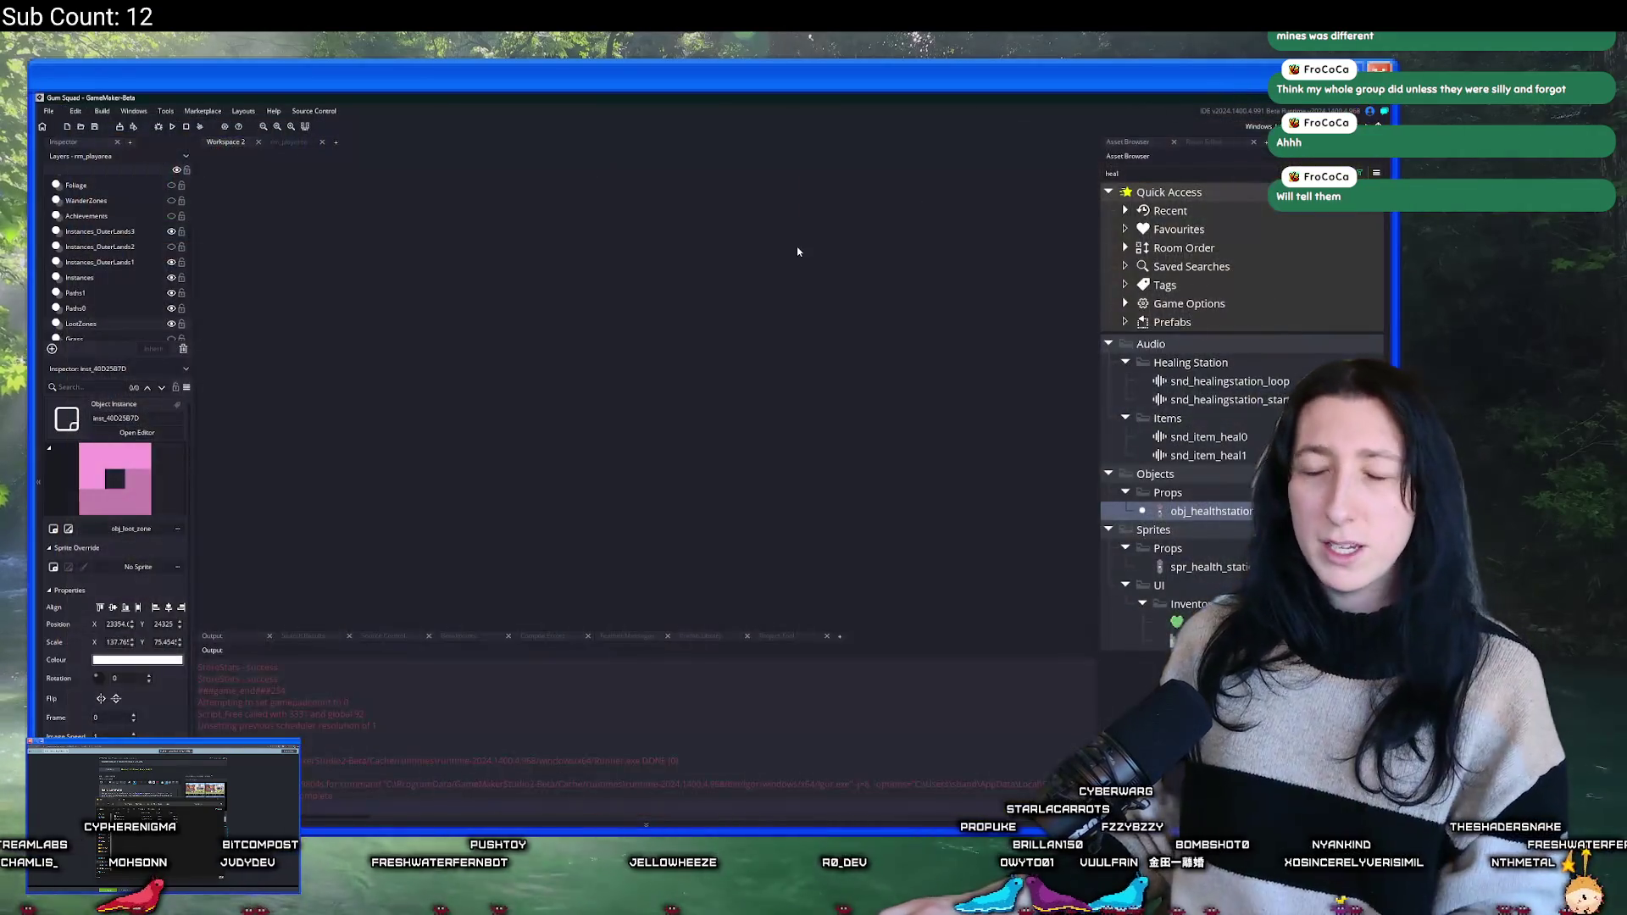
- Search assets for 'obj' and cancel, then change the Asset Browser filter from 'heal' to 'u'
key(ctrl+t)
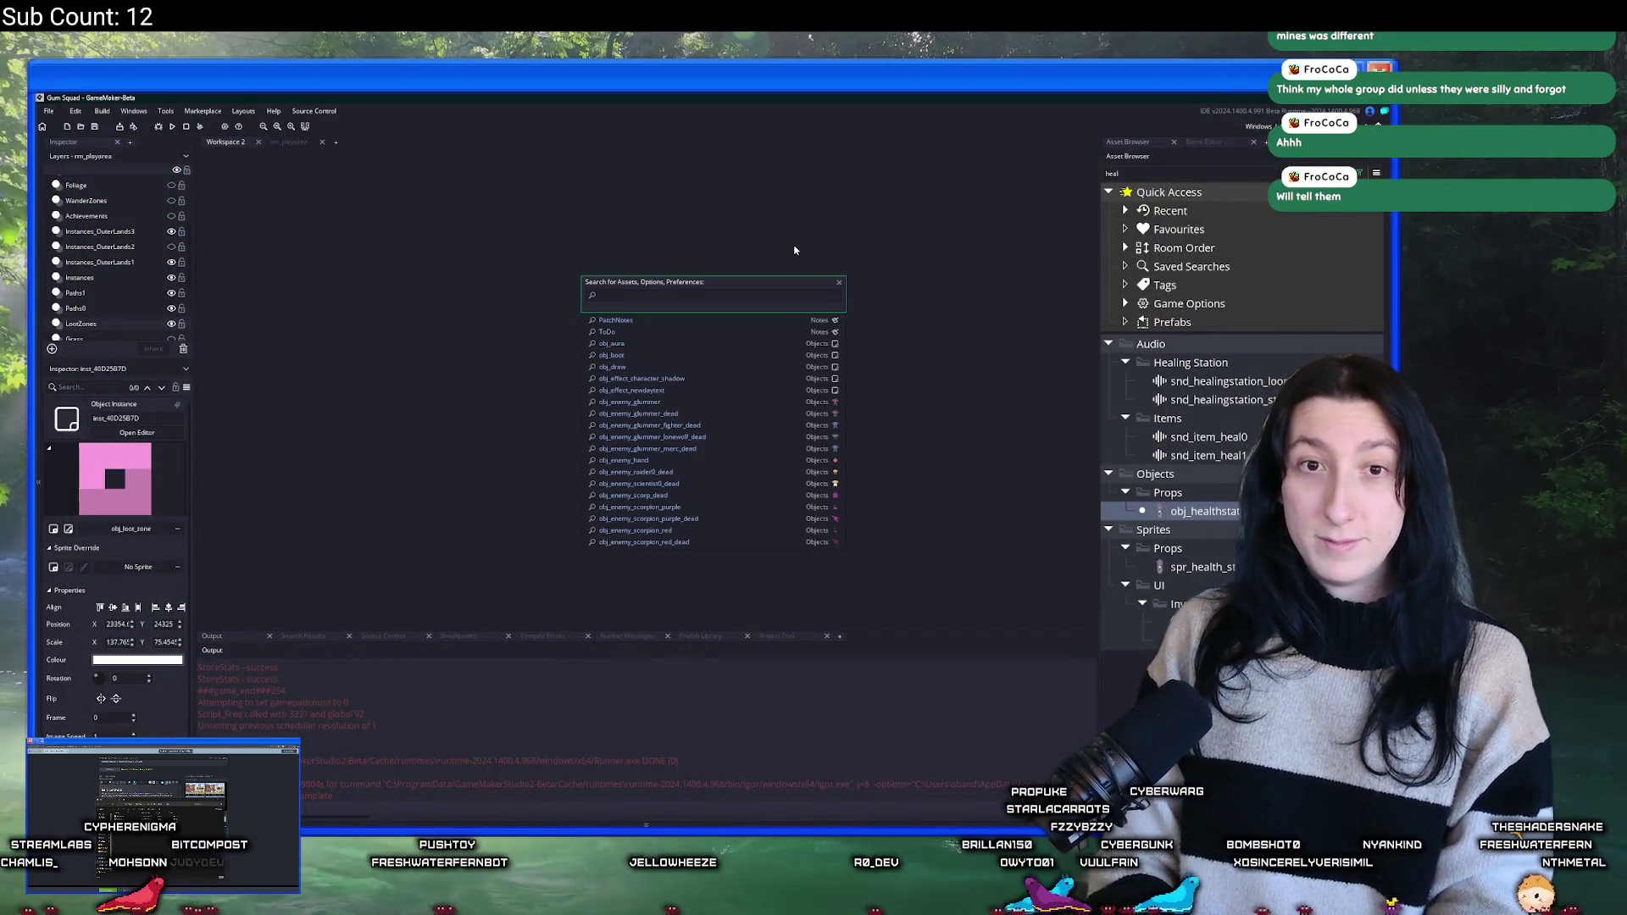
key(BackSpace)
key(BackSpace)
key(BackSpace)
text(obj)
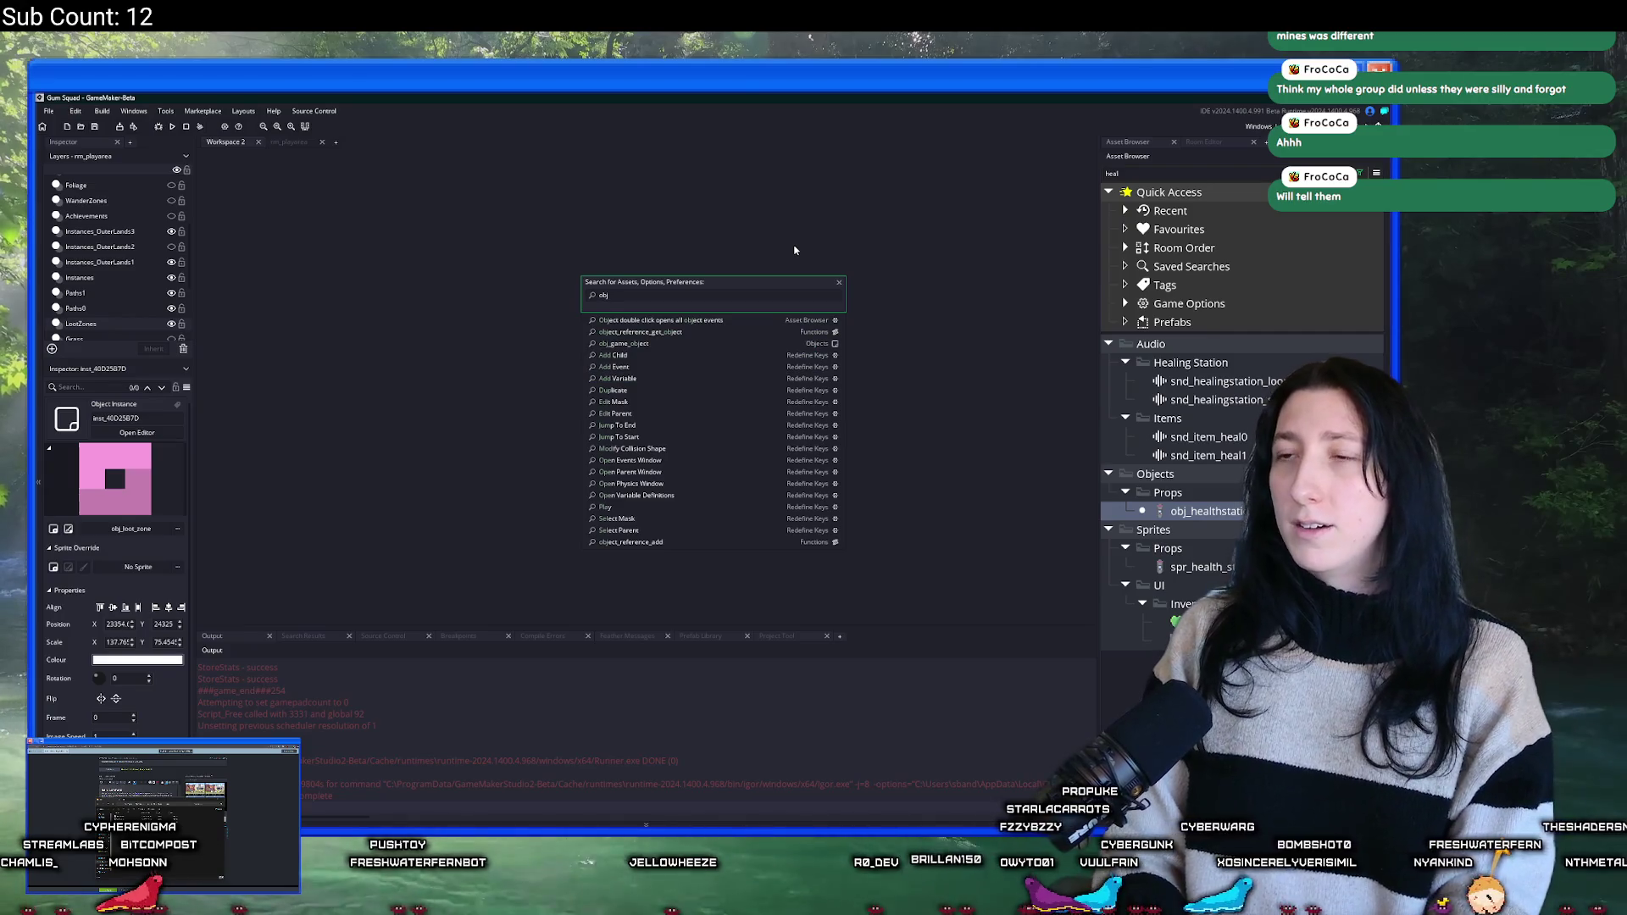
key(Escape)
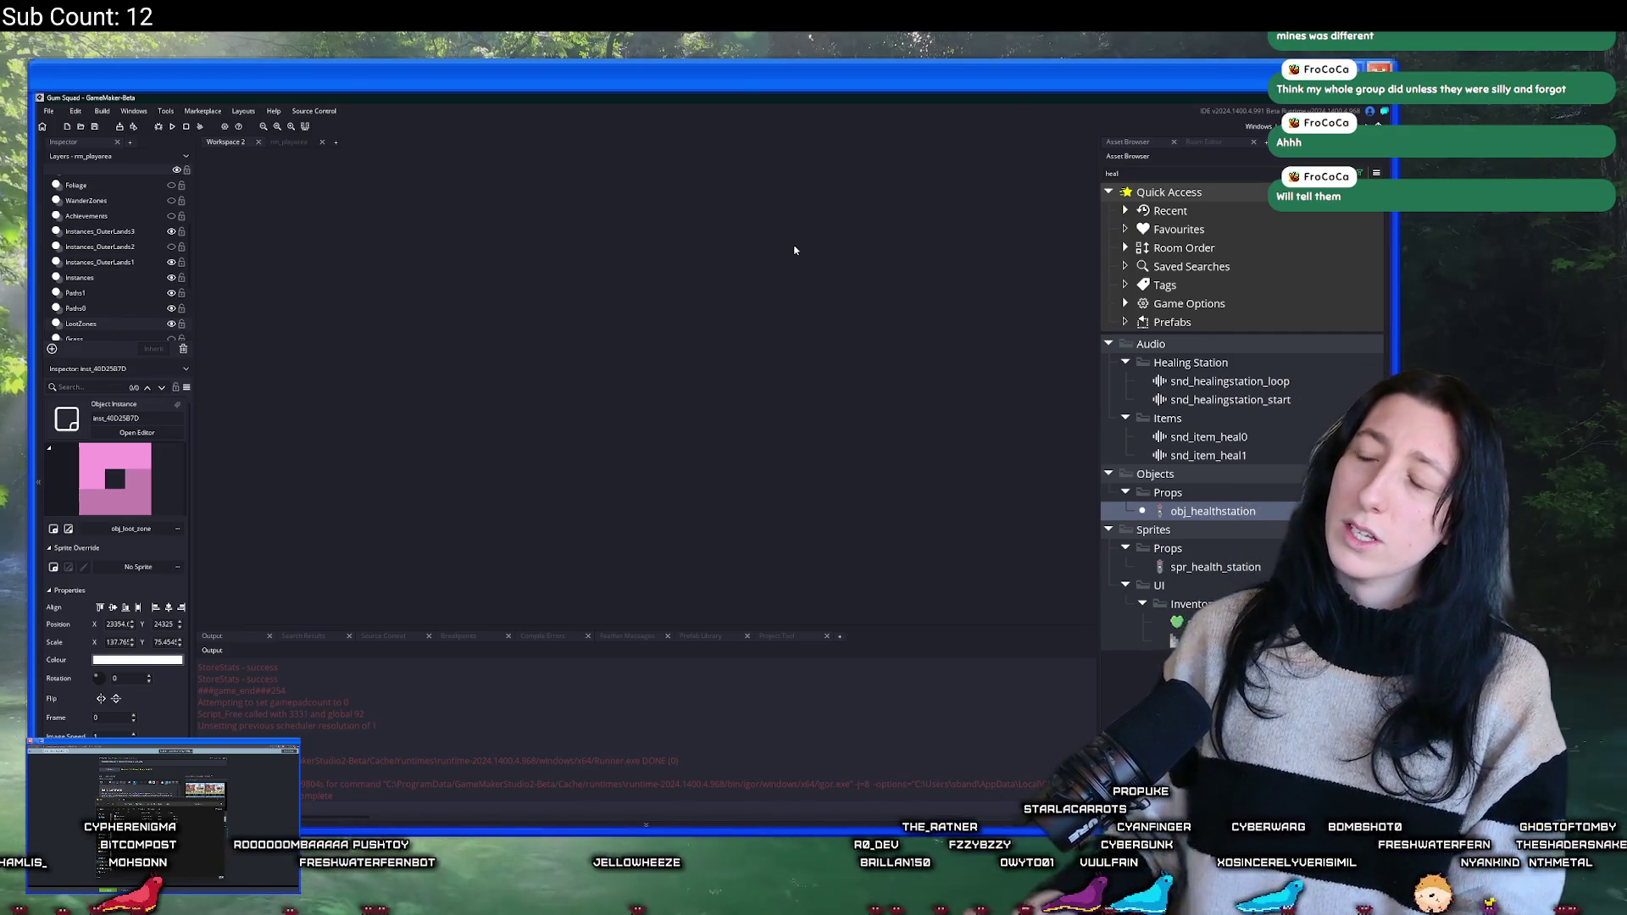
key(BackSpace)
key(BackSpace)
key(BackSpace)
text(um)
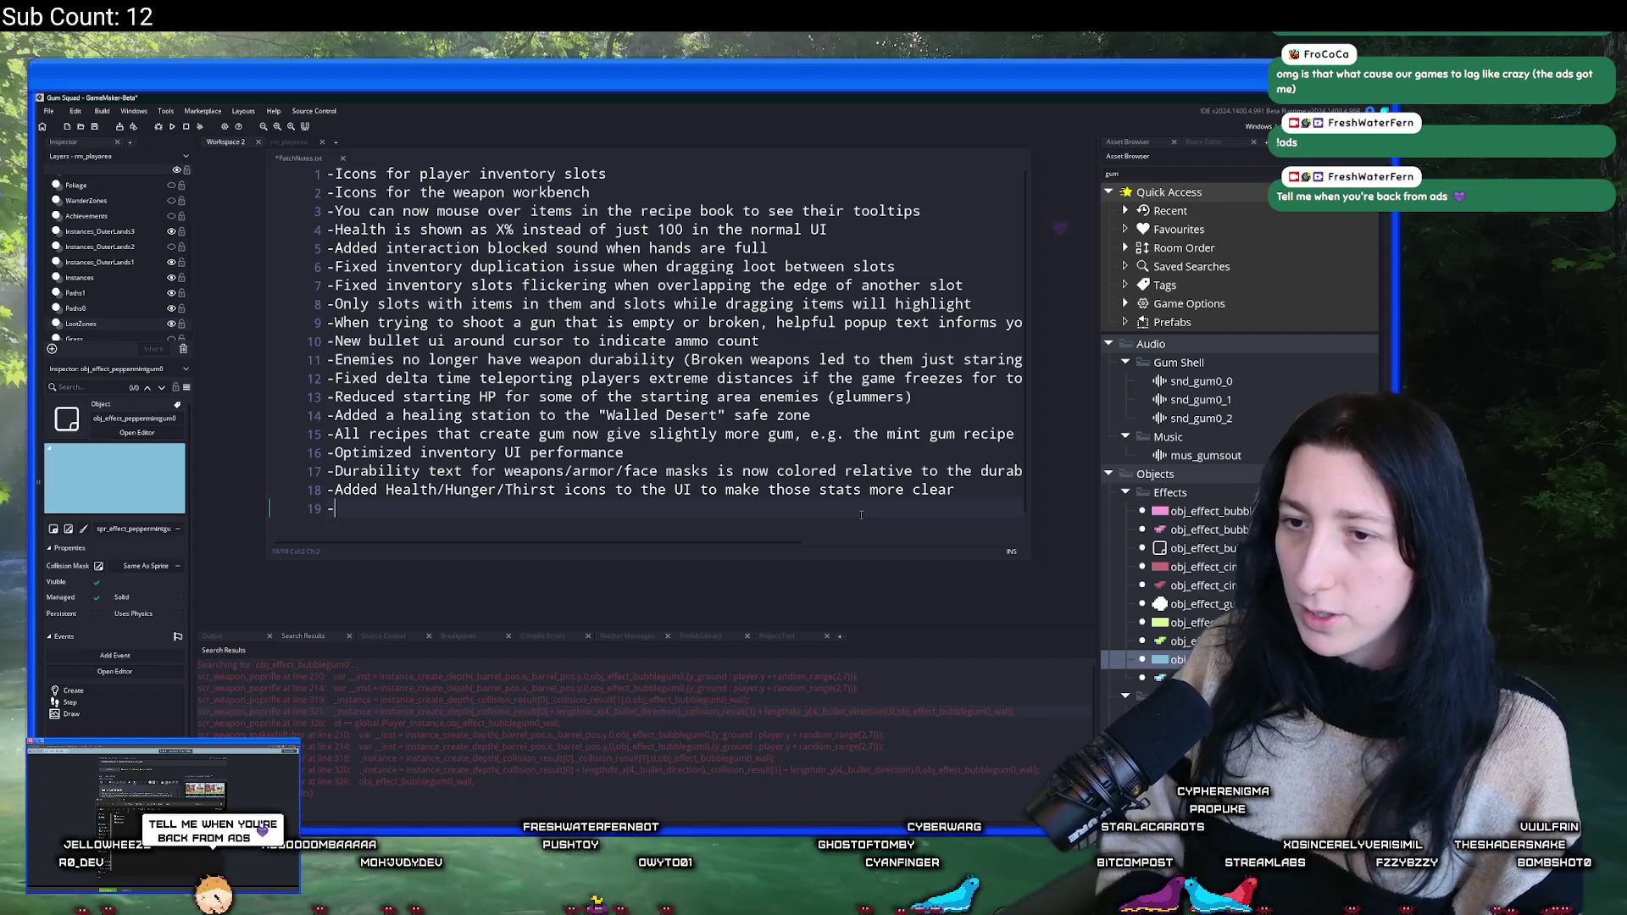
- Type note 19: 'You can now hold Interact to open/interact while both hands are full'
text(Added)
key(BackSpace)
key(BackSpace)
key(BackSpace)
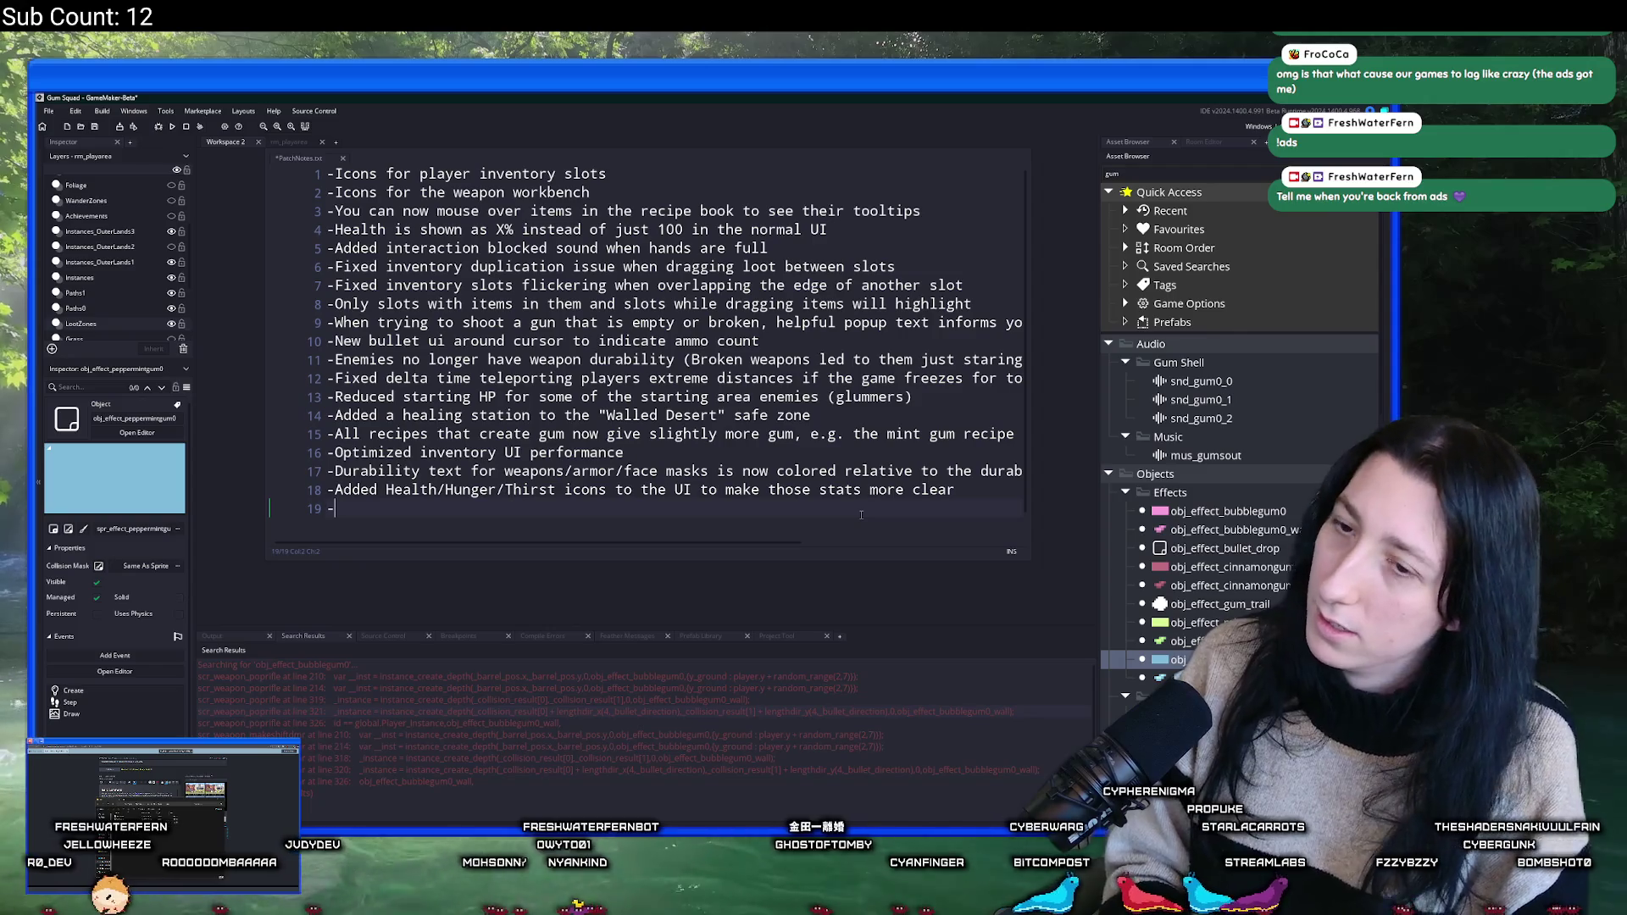
text(You can nowk)
key(BackSpace)
text(h)
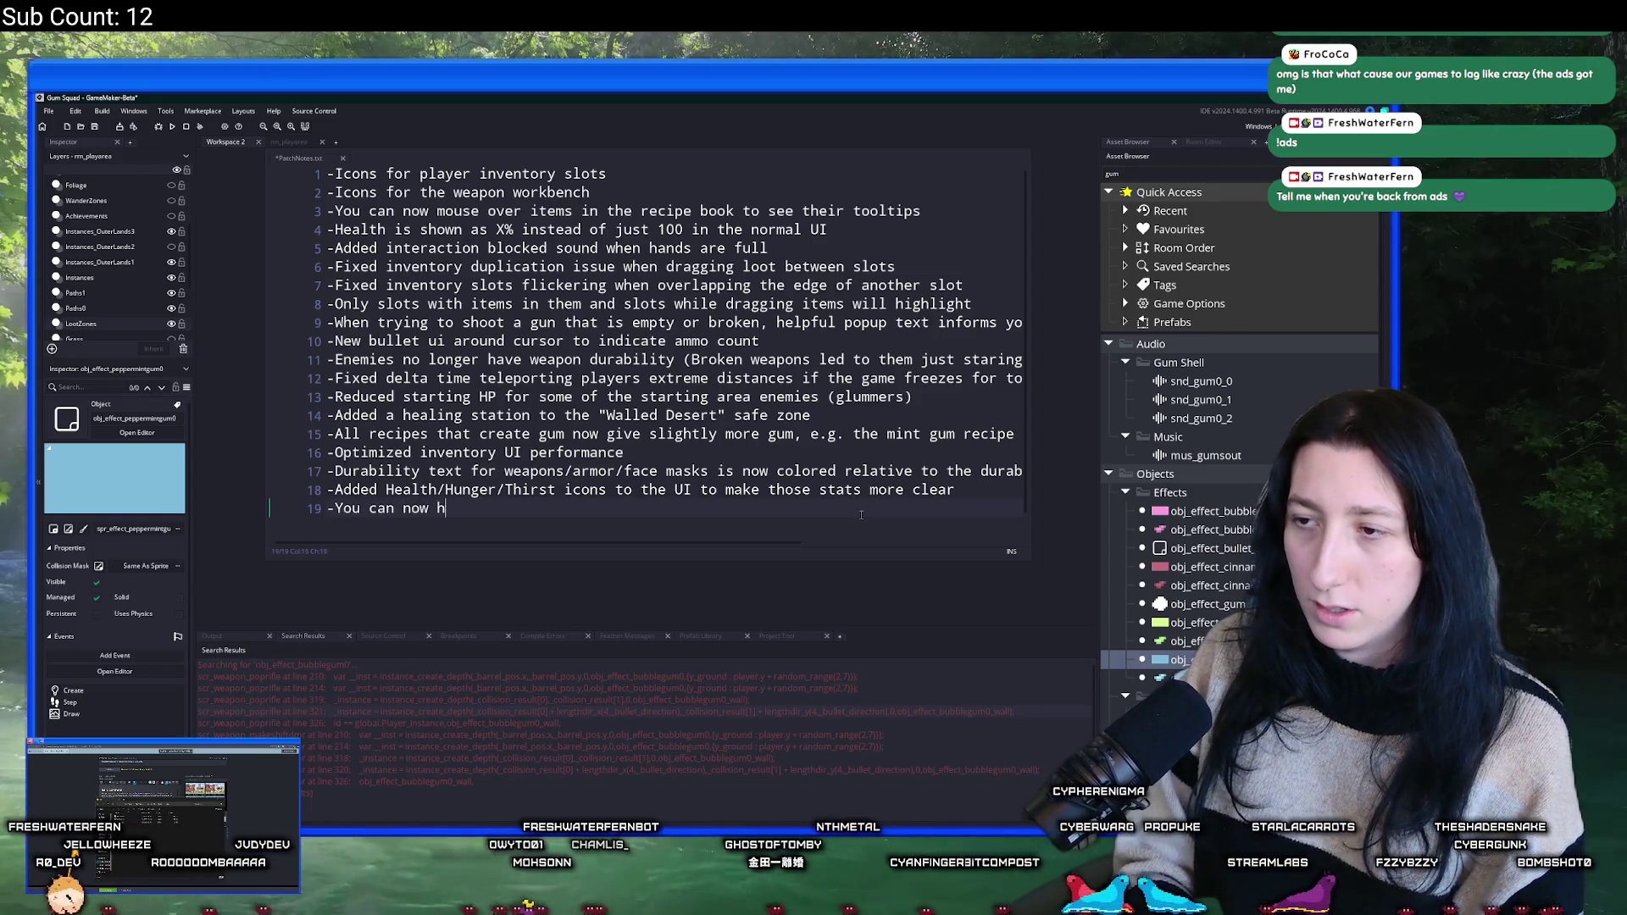
text(old "E")
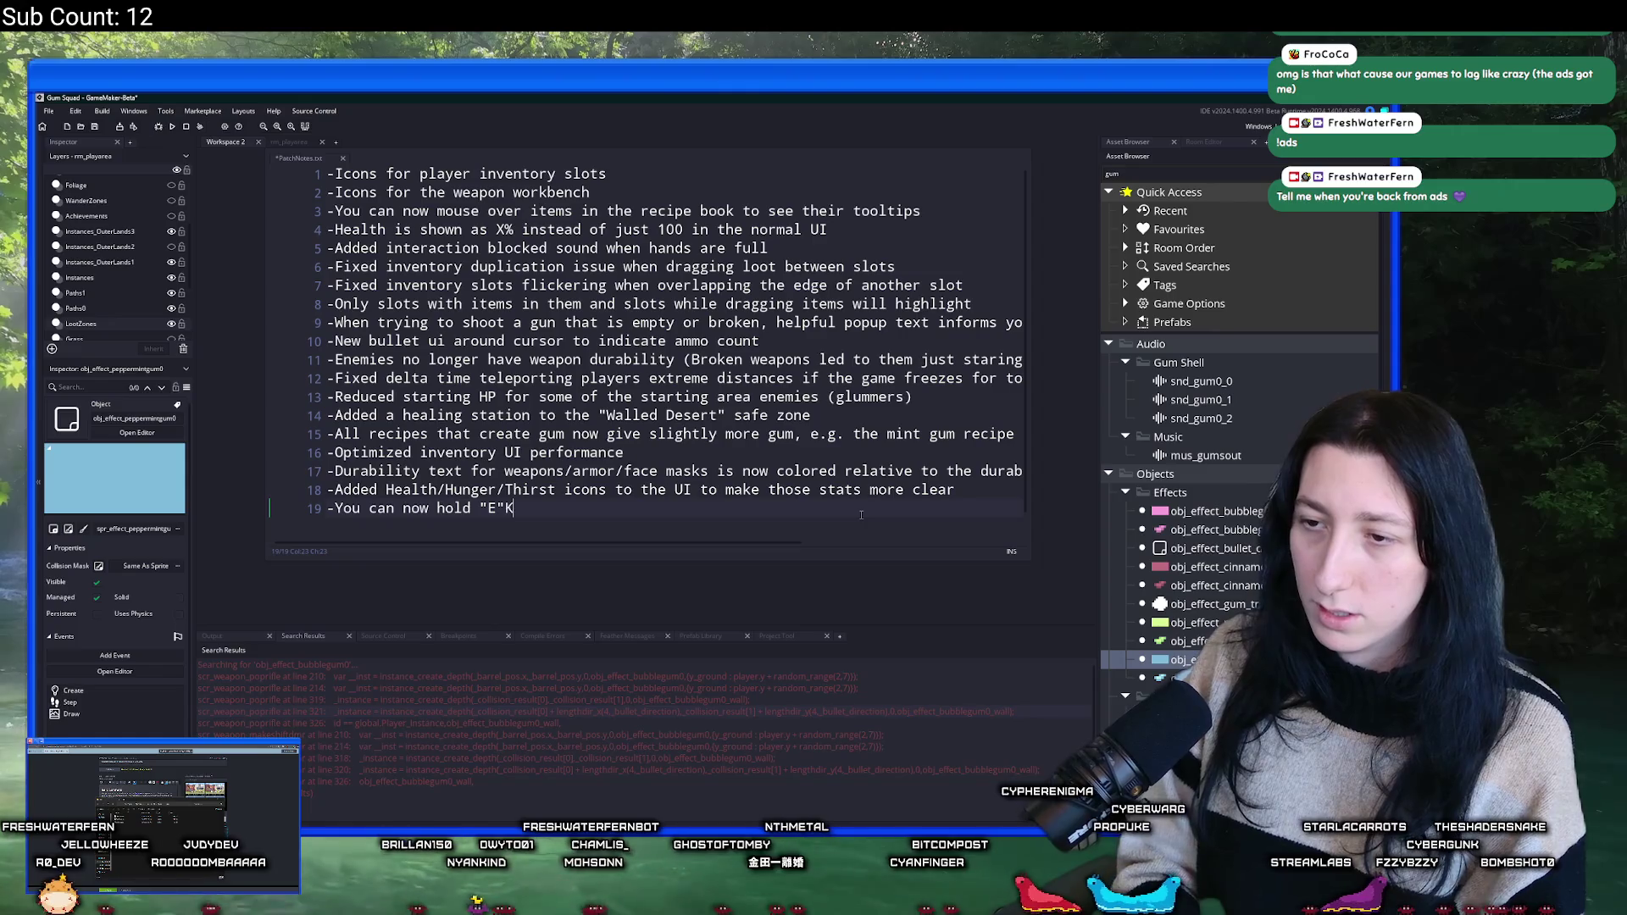
key(BackSpace)
key(BackSpace)
key(BackSpace)
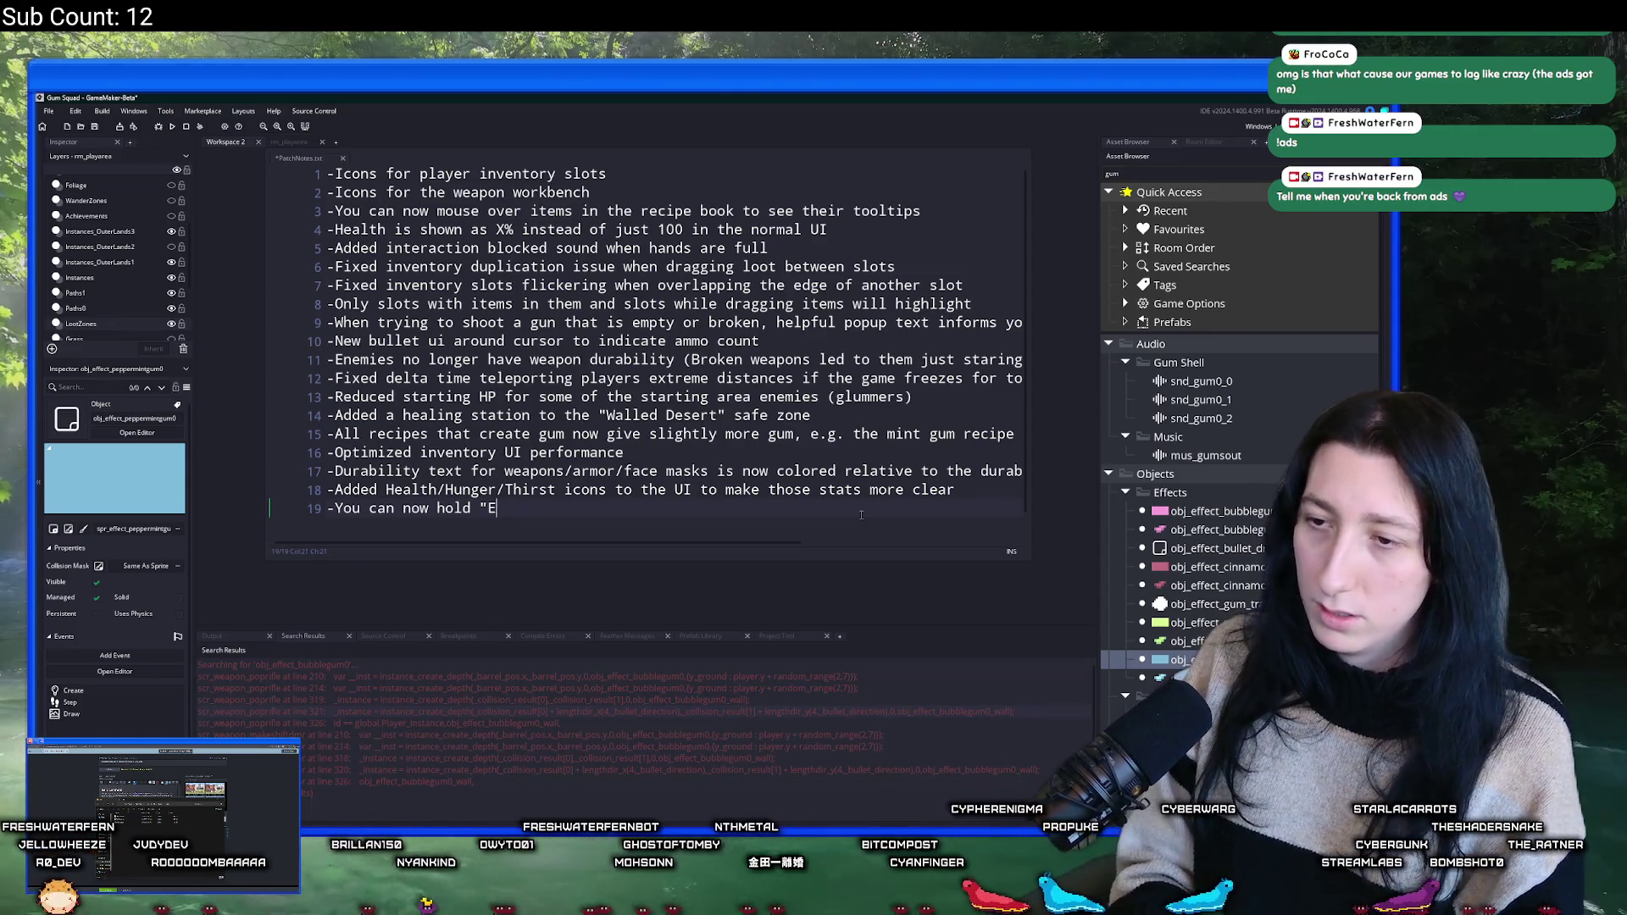
text(Interact to open chest)
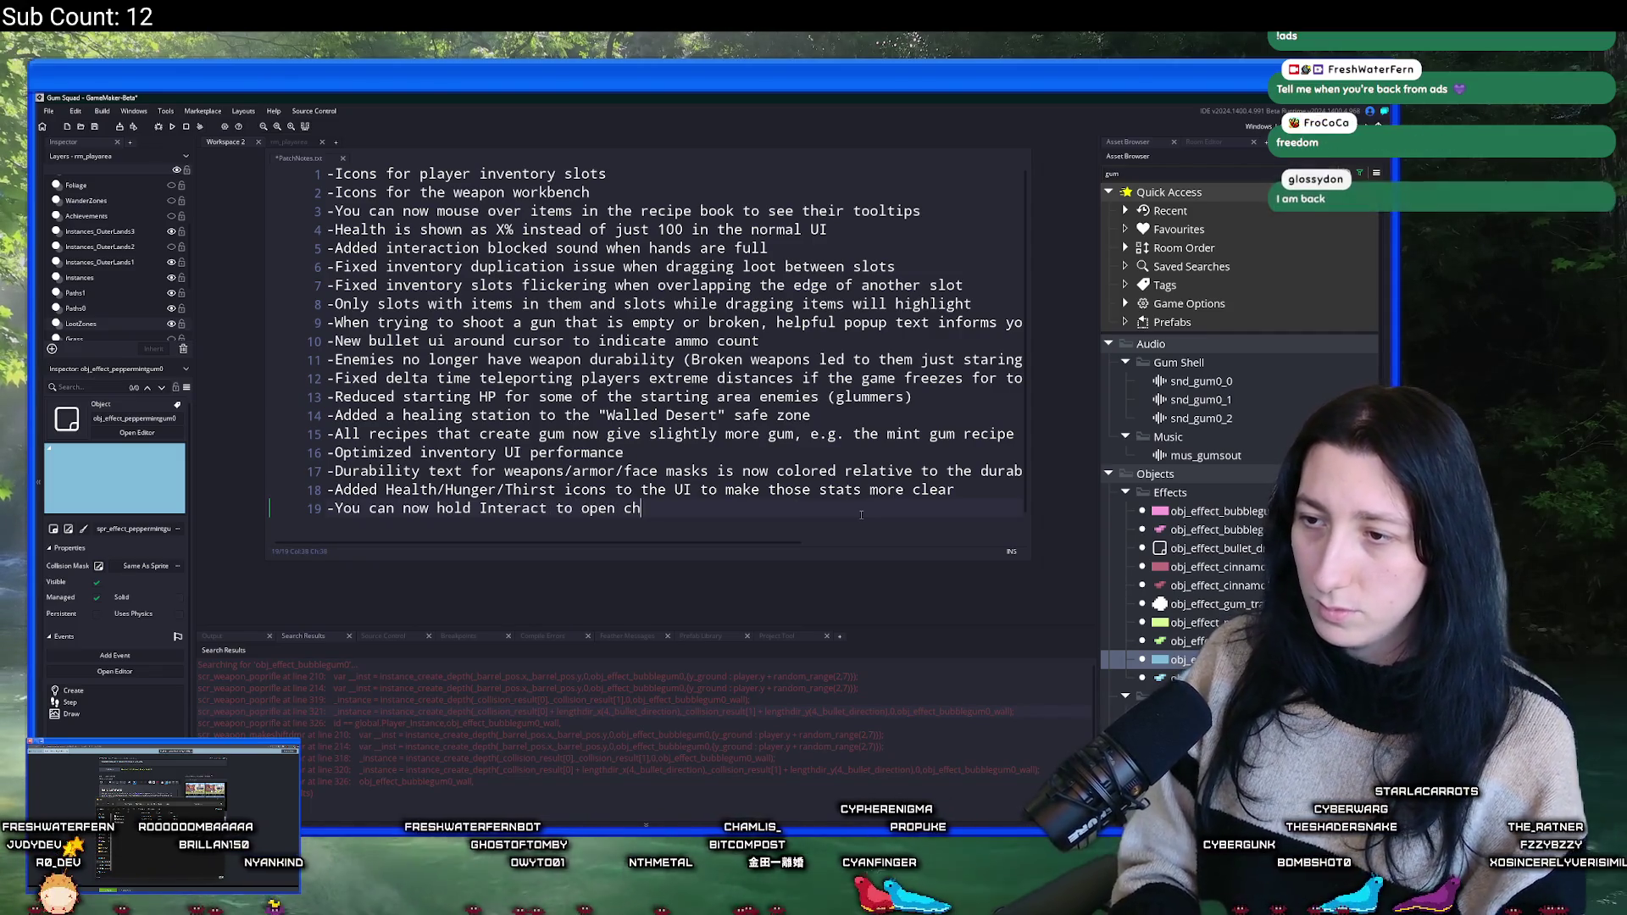
key(BackSpace)
key(BackSpace)
key(BackSpace)
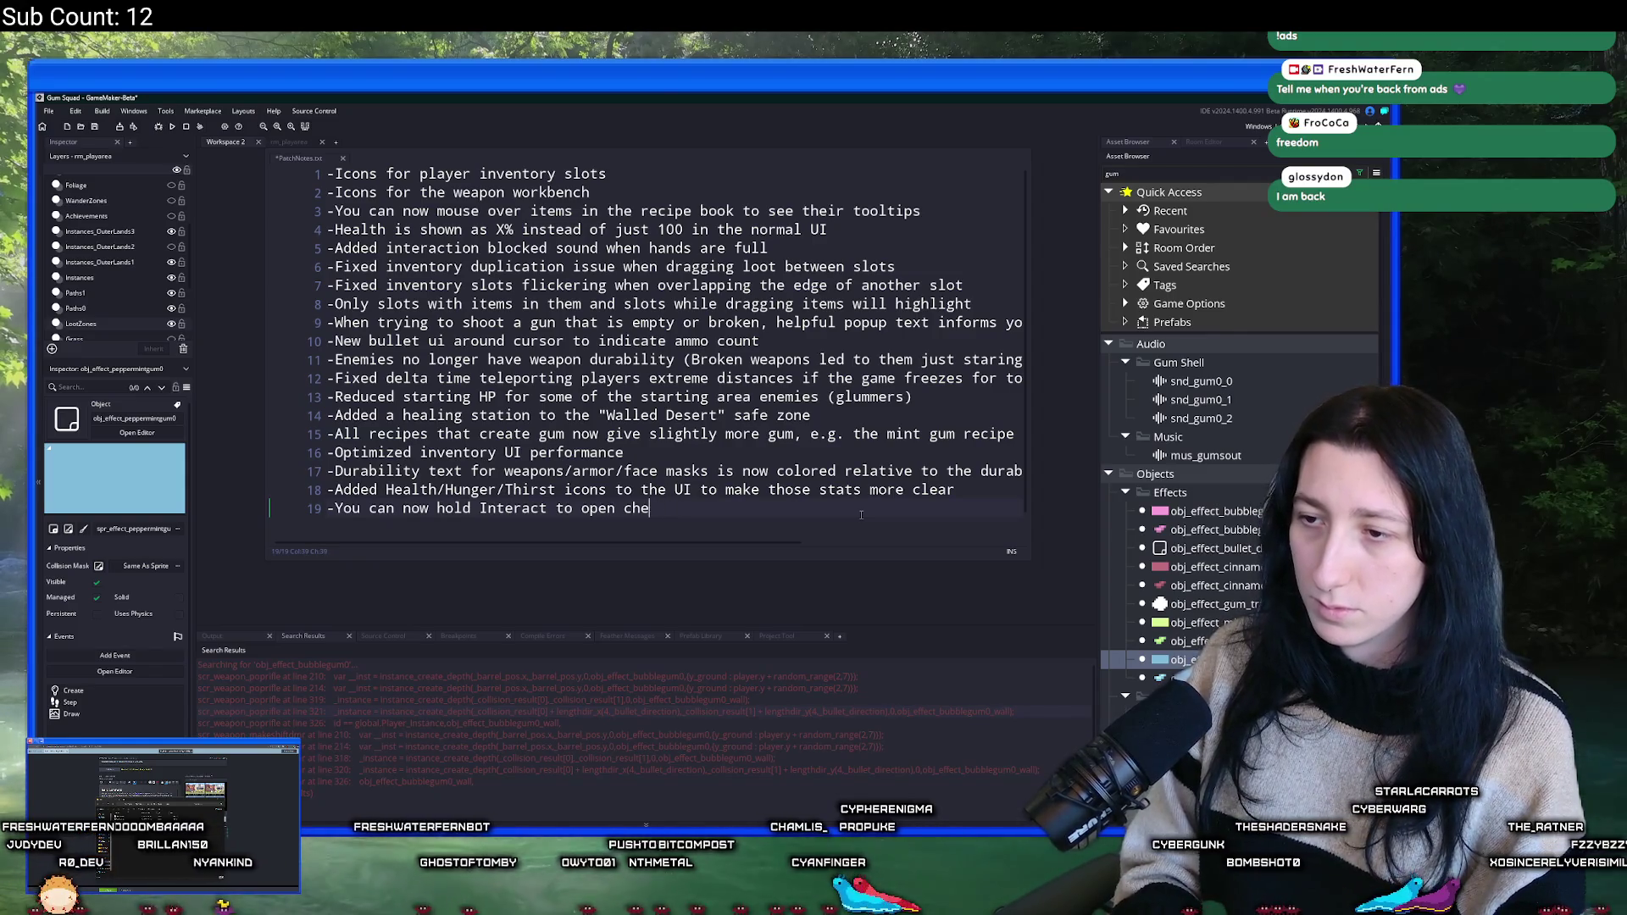
text(open/interact whildk)
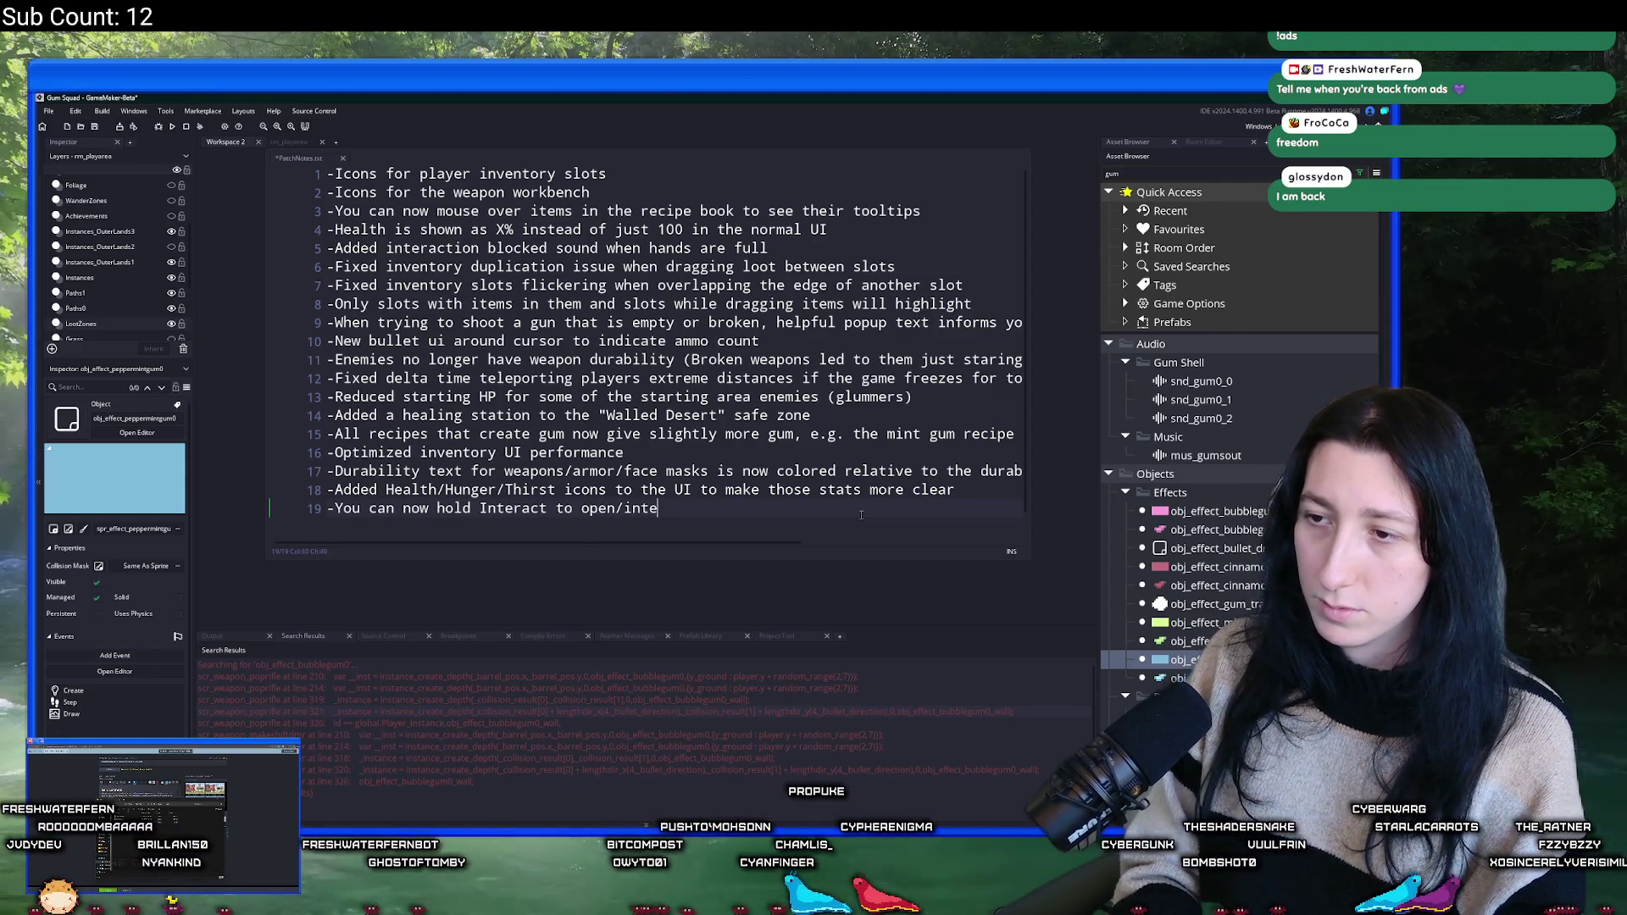
key(BackSpace)
key(BackSpace)
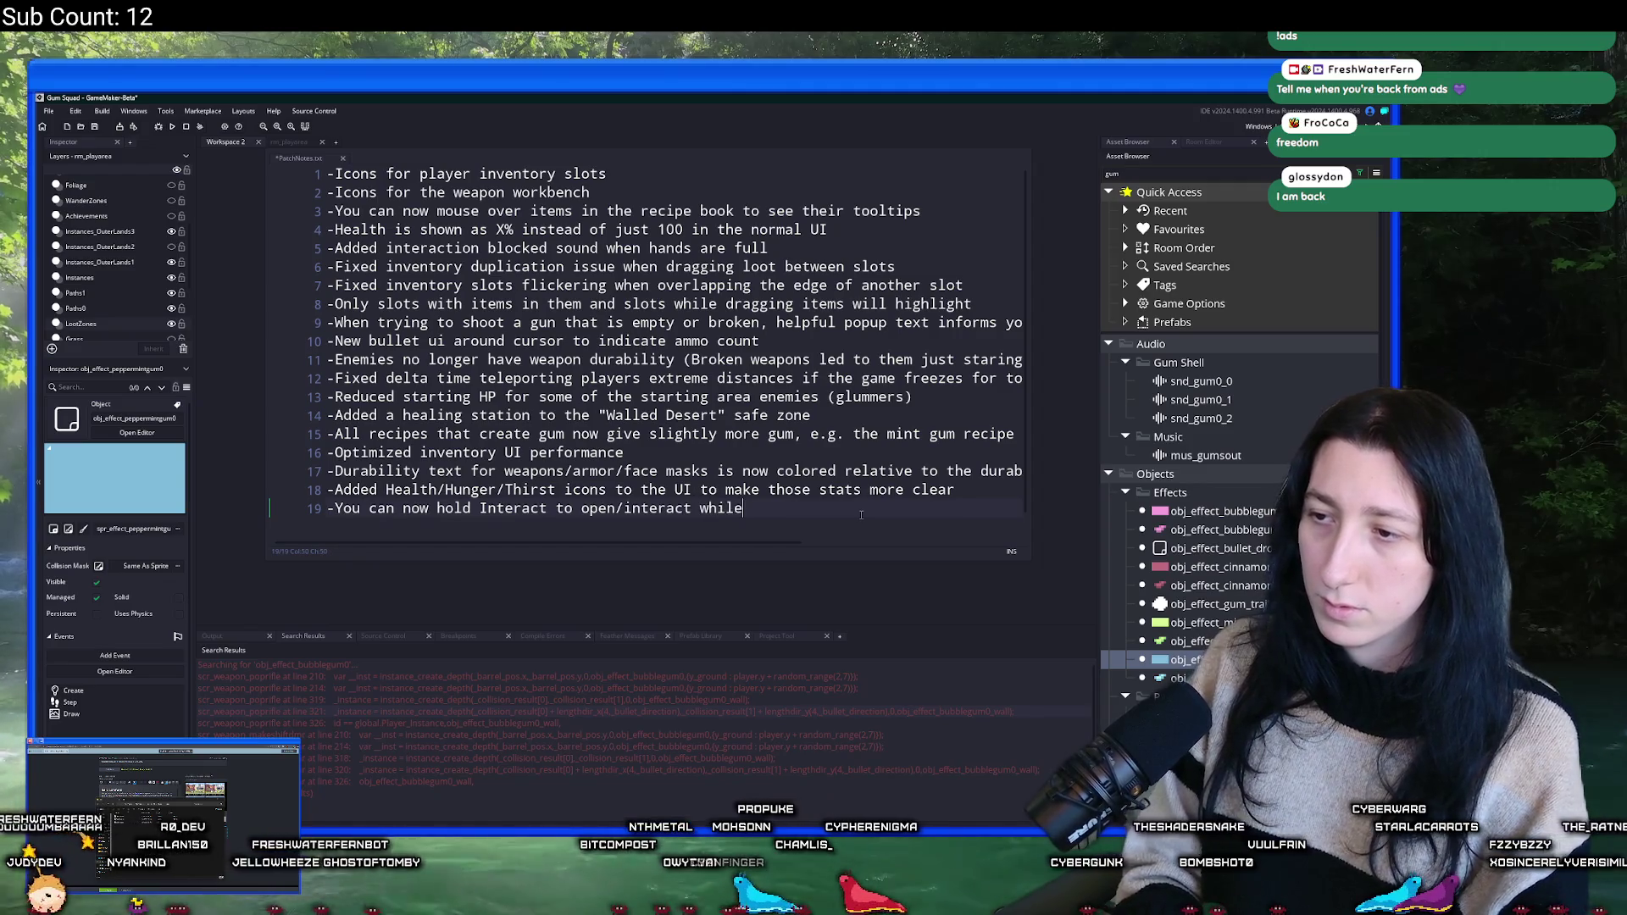
text(e both a)
key(BackSpace)
text(hands are full)
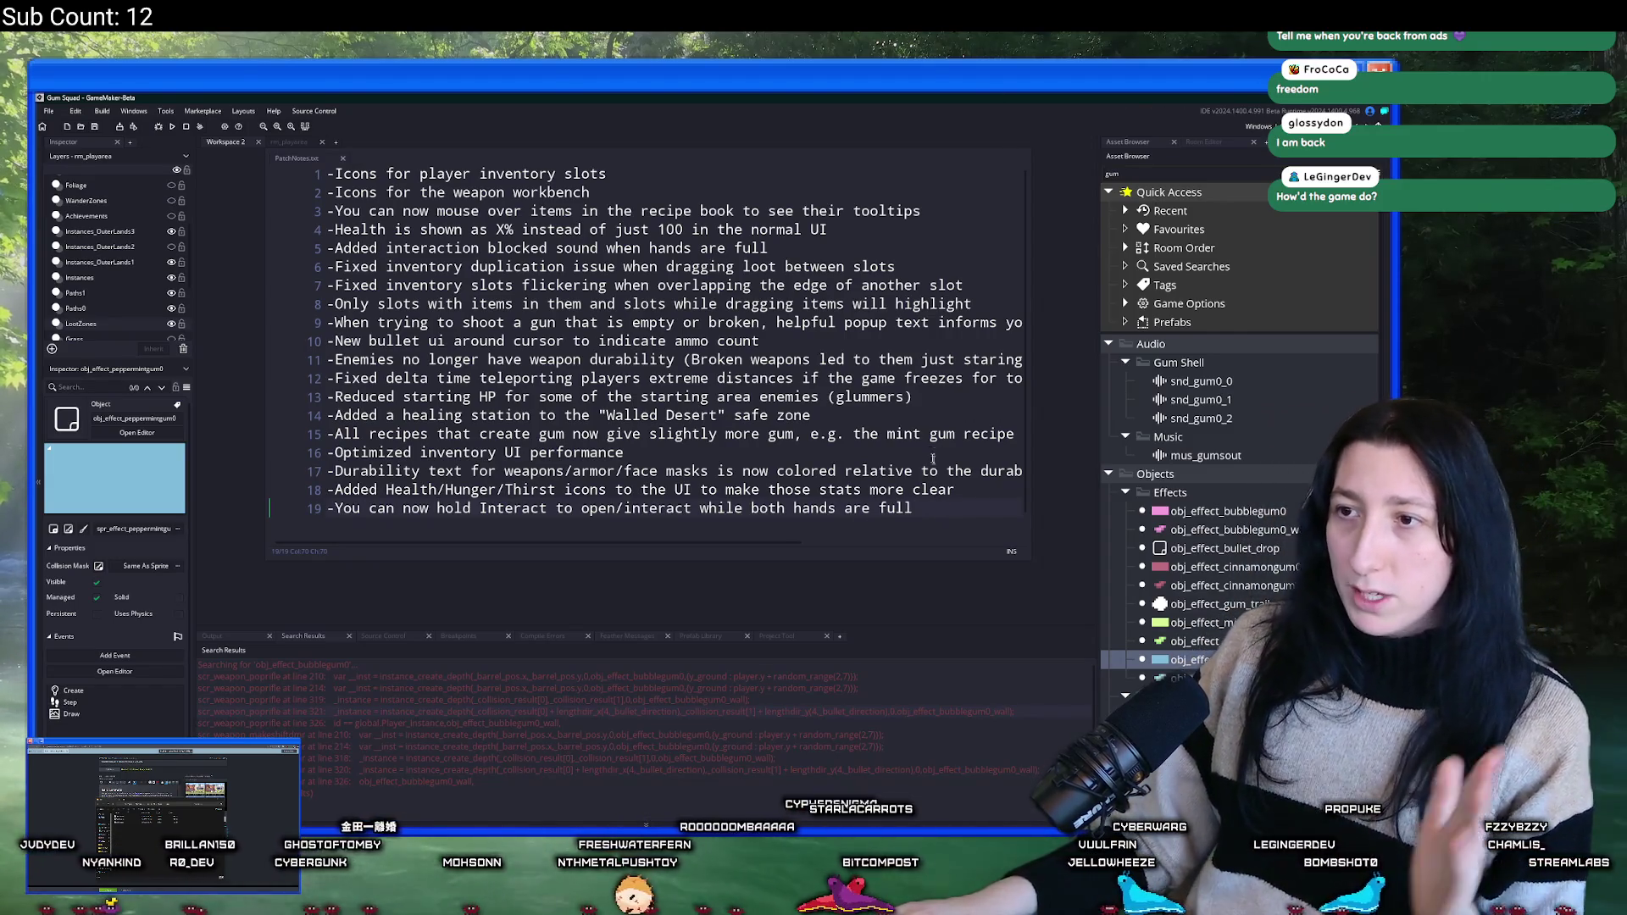
click(938, 473)
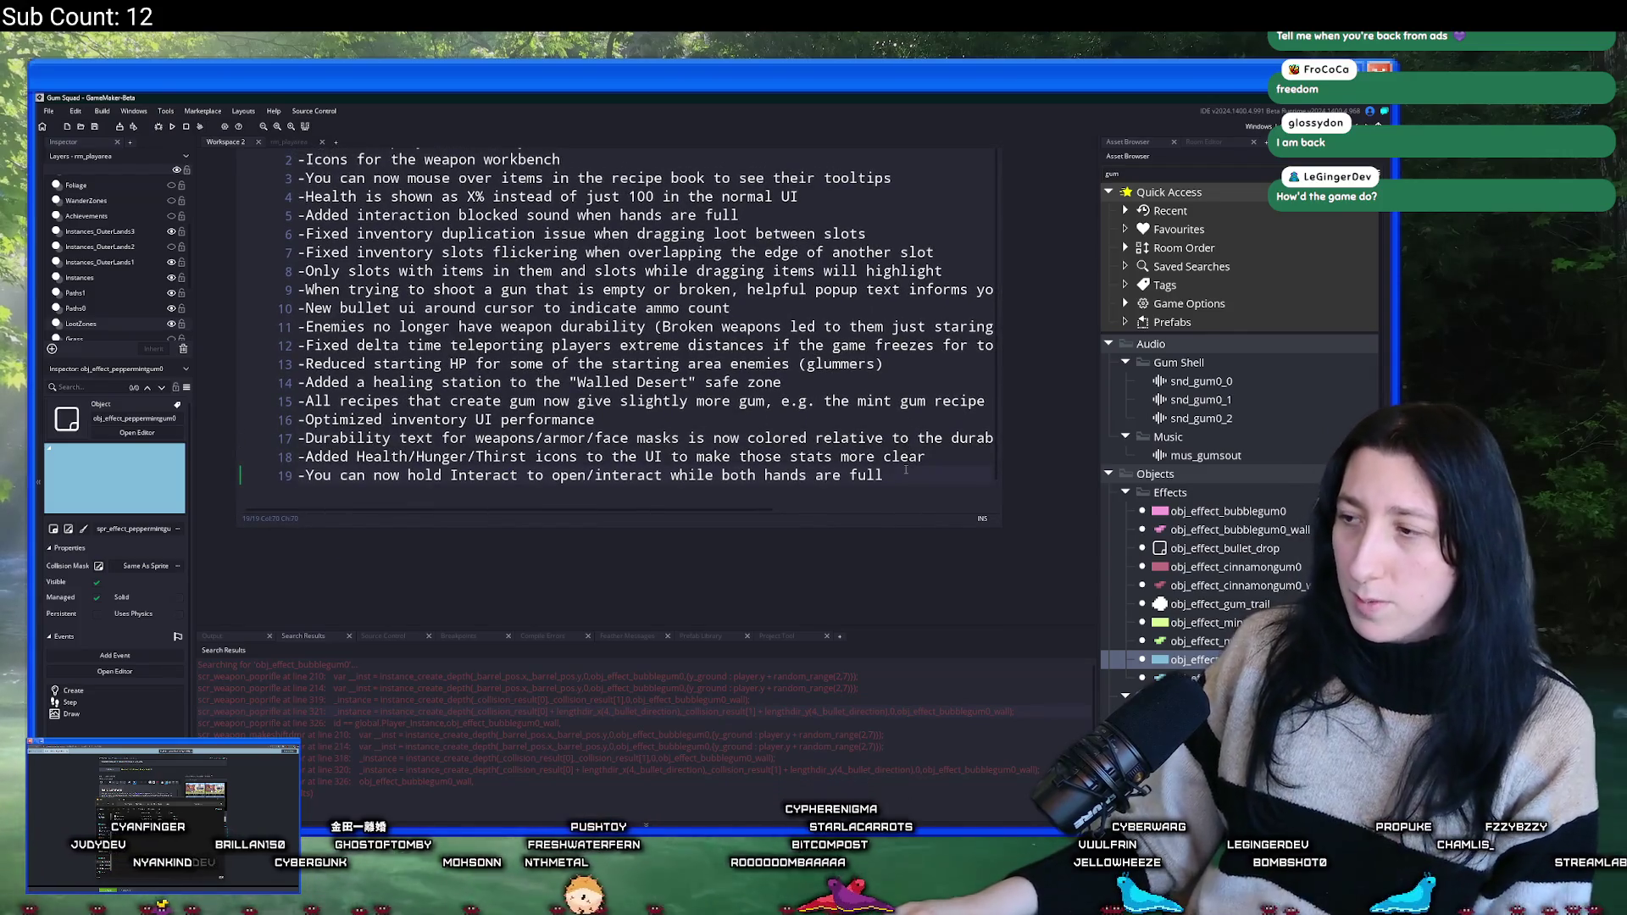
- Add line 20: '-Reduced bullets dropping when enemies reload to stop huge performance dips'
key(Return)
text(-Reducedk)
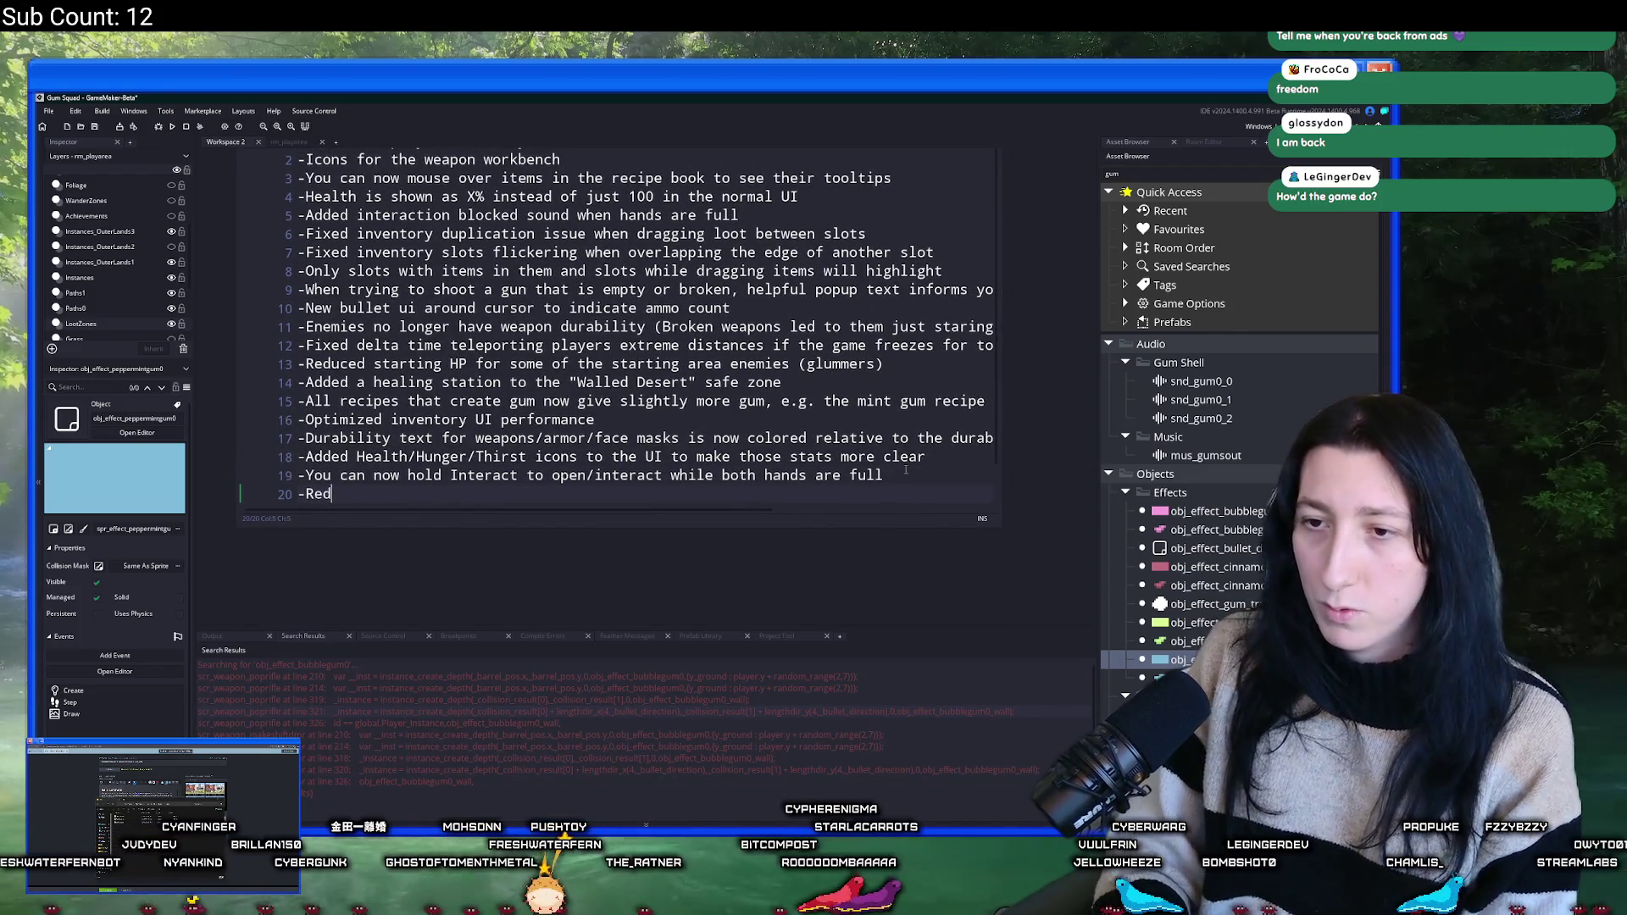
key(BackSpace)
text(bulletsk)
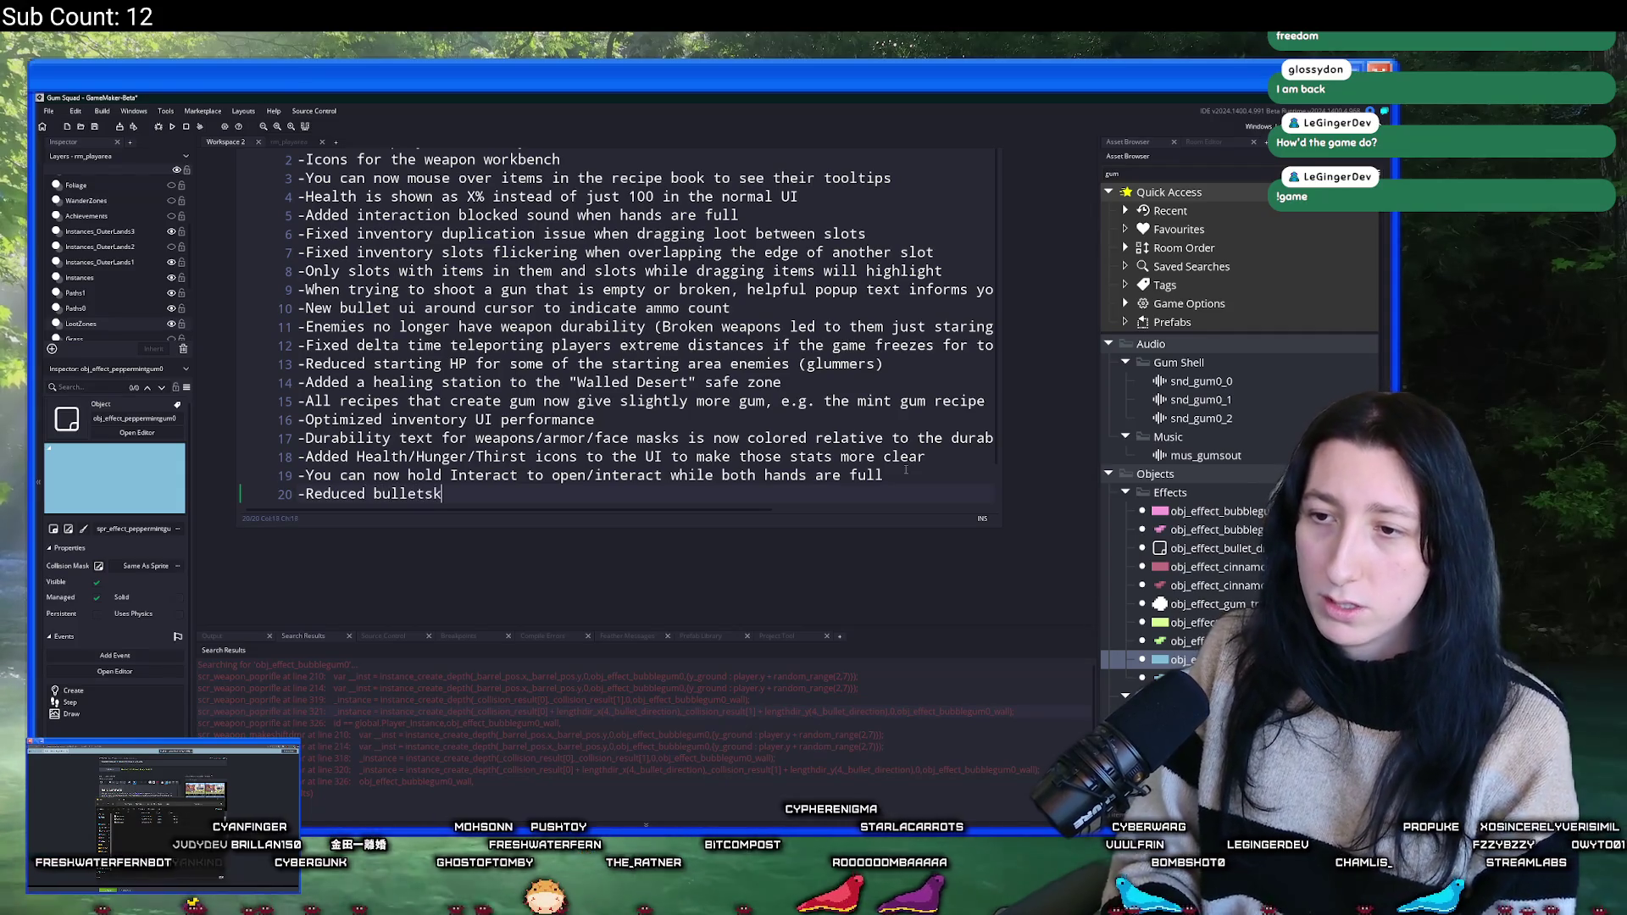
key(BackSpace)
text( dropping when d)
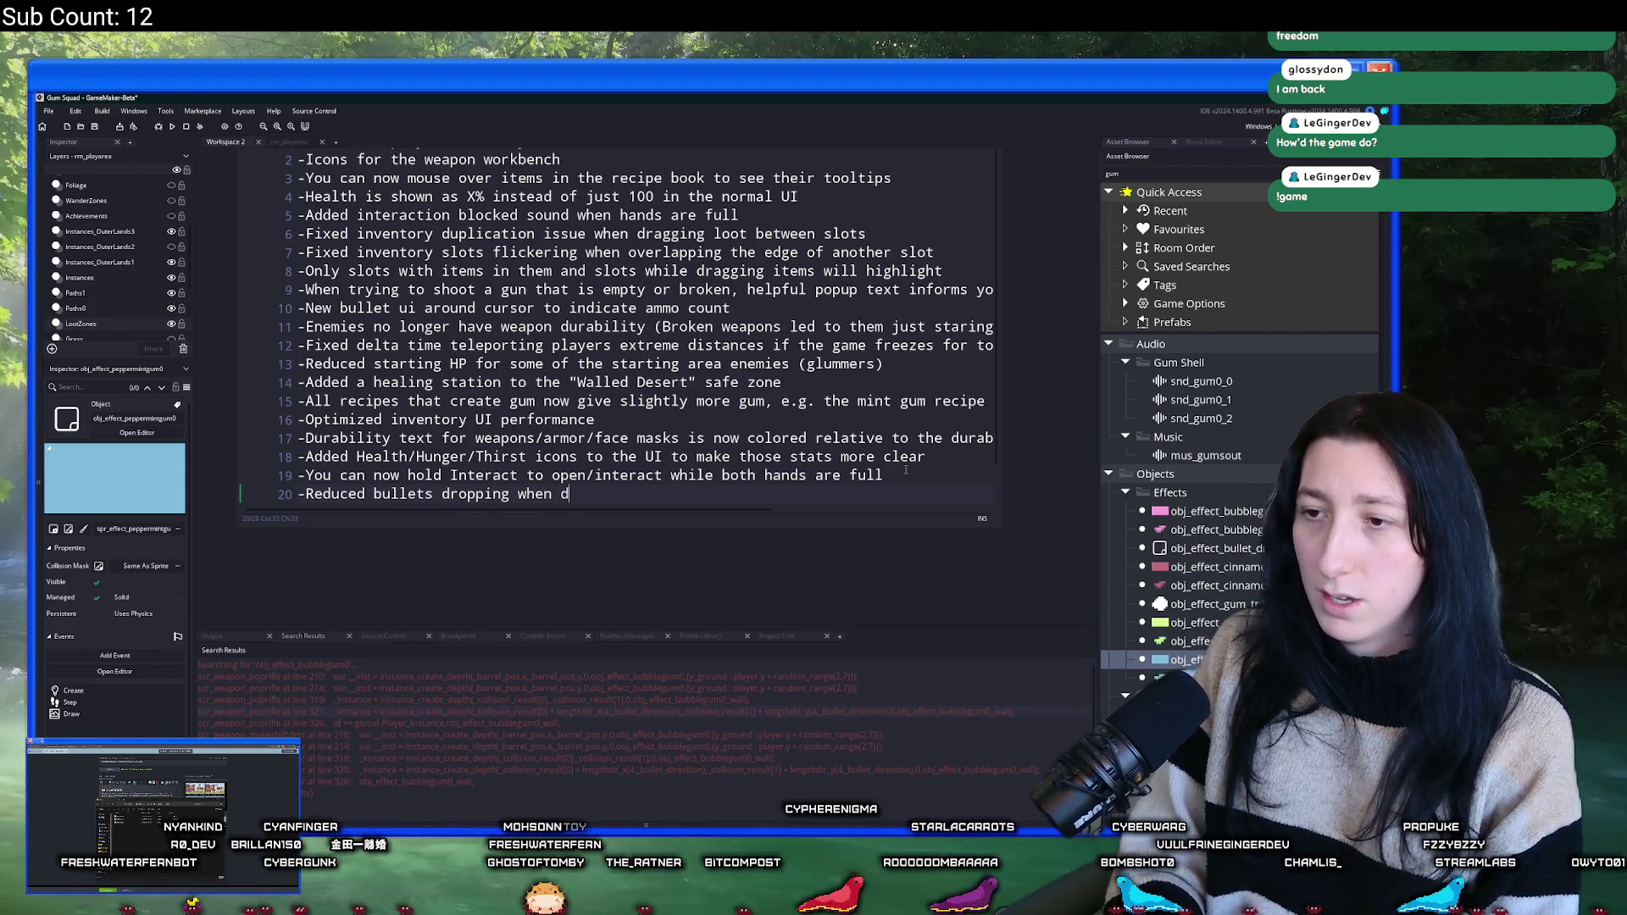
key(BackSpace)
text(enemies reload to)
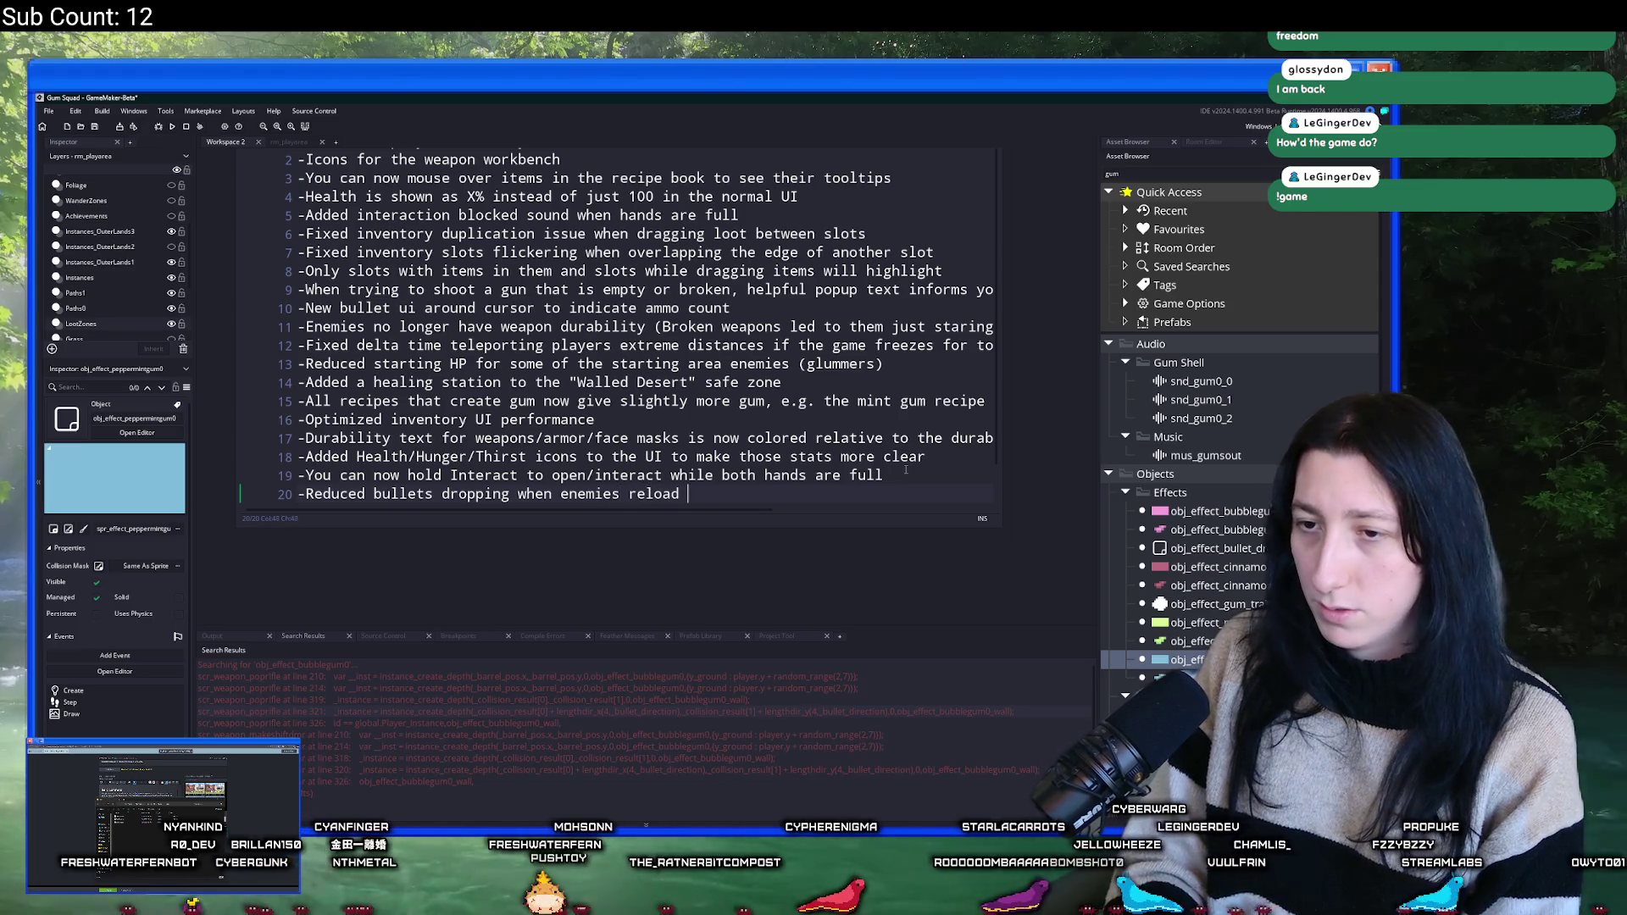
text( stop h)
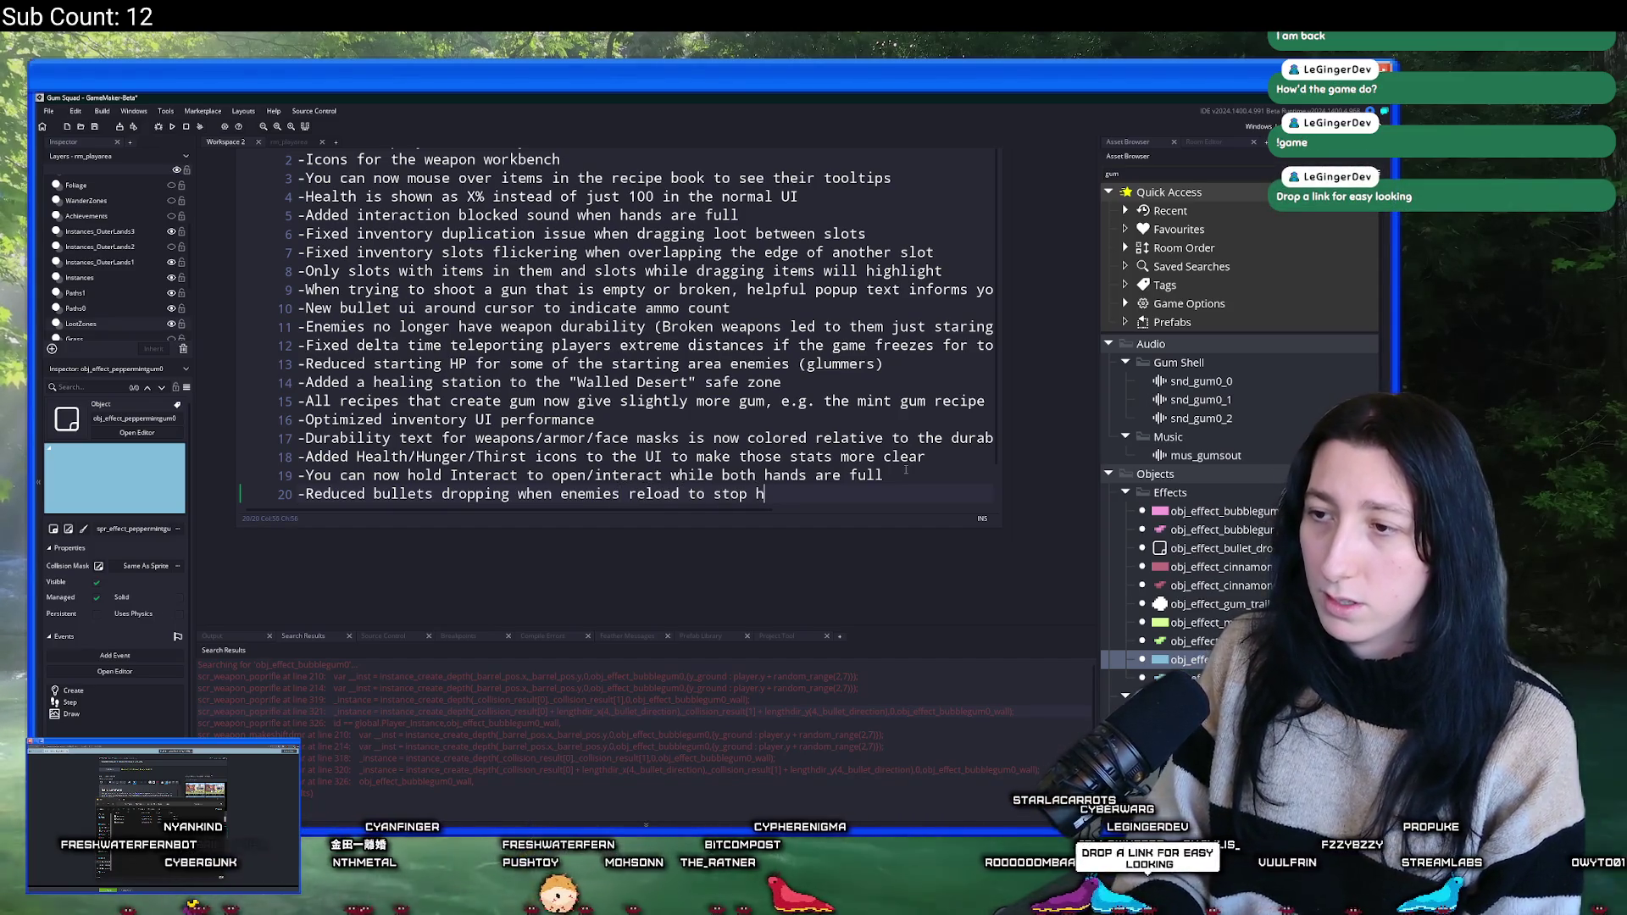
text(uge performance dips)
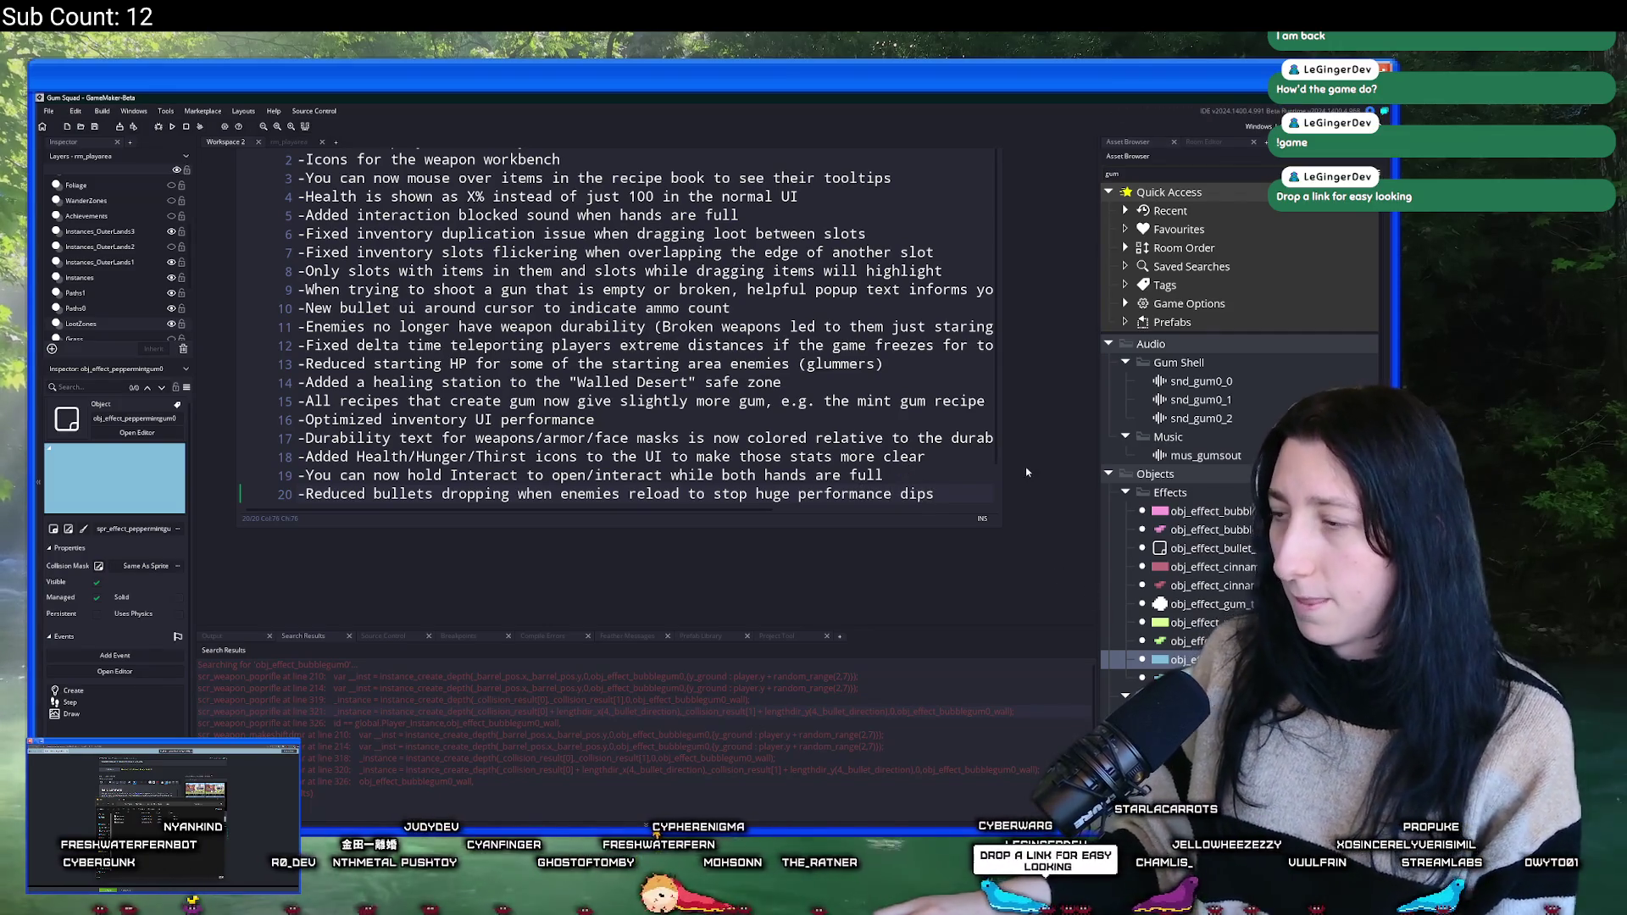
scroll(1002, 447, up, 1)
scroll(1001, 447, up, 3)
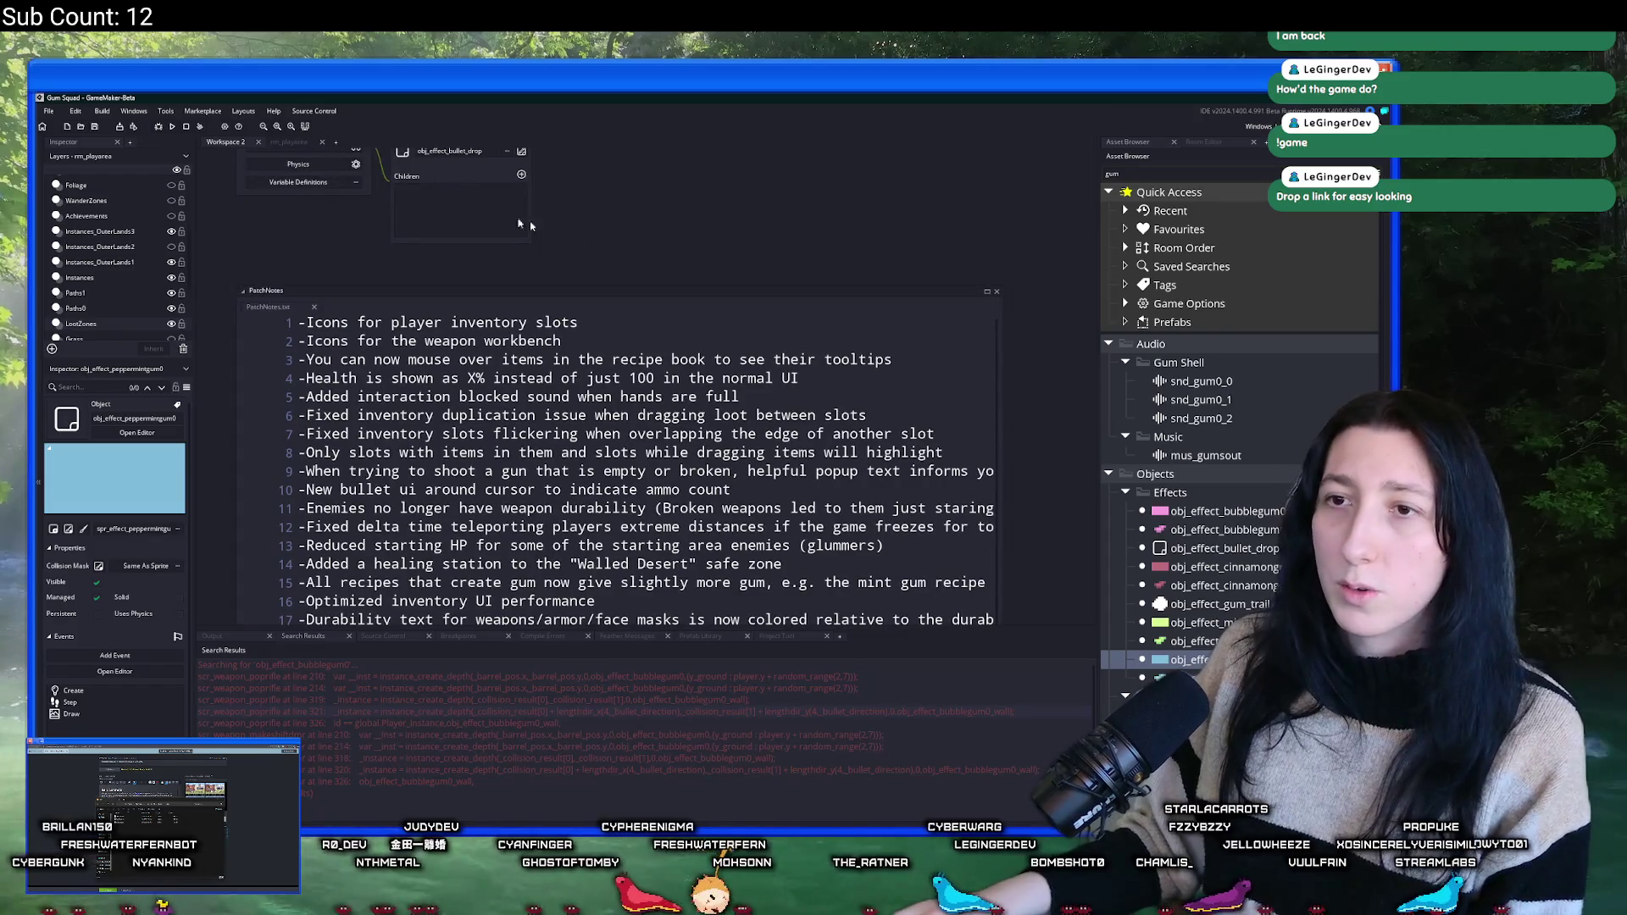
- Search for peashooter and obj_effect_mintgum0 references, opening scr_weapon_peashooter at the match
key(ctrl+t)
text(peashooter)
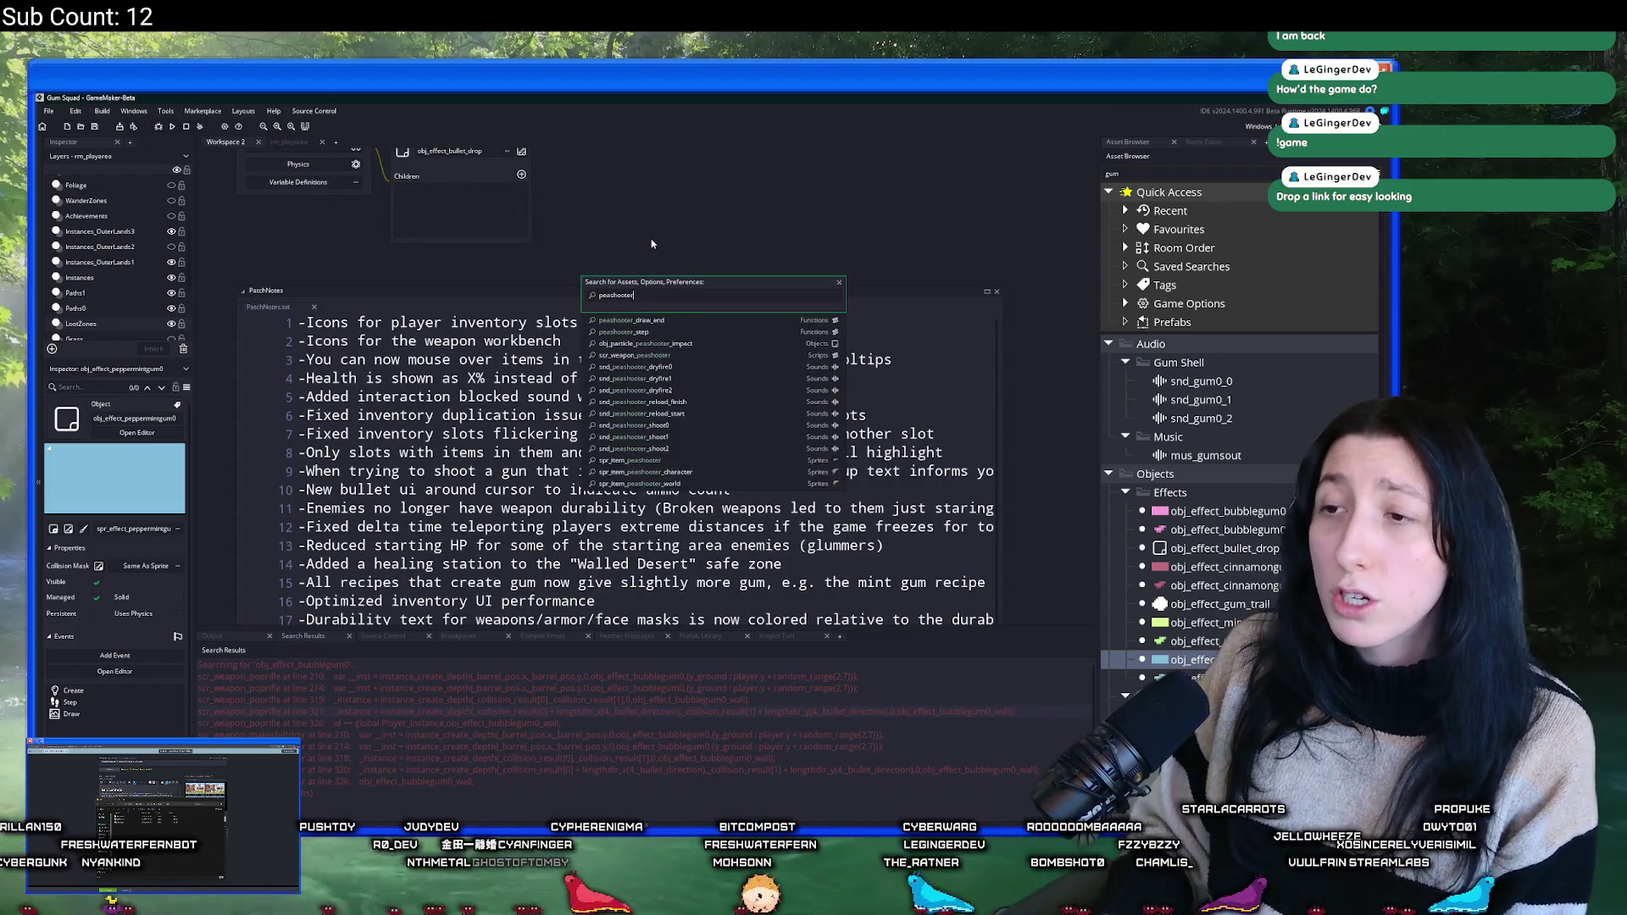
key(Escape)
click(1195, 622)
key(ctrl+shift+f)
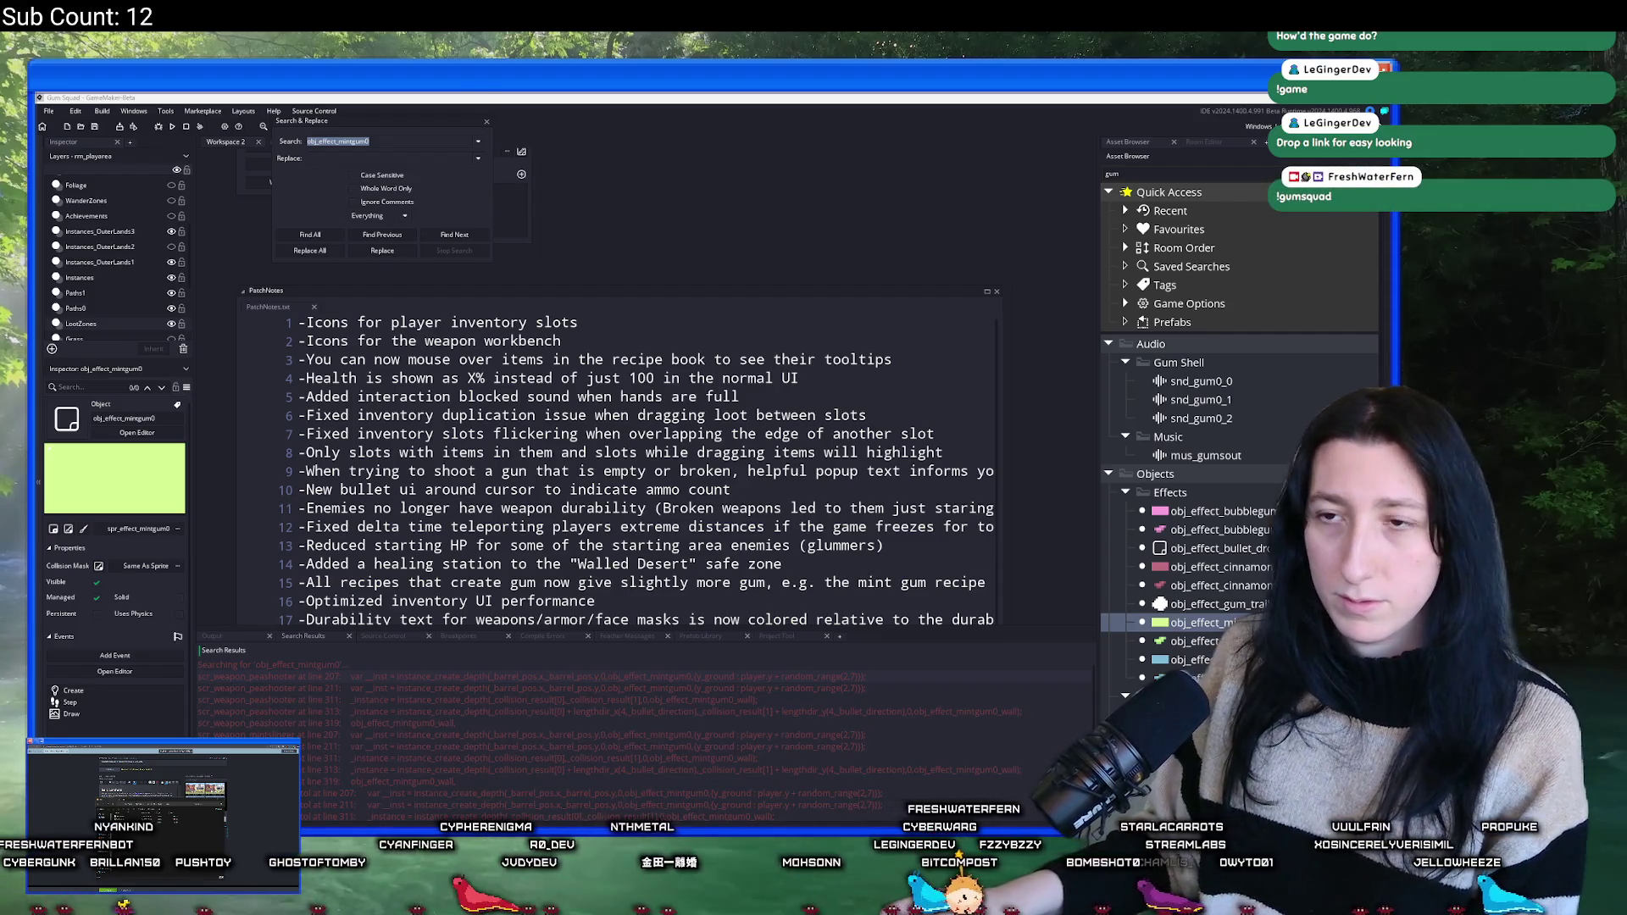
click(431, 672)
double_click(430, 674)
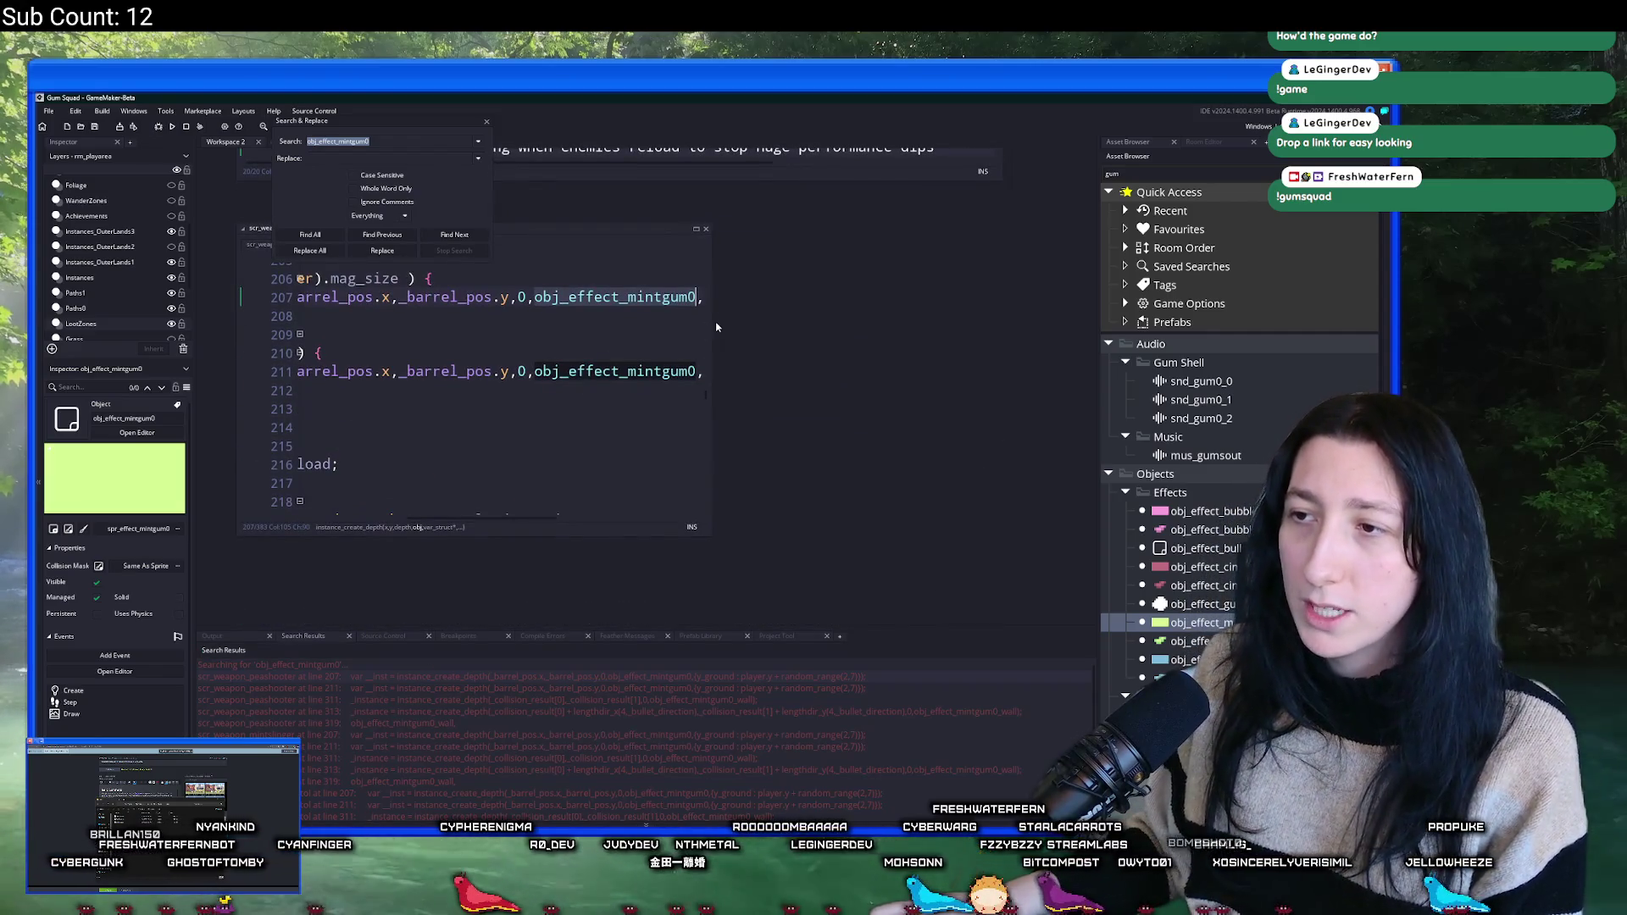
- Dock the peashooter script as a full tab, caret on line 207, with panels hidden
drag(712, 319, 997, 320)
key(Home)
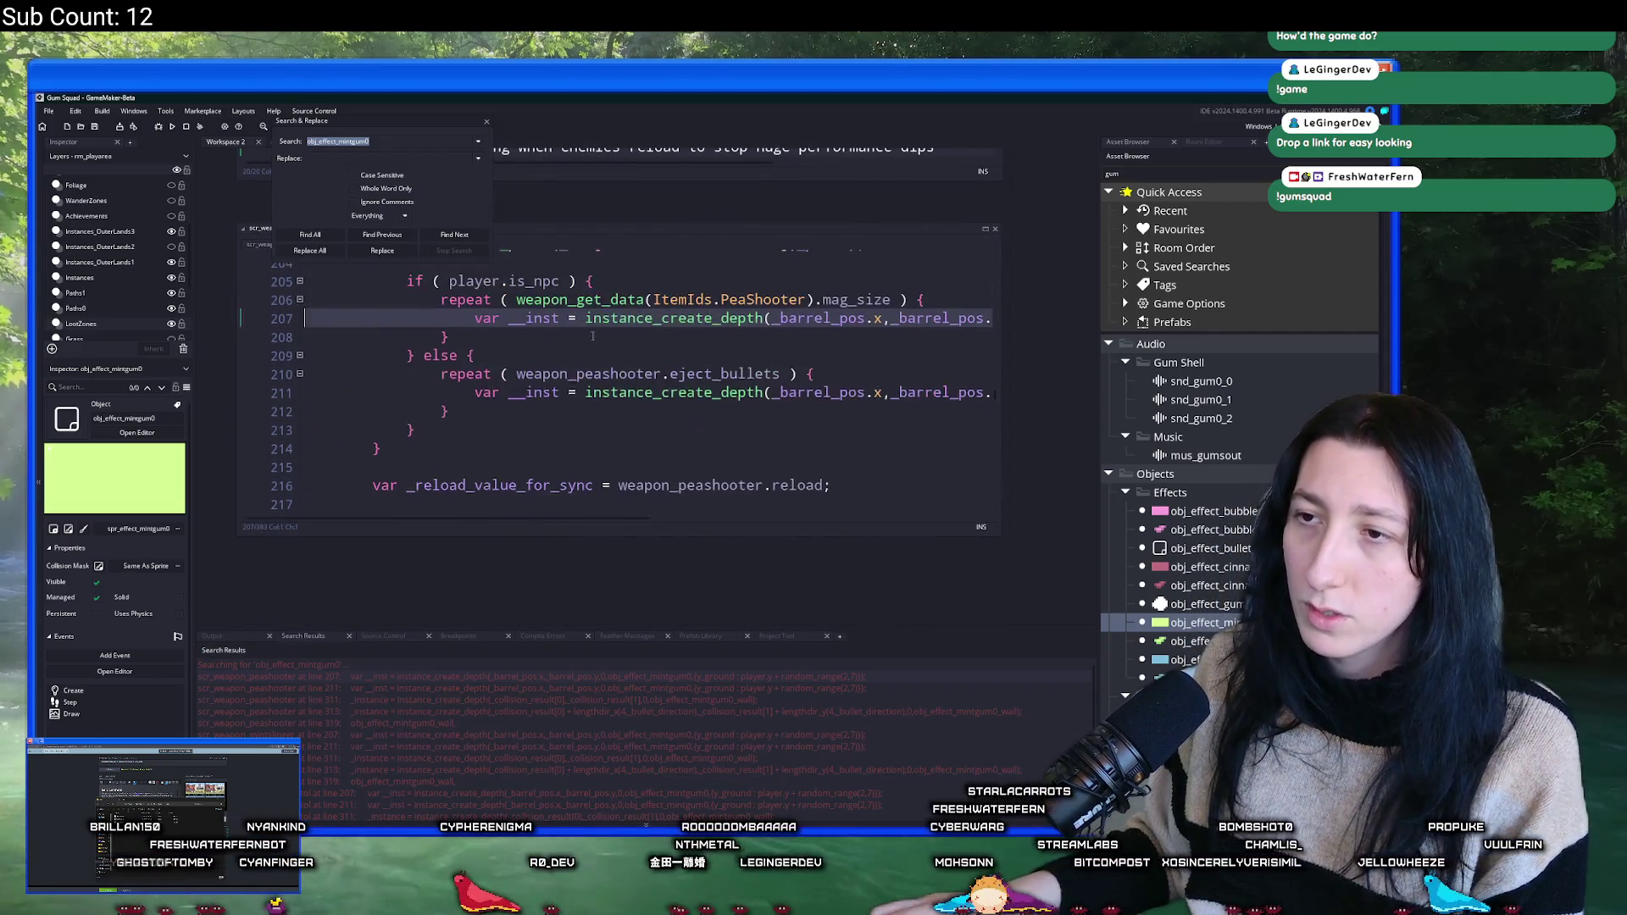
click(658, 285)
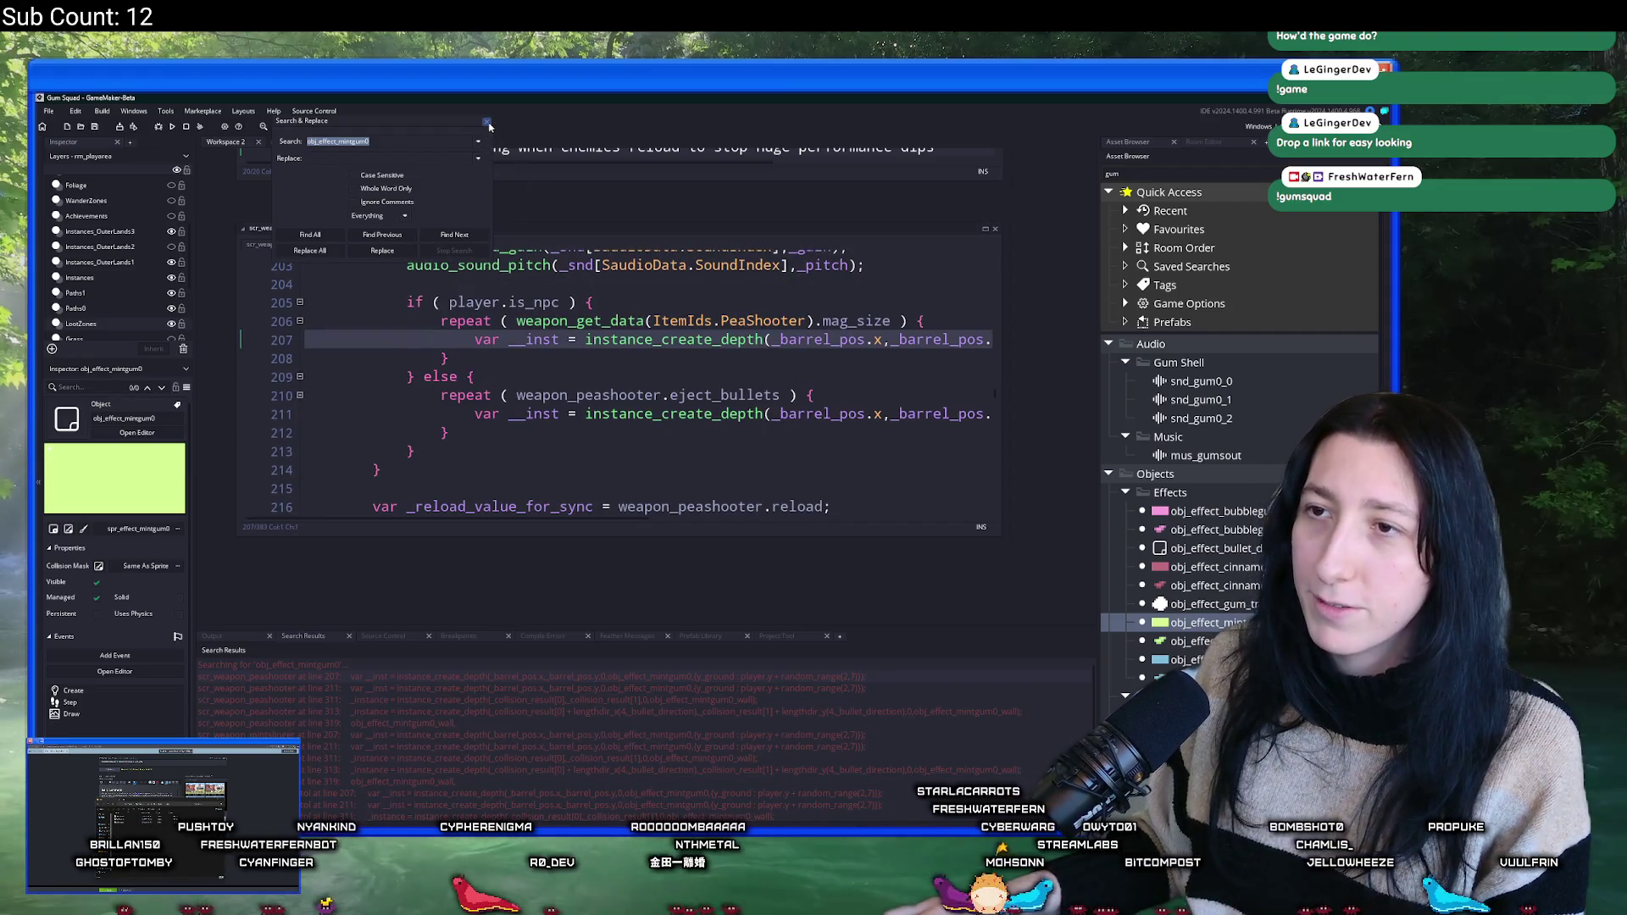
click(802, 275)
scroll(645, 381, up, 2)
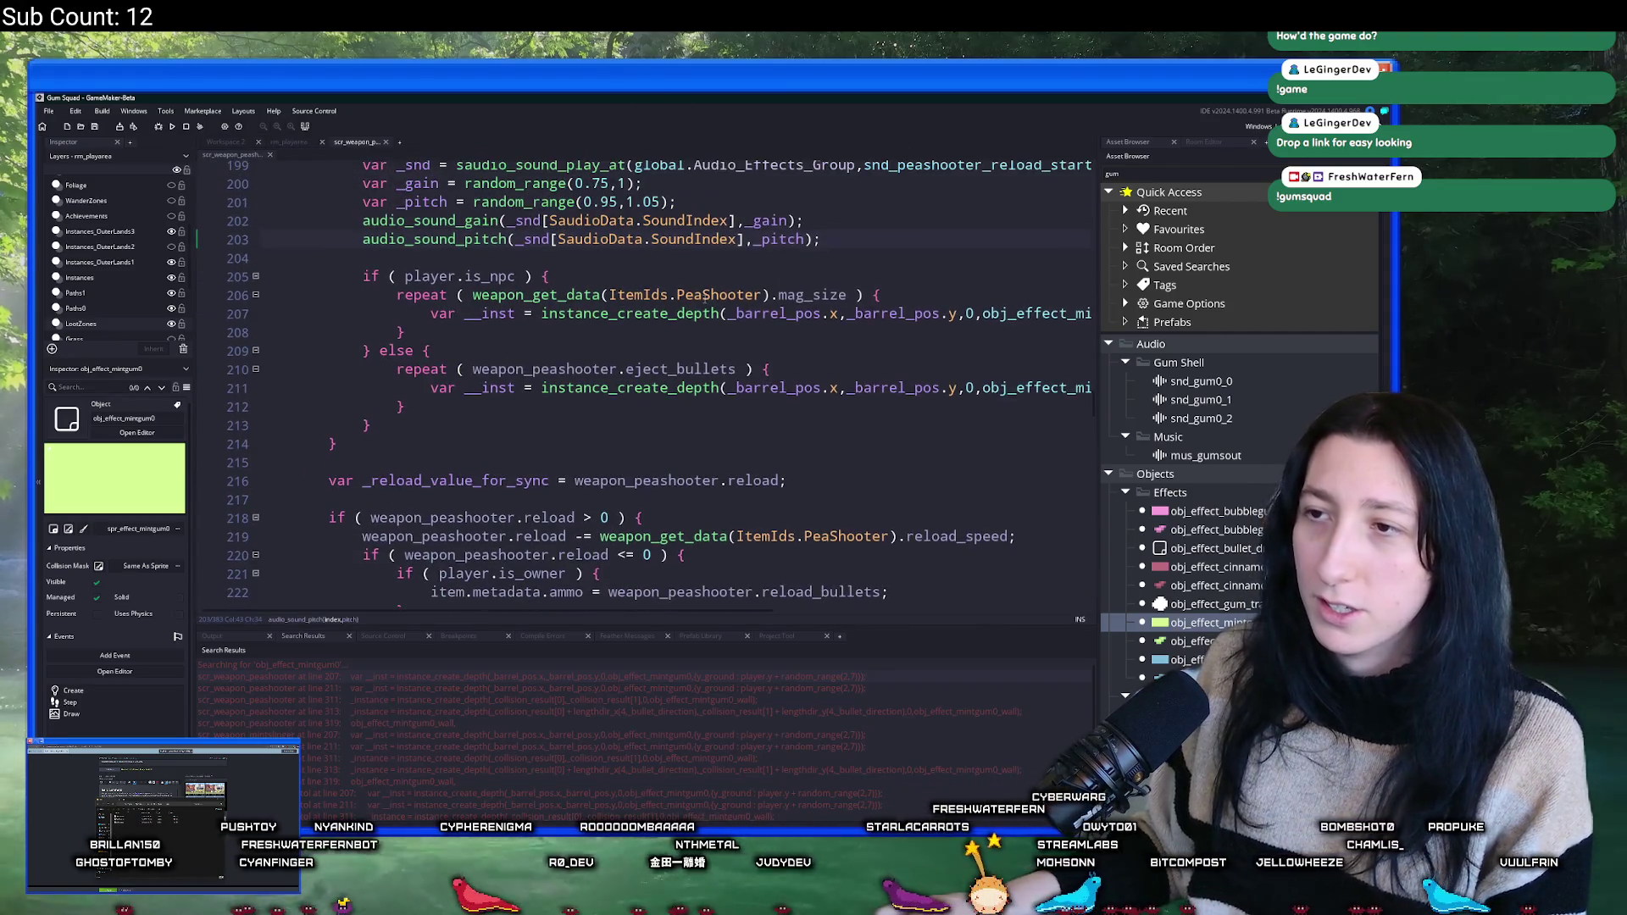
click(718, 314)
key(F12)
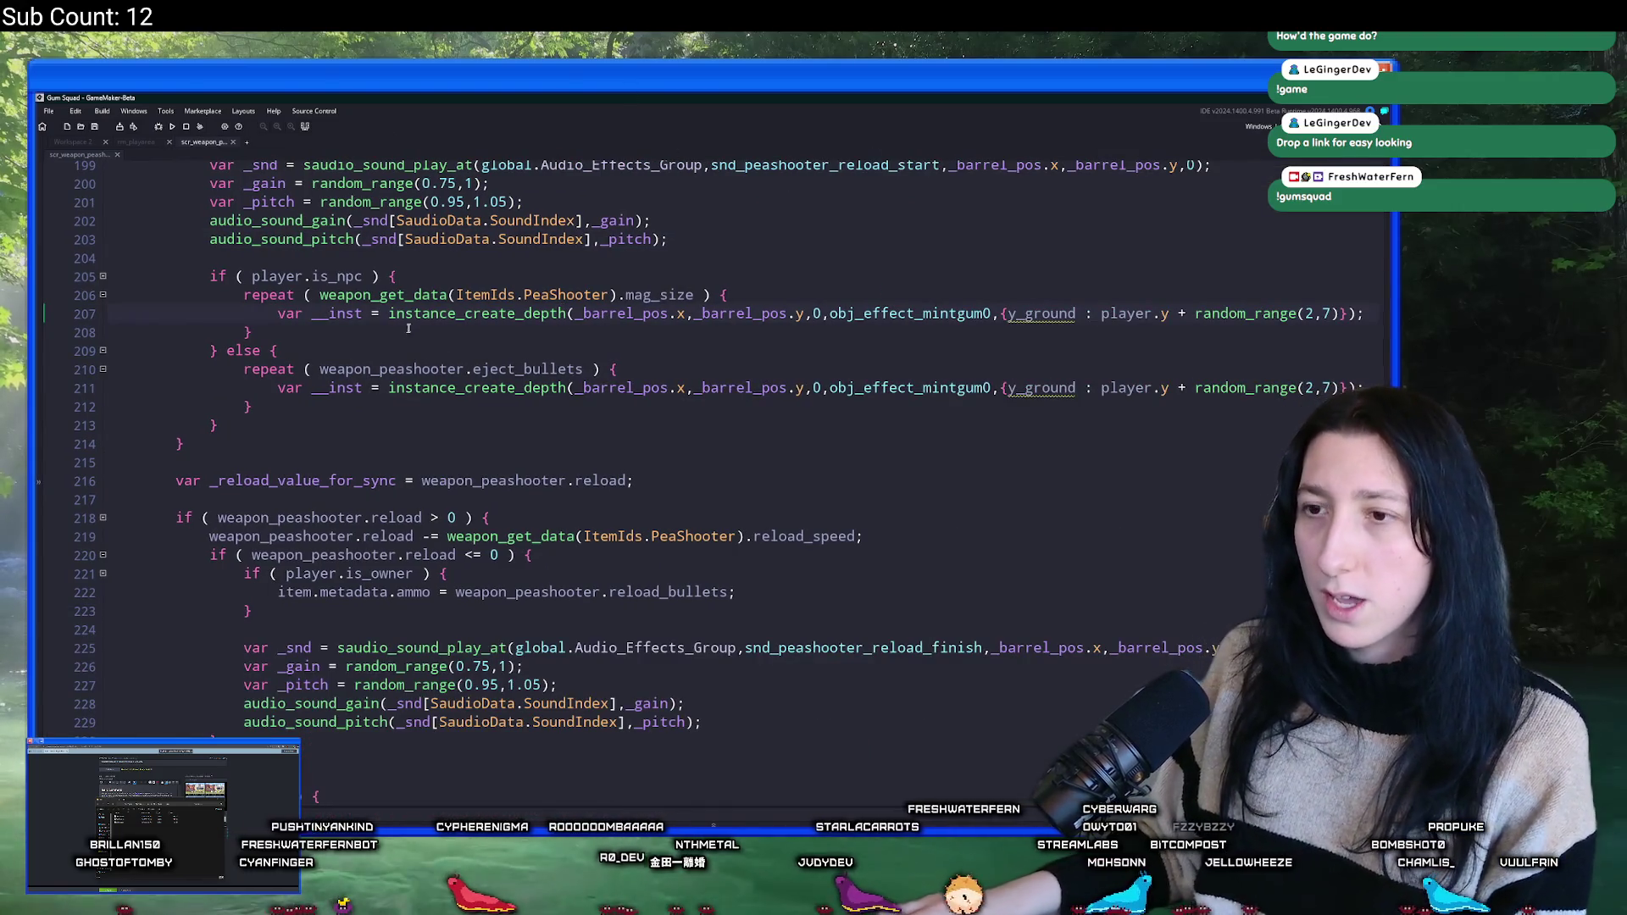
- Insert 'if ( instance_number(obj_effect_bullet_drop) < 45 ) {' inside the NPC repeat loop
click(344, 353)
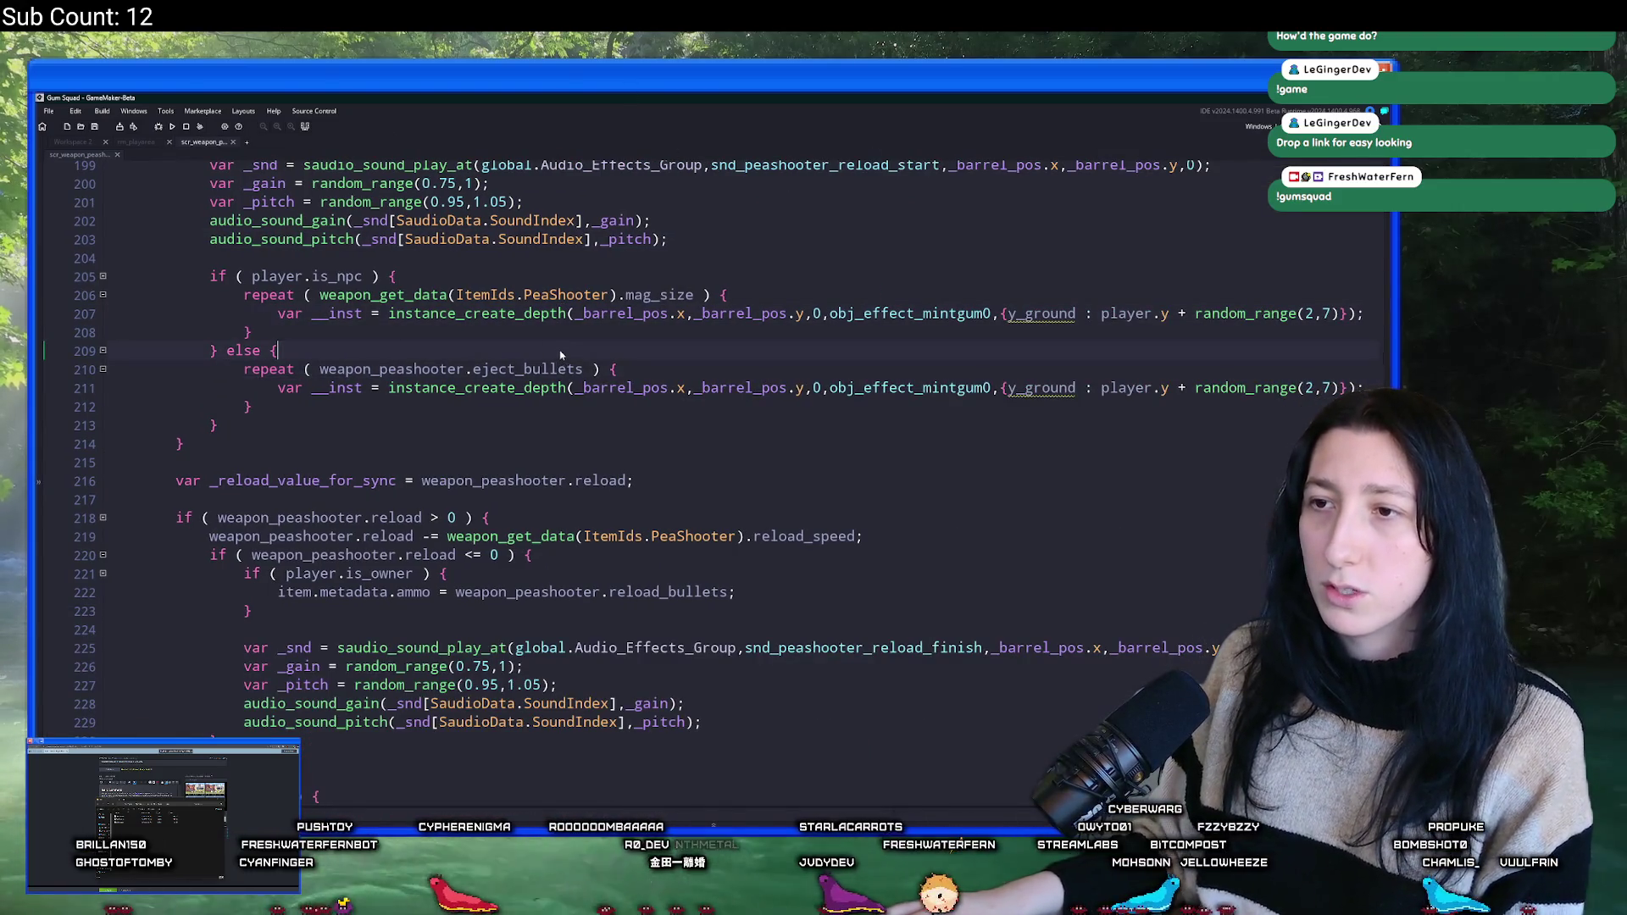
click(834, 295)
scroll(805, 301, up, 1)
key(Return)
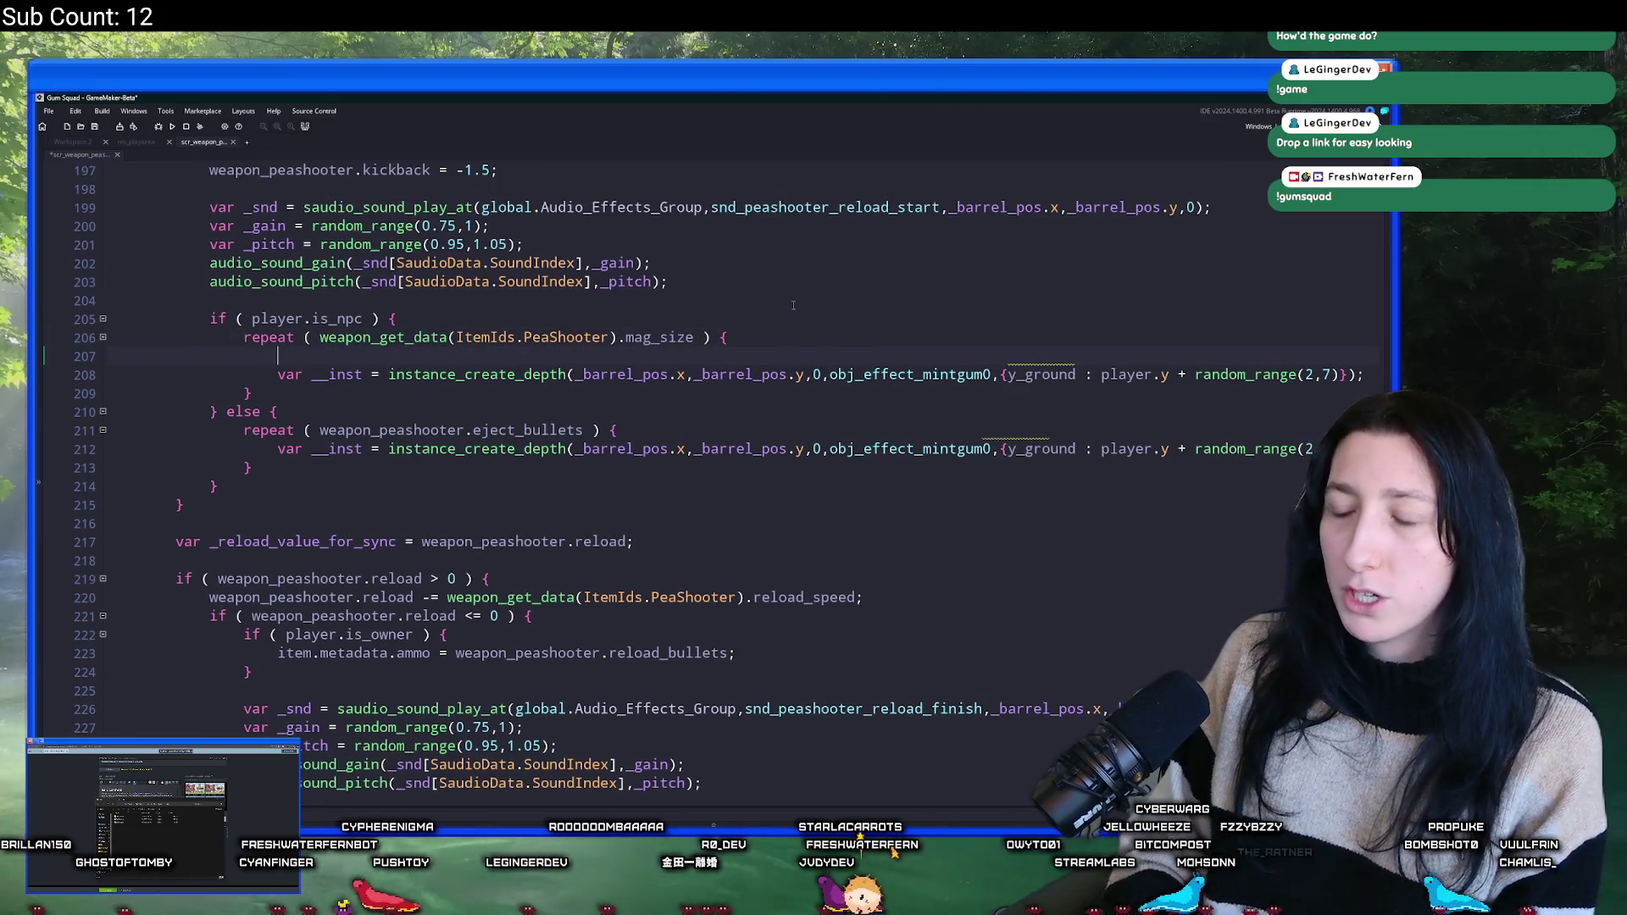
text(if ( instancek)
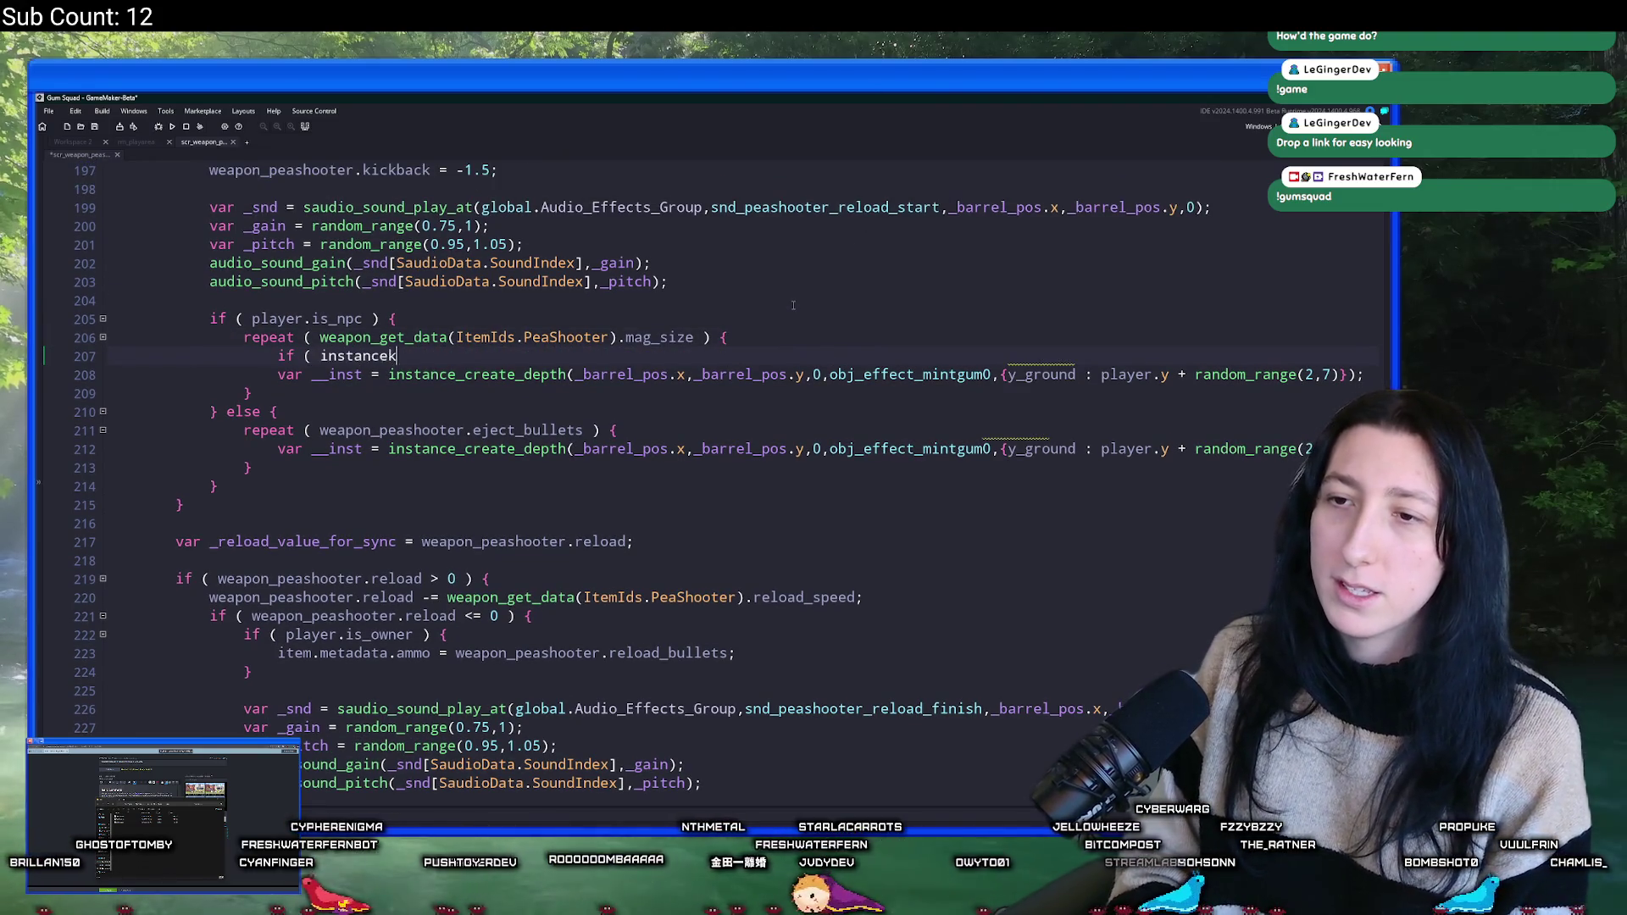
key(BackSpace)
text(_n)
key(Return)
text((obj_)
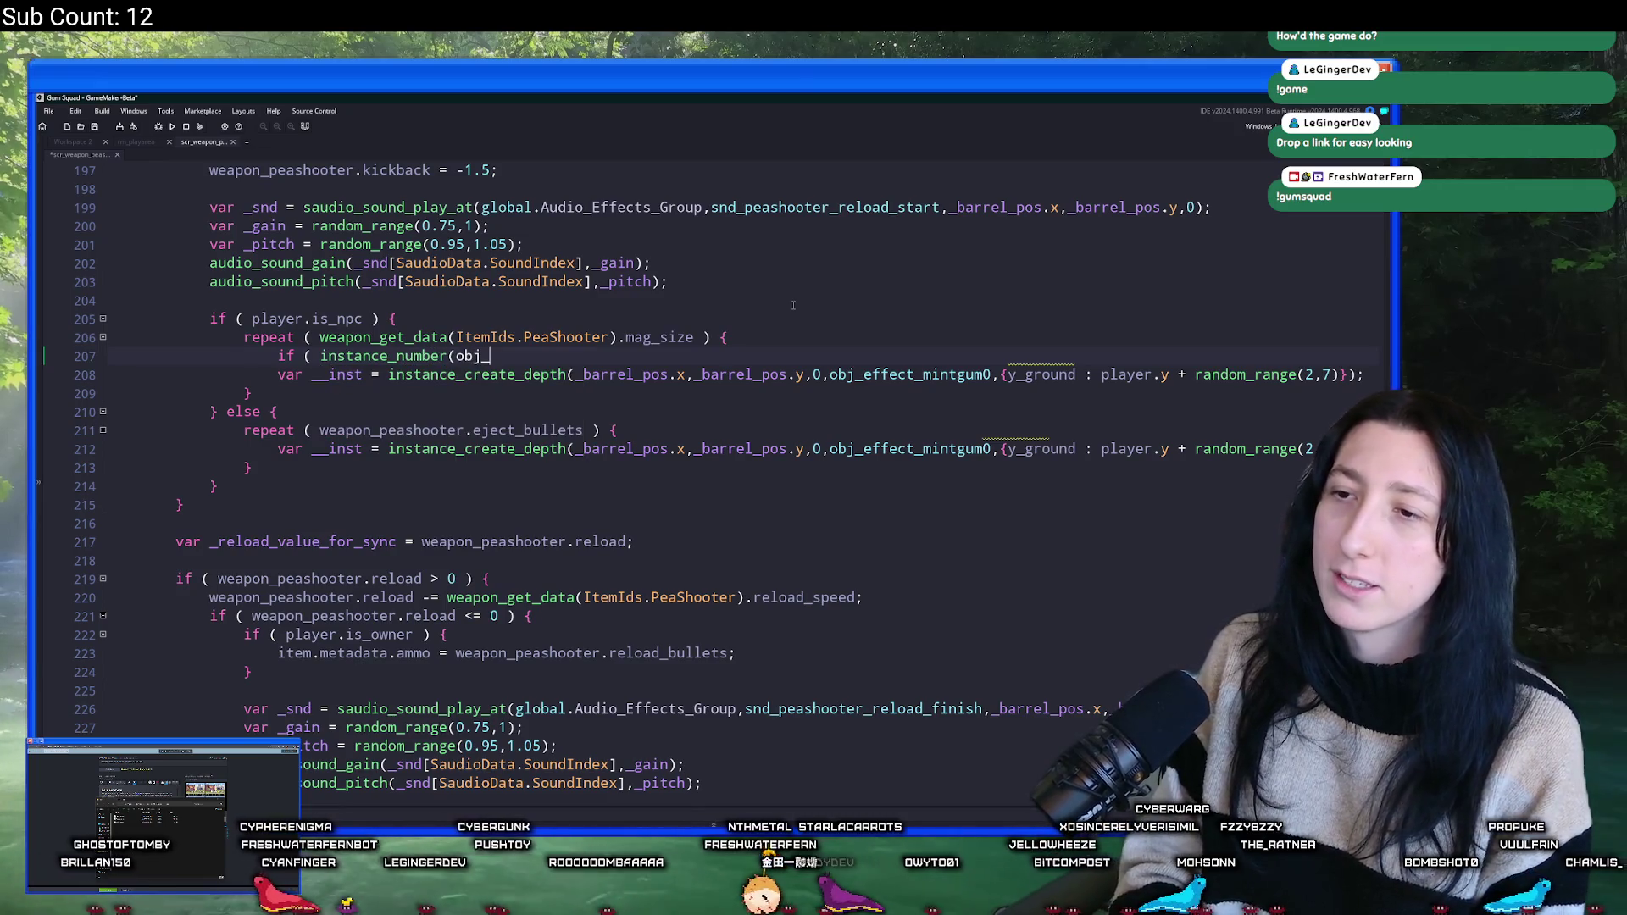
text(effect_bu)
key(Down)
key(Return)
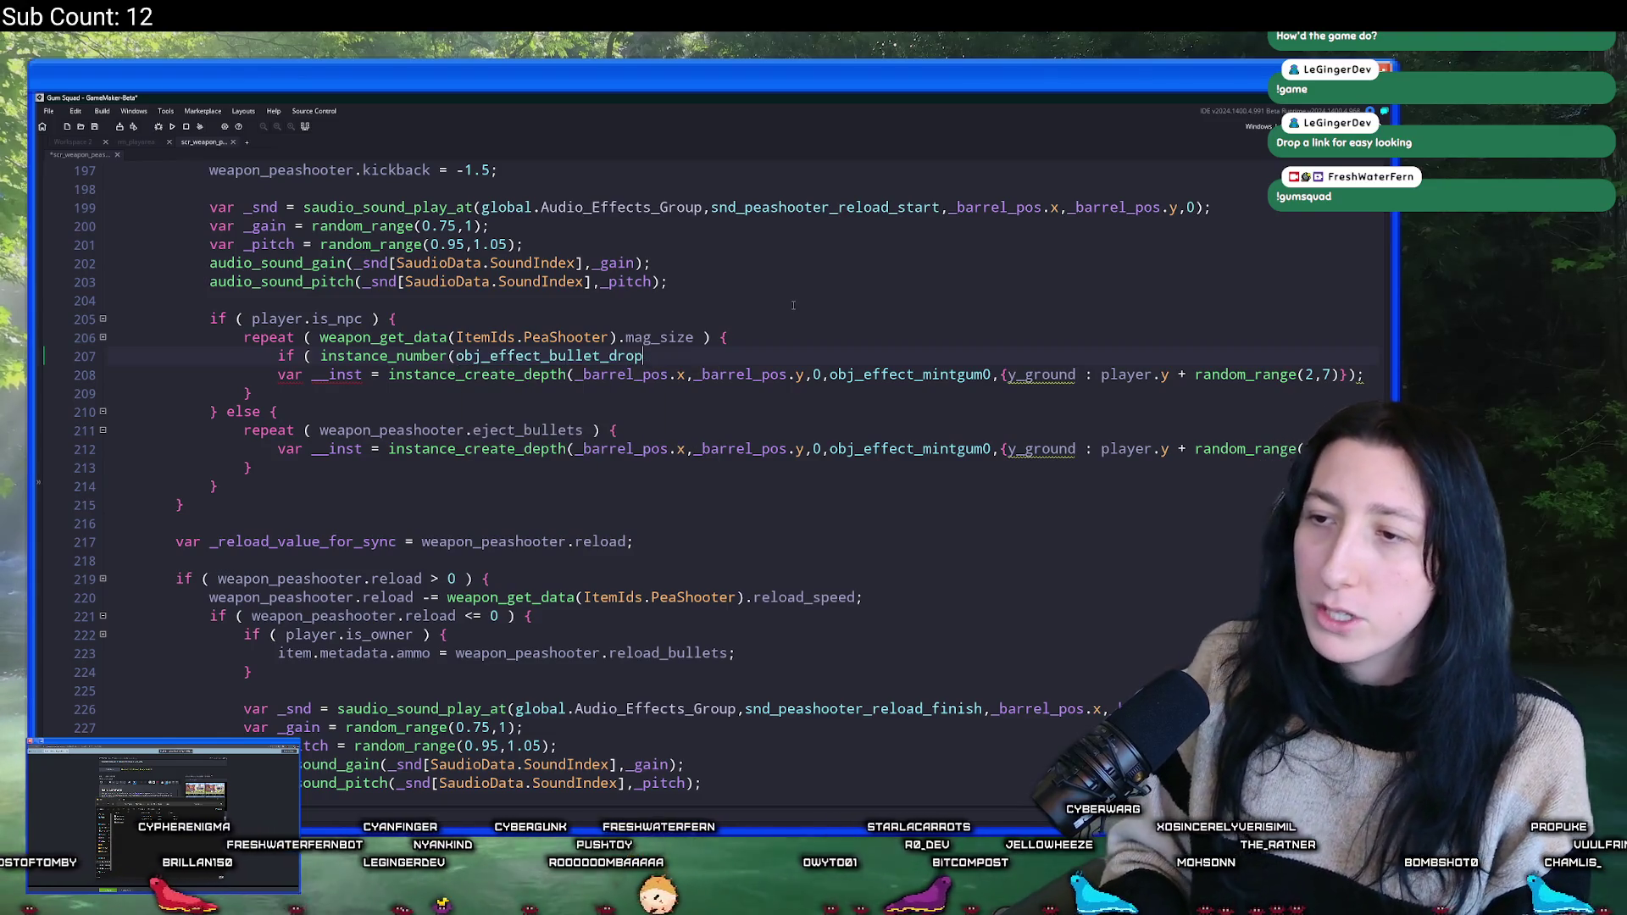
text() < )
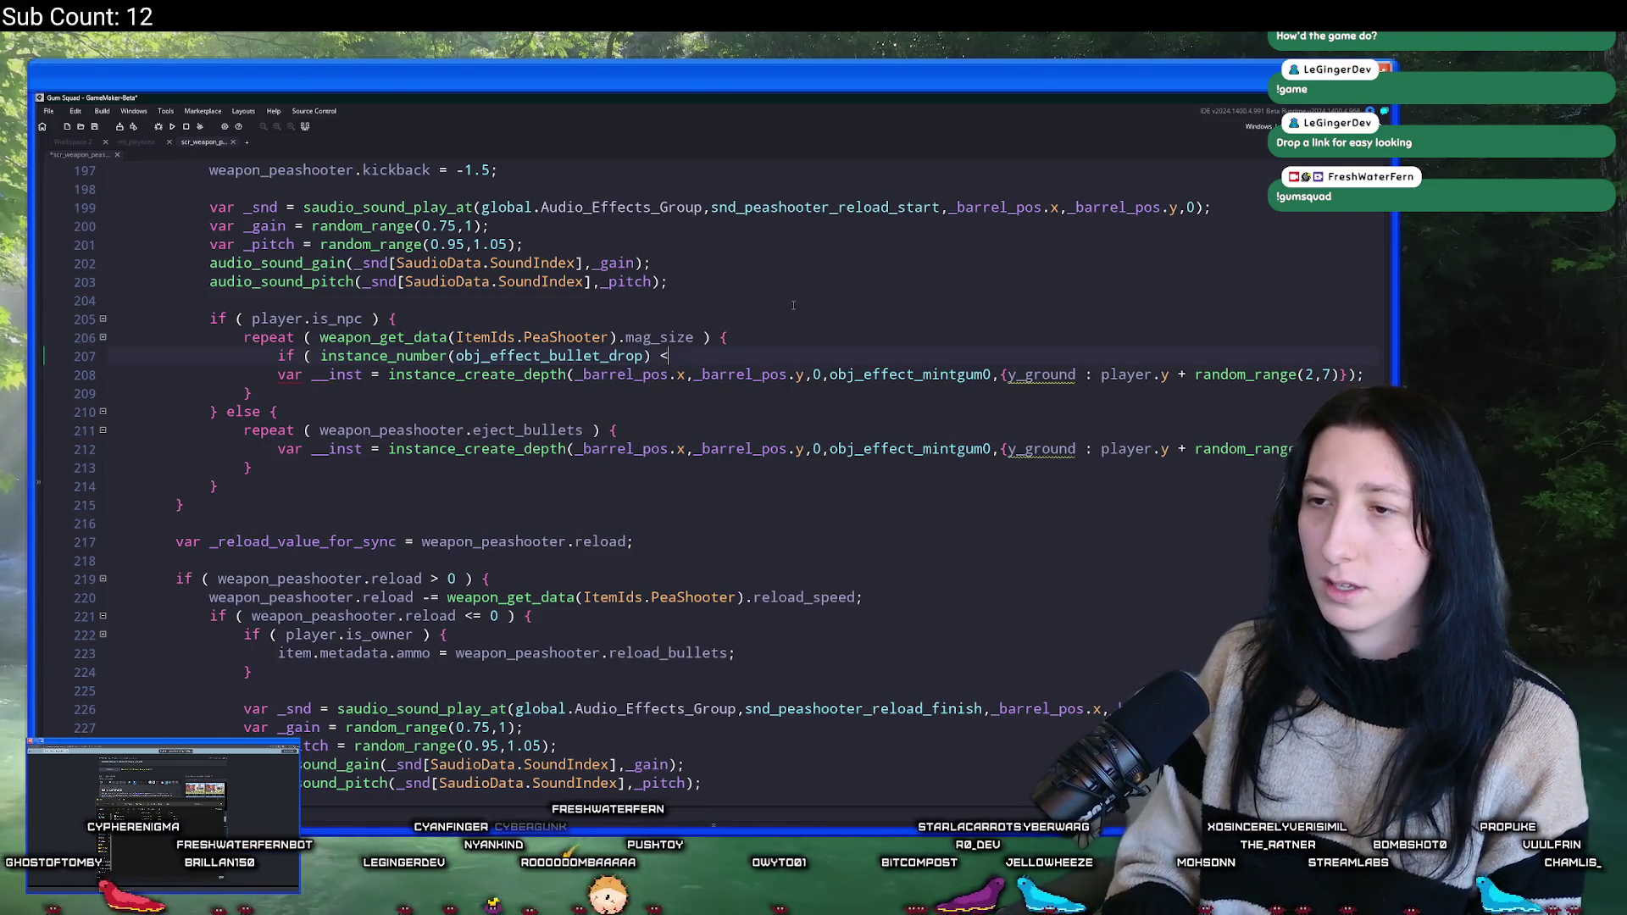
text(45 ) {)
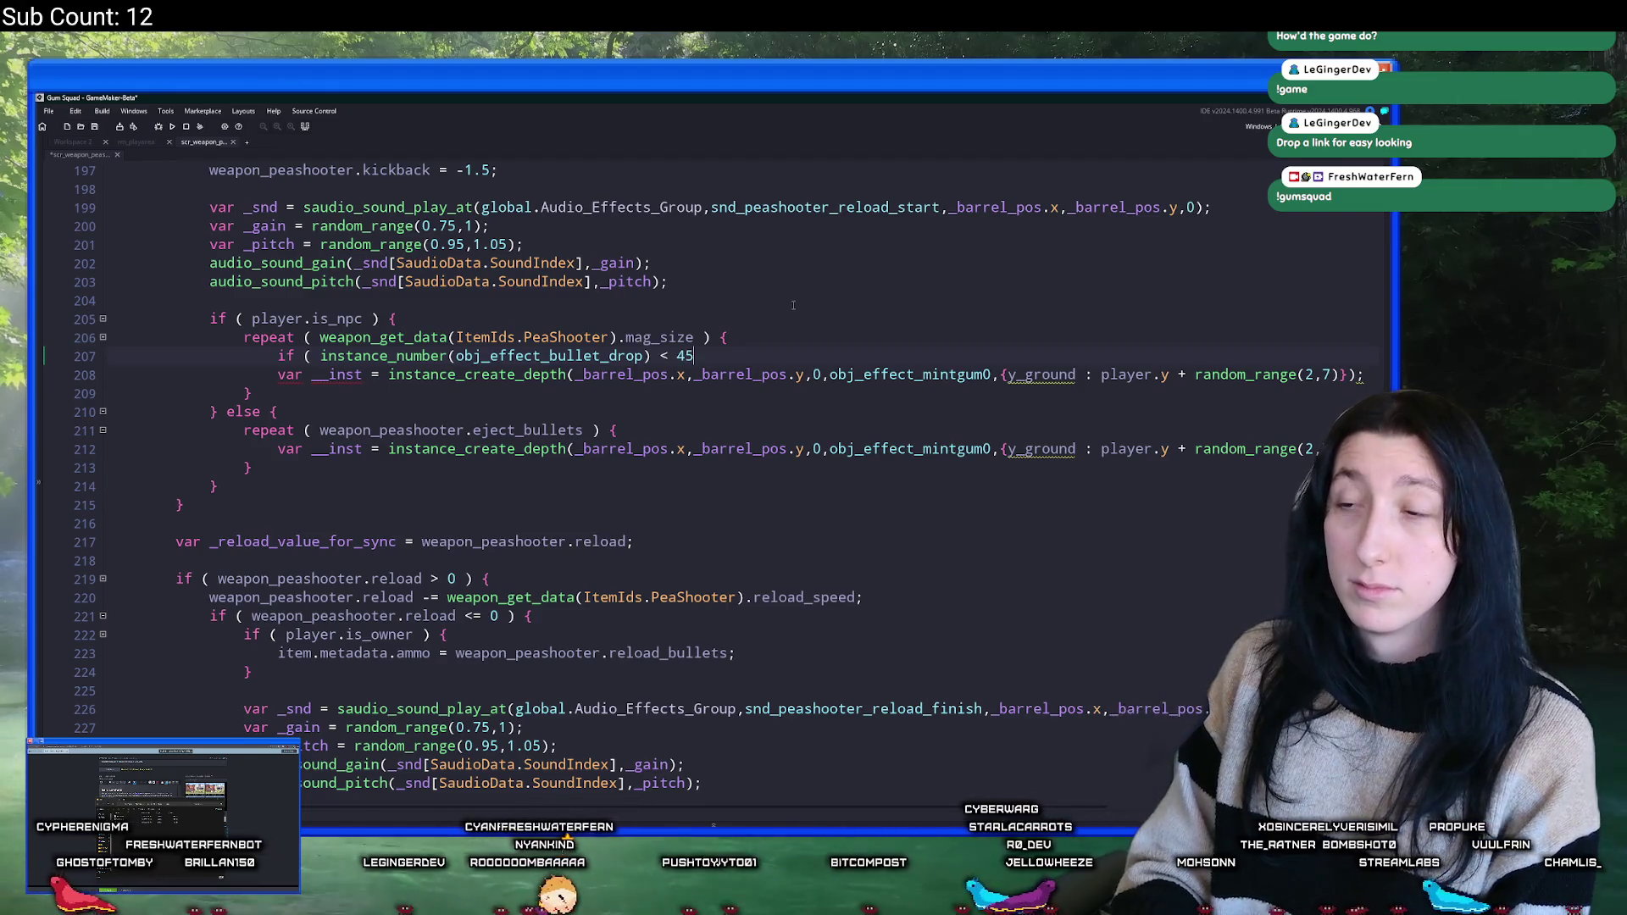
- Close the check with a brace and indent the spawn line inside it
click(1358, 374)
key(Return)
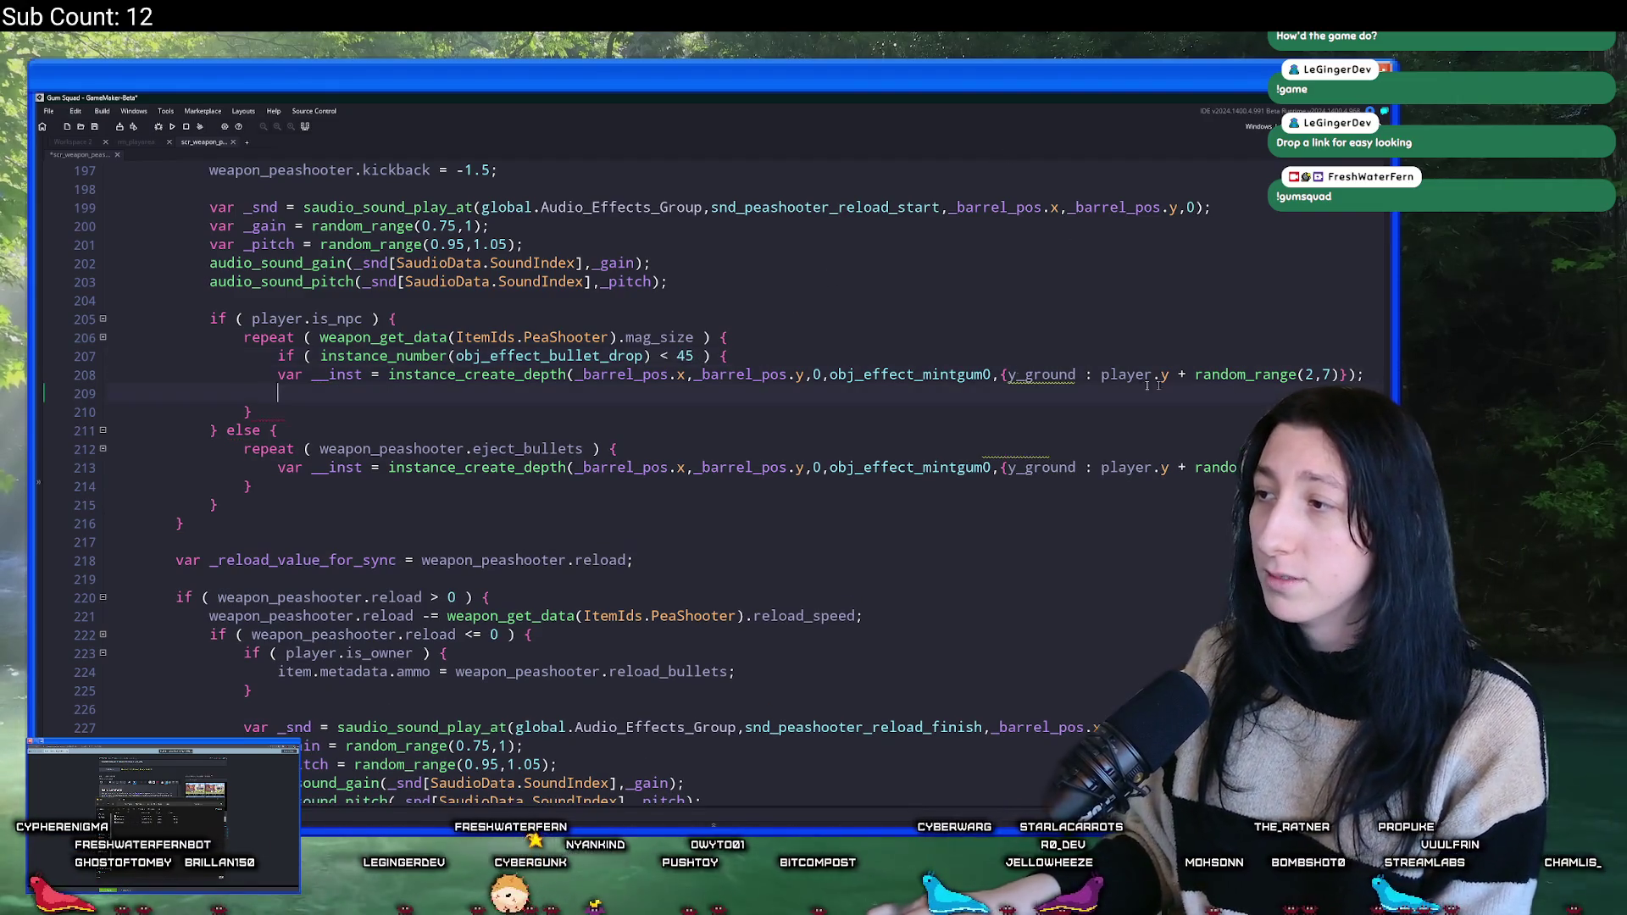
text(})
click(284, 374)
key(Tab)
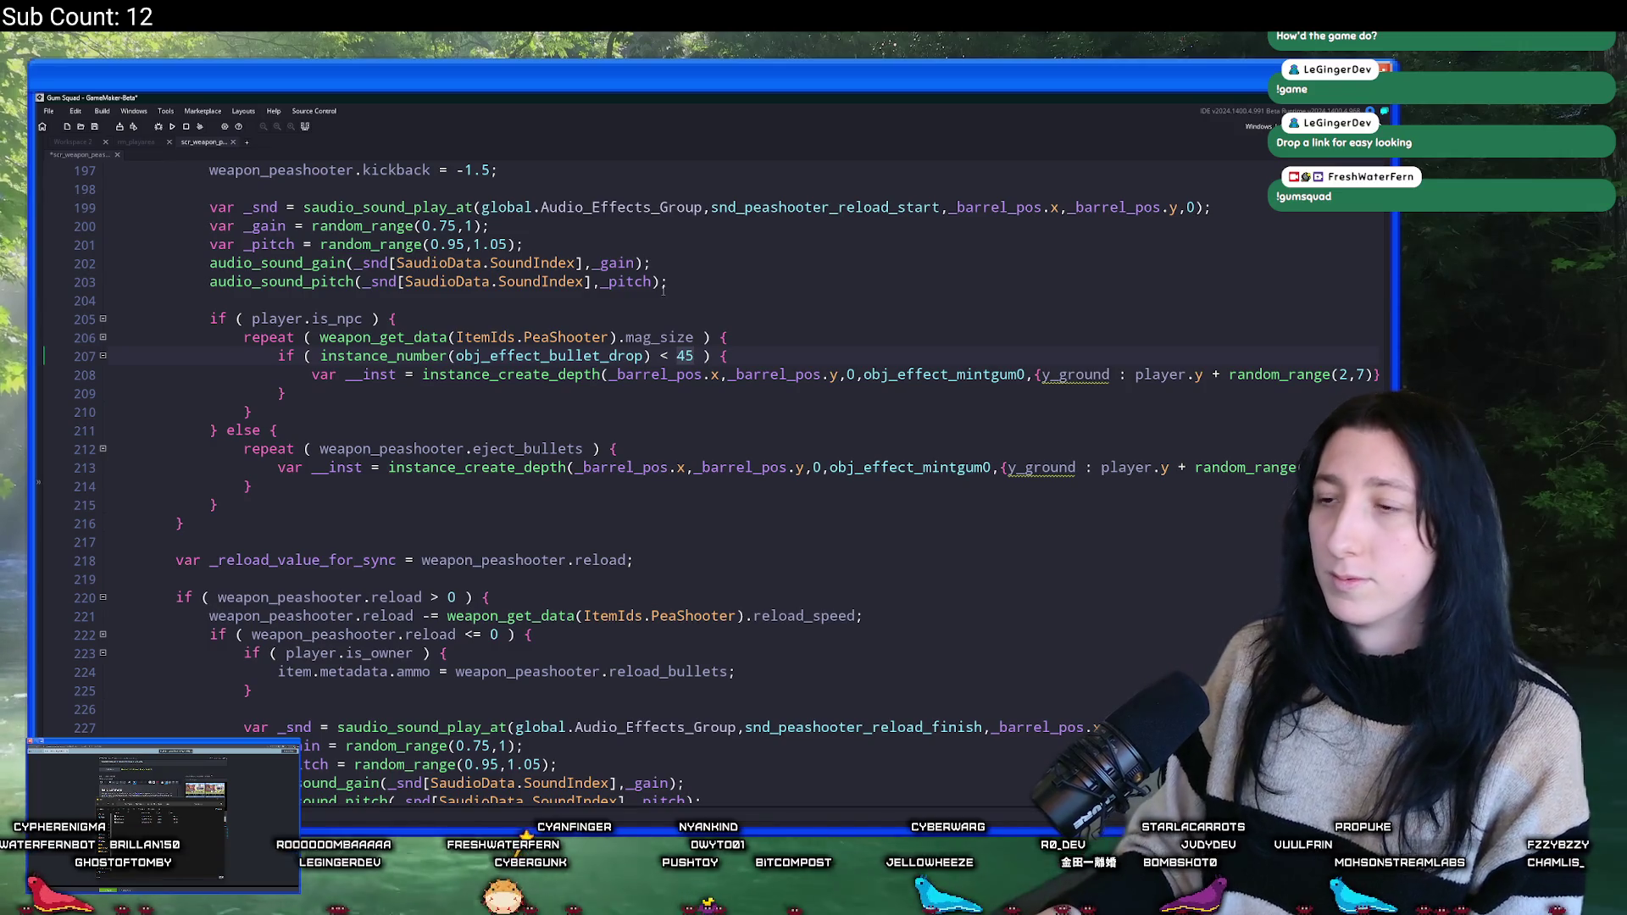
- Change the bullet-drop limit to 30 and save the script
click(693, 356)
key(BackSpace)
key(BackSpace)
text(60)
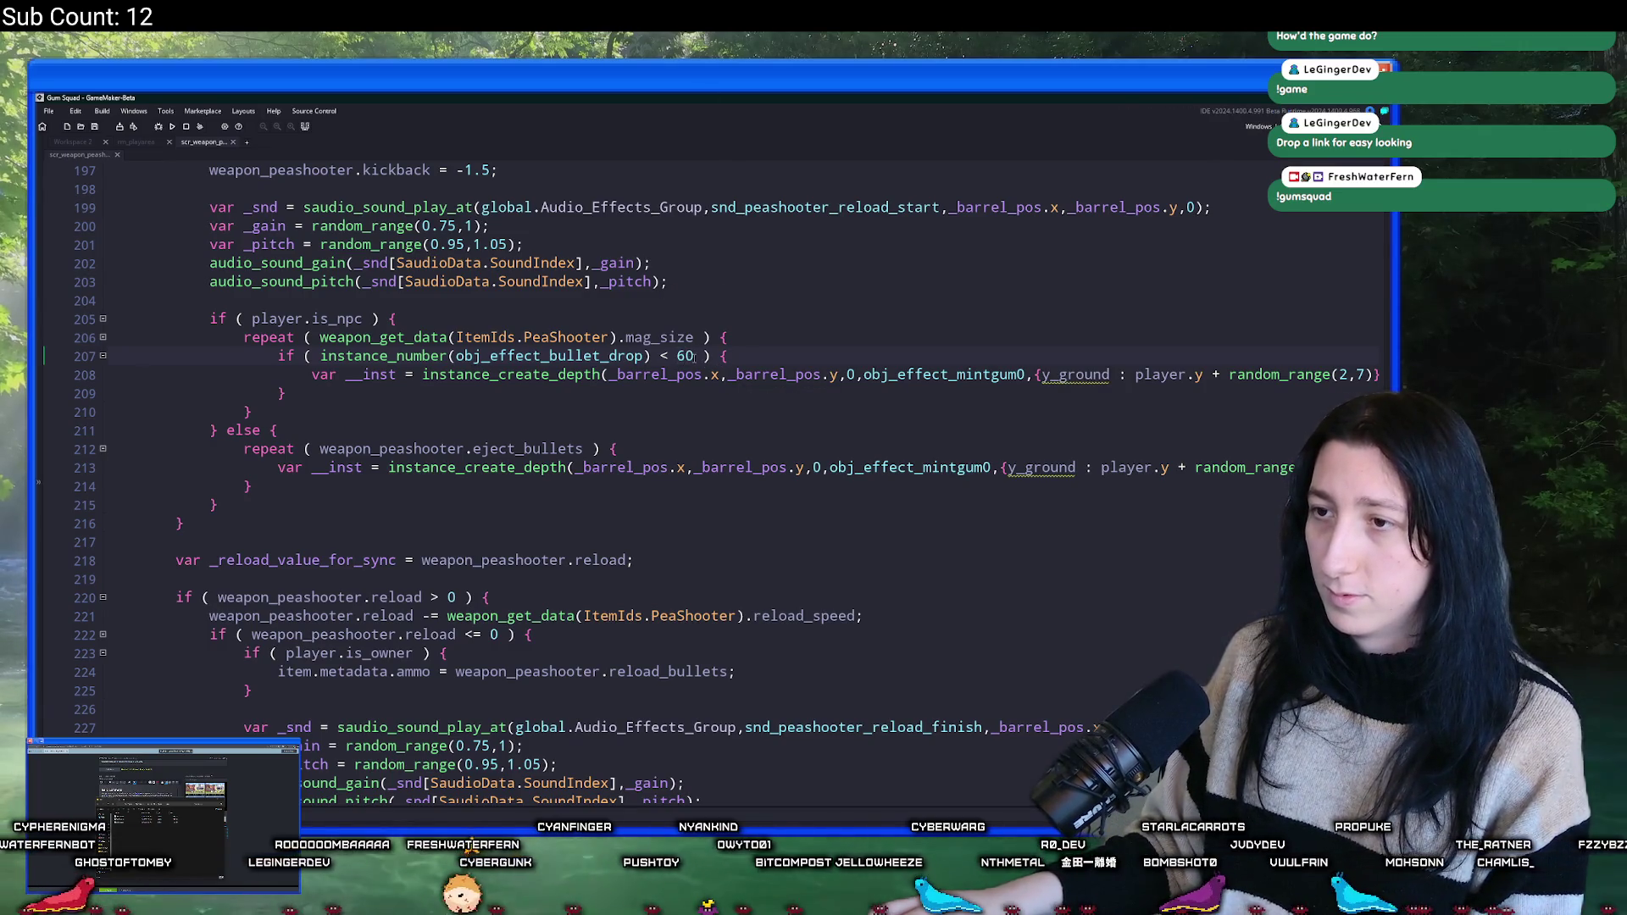
key(Left)
key(Left)
key(shift+Right)
key(shift+Right)
text(45)
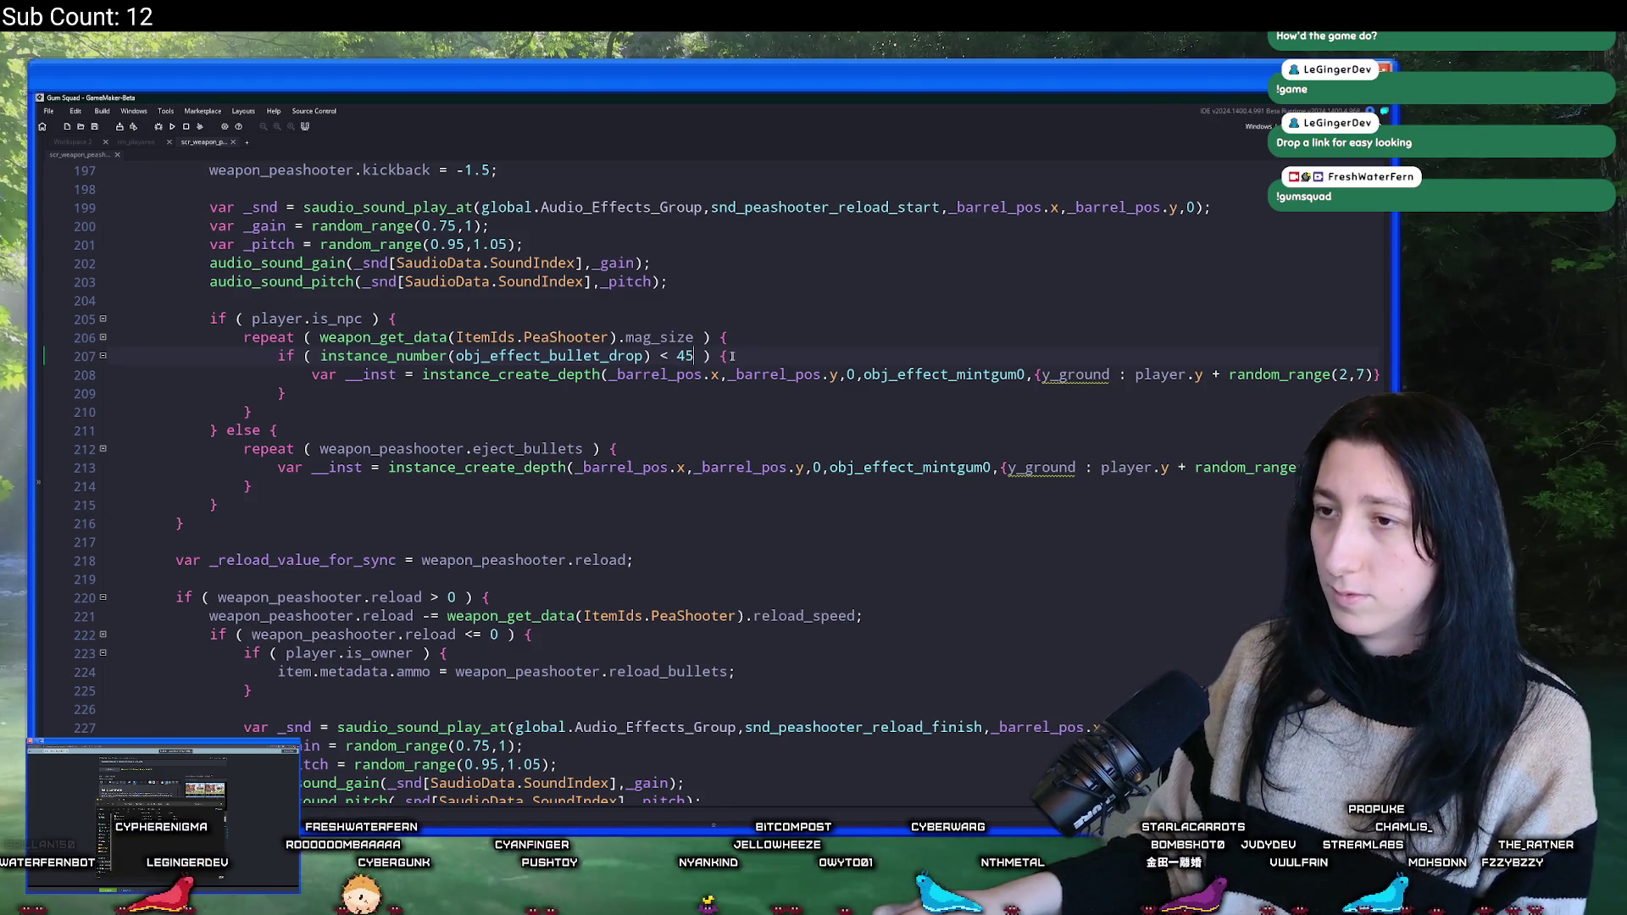
key(BackSpace)
key(BackSpace)
text(30)
key(ctrl+s)
- Search all scripts for the reload repeat line
key(shift+Home)
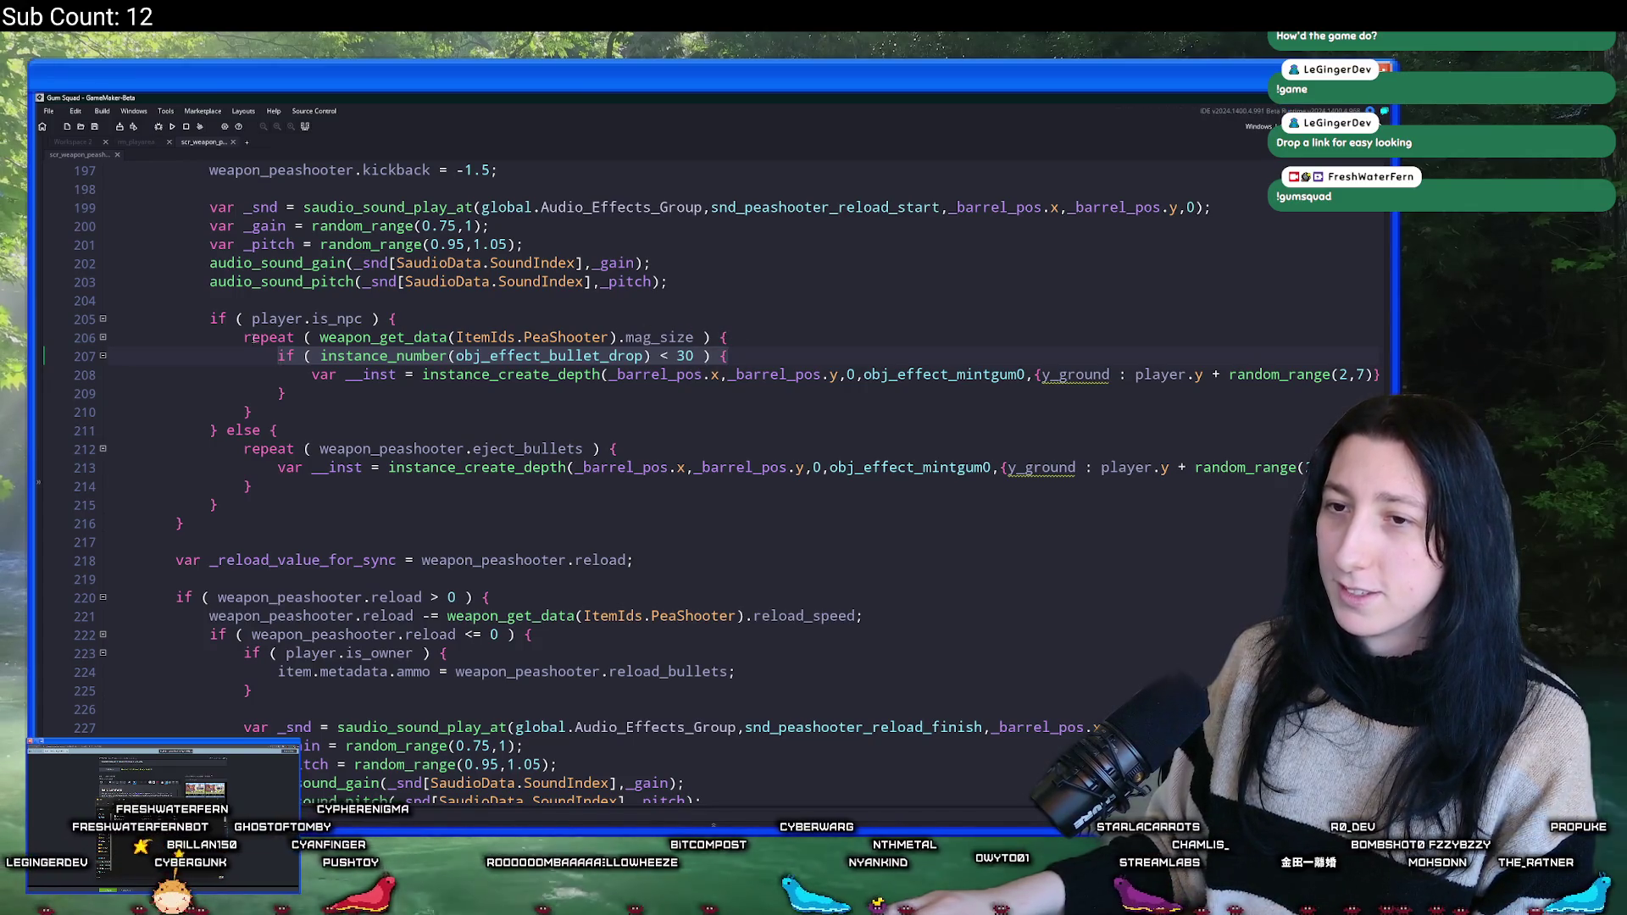
drag(244, 337, 453, 337)
key(ctrl+shift+f)
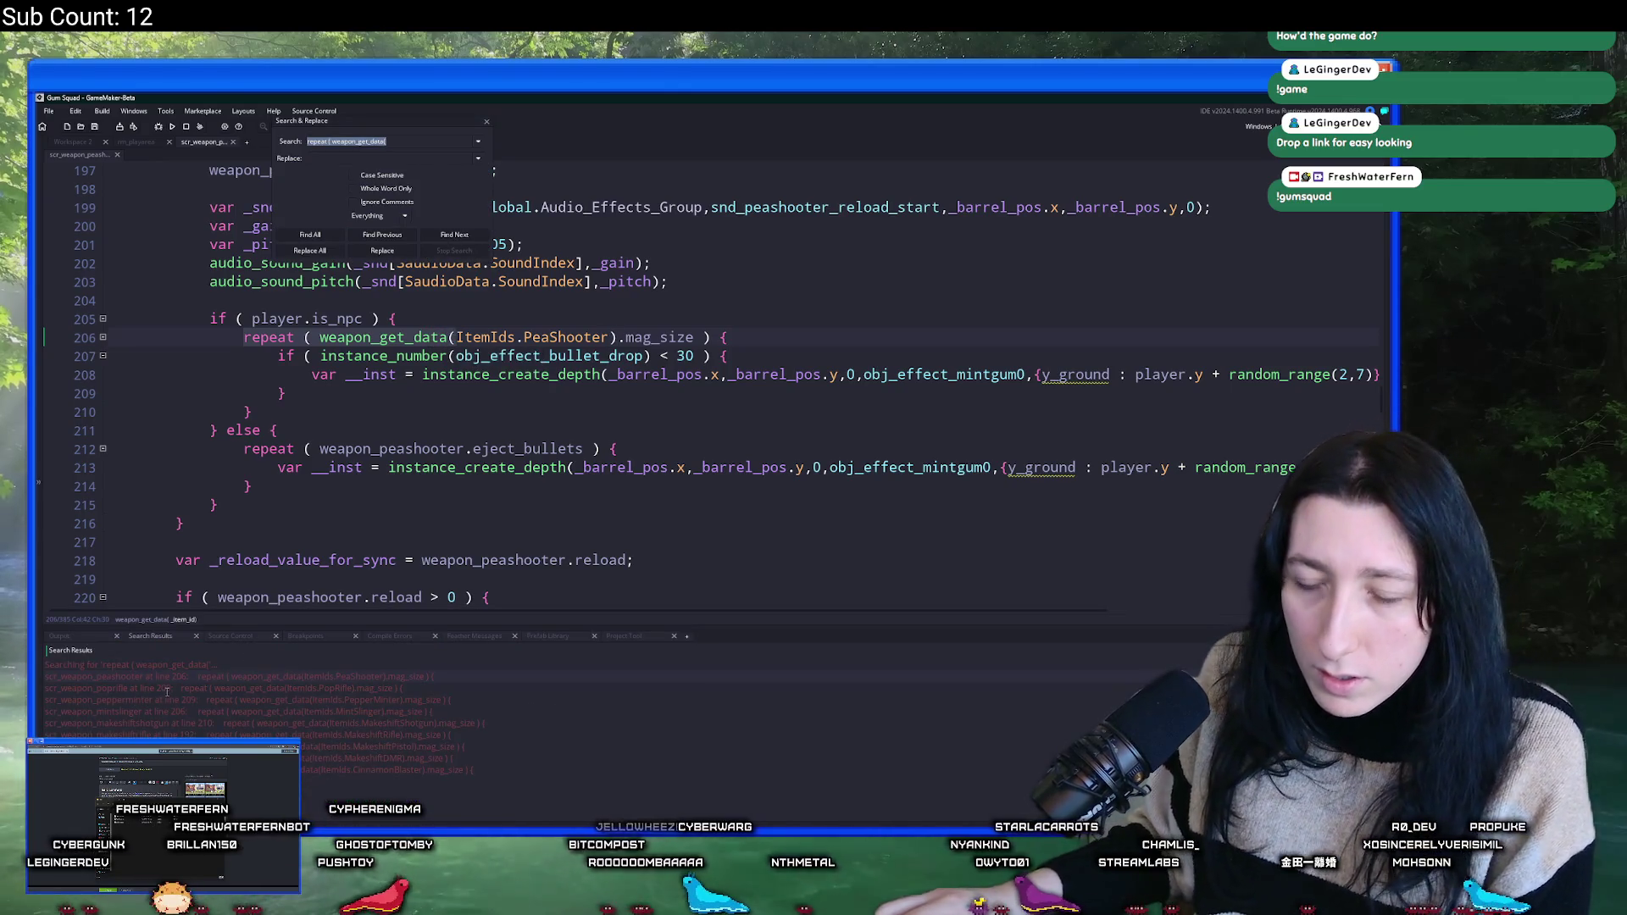
- Paste the instance_number(obj_effect_bullet_drop) < 30 check into the poprifle reload loop and indent the spawn line
double_click(171, 688)
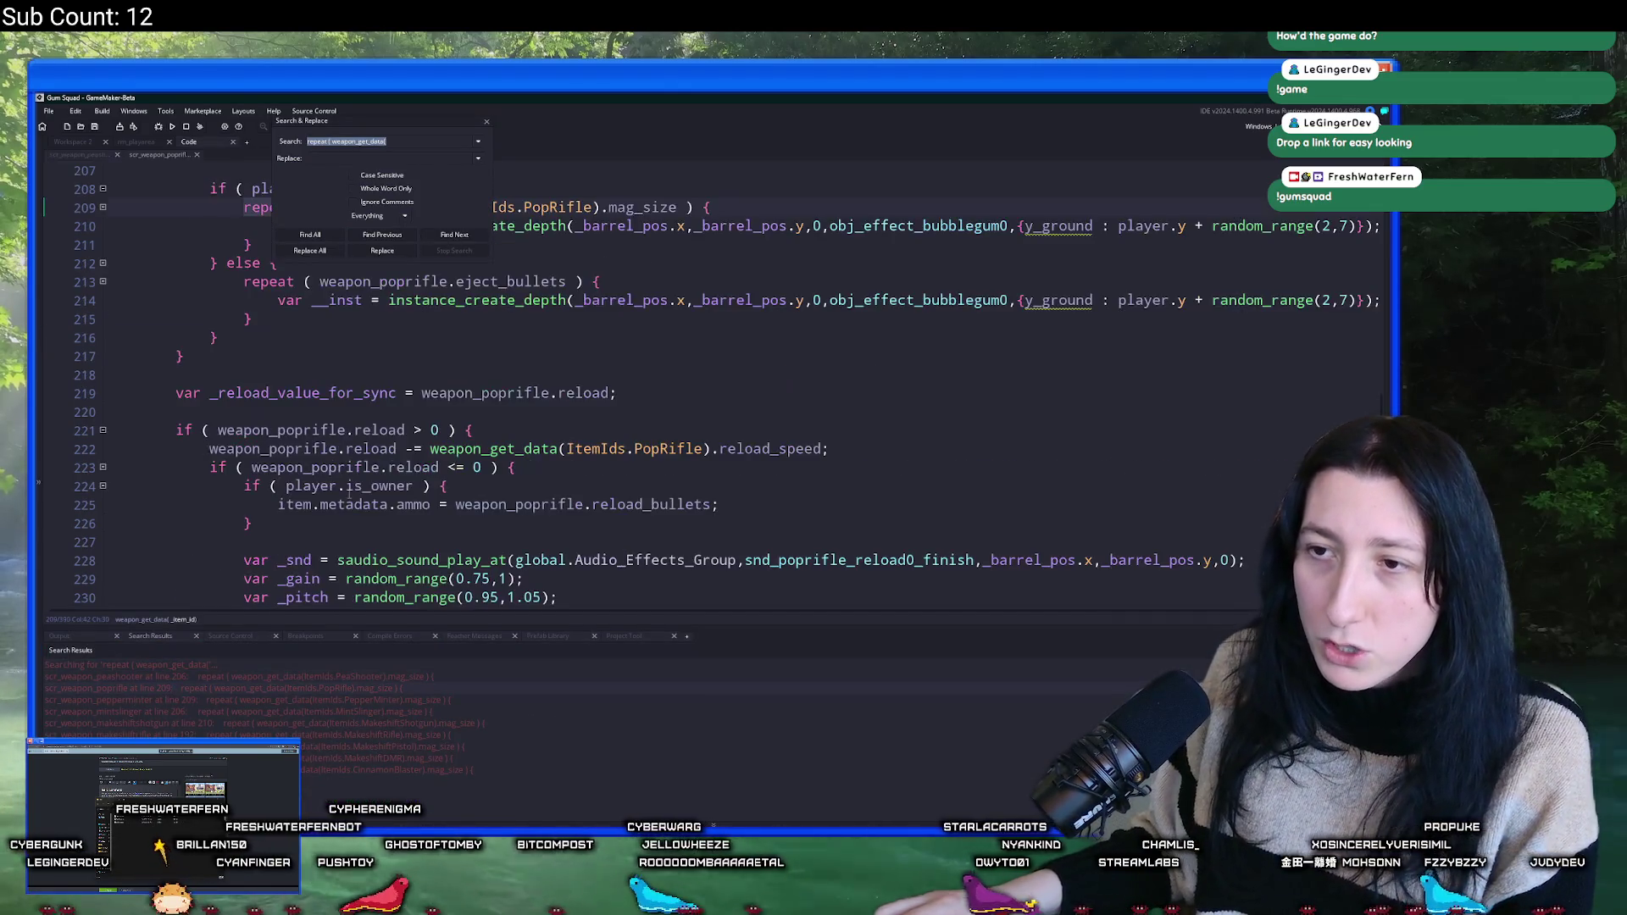
key(ctrl+v)
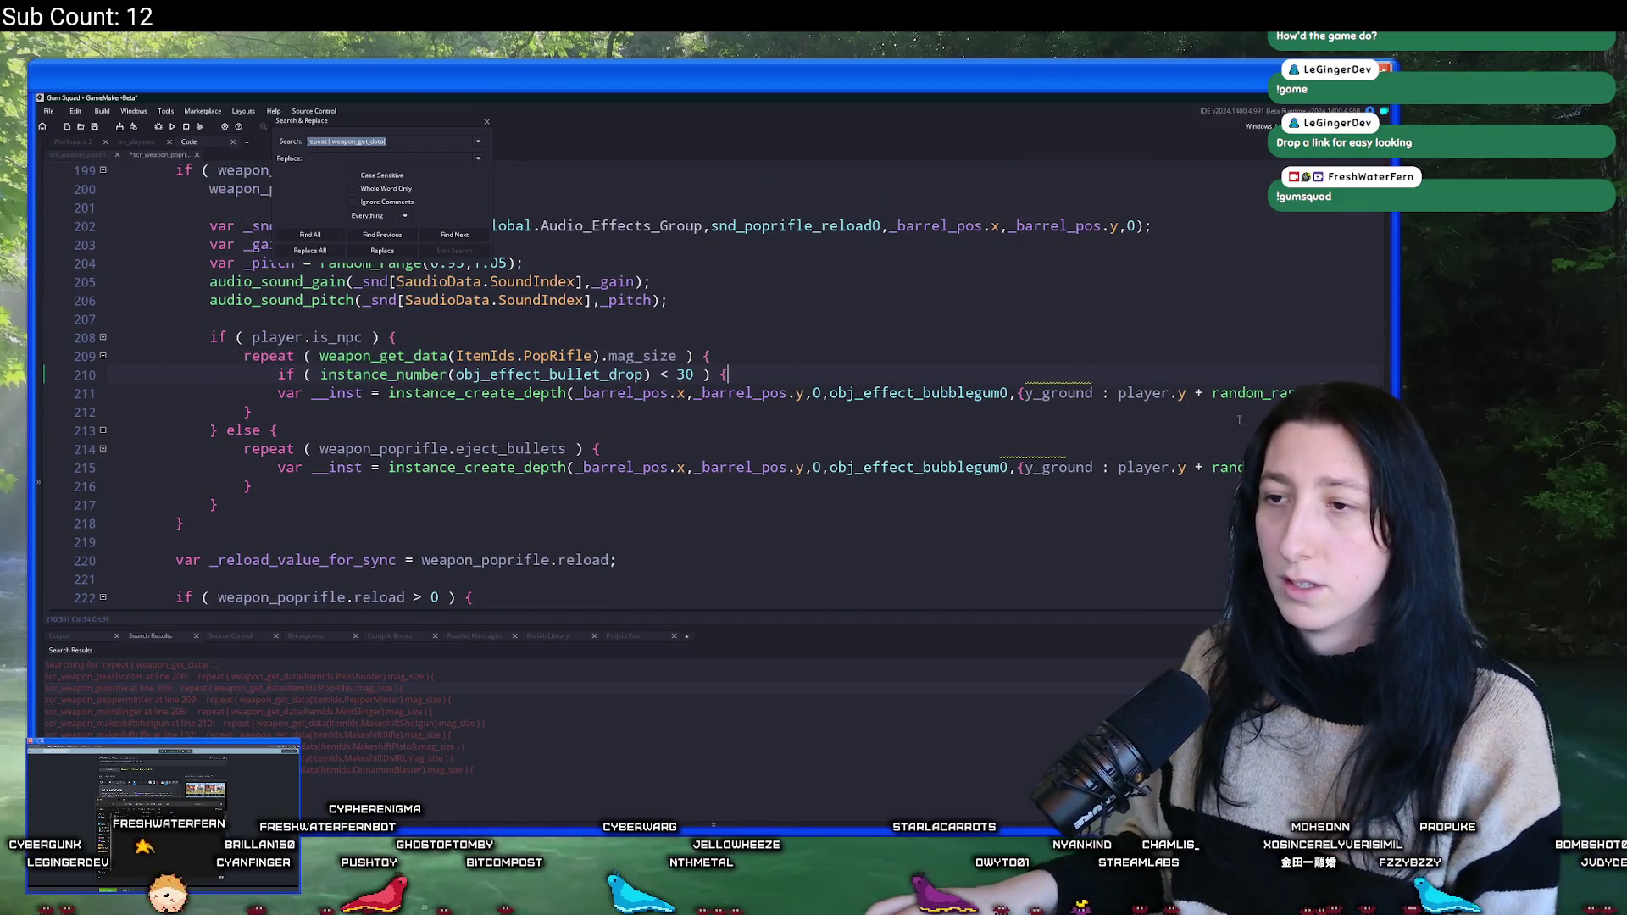
key(Return)
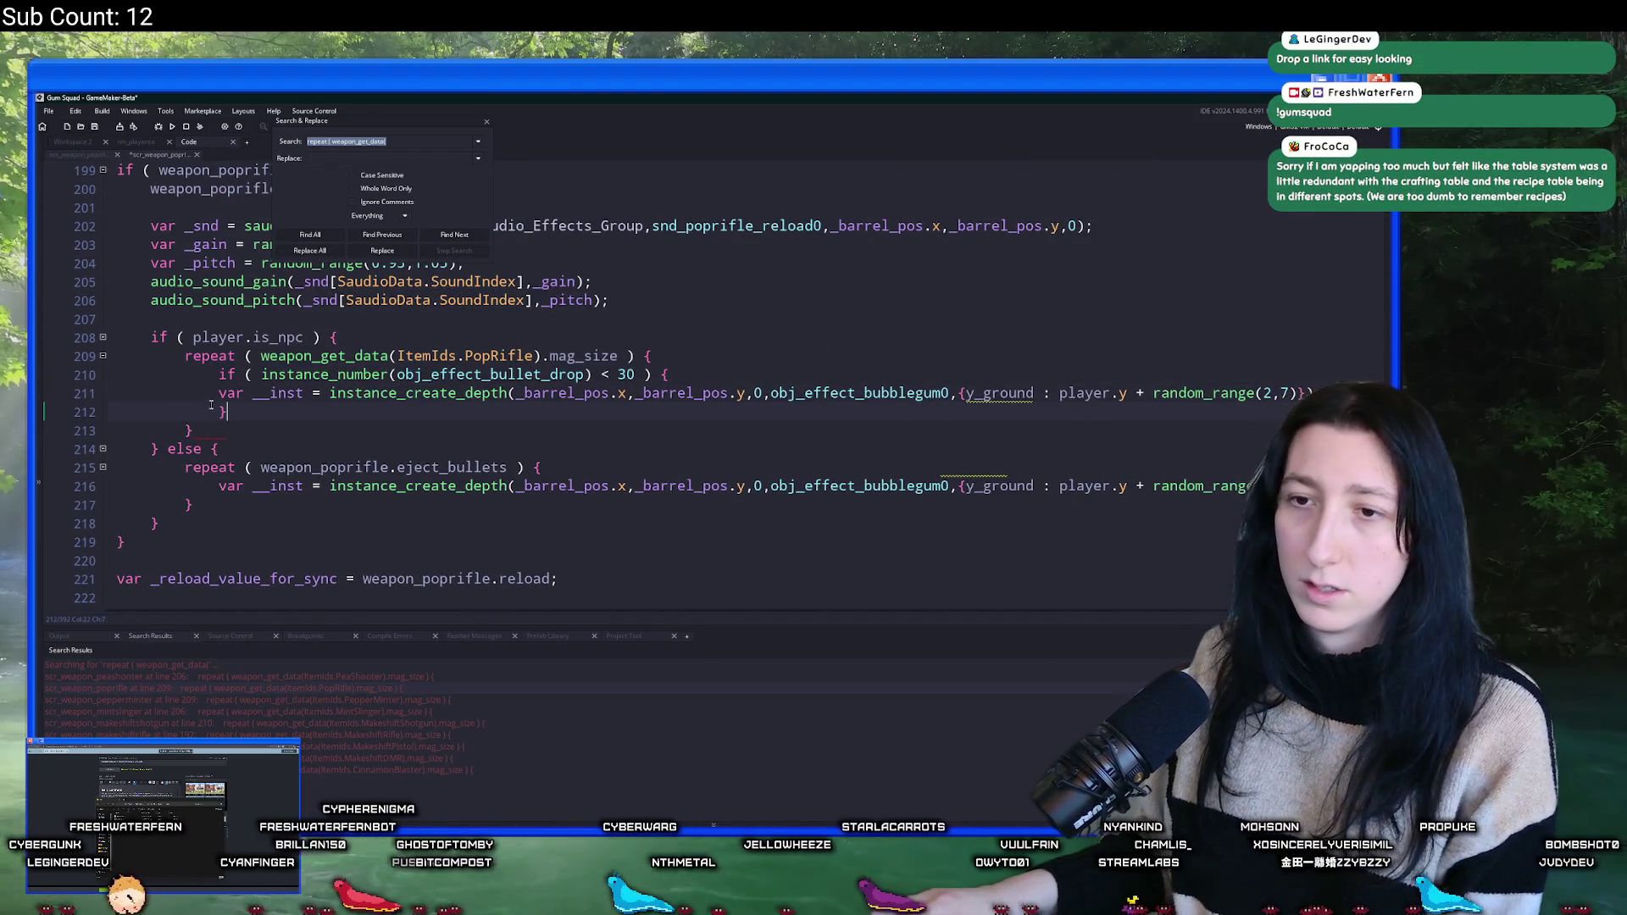
click(212, 400)
key(Tab)
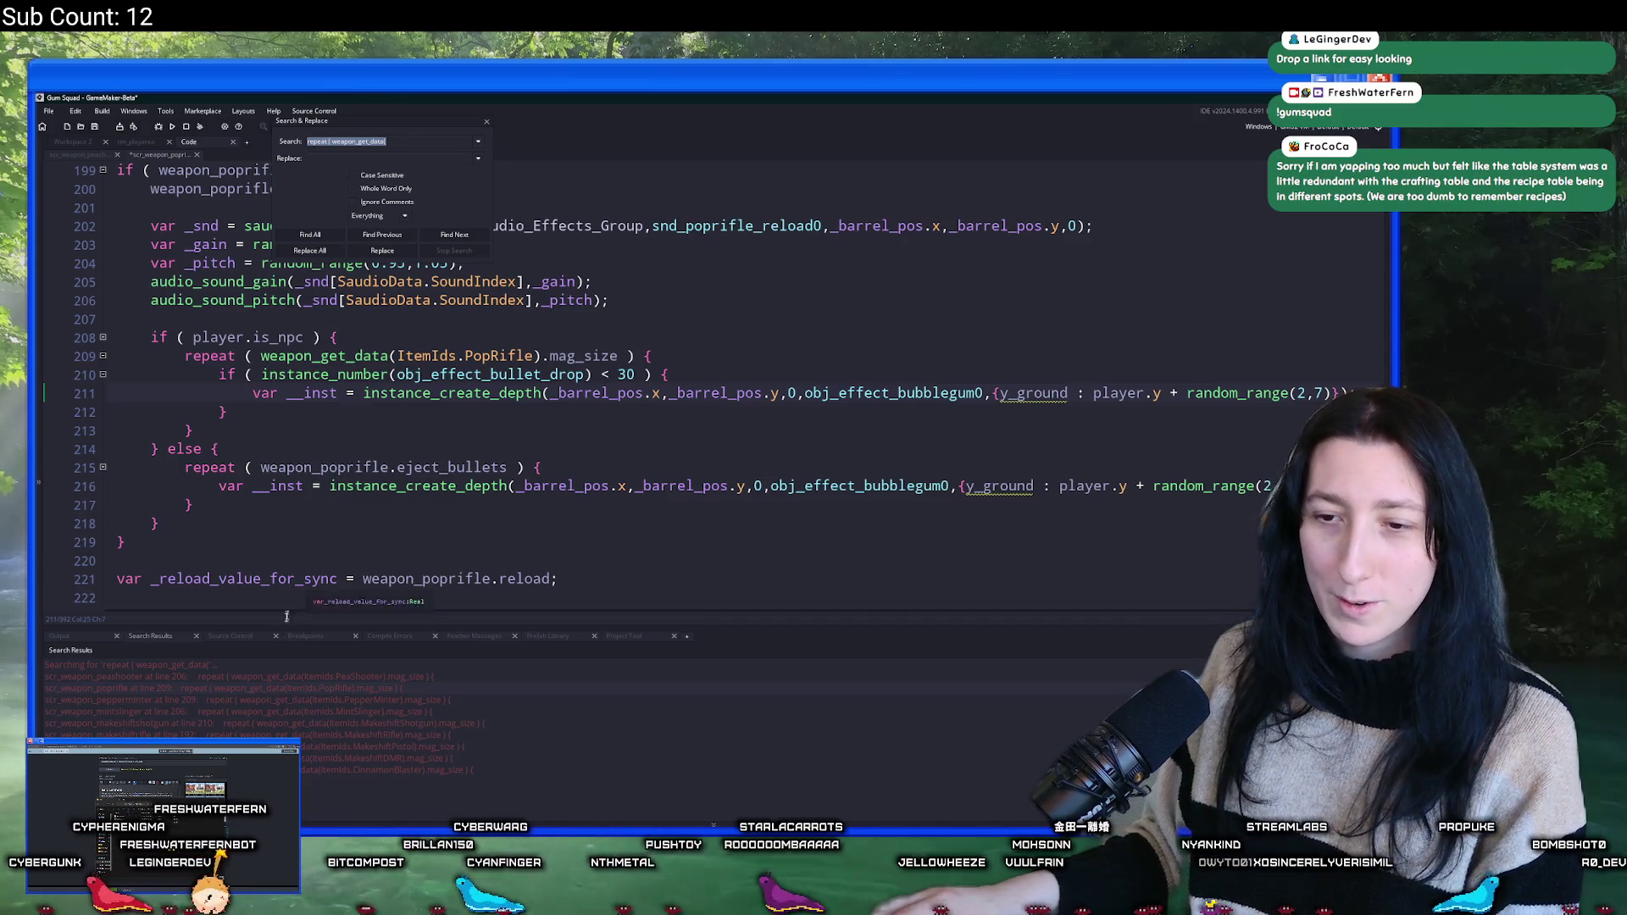
- Wrap the pepperminter's NPC repeat block in the bullet-drop cap check and indent it
double_click(278, 699)
click(789, 341)
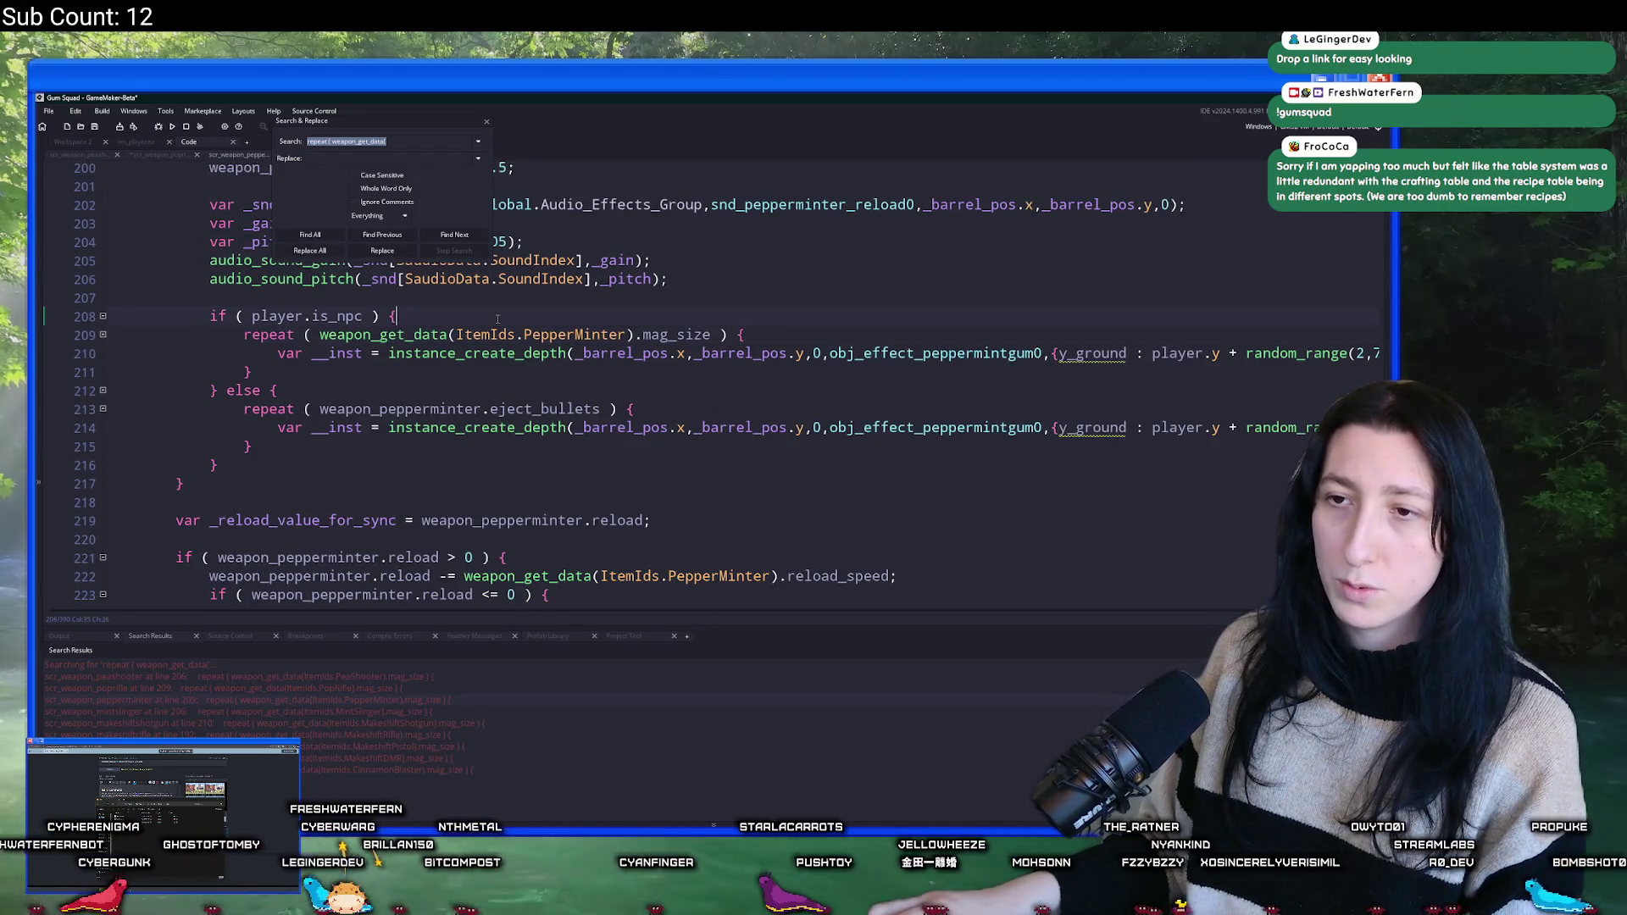
key(Home)
text(if ( instance_number(obj_effect_bullet_drop) < 30 ) {)
click(293, 391)
key(Return)
drag(292, 395, 245, 353)
key(Tab)
- Delete the poprifle's check line and extra brace, then undo to restore them
key(ctrl+Tab)
scroll(354, 431, up, 1)
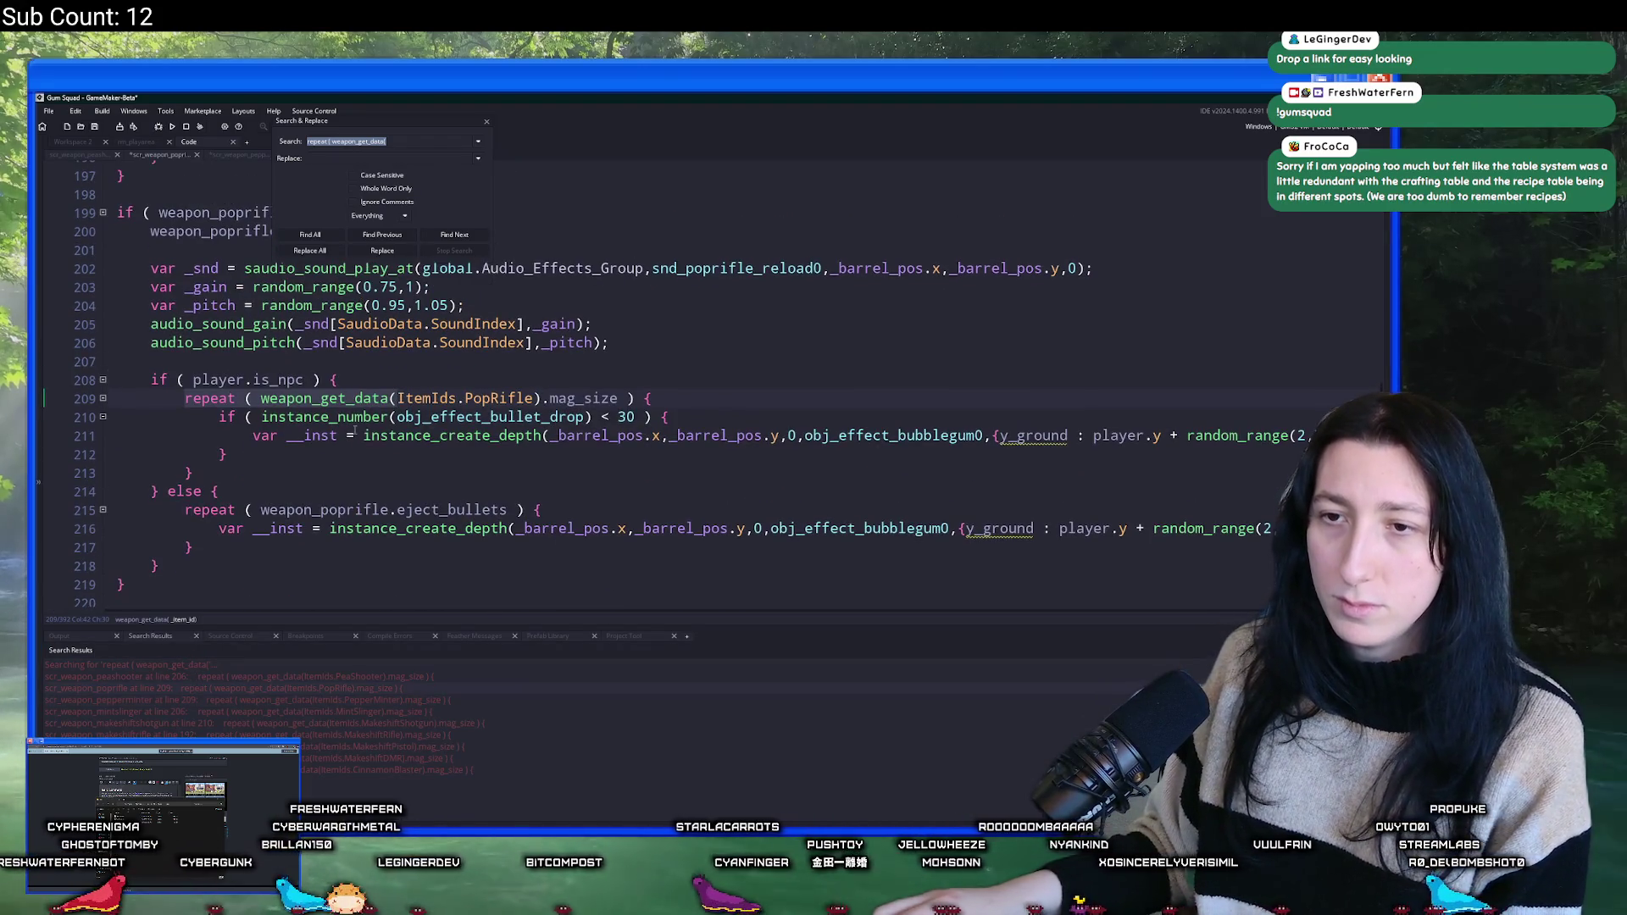
triple_click(730, 416)
key(BackSpace)
click(252, 435)
key(shift+Home)
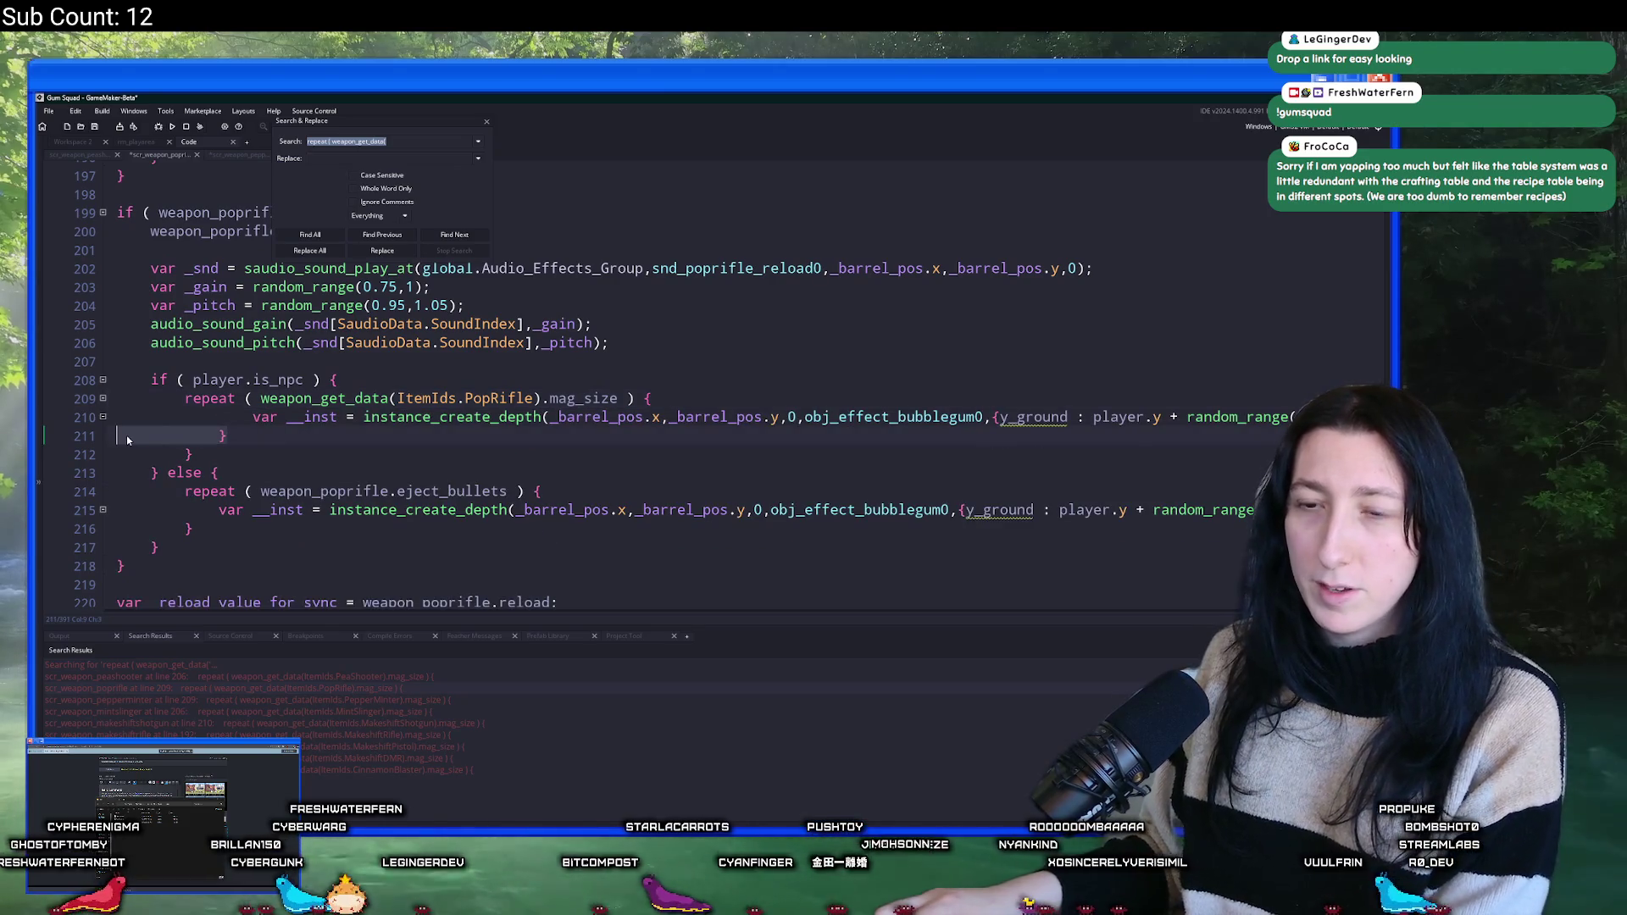
key(BackSpace)
key(BackSpace)
click(219, 400)
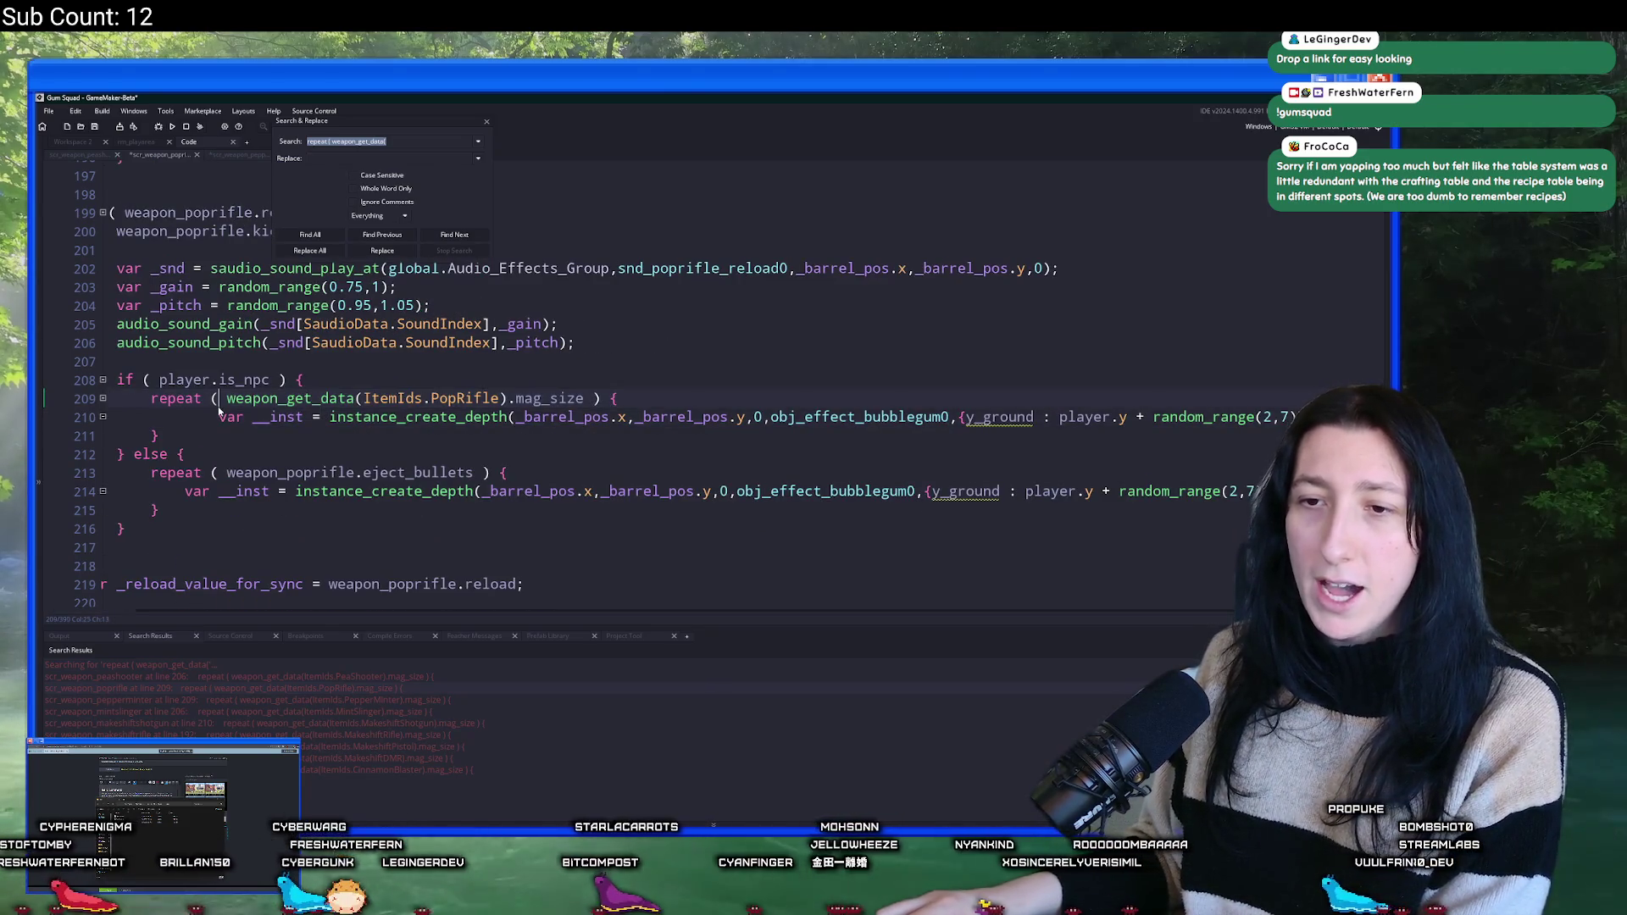
key(ctrl+z)
key(ctrl+z)
key(ctrl+z)
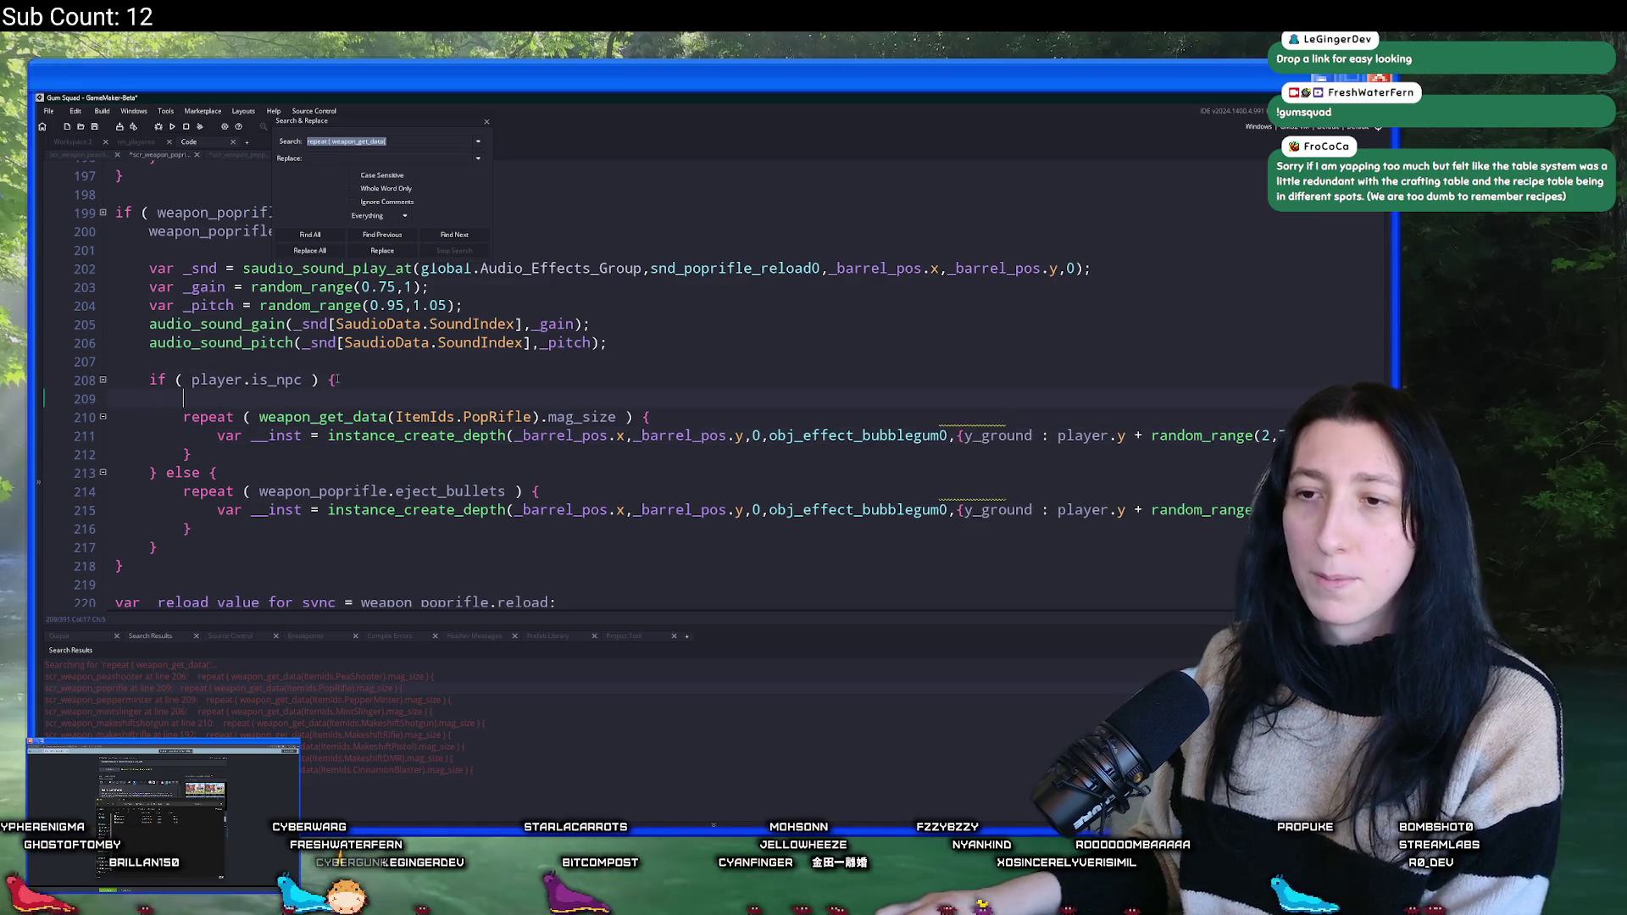
key(ctrl+z)
key(ctrl+z)
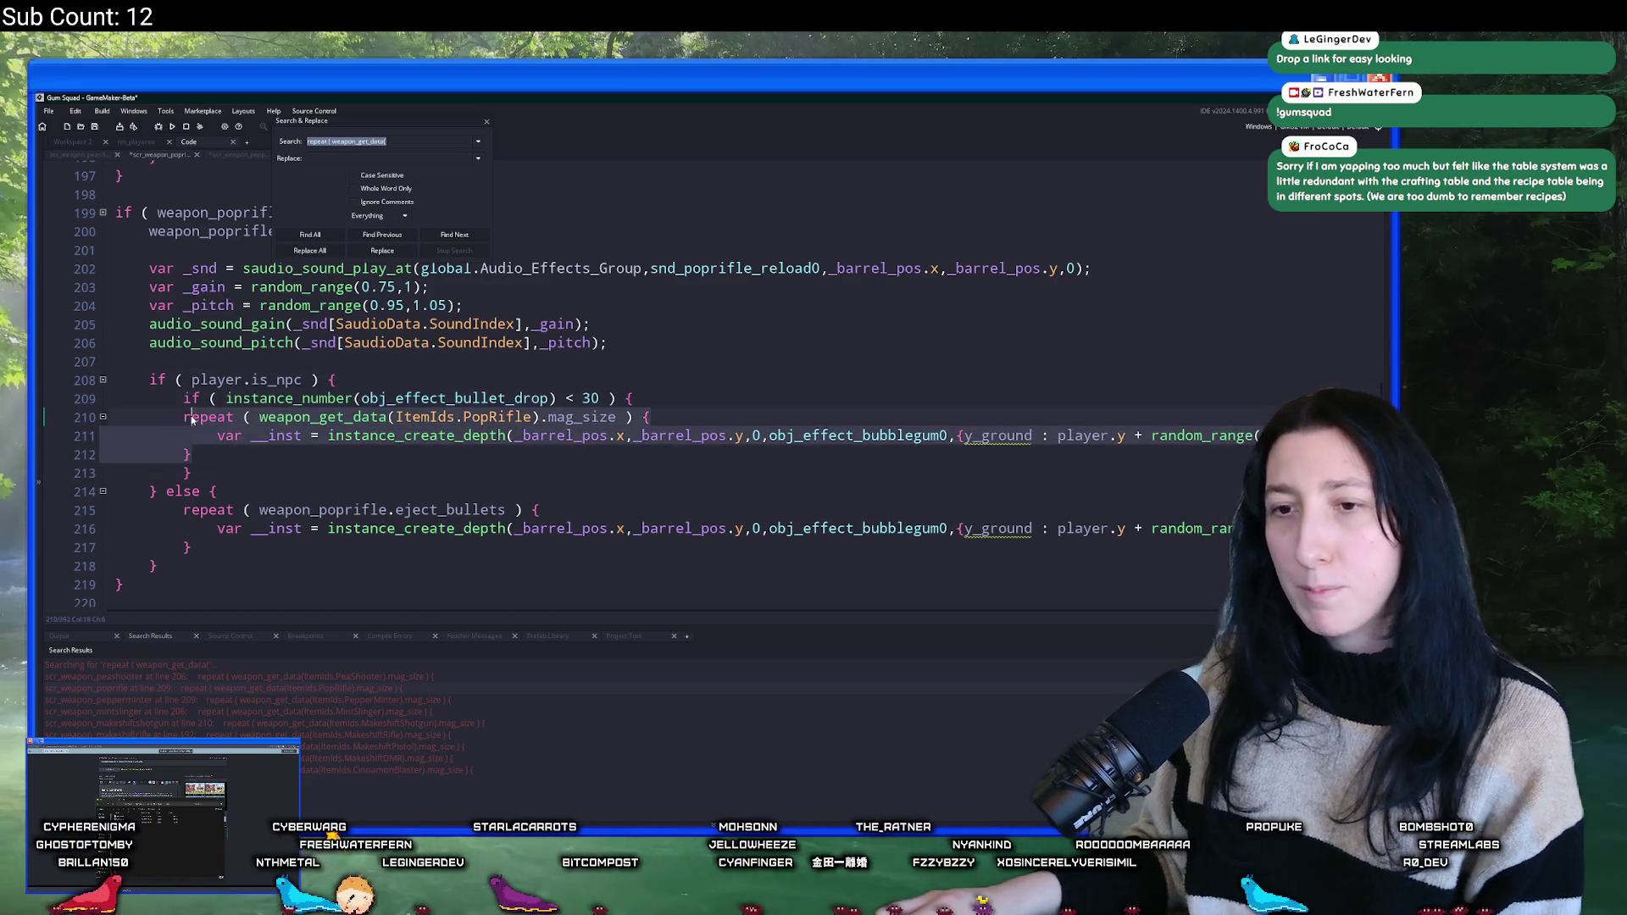
- Remove the misplaced check line and inner brace from inside the peashooter's repeat loop
double_click(200, 677)
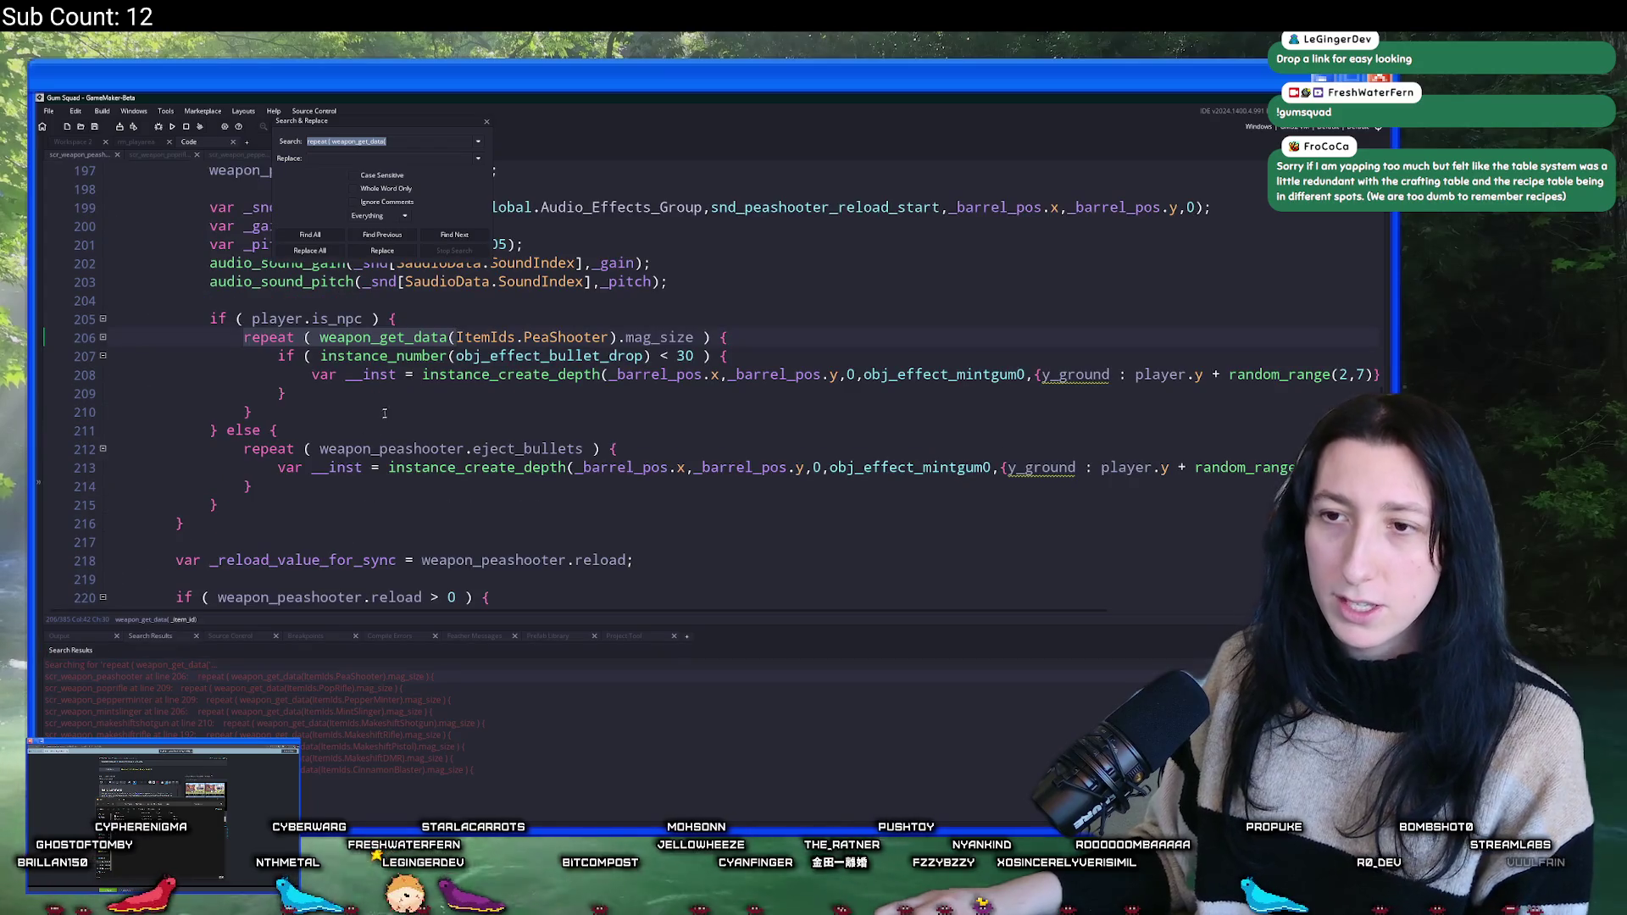
click(755, 344)
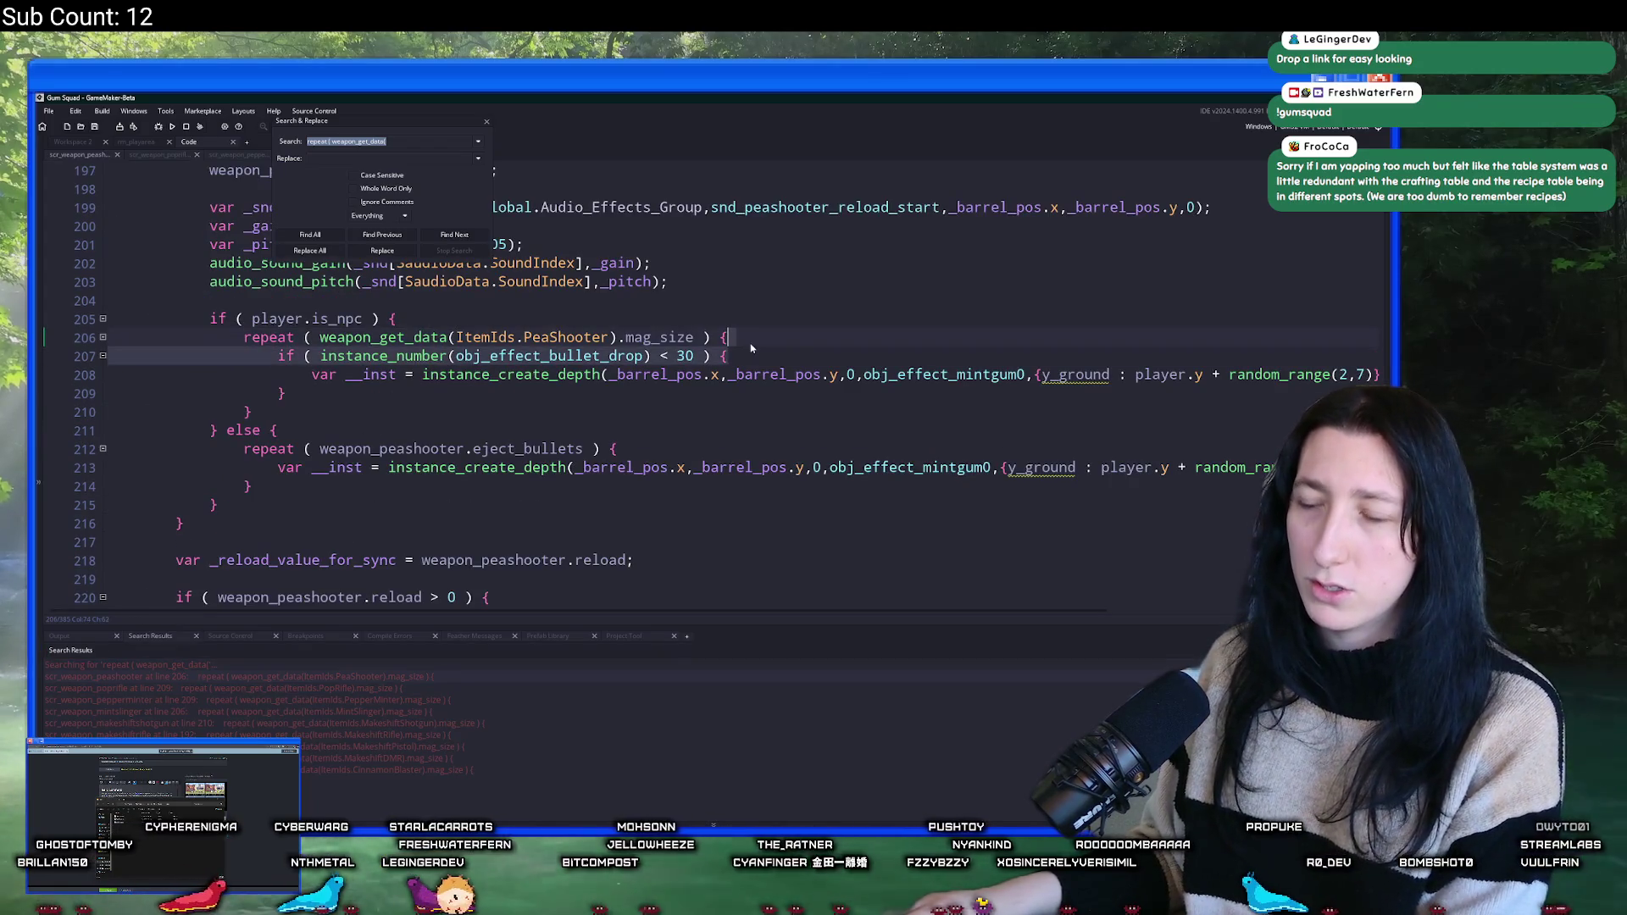
triple_click(748, 355)
key(Delete)
click(288, 373)
key(shift+Home)
key(shift+Home)
key(BackSpace)
key(BackSpace)
key(shift+Tab)
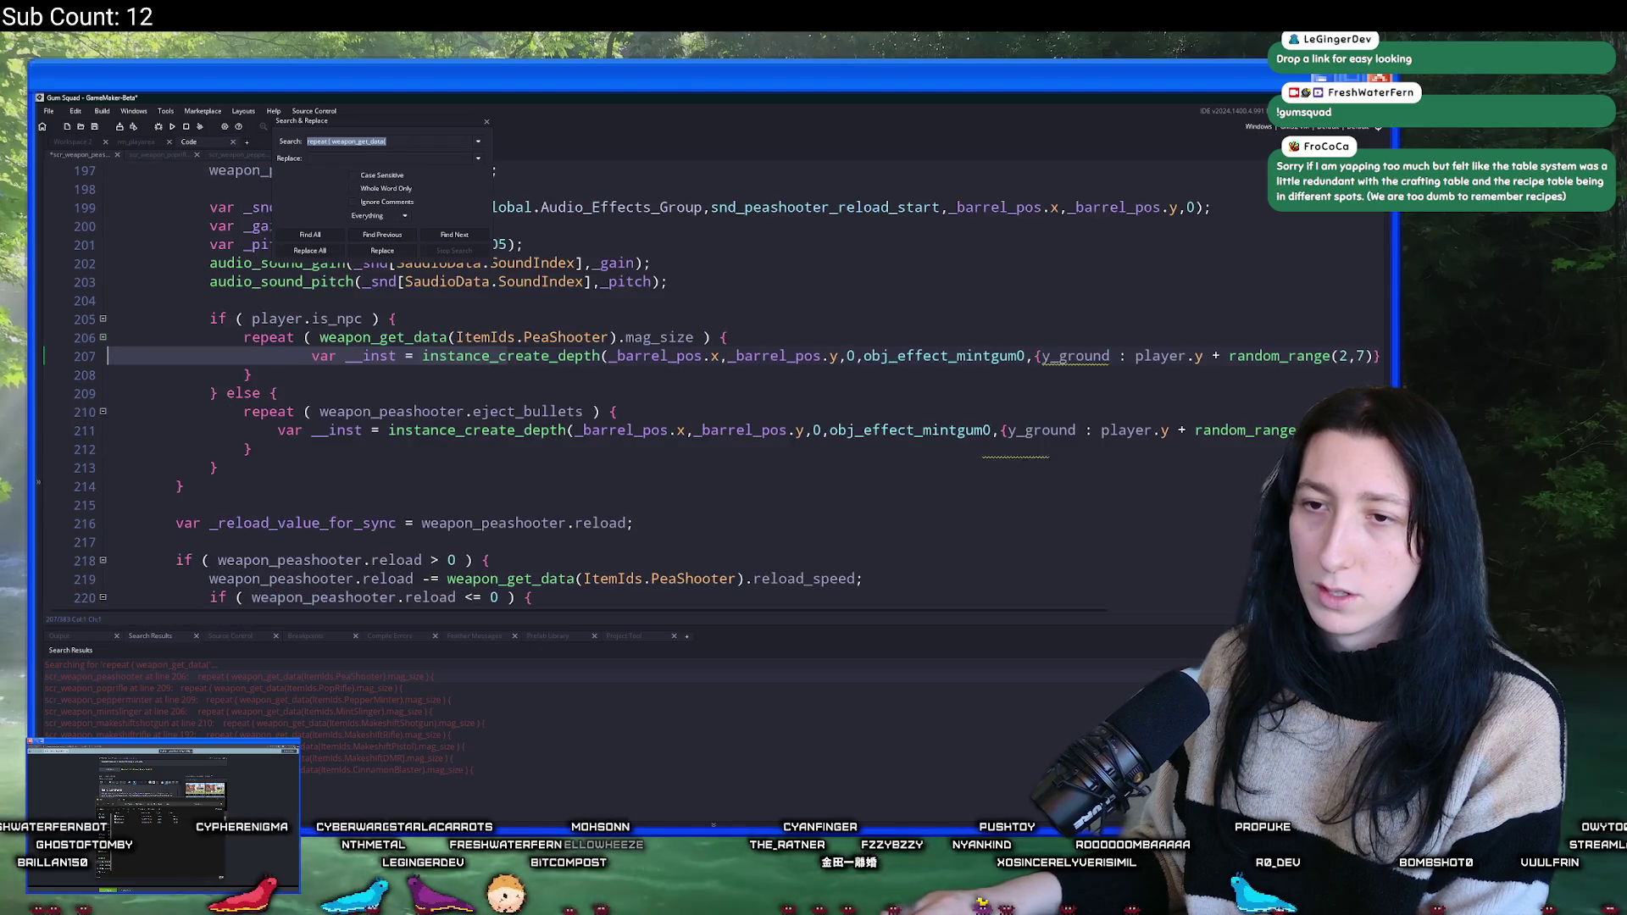
- Place the peashooter's cap check above its repeat loop with a closing brace and indent the loop
click(429, 325)
key(Return)
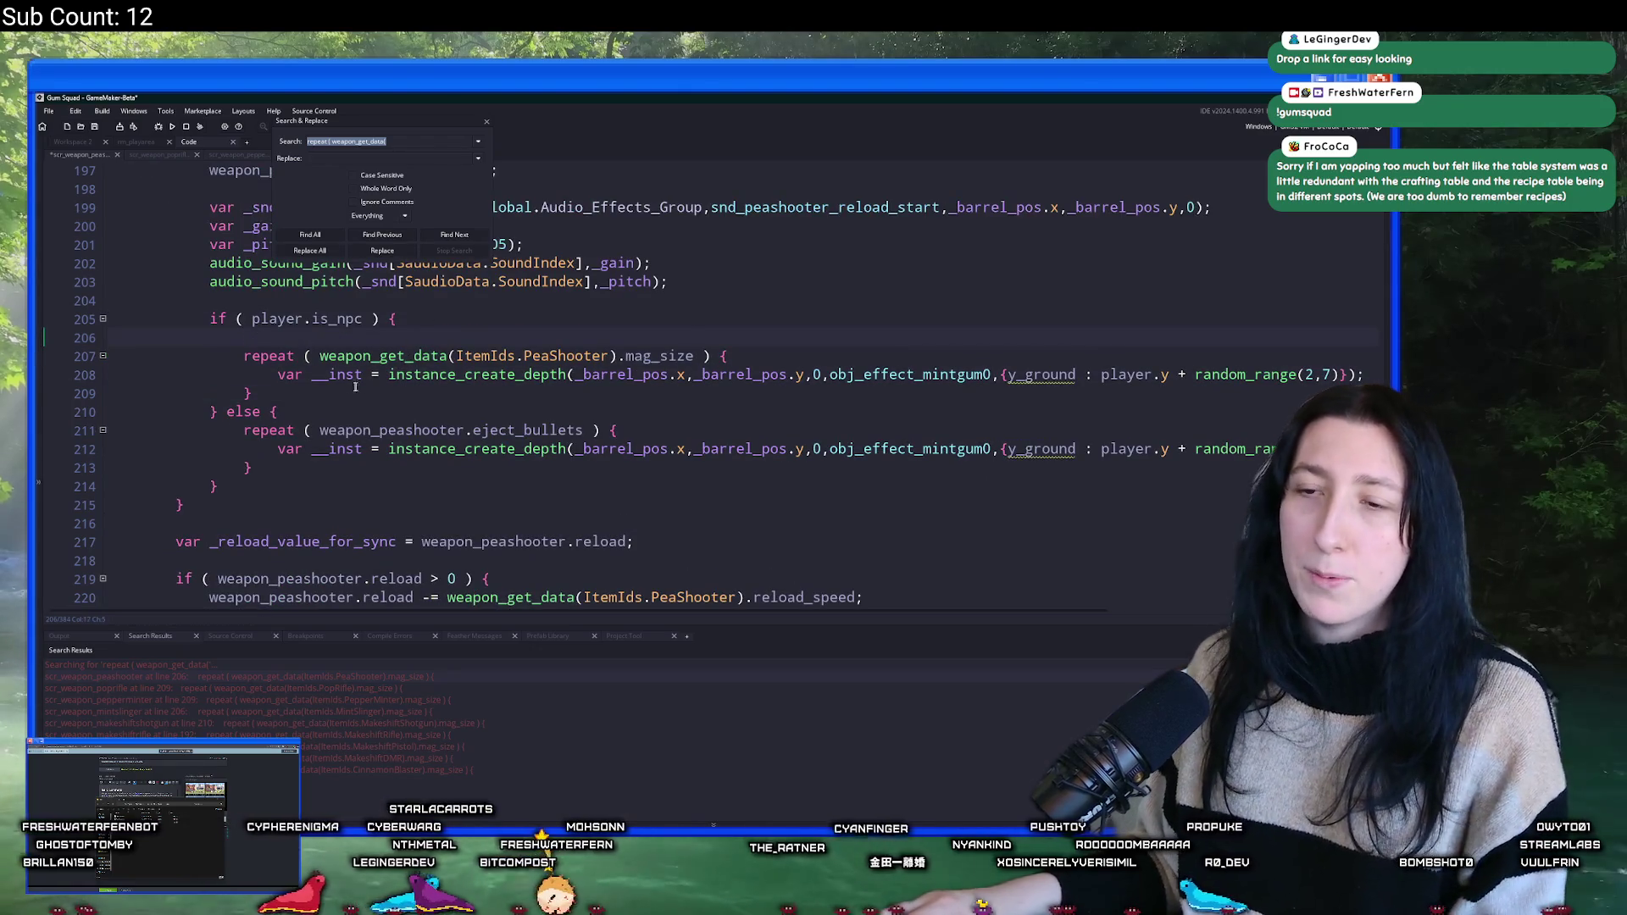
text(if ( instance_number(obj_effect_bullet_drop) < 30 ) {)
click(254, 393)
key(Return)
text(})
drag(254, 394, 254, 373)
key(ctrl+c)
key(Tab)
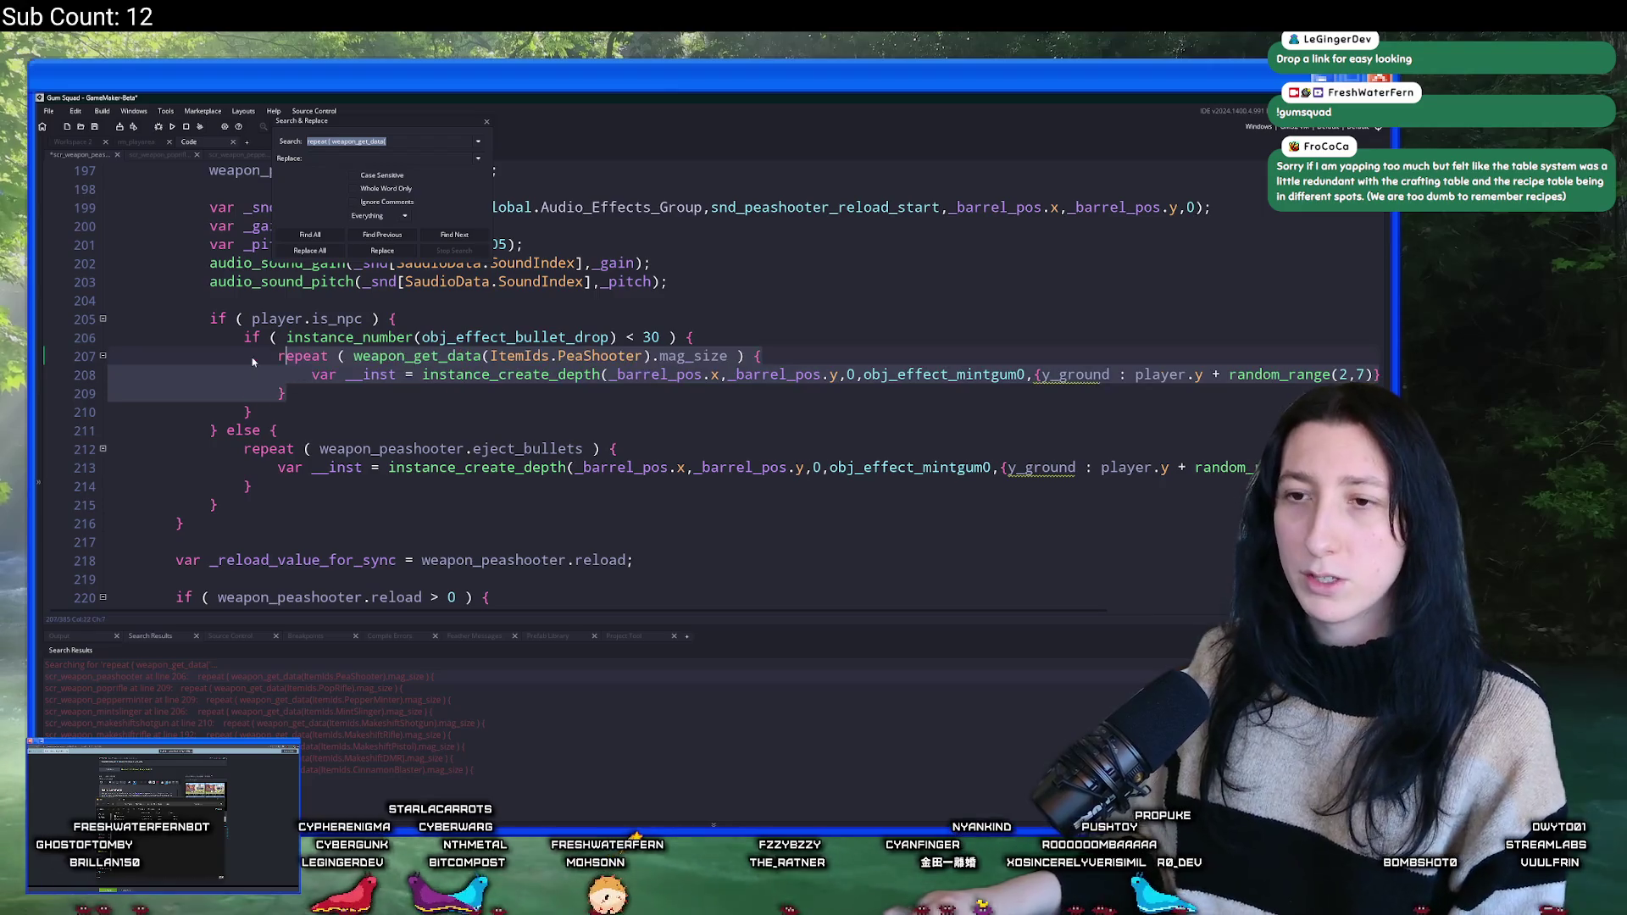
- Wrap the mintslinger's NPC repeat block in the bullet-drop cap check and indent it
double_click(286, 700)
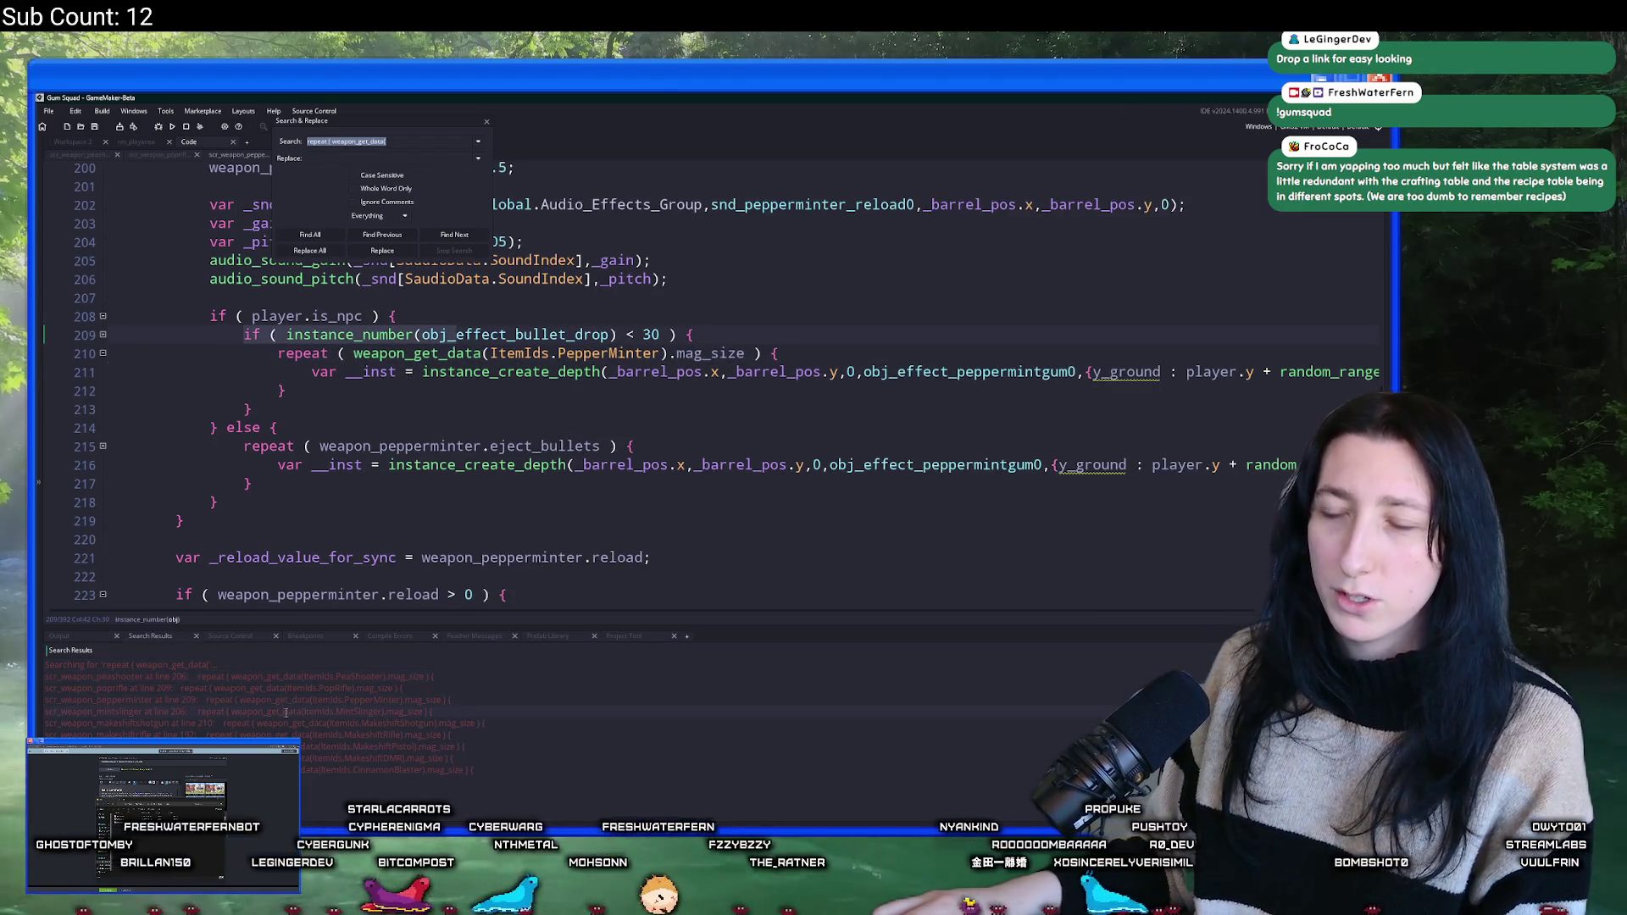
double_click(286, 712)
double_click(291, 701)
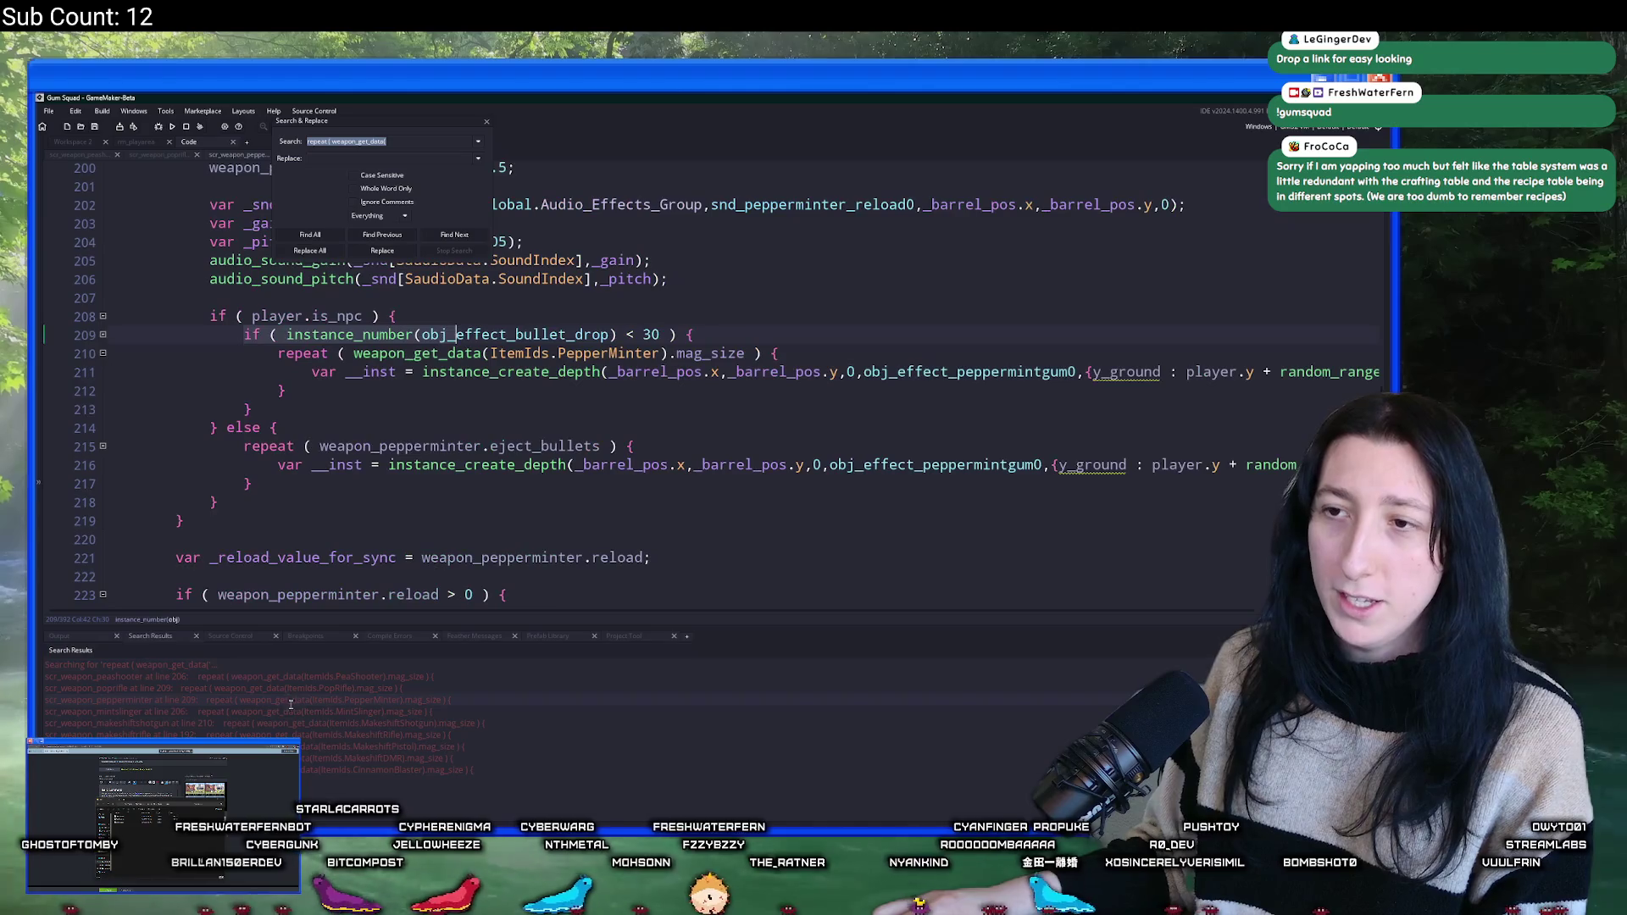
double_click(291, 713)
click(594, 318)
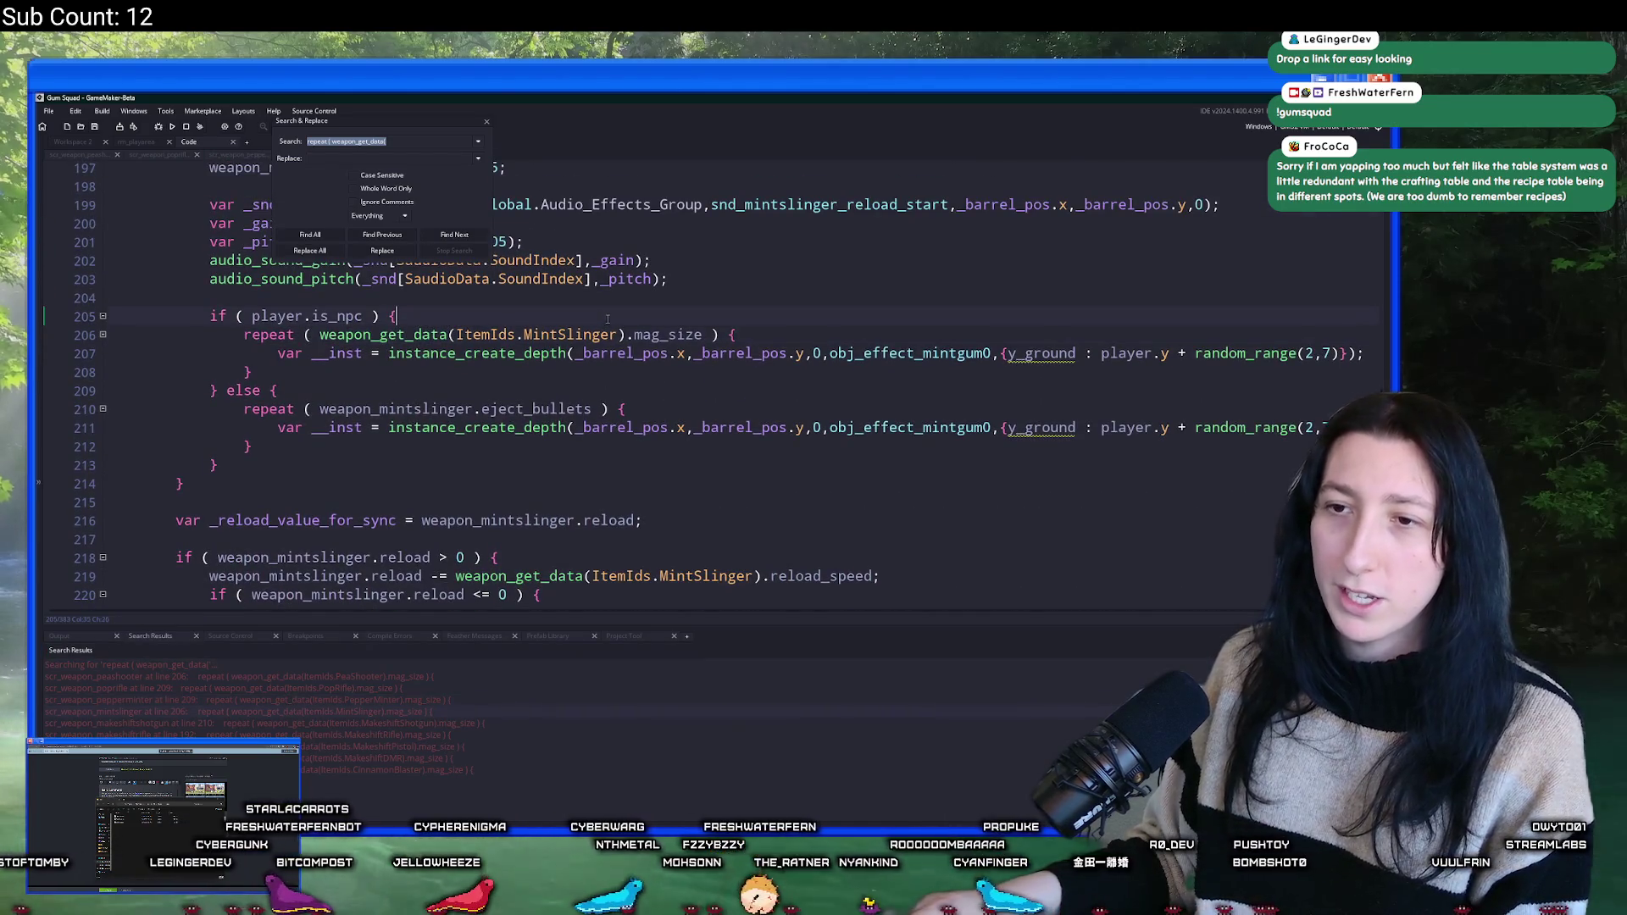
key(Return)
key(ctrl+v)
click(351, 384)
key(Return)
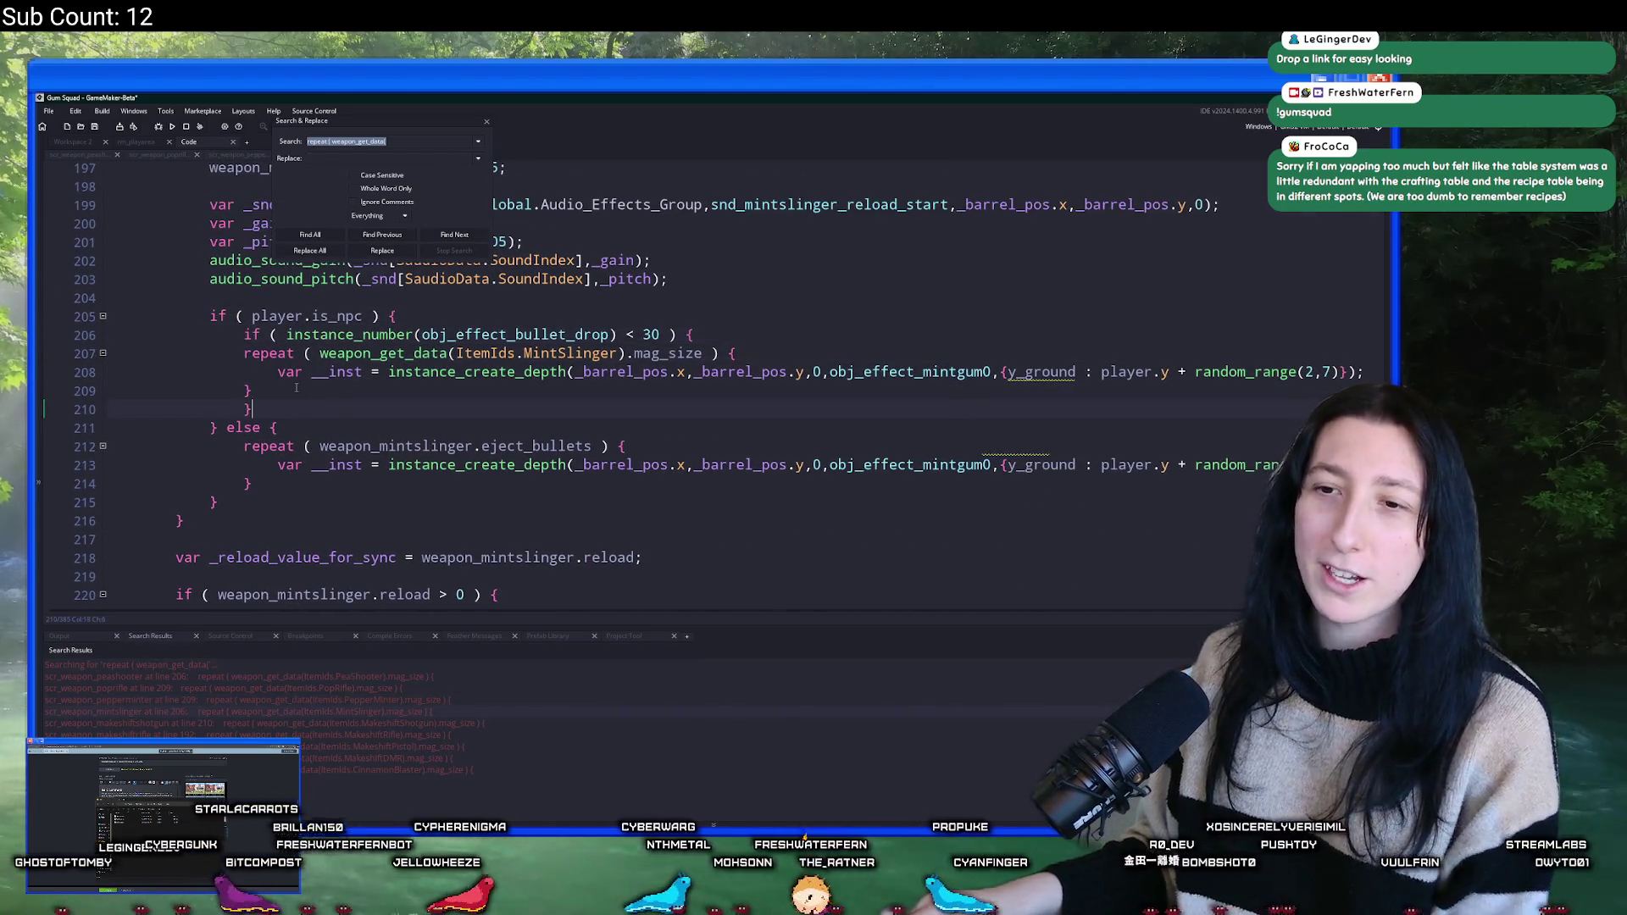
drag(296, 391, 243, 353)
key(Tab)
- Wrap the makeshift shotgun's repeat block in the < 30 cap check with a closing brace
double_click(279, 724)
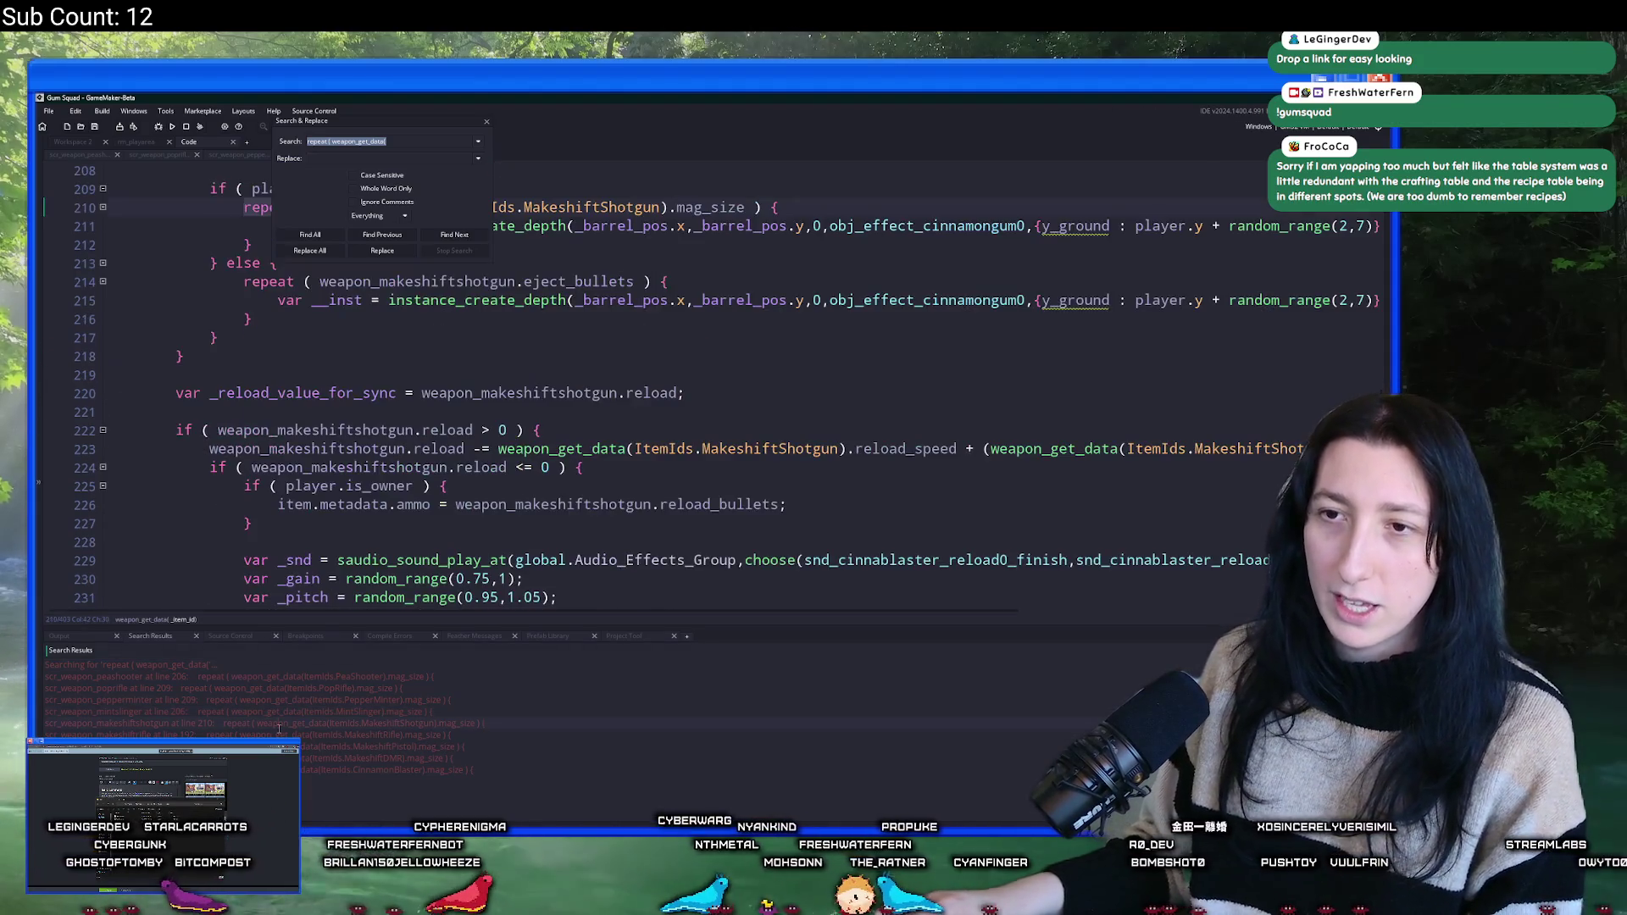
click(475, 338)
key(Return)
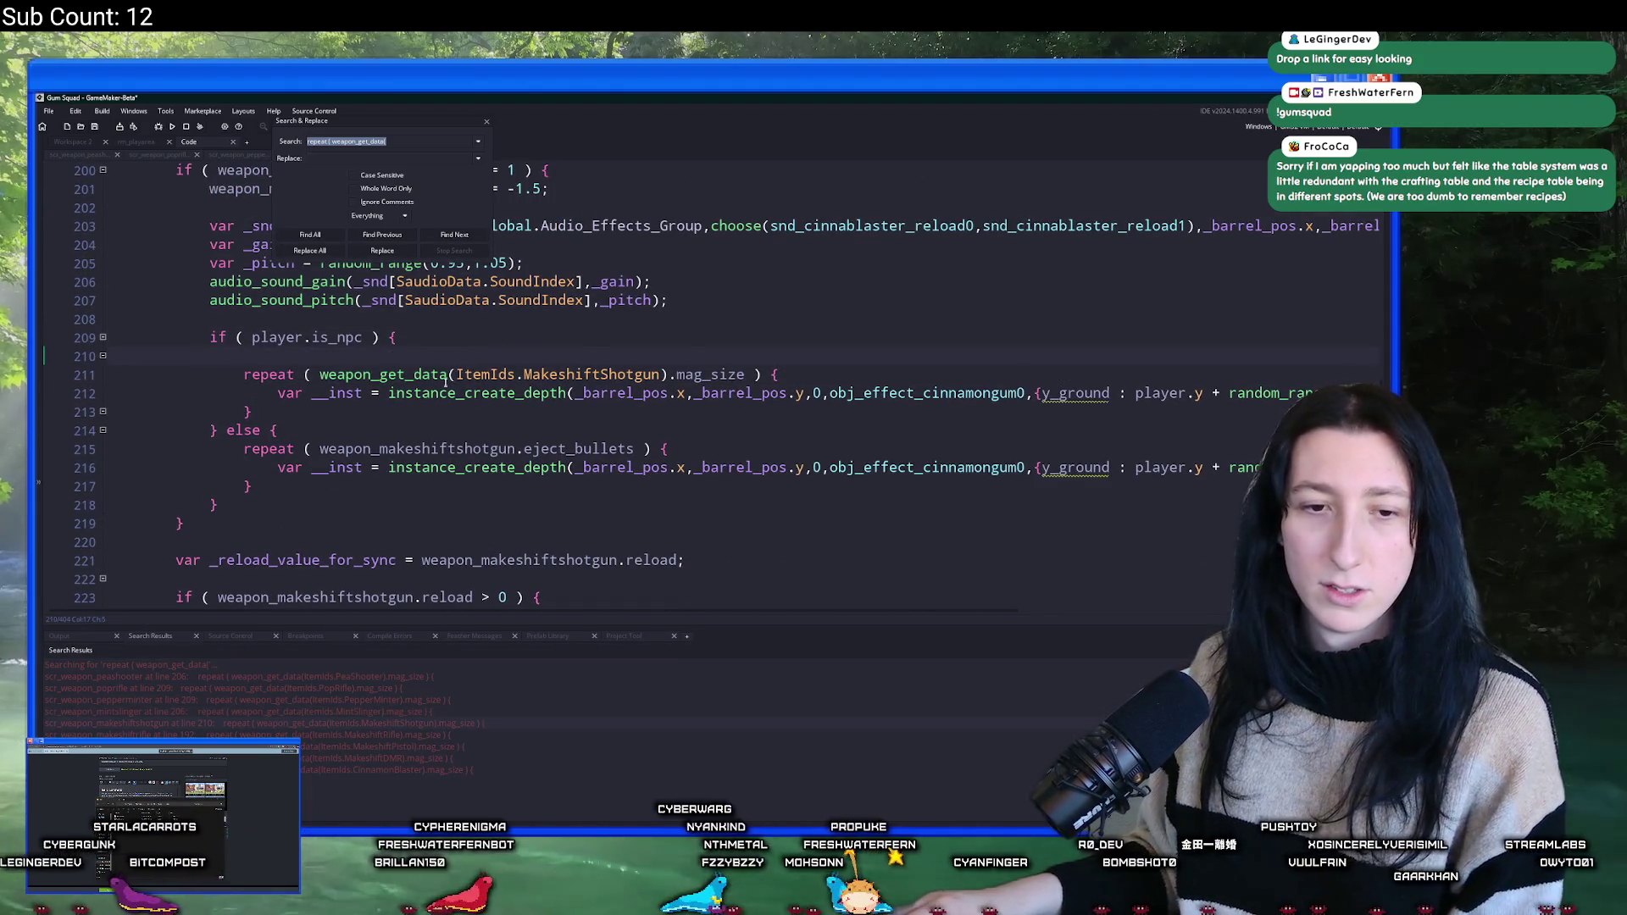
text(if ( instance_number(obj_effect_bullet_drop) < 30 ) {)
click(252, 412)
key(Return)
text(})
drag(252, 412, 251, 374)
key(ctrl+c)
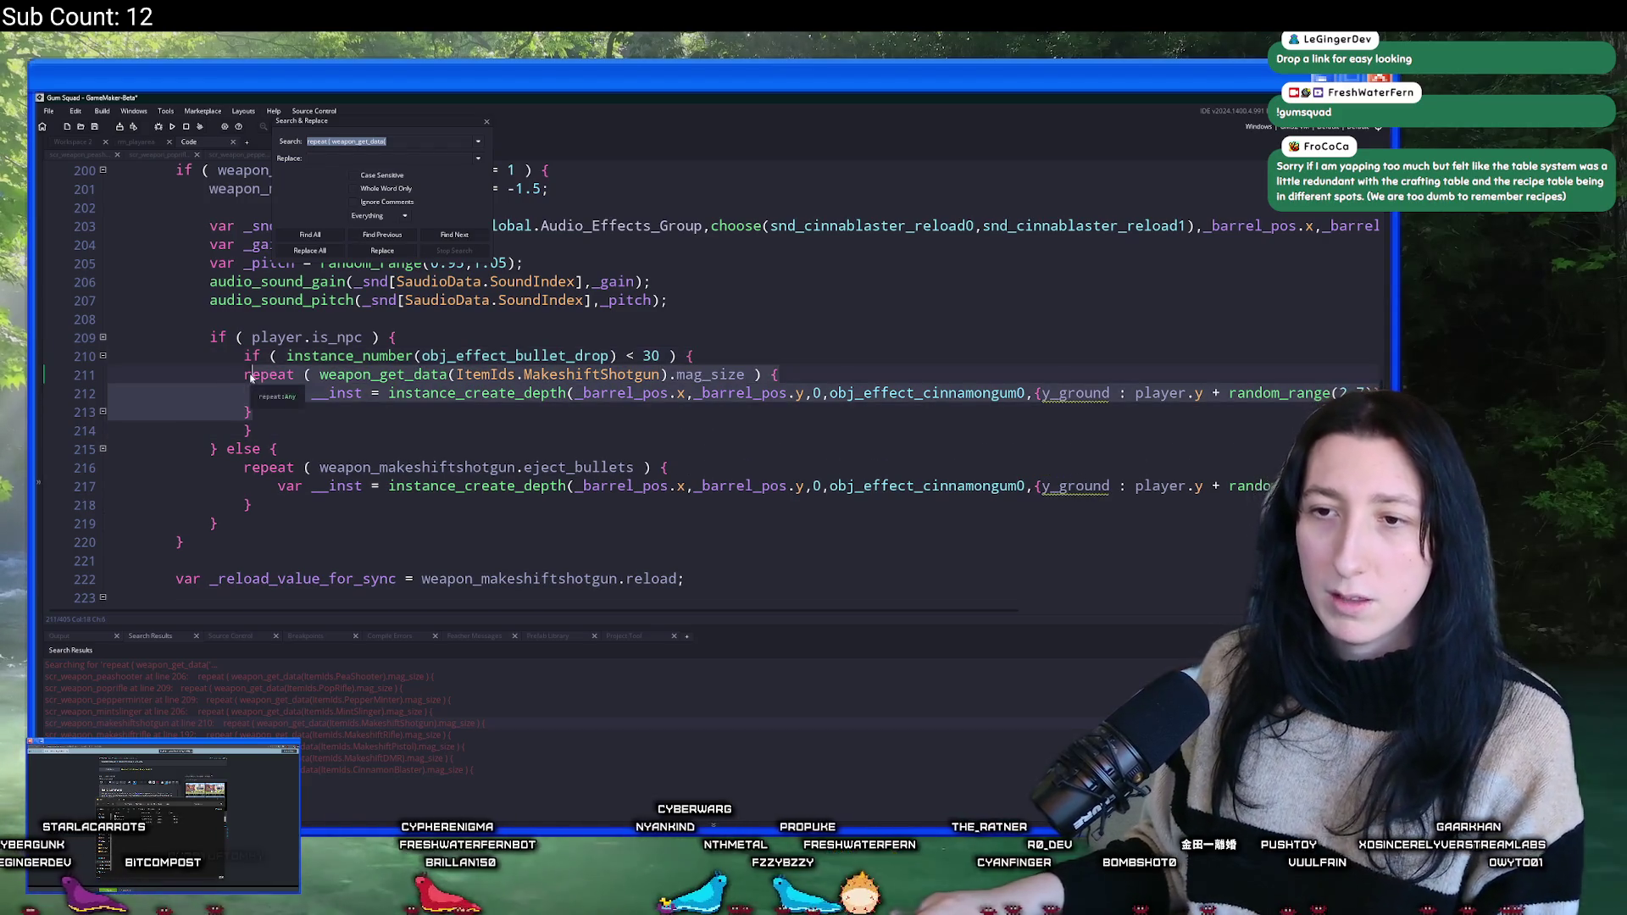
key(Tab)
- Insert the cap condition line above the makeshift rifle's repeat loop
double_click(298, 734)
scroll(473, 305, up, 2)
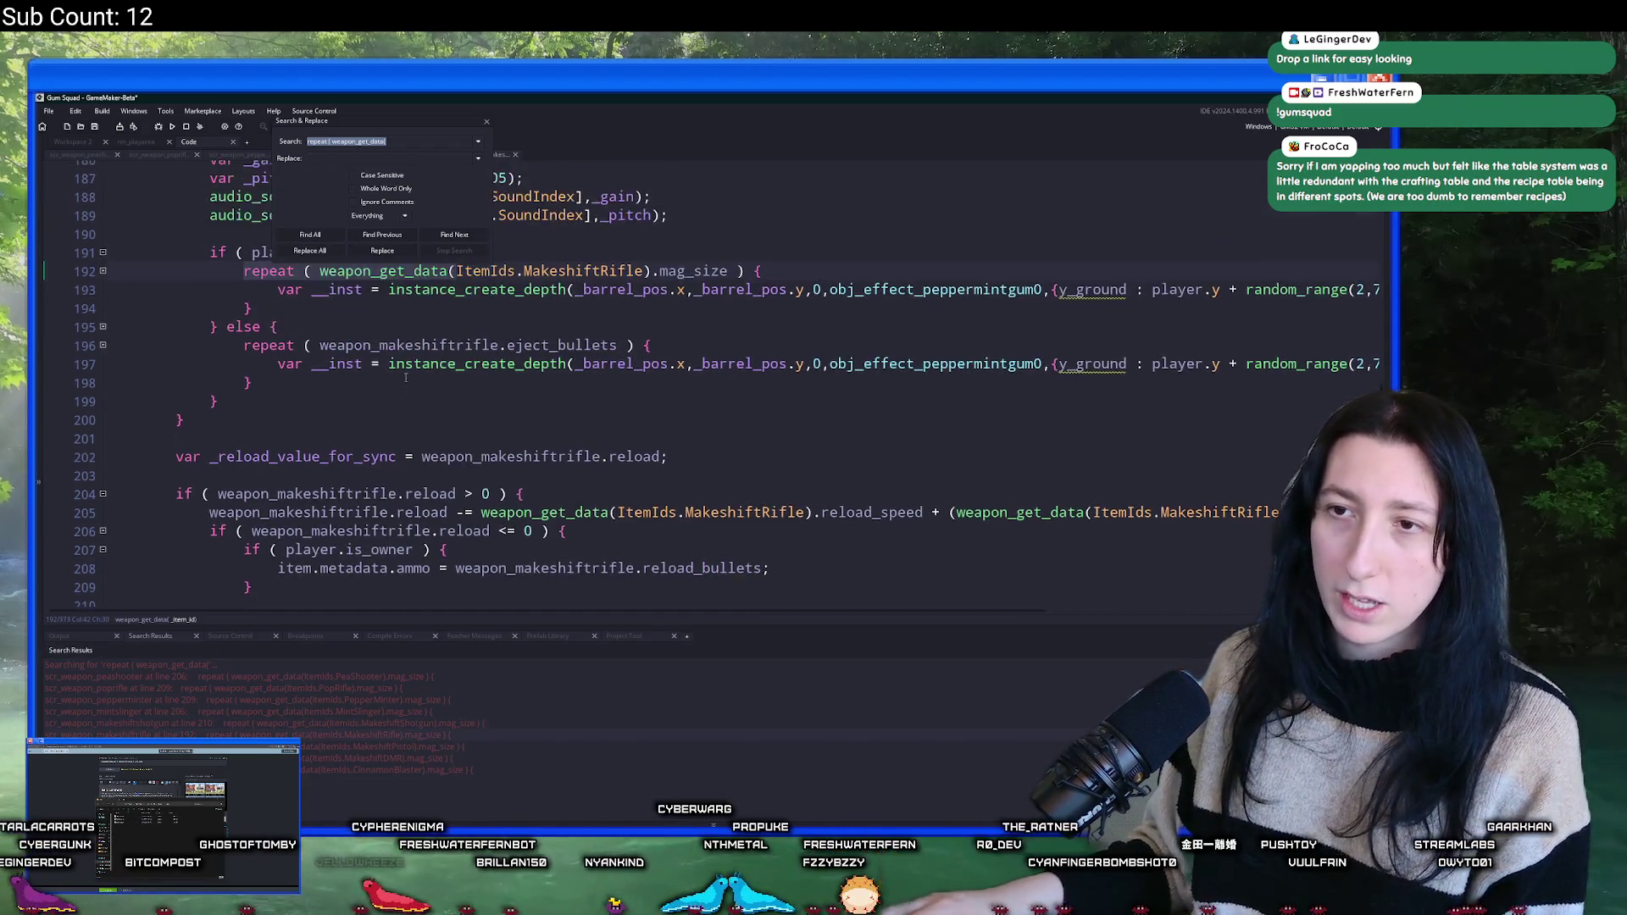
click(473, 310)
scroll(473, 302, up, 2)
click(396, 337)
key(Return)
key(ctrl+v)
- Close the rifle's cap check with a brace and indent its repeat block inside it
click(295, 395)
key(Return)
key(ctrl+z)
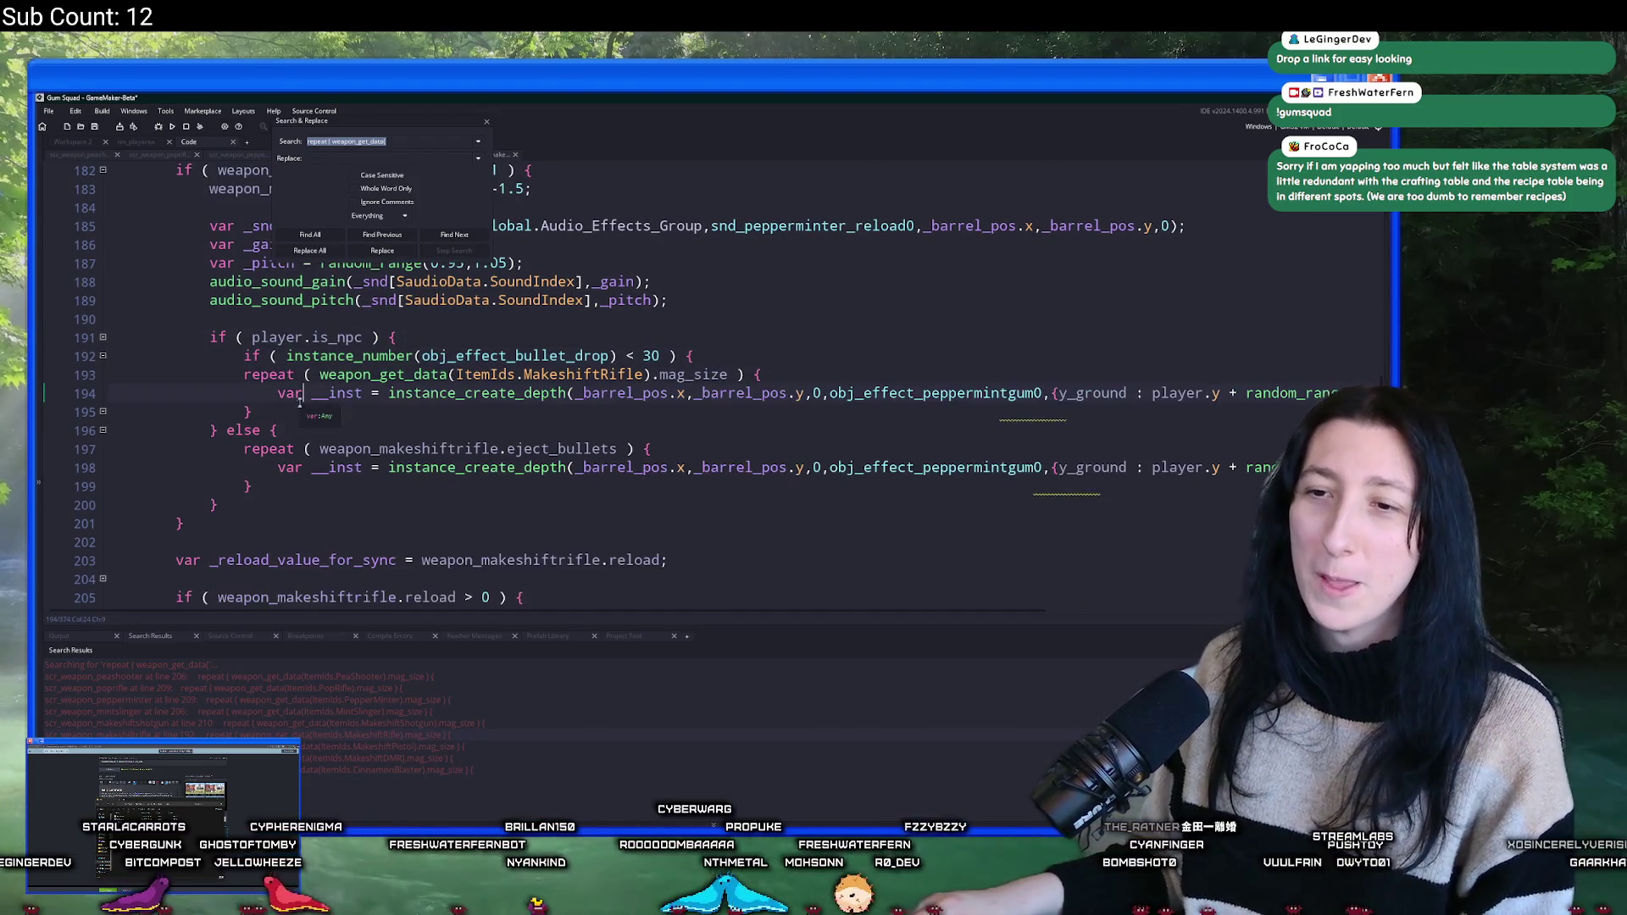
key(End)
key(Return)
text(})
drag(254, 412, 278, 399)
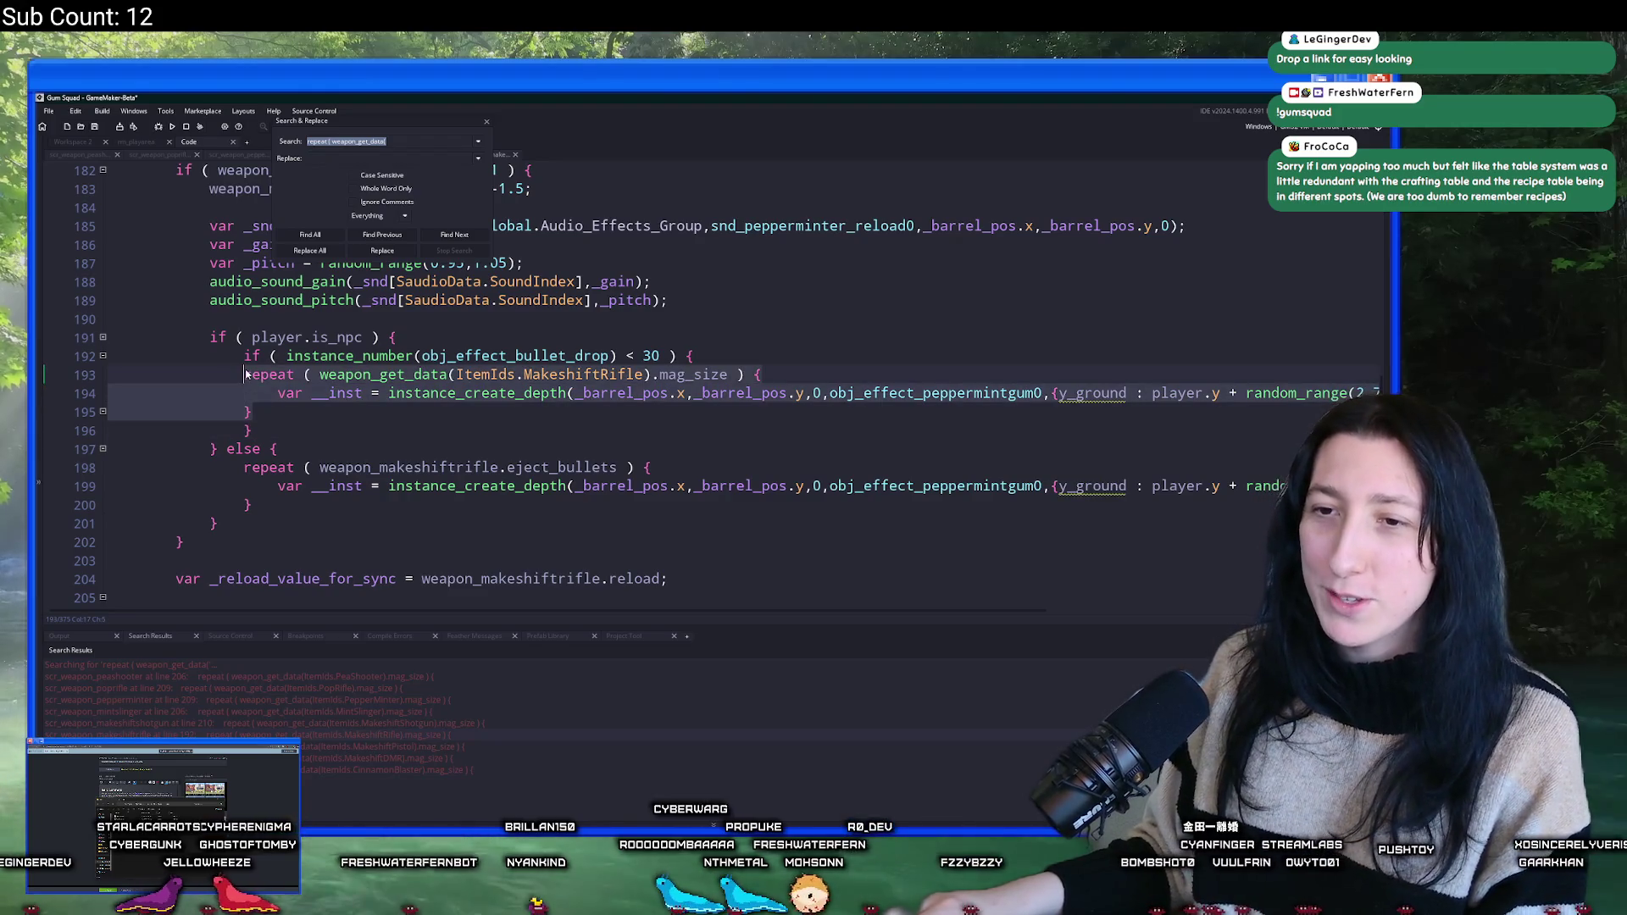
key(shift+Up)
key(Tab)
- Wrap the makeshift pistol's repeat block in the cap check, closing and indenting it
click(454, 235)
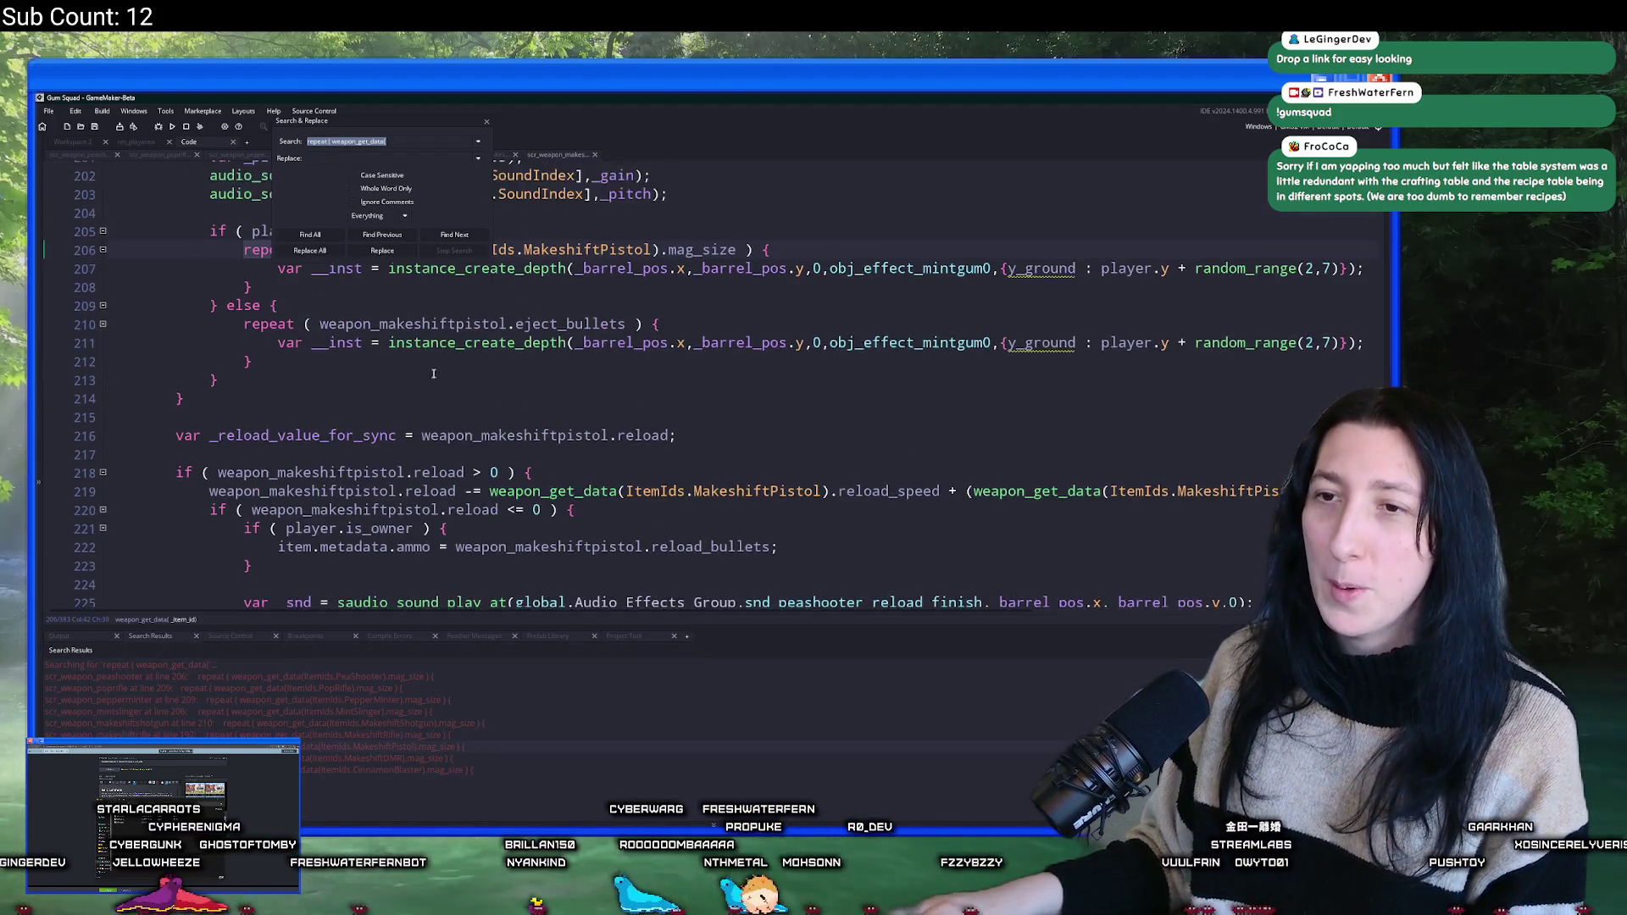
scroll(481, 280, up, 1)
click(480, 274)
key(Return)
key(ctrl+v)
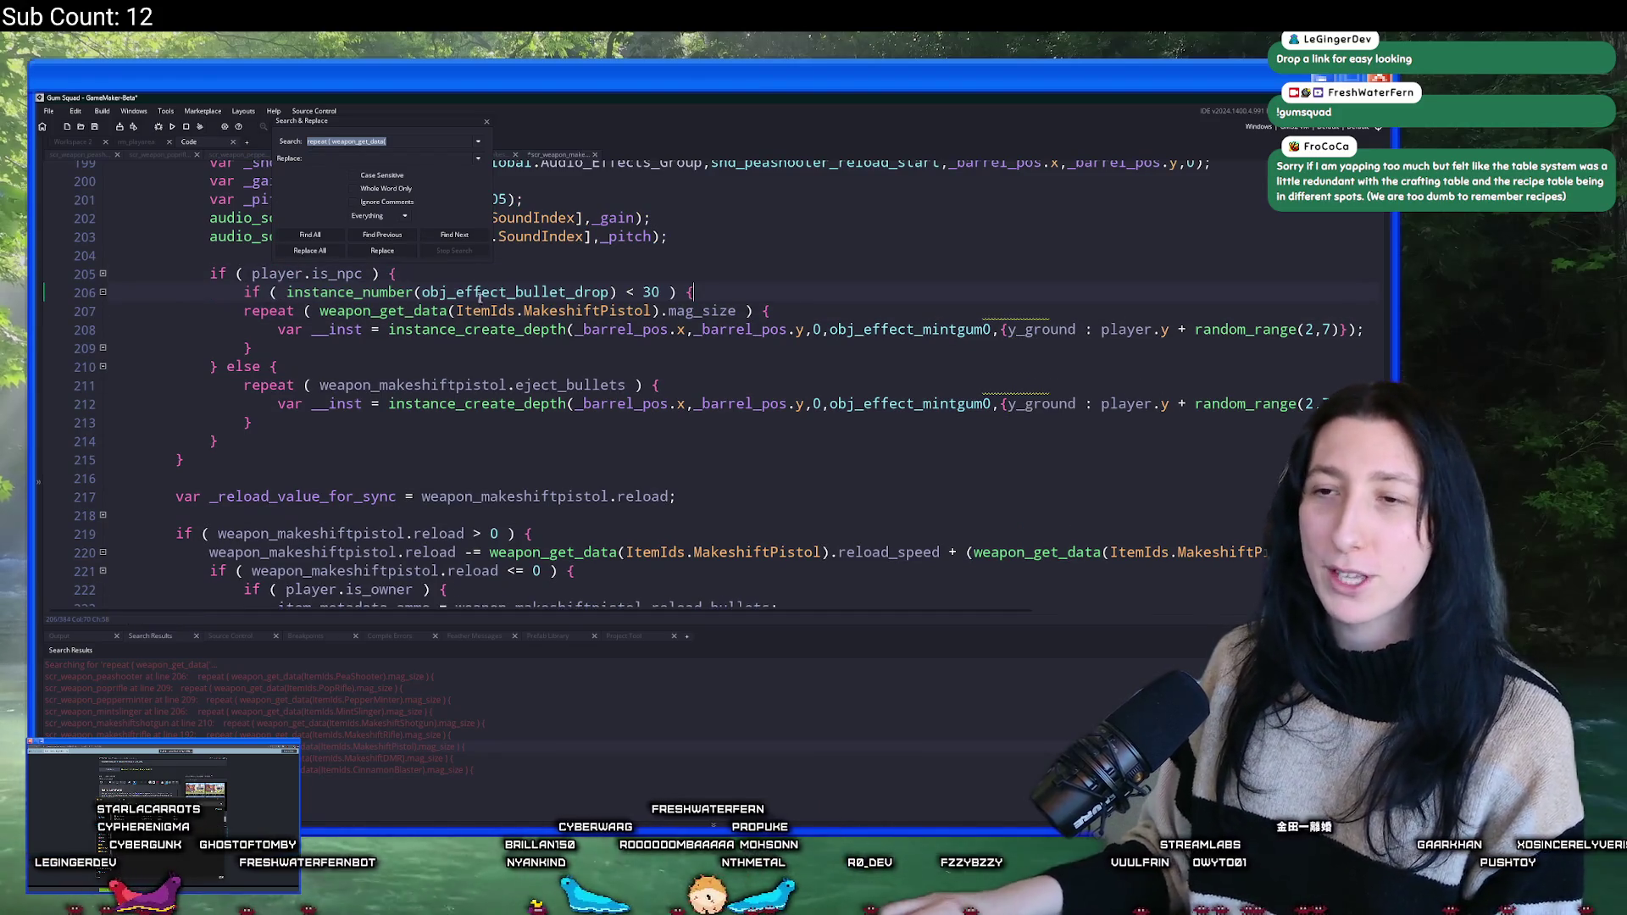
click(254, 347)
key(Return)
text(})
drag(254, 348, 271, 327)
key(ctrl+c)
key(shift+Up)
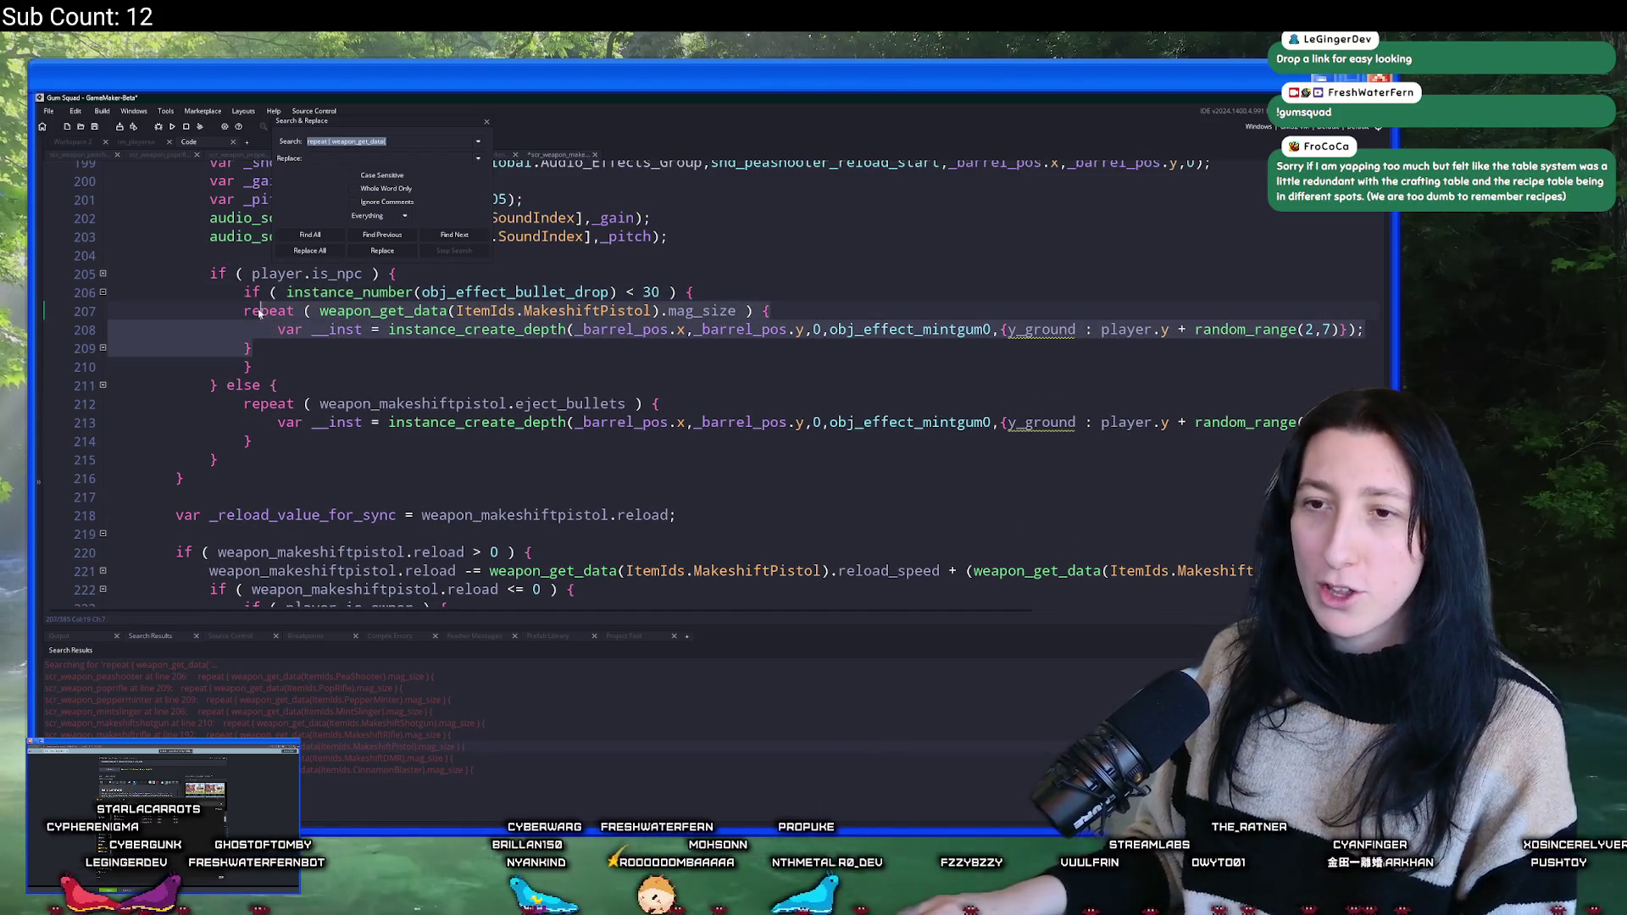
key(Tab)
- Insert the cap condition line above the makeshift DMR's repeat loop
key(F3)
scroll(343, 543, up, 3)
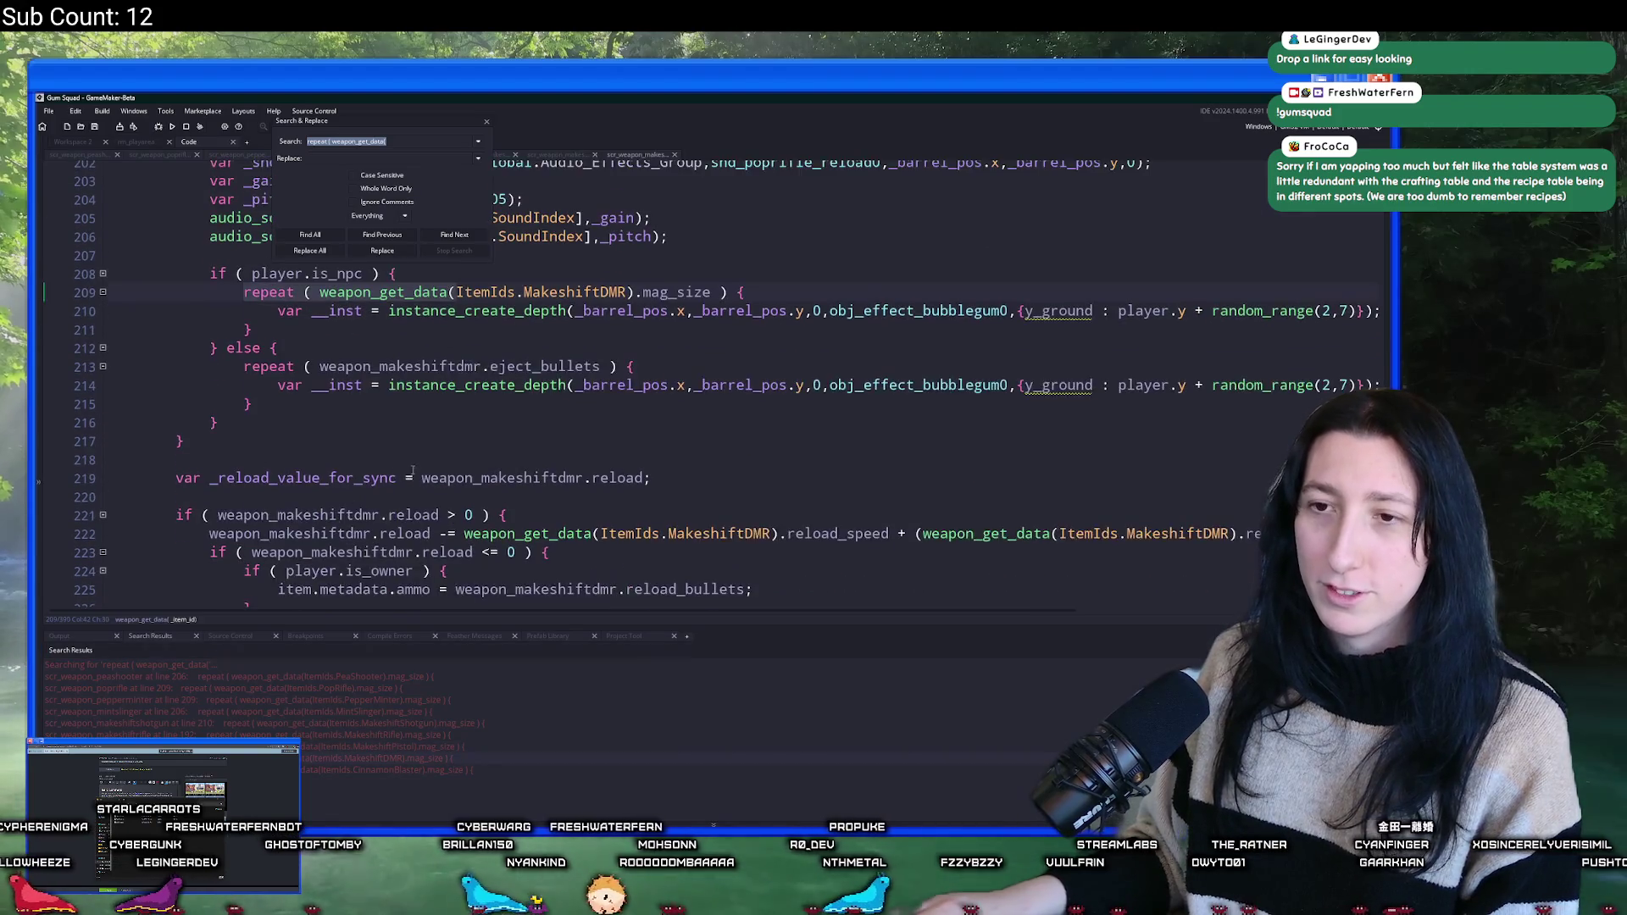
click(473, 333)
key(Return)
key(ctrl+z)
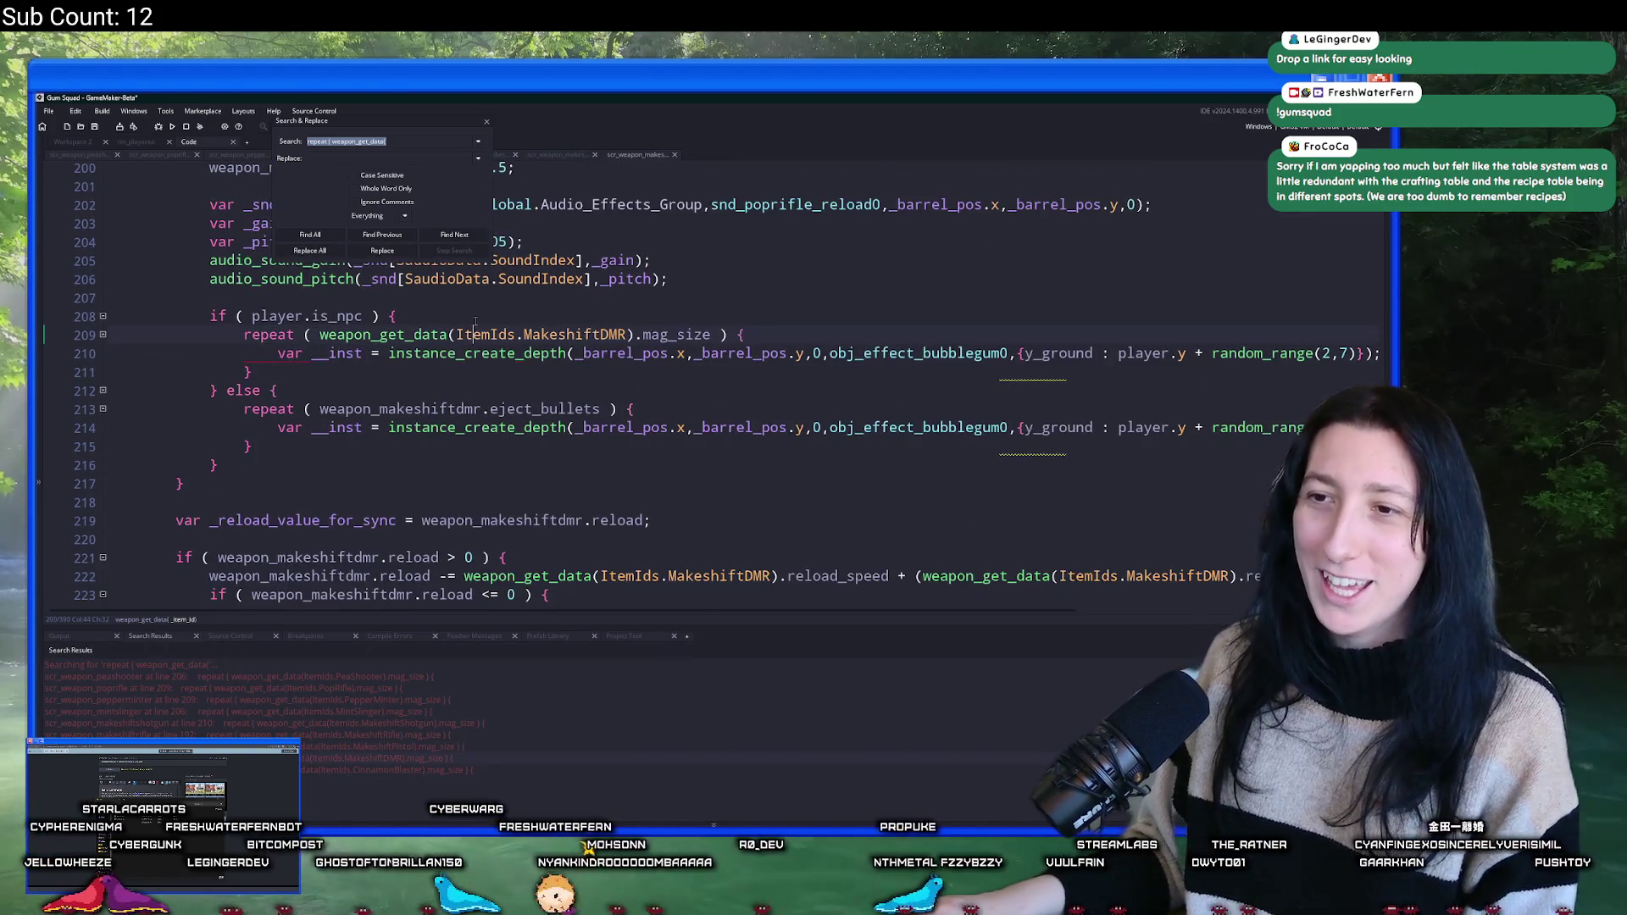
key(Home)
key(Return)
key(Up)
key(ctrl+v)
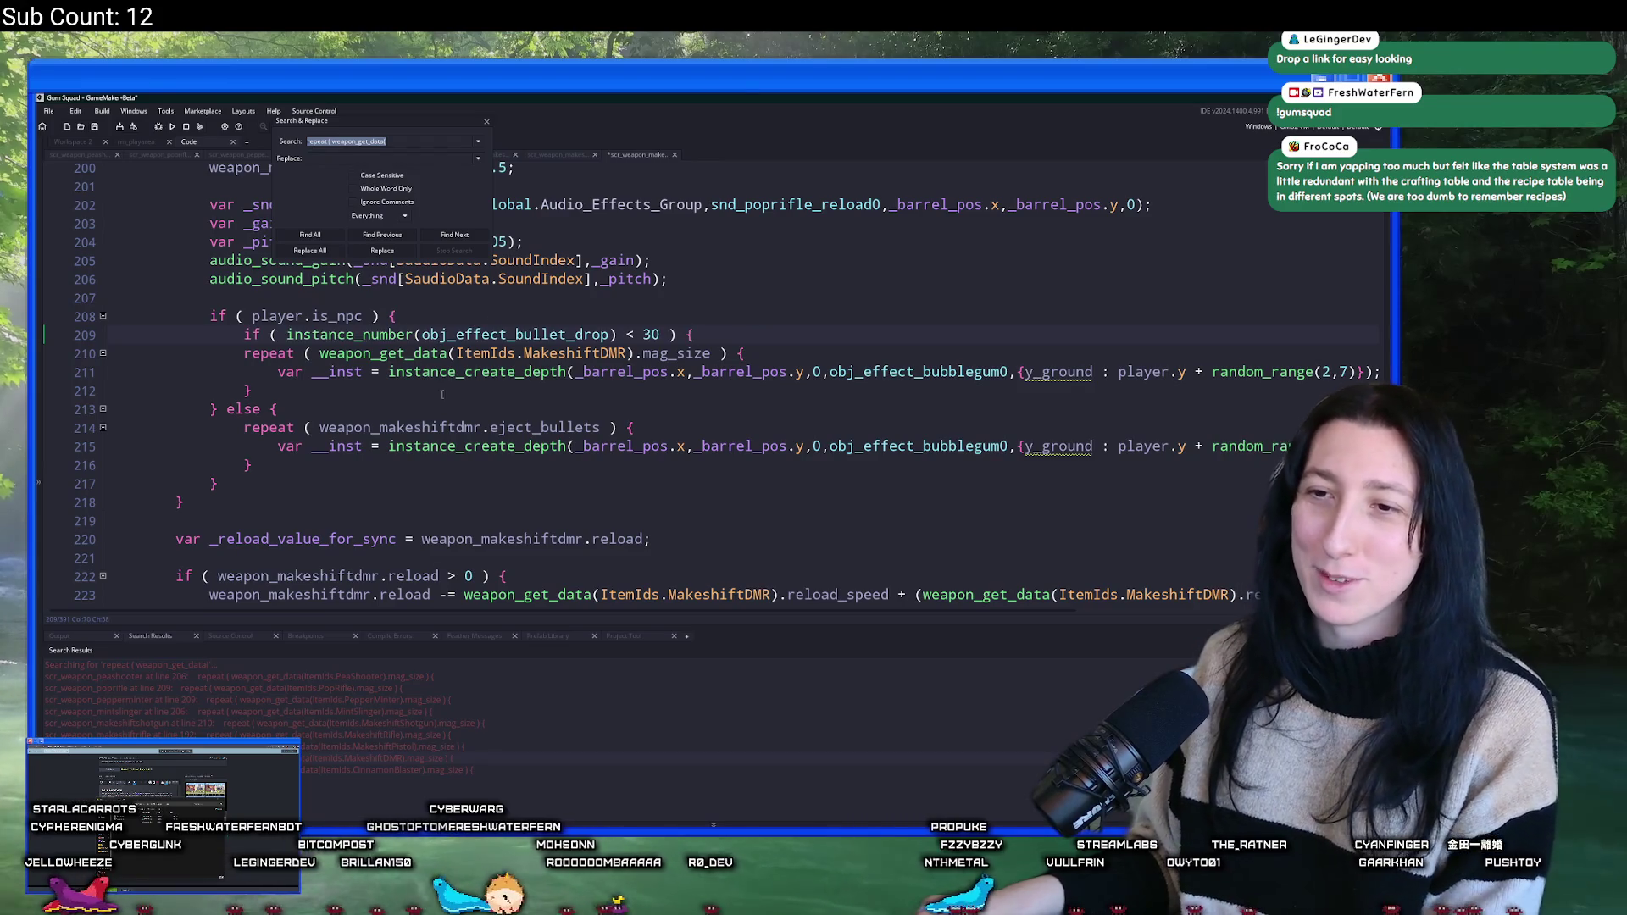
- Close the DMR's cap check with a brace and indent its repeat block
click(442, 394)
key(Return)
text(})
key(Up)
key(shift+Up)
key(shift+Up)
key(Tab)
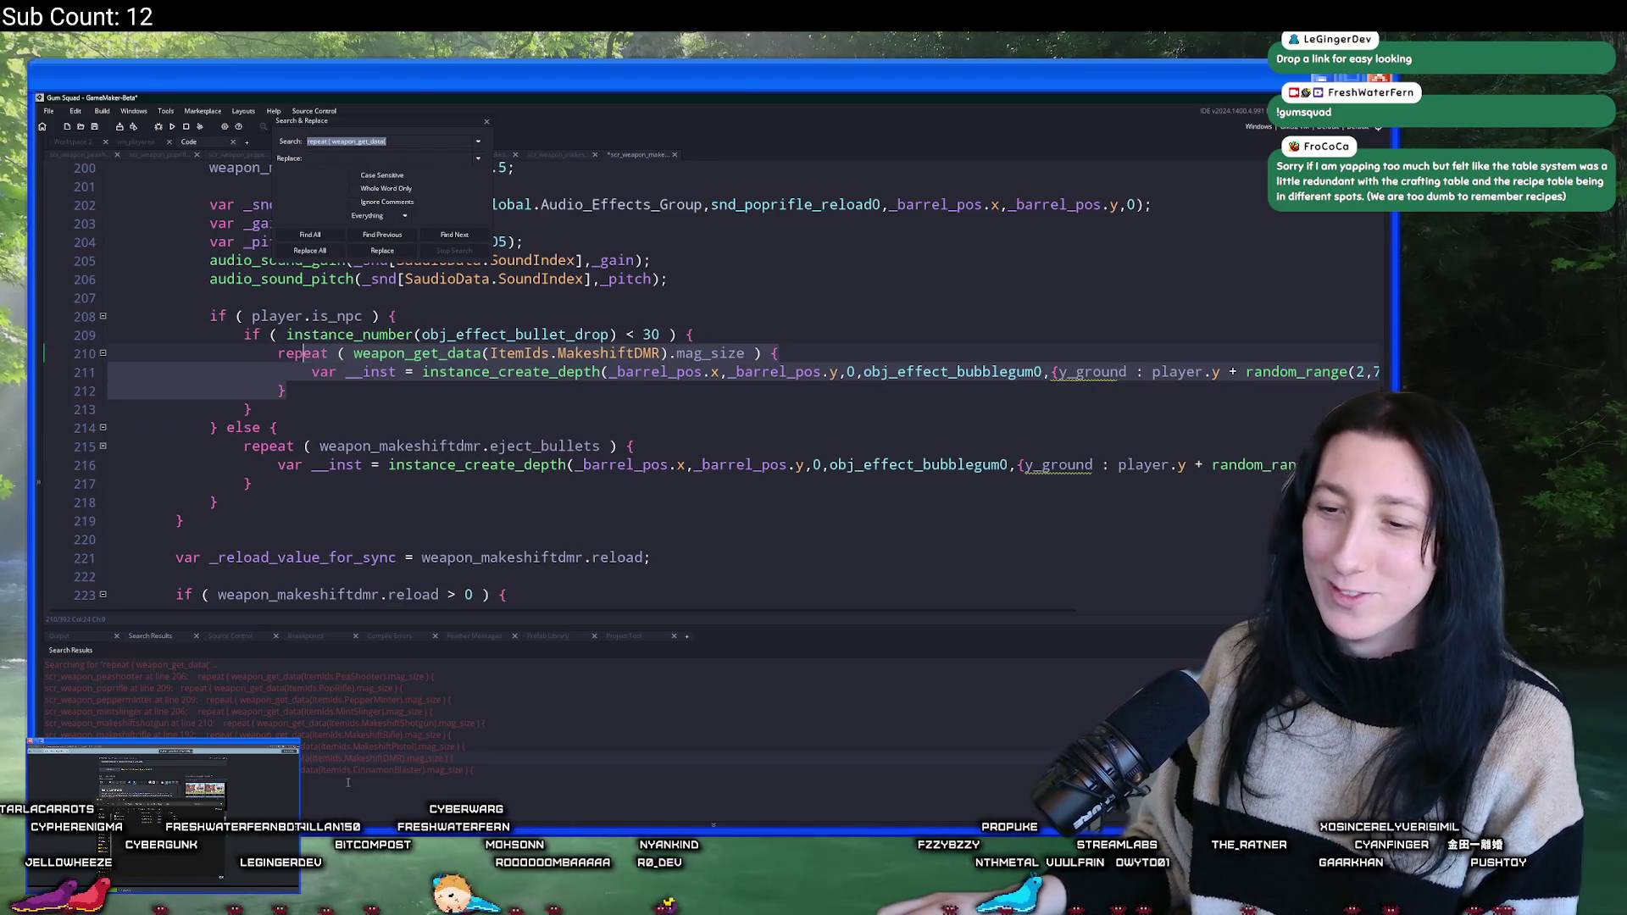
- Wrap the cinnamon blaster's repeat block in the cap check, indent it, and rebuild with F5
double_click(349, 772)
click(550, 292)
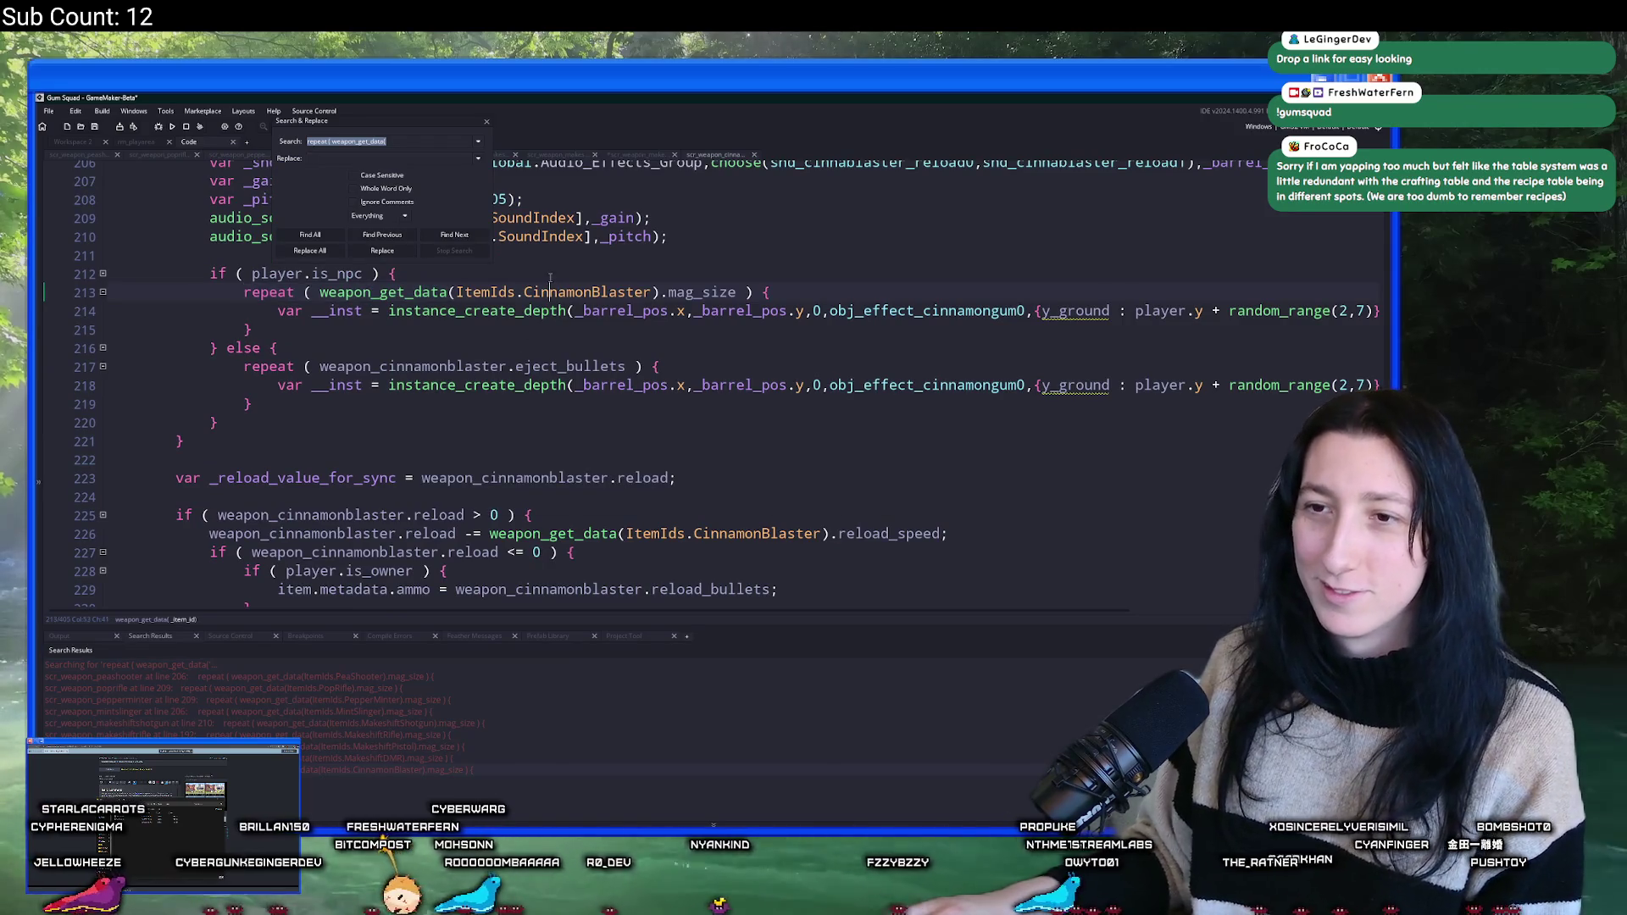
key(Home)
key(Return)
key(Up)
key(ctrl+v)
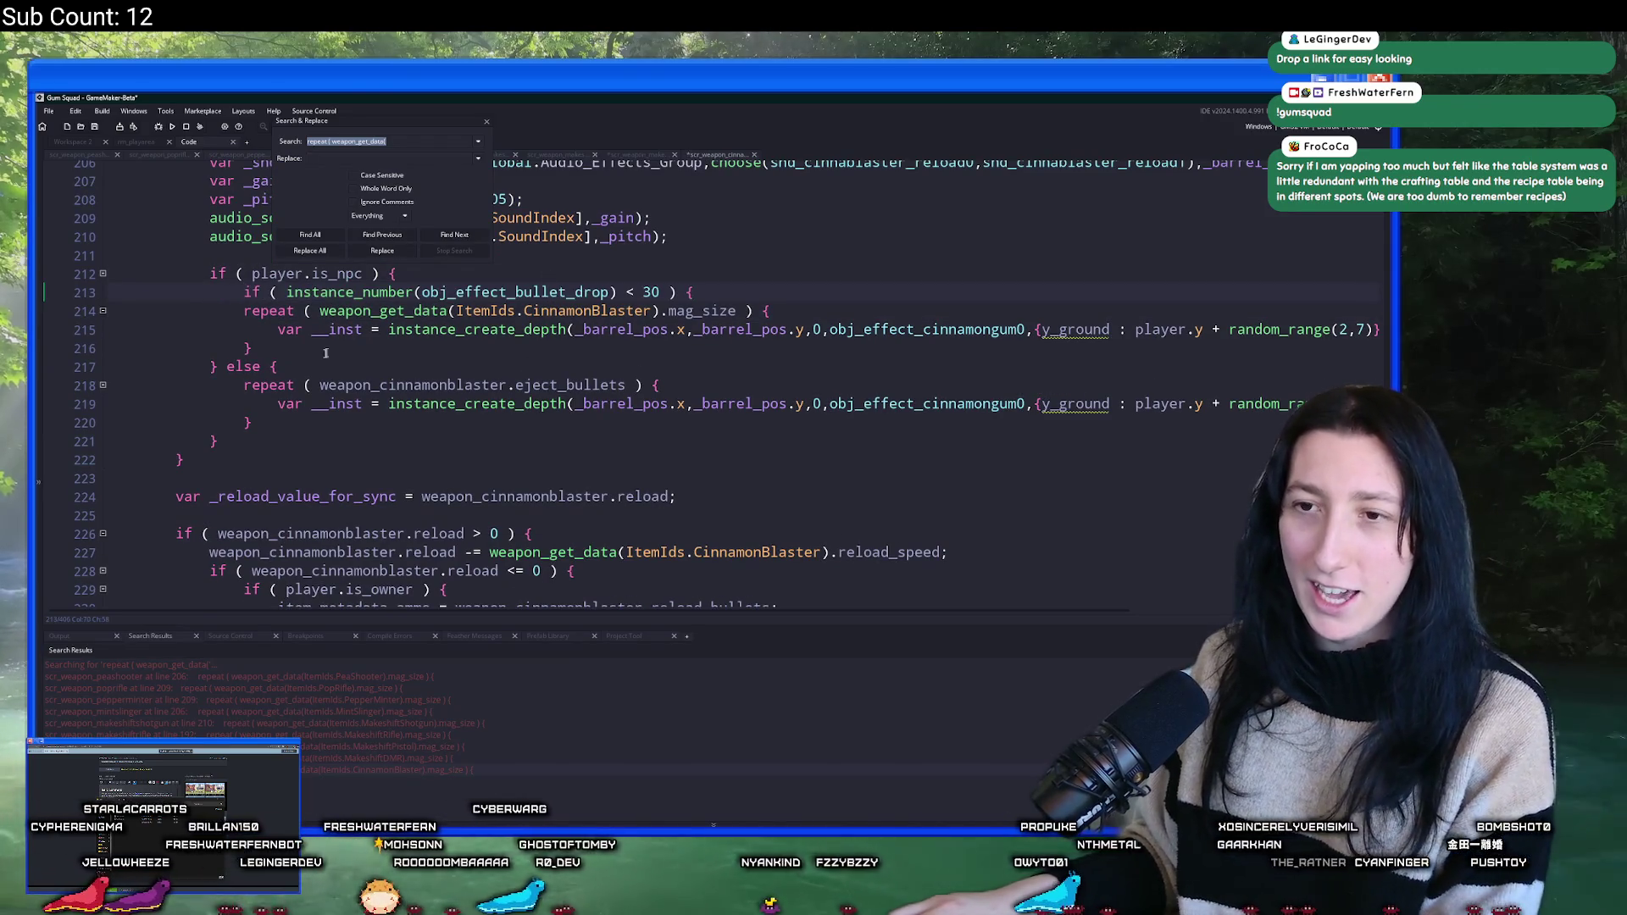
click(332, 350)
key(Return)
text(})
key(Up)
key(shift+Up)
key(shift+Up)
key(Tab)
key(F5)
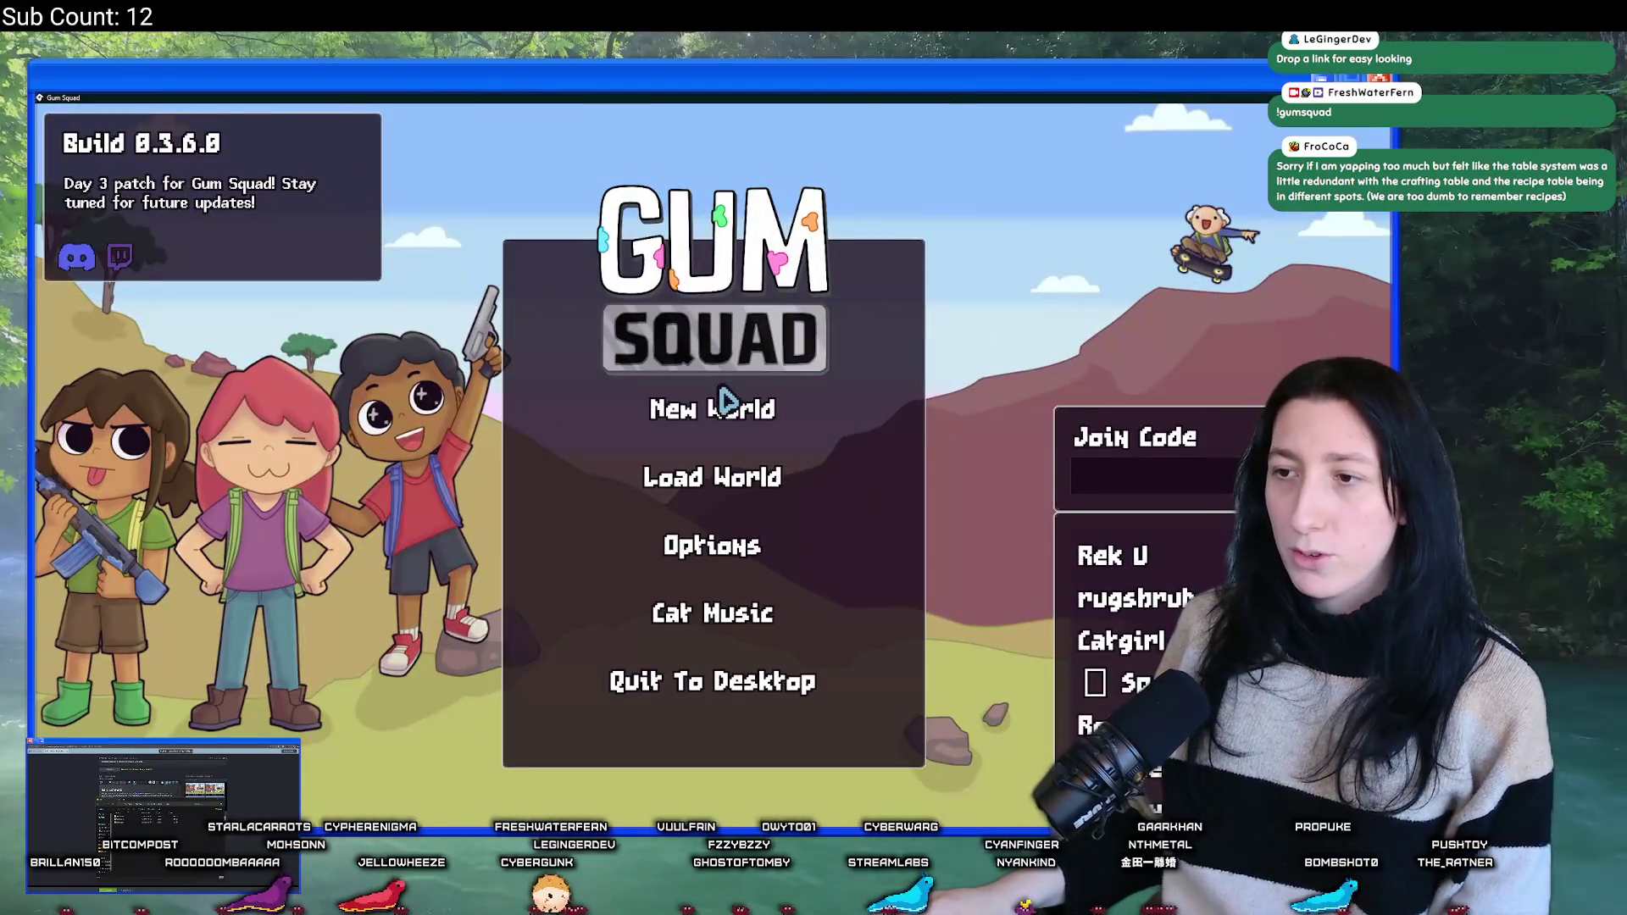
- Choose New World, set Lobby Type to Offline, and create the lobby
click(722, 398)
click(690, 457)
click(710, 629)
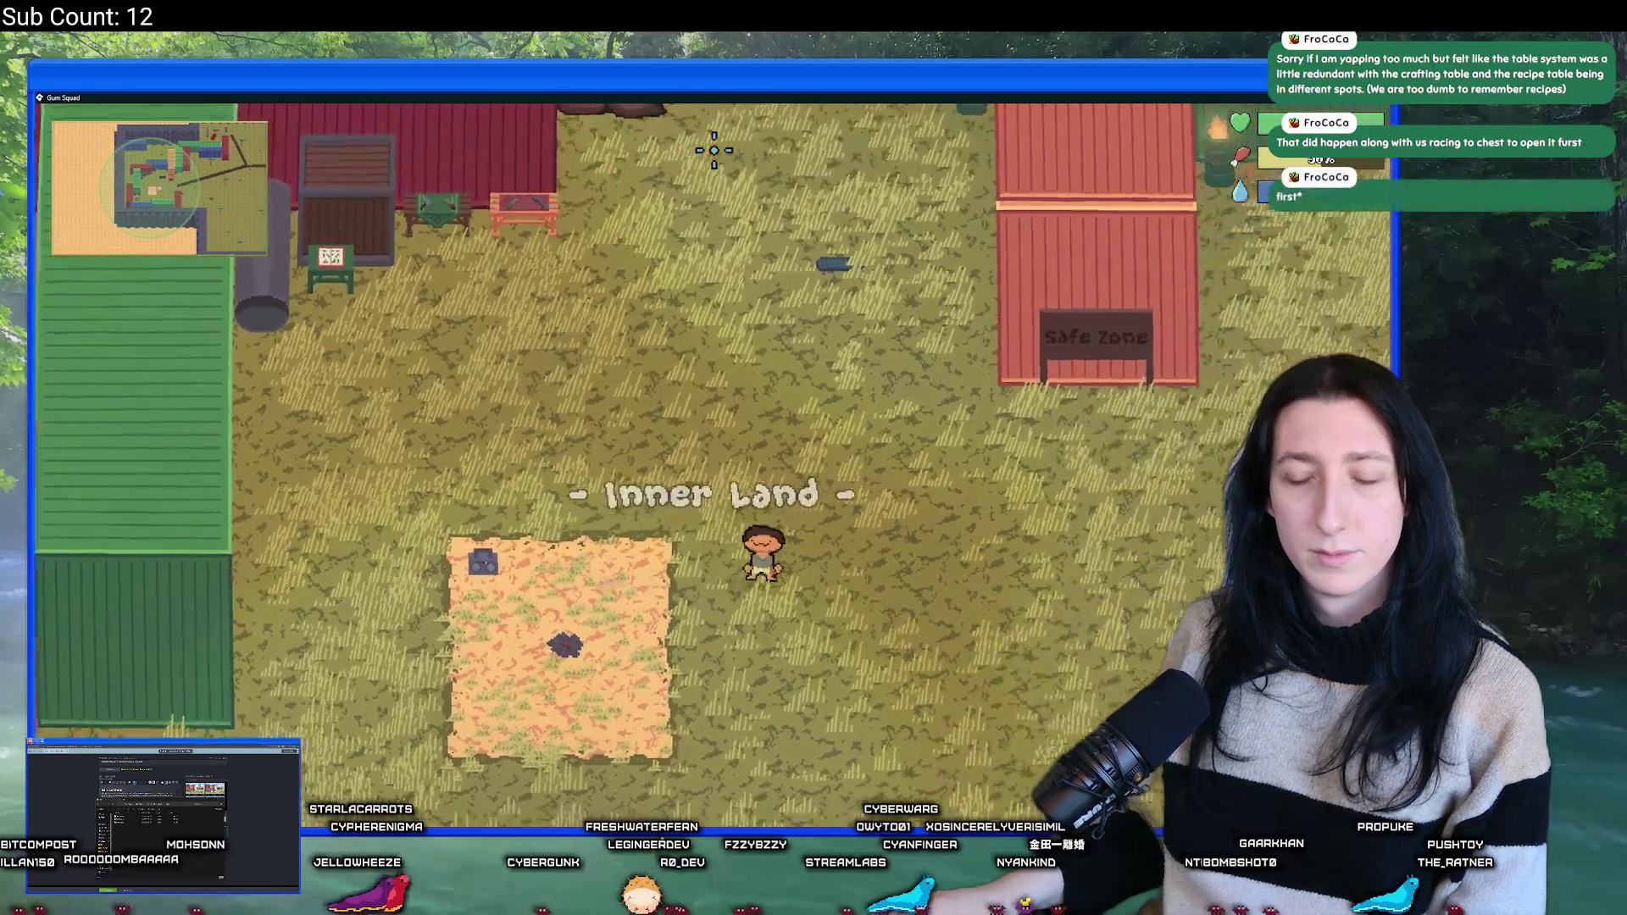
- Open the inventory, walk past the containers toward the enemies by the log, then retreat up-left
key(i)
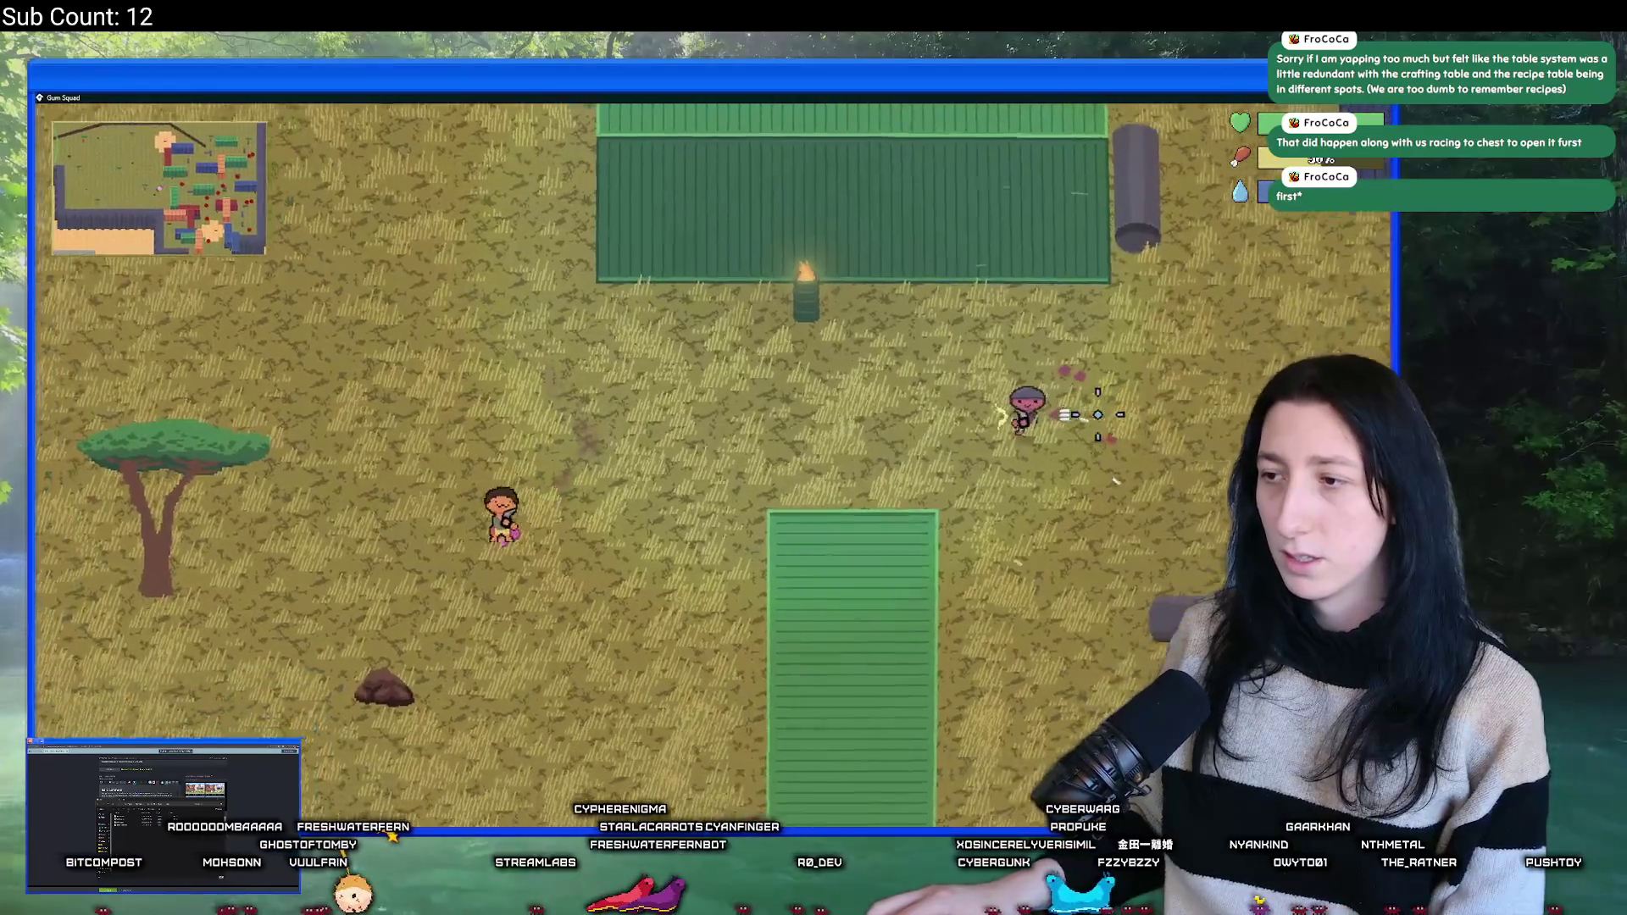
key(d)
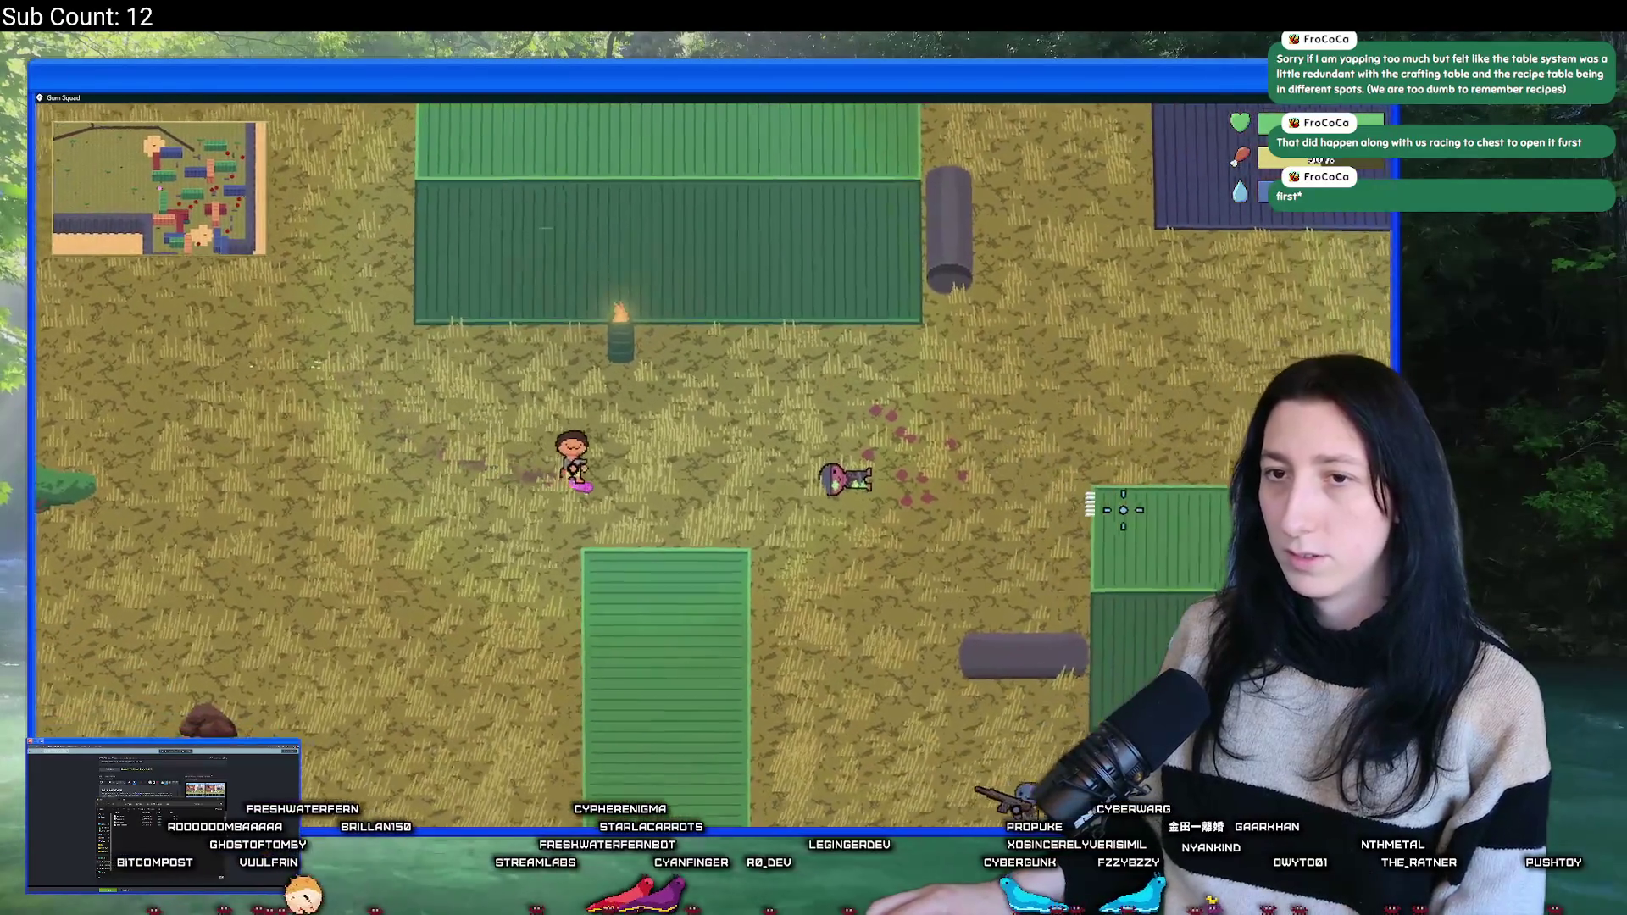
key(d)
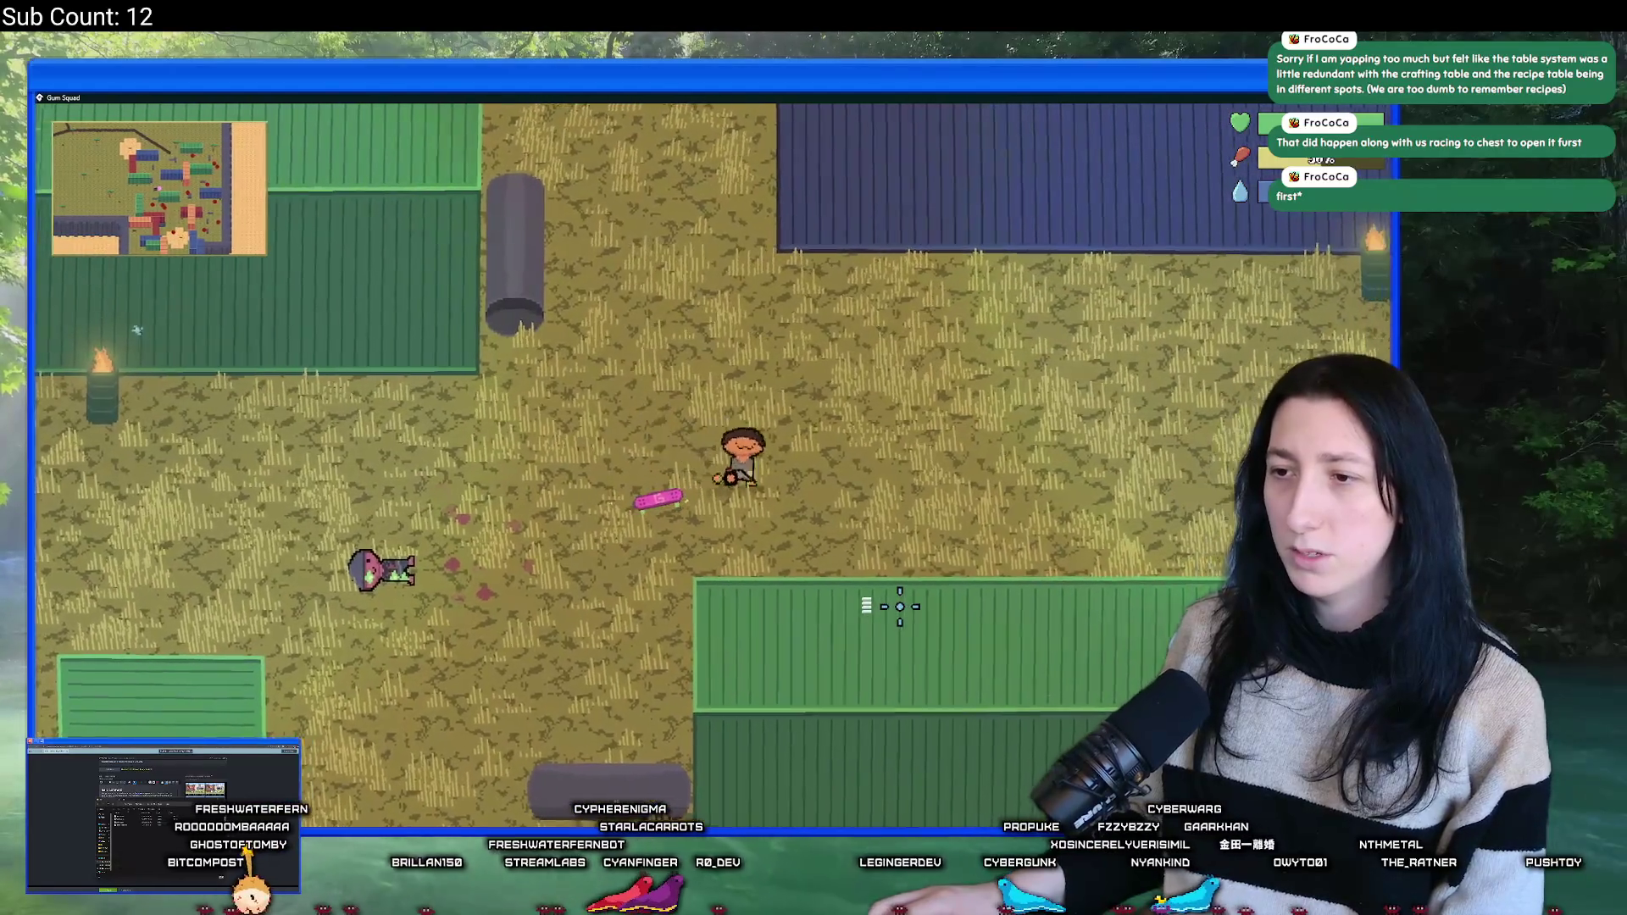
key(a)
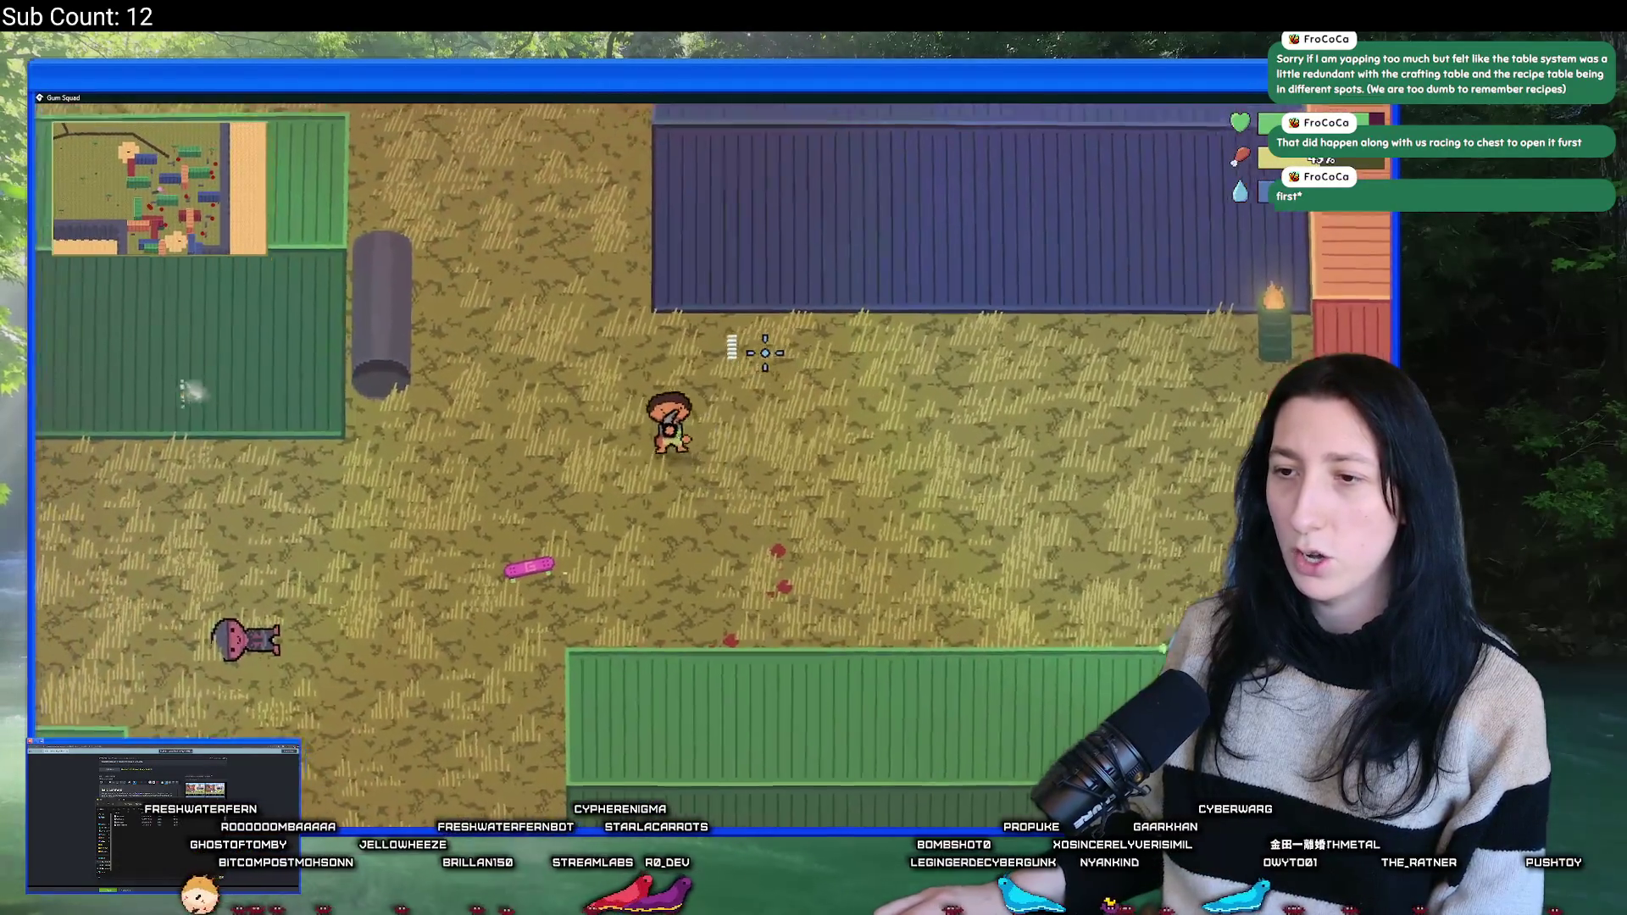
key(s)
key(a)
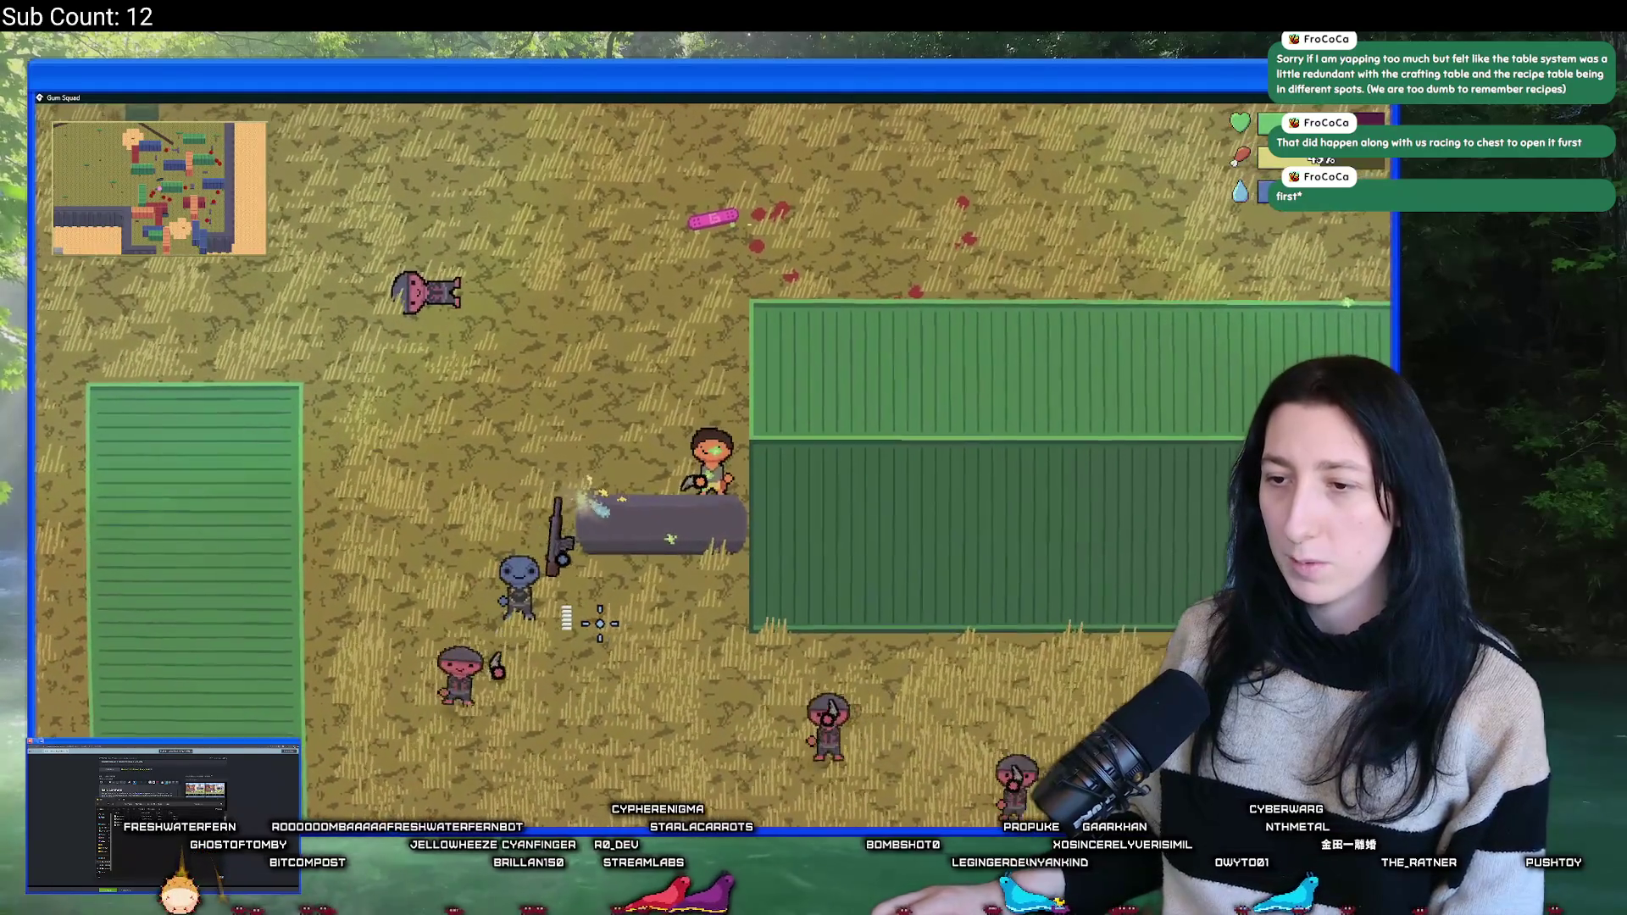
key(a)
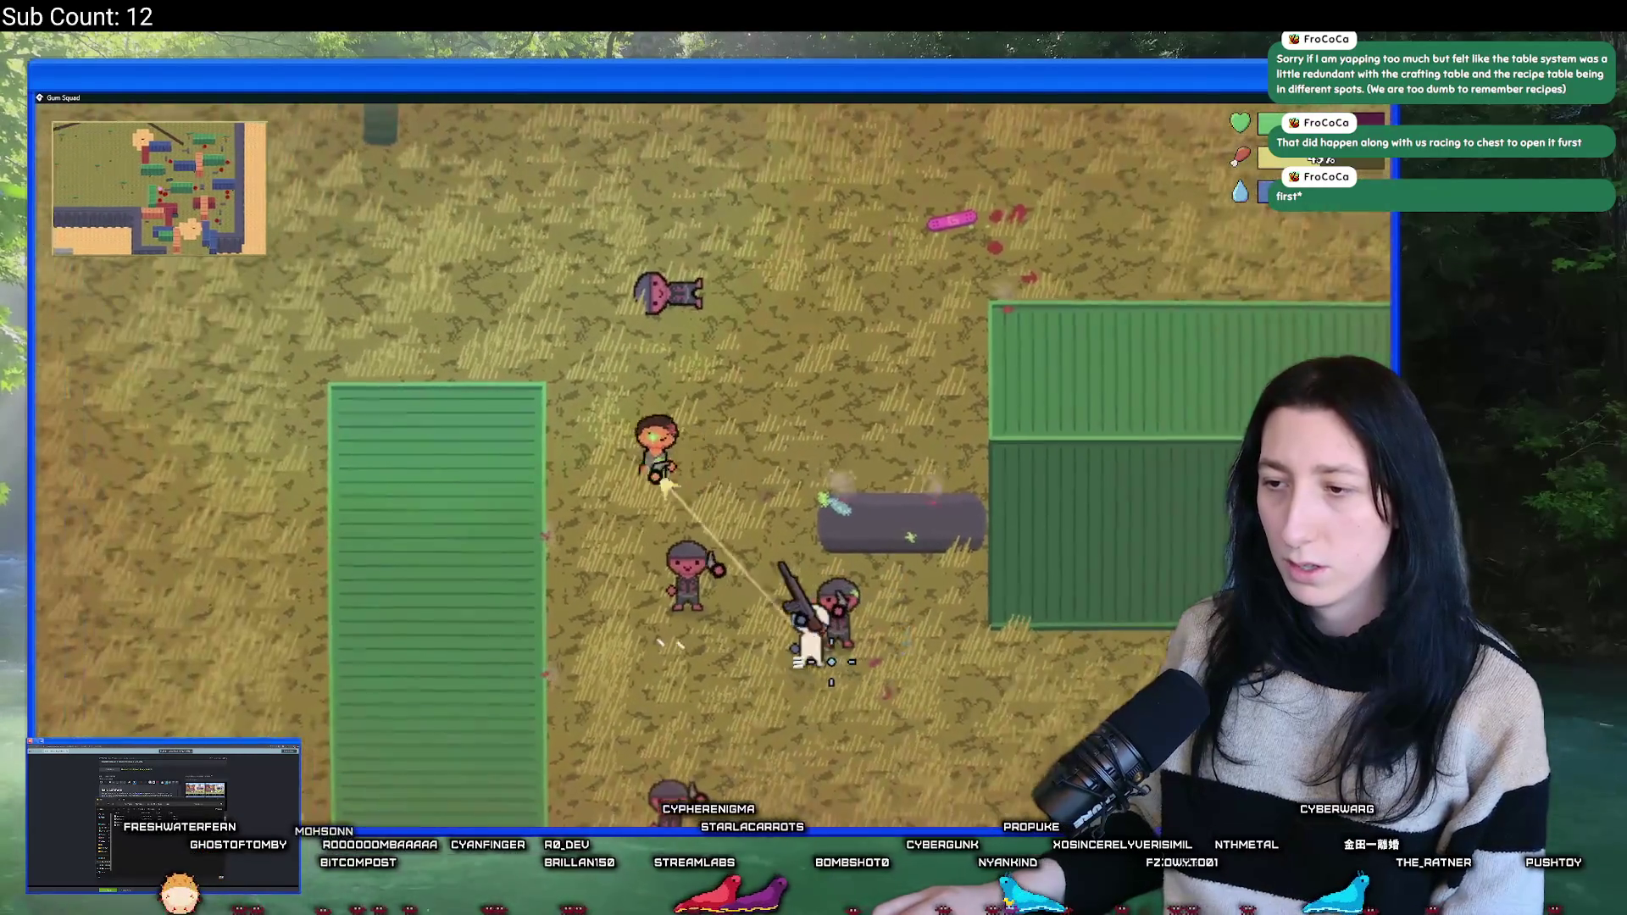
key(w)
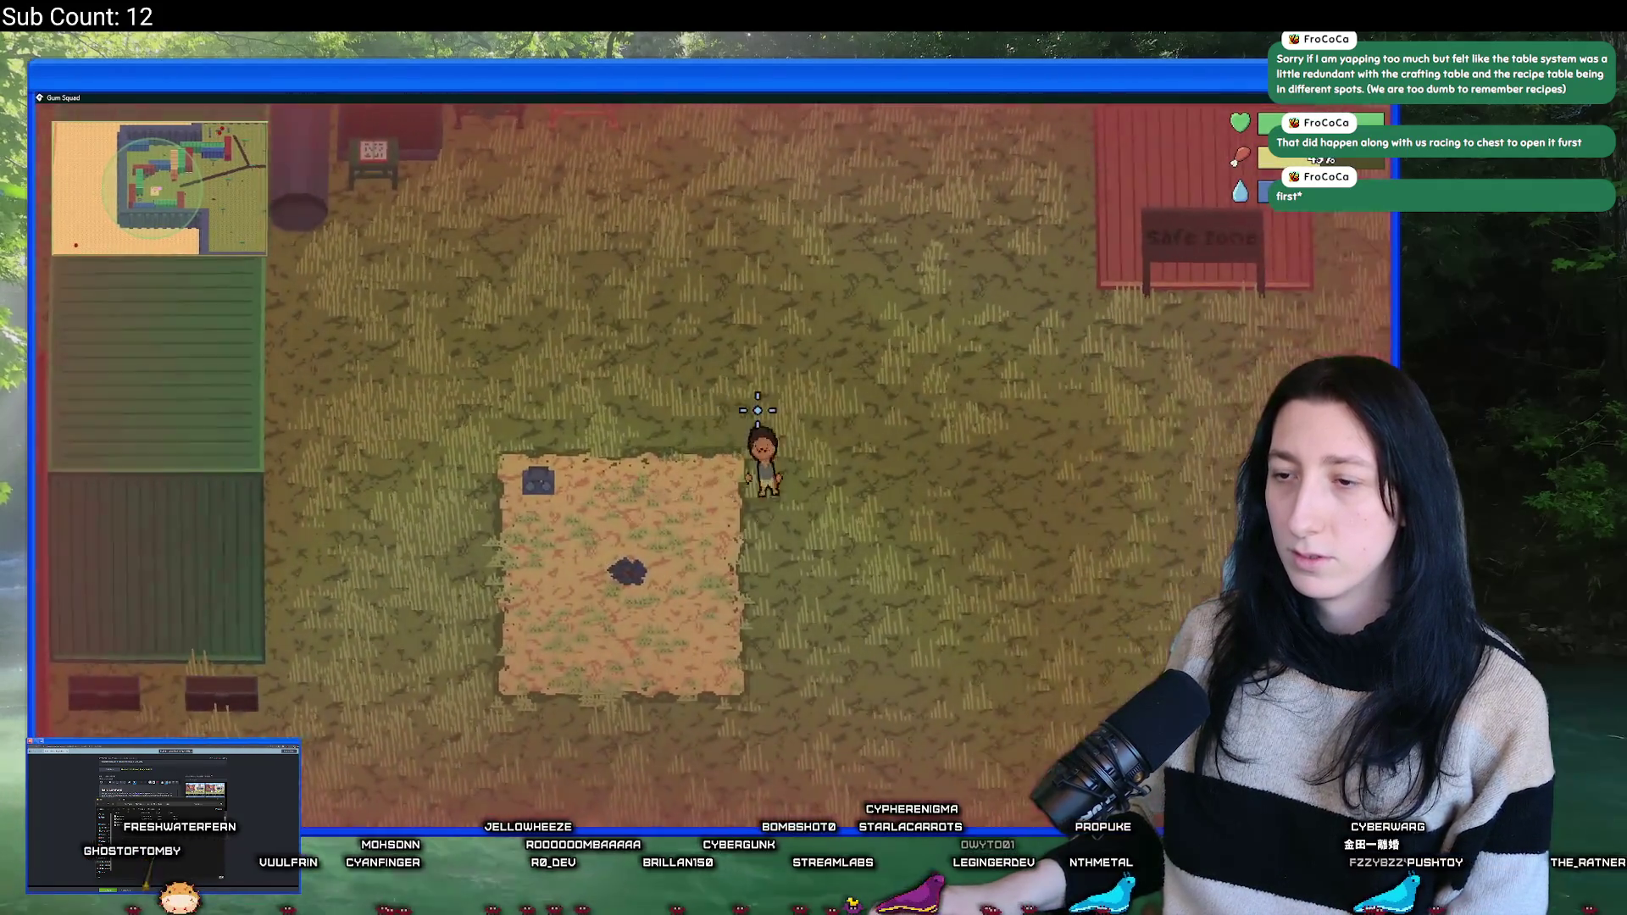
- Toggle the inventory and head north past the red container to the grey logs
key(d)
key(w)
key(Tab)
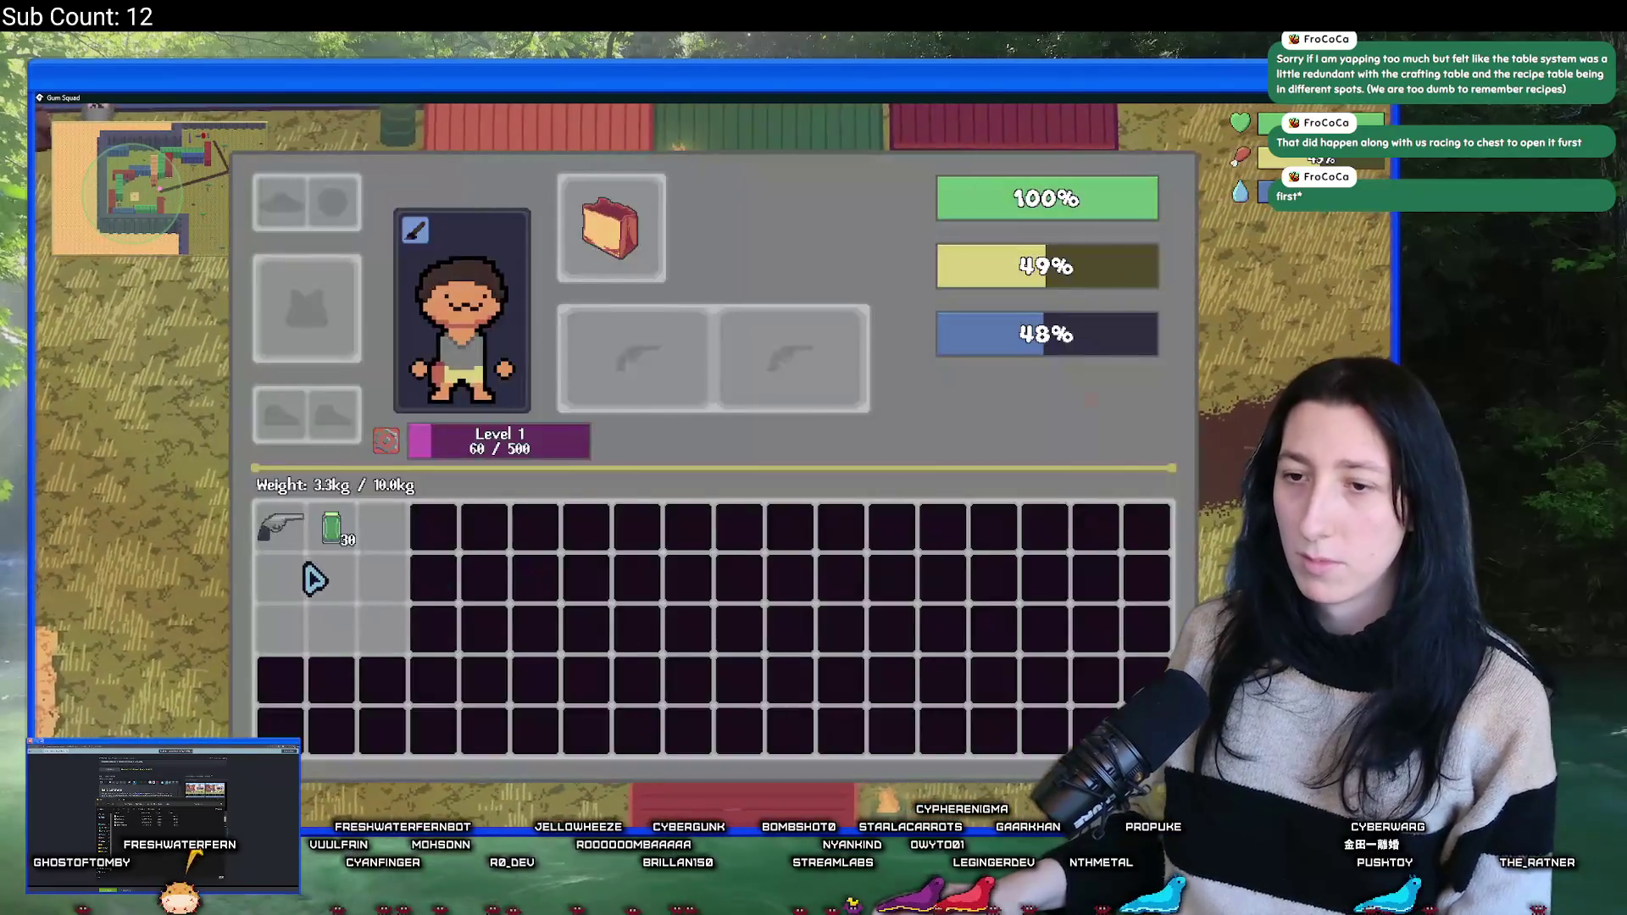
key(Tab)
key(d)
key(w)
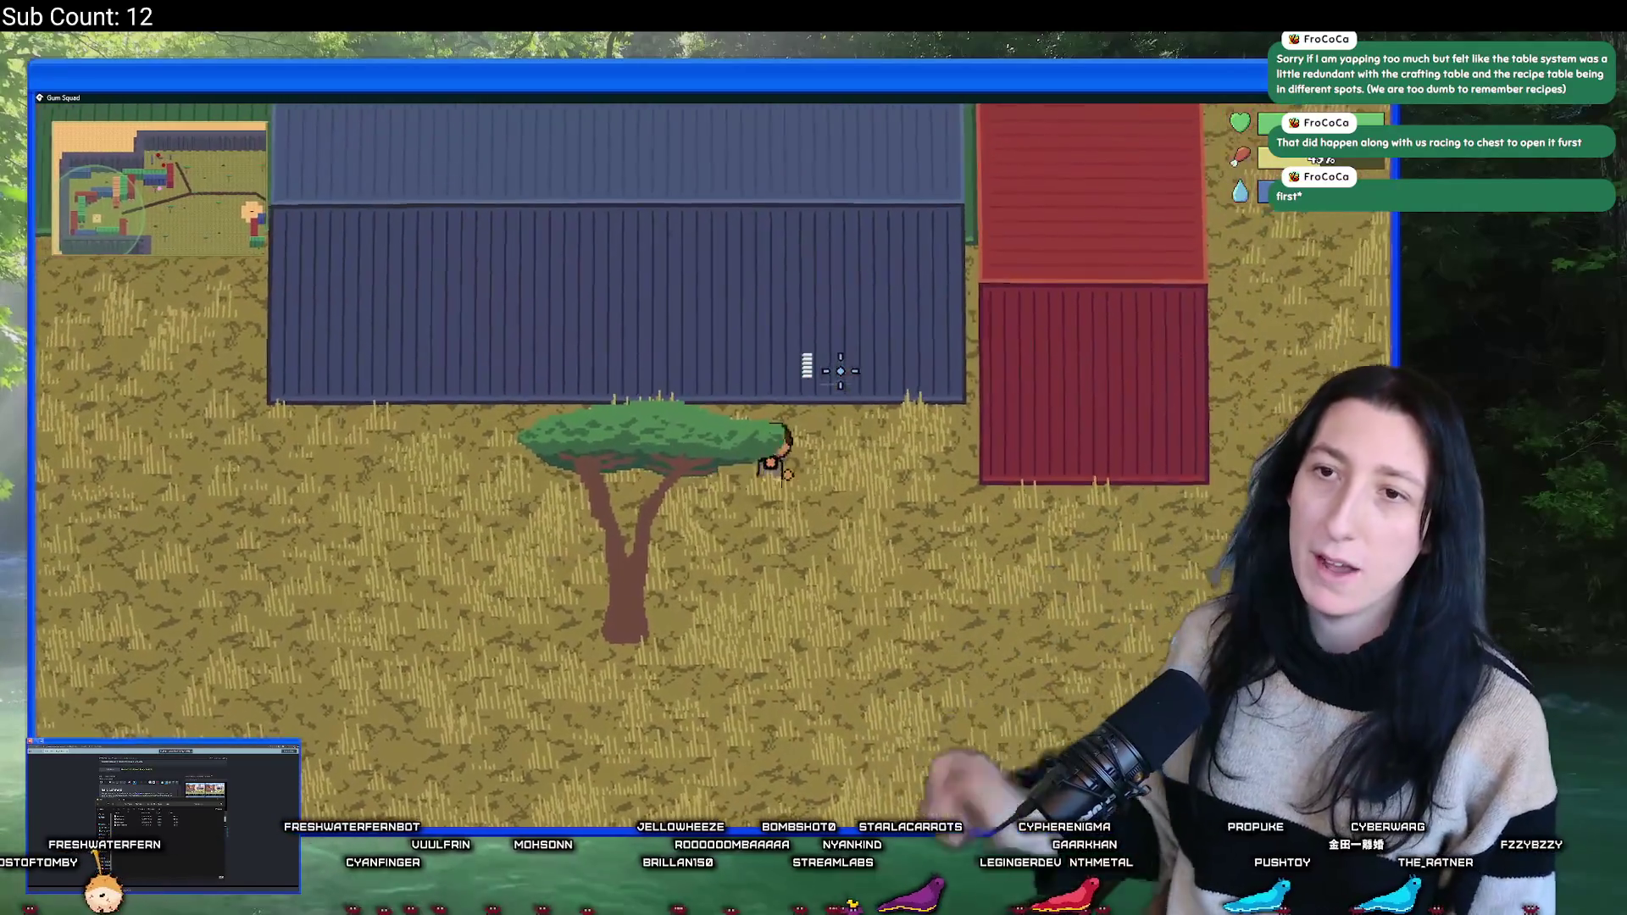
key(d)
key(w)
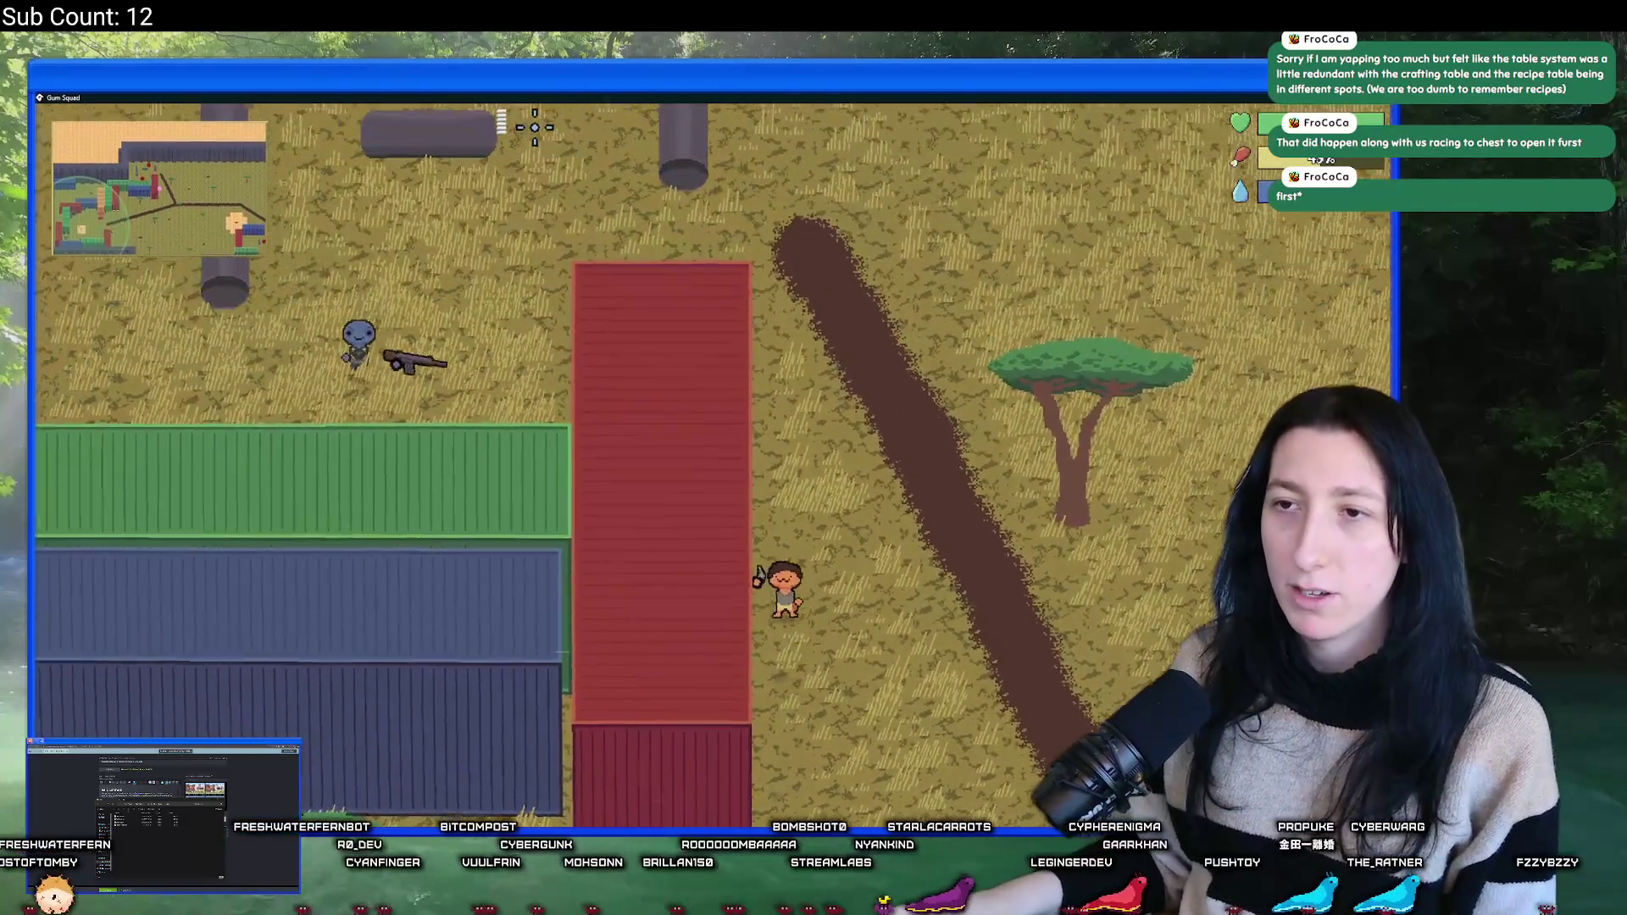
key(w)
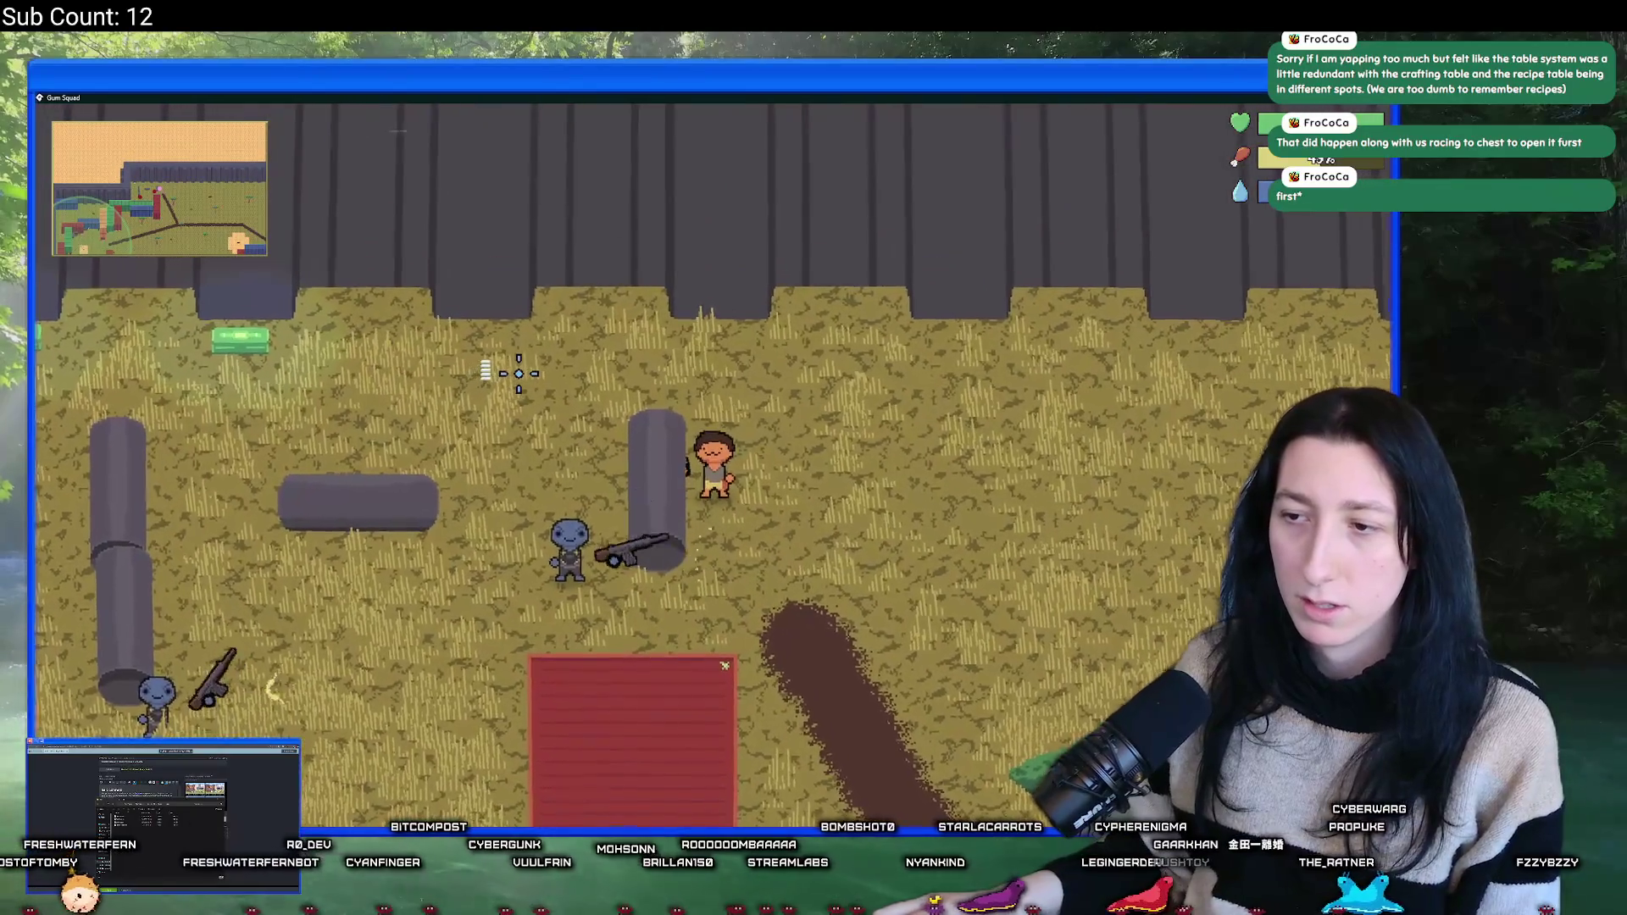
scroll(519, 374, up, 1)
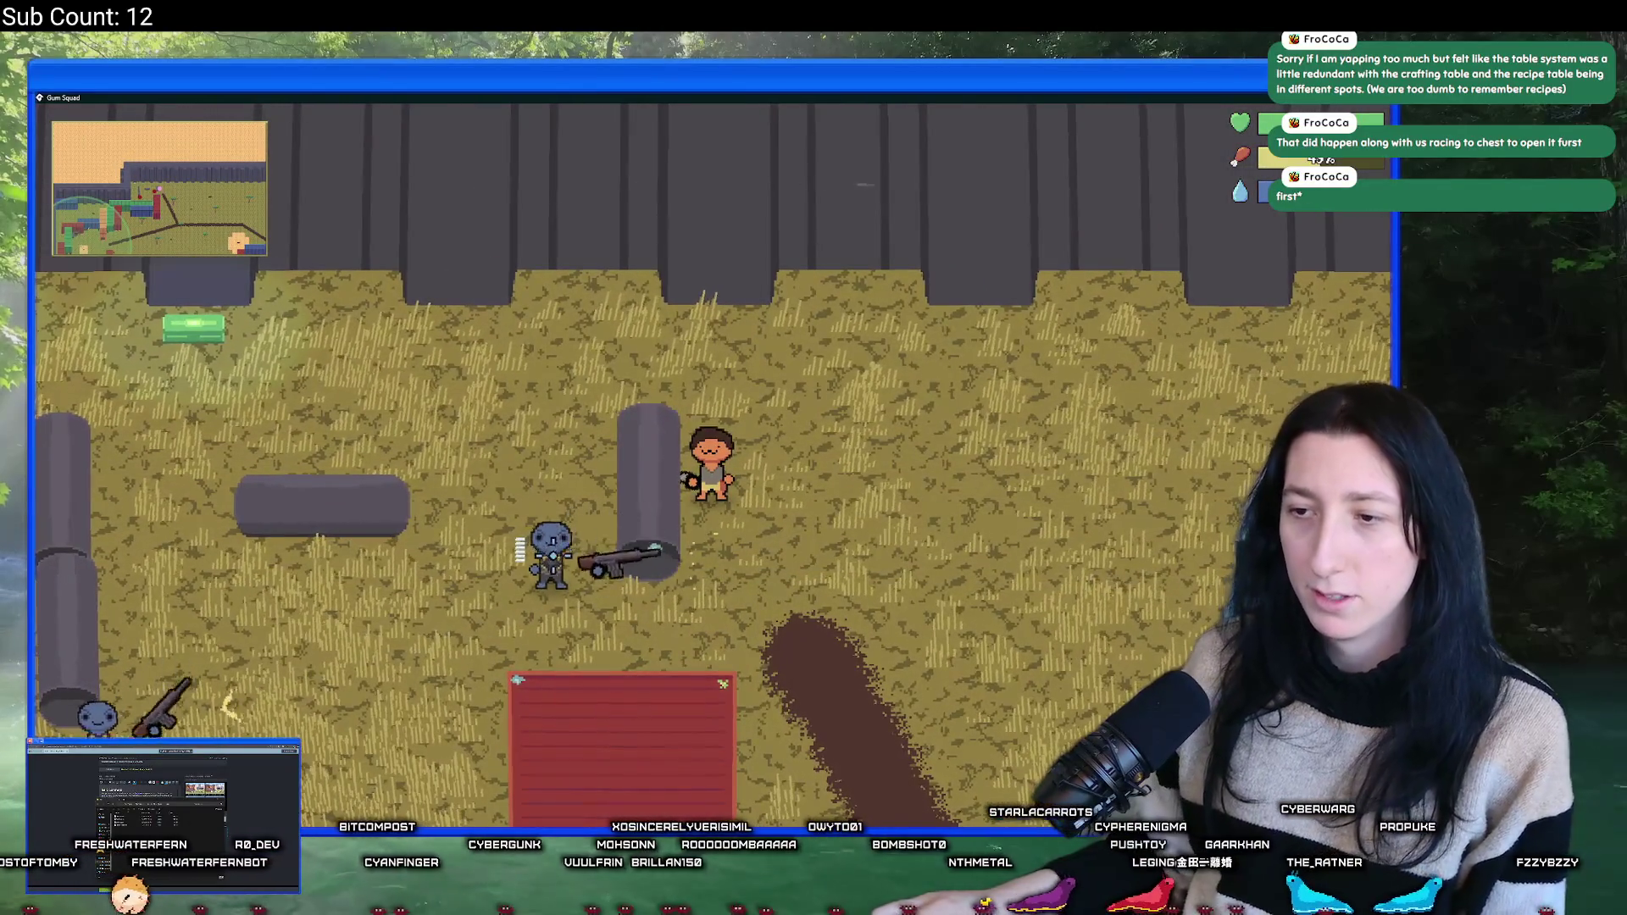
scroll(475, 551, down, 1)
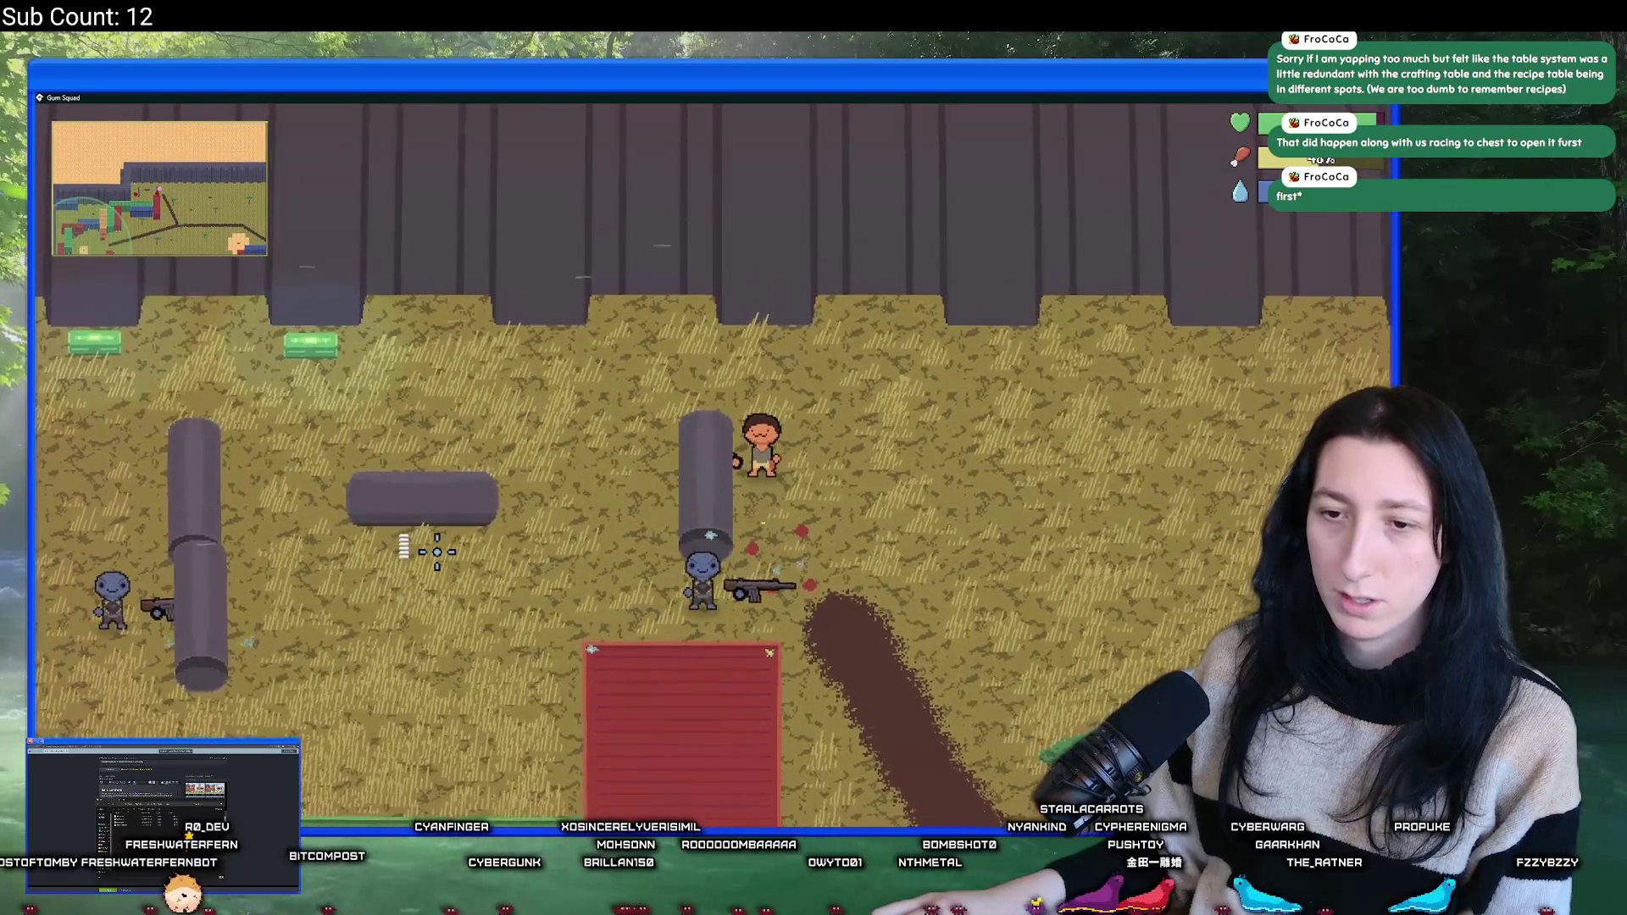
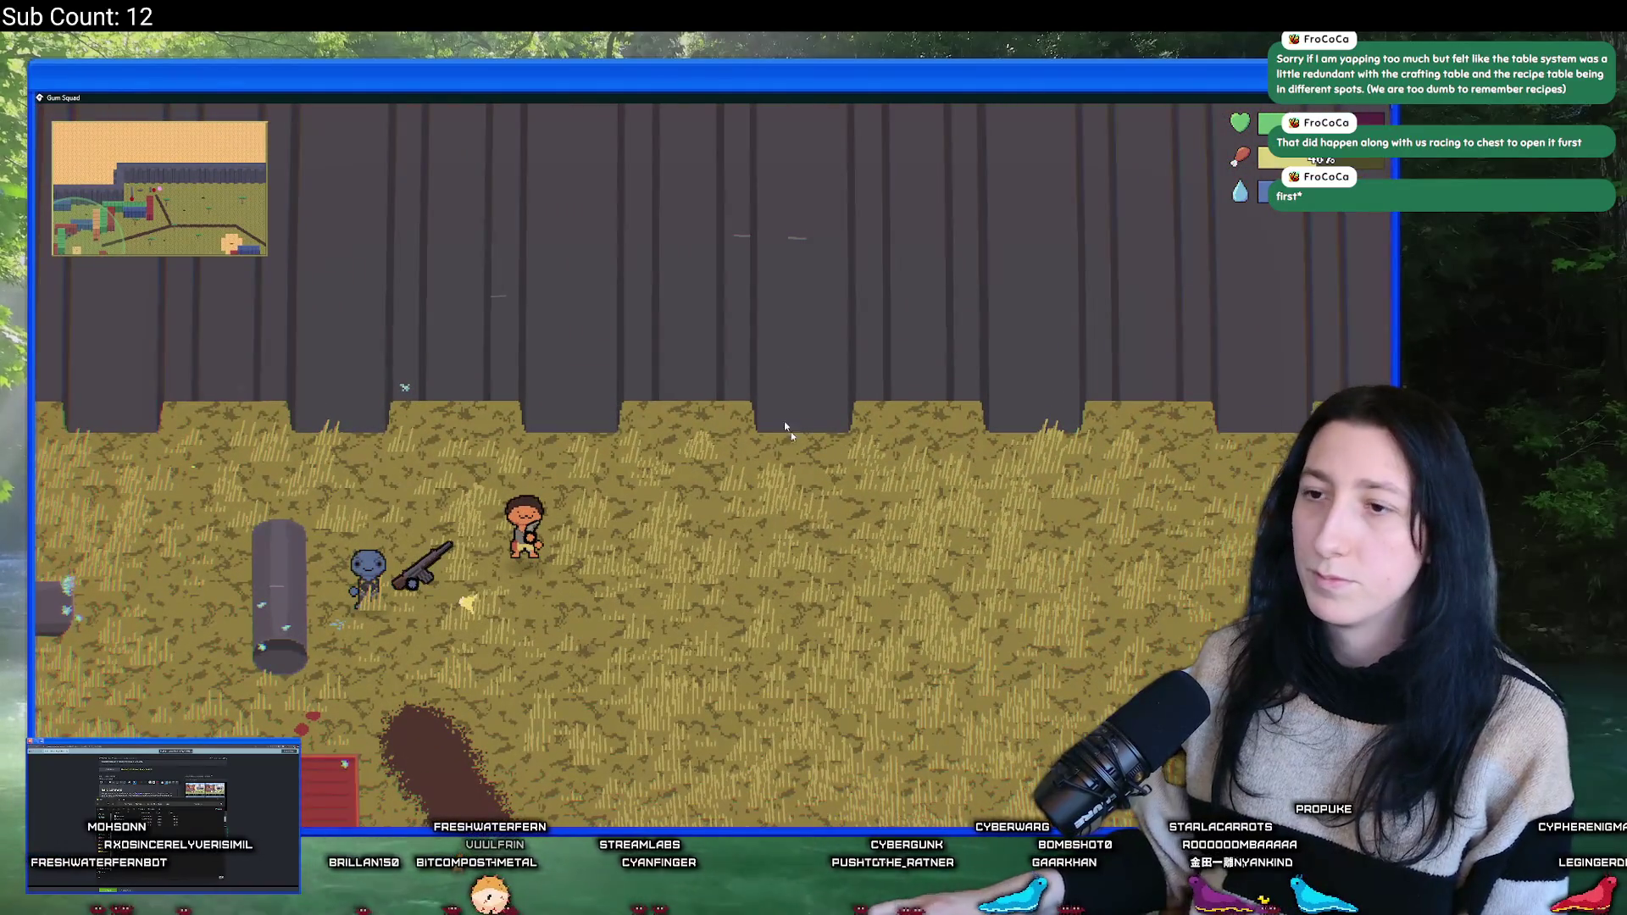
- Close the Gum Squad test and return to line 213's bullet-drop limit in cinnamonblaster_step
key(alt+F4)
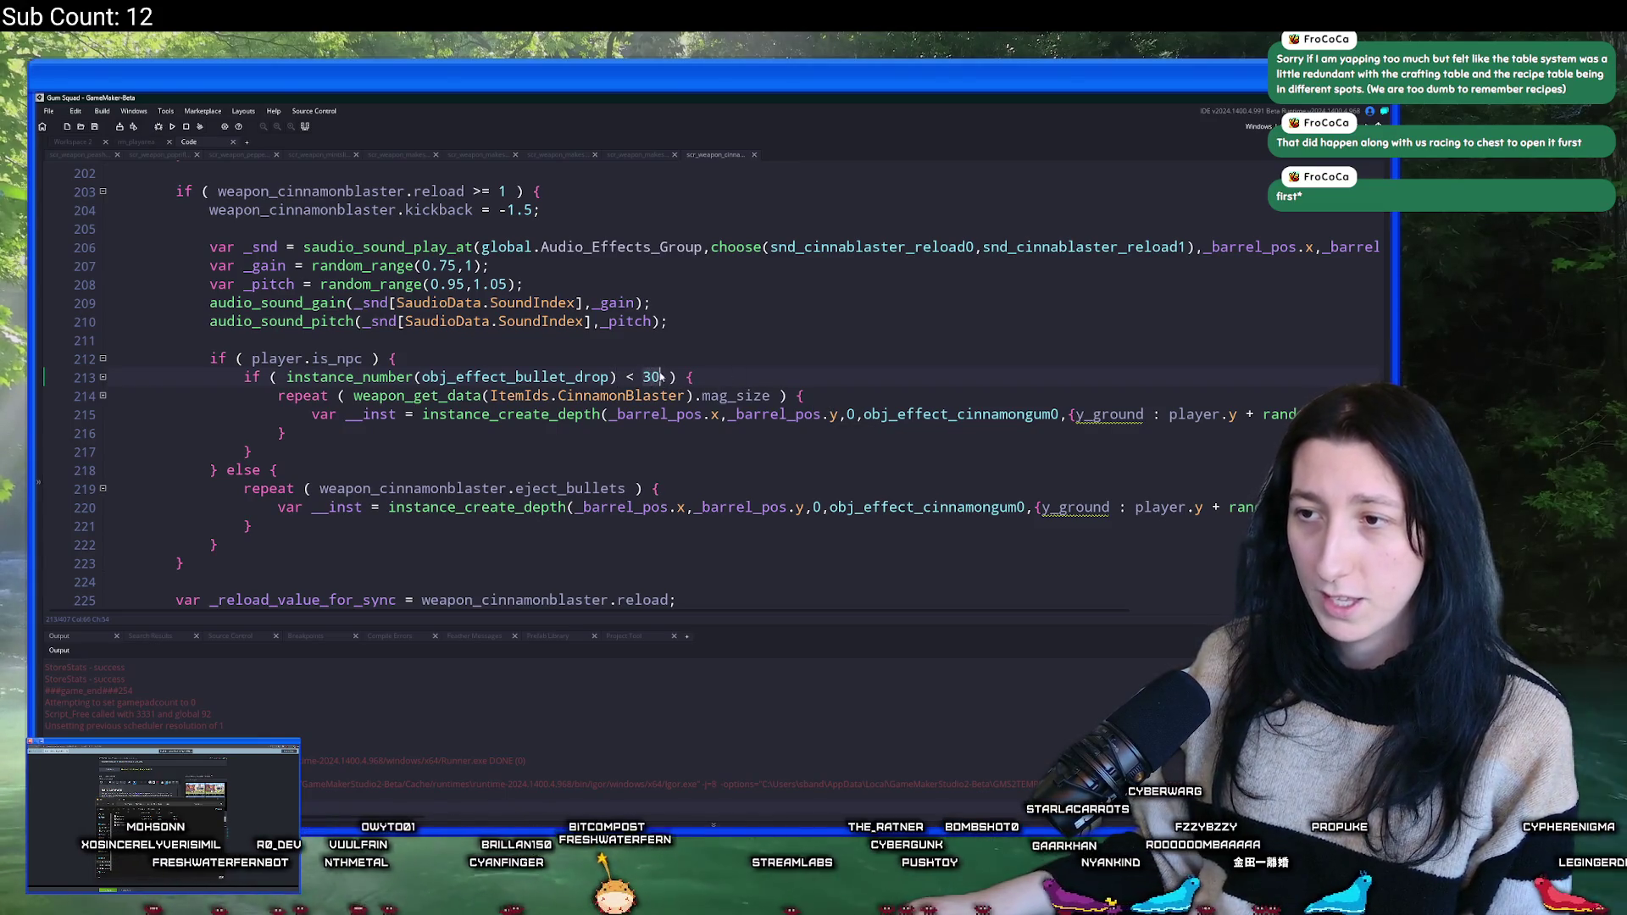
click(256, 379)
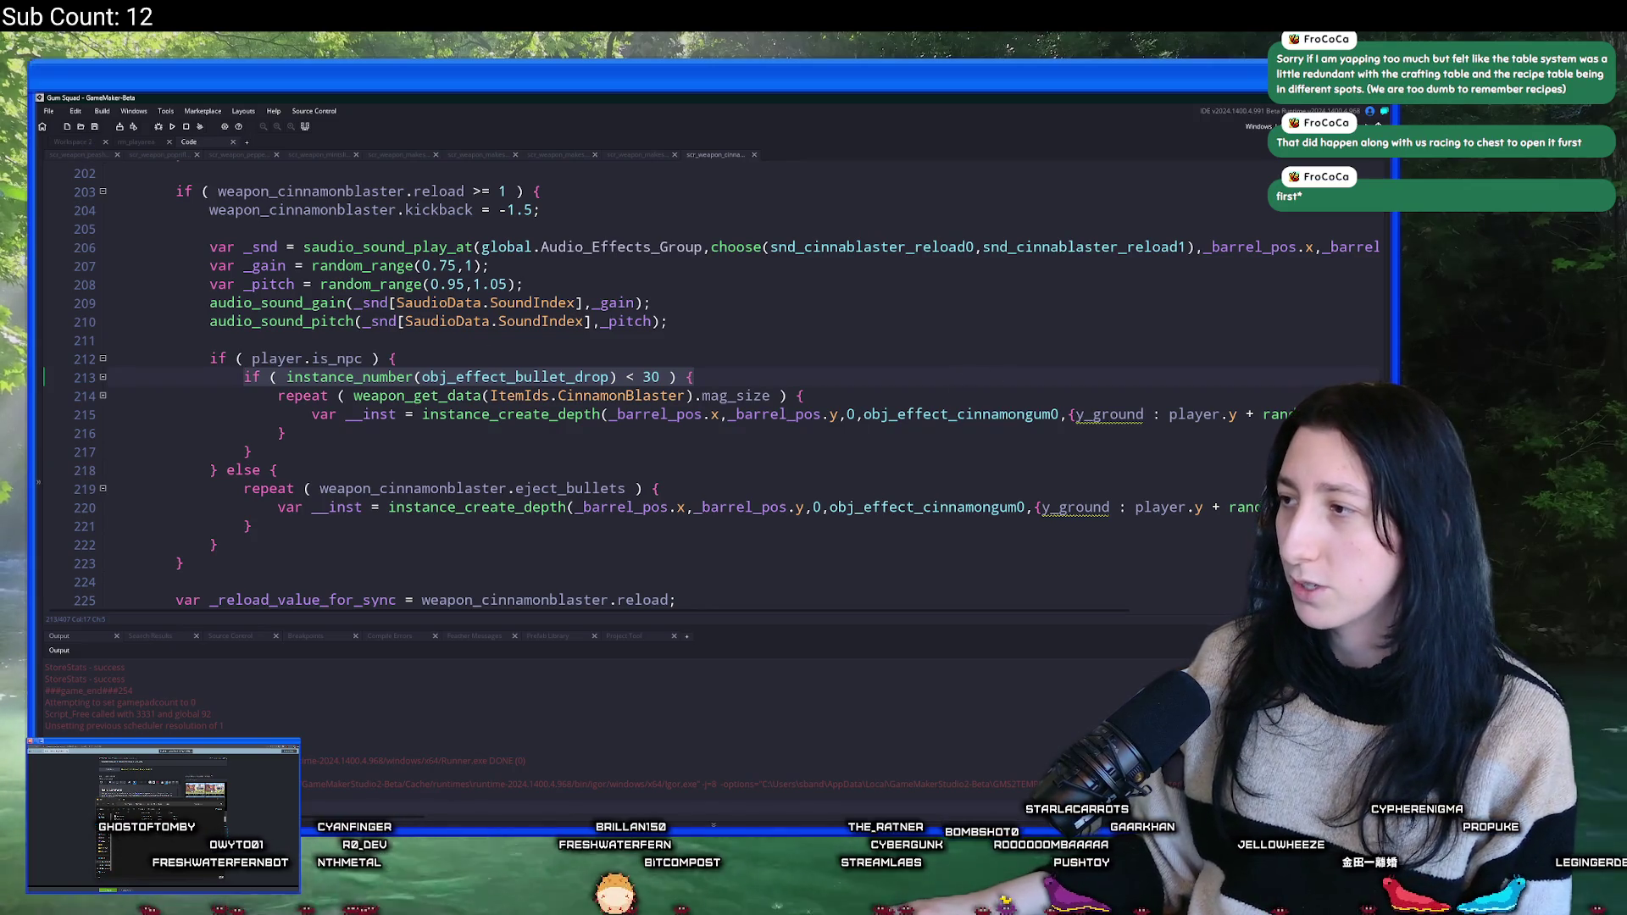
scroll(1378, 363, up, 20)
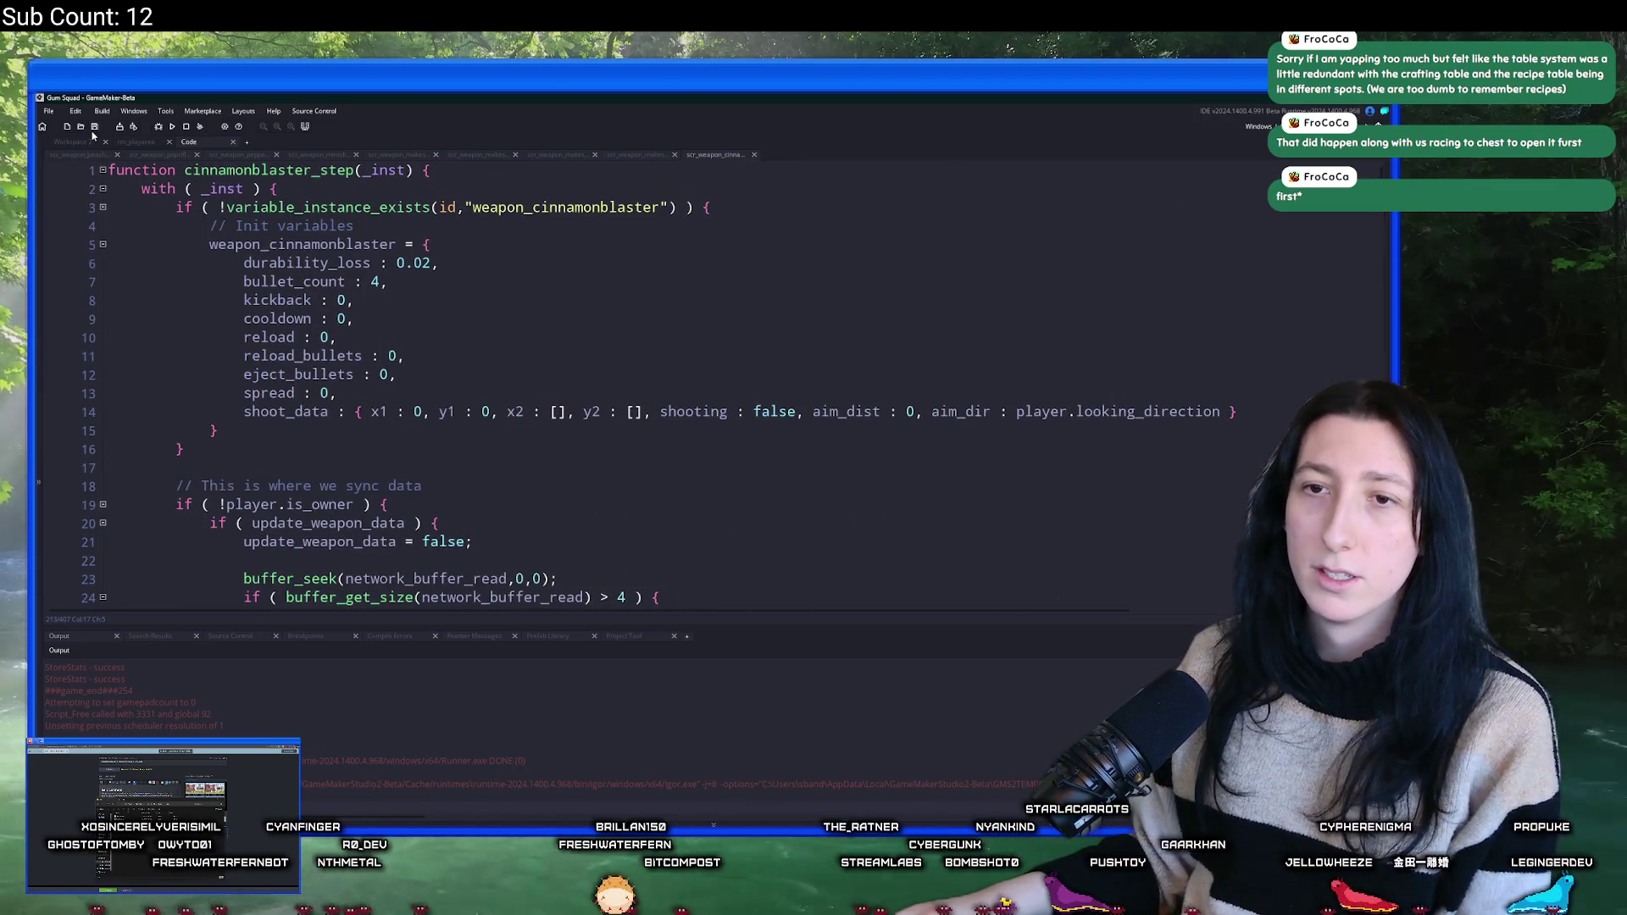
- Open scr_macros and add a '#macro MaxEnemyBulletDrops' line on line 8
key(ctrl+t)
text(_macros)
key(Return)
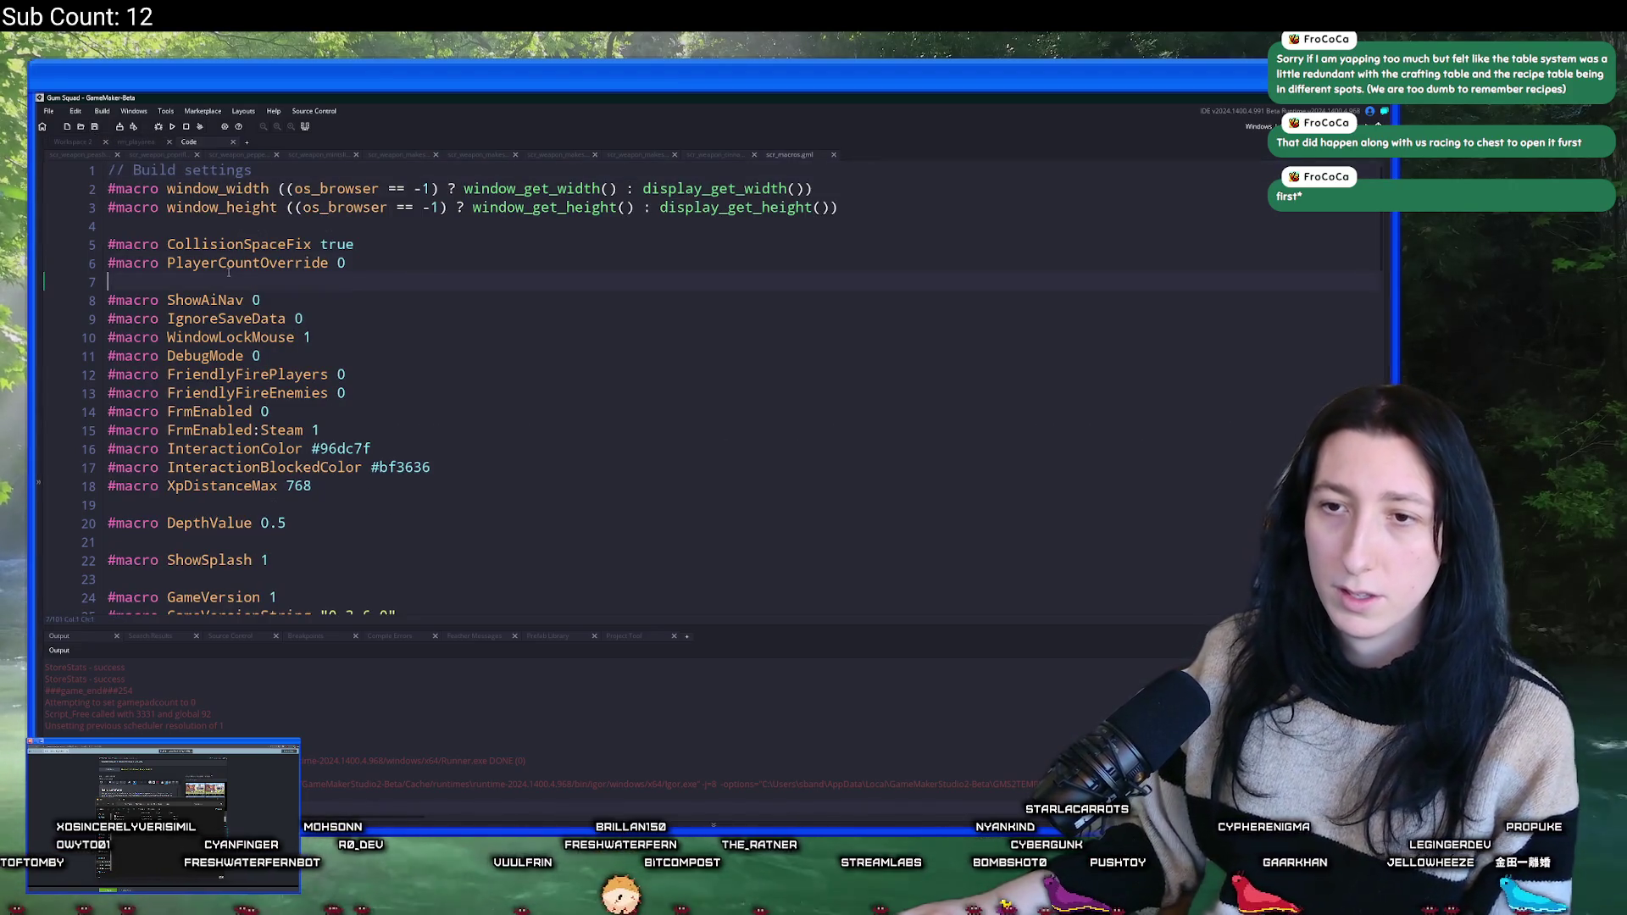
key(Return)
text(#macro Ma)
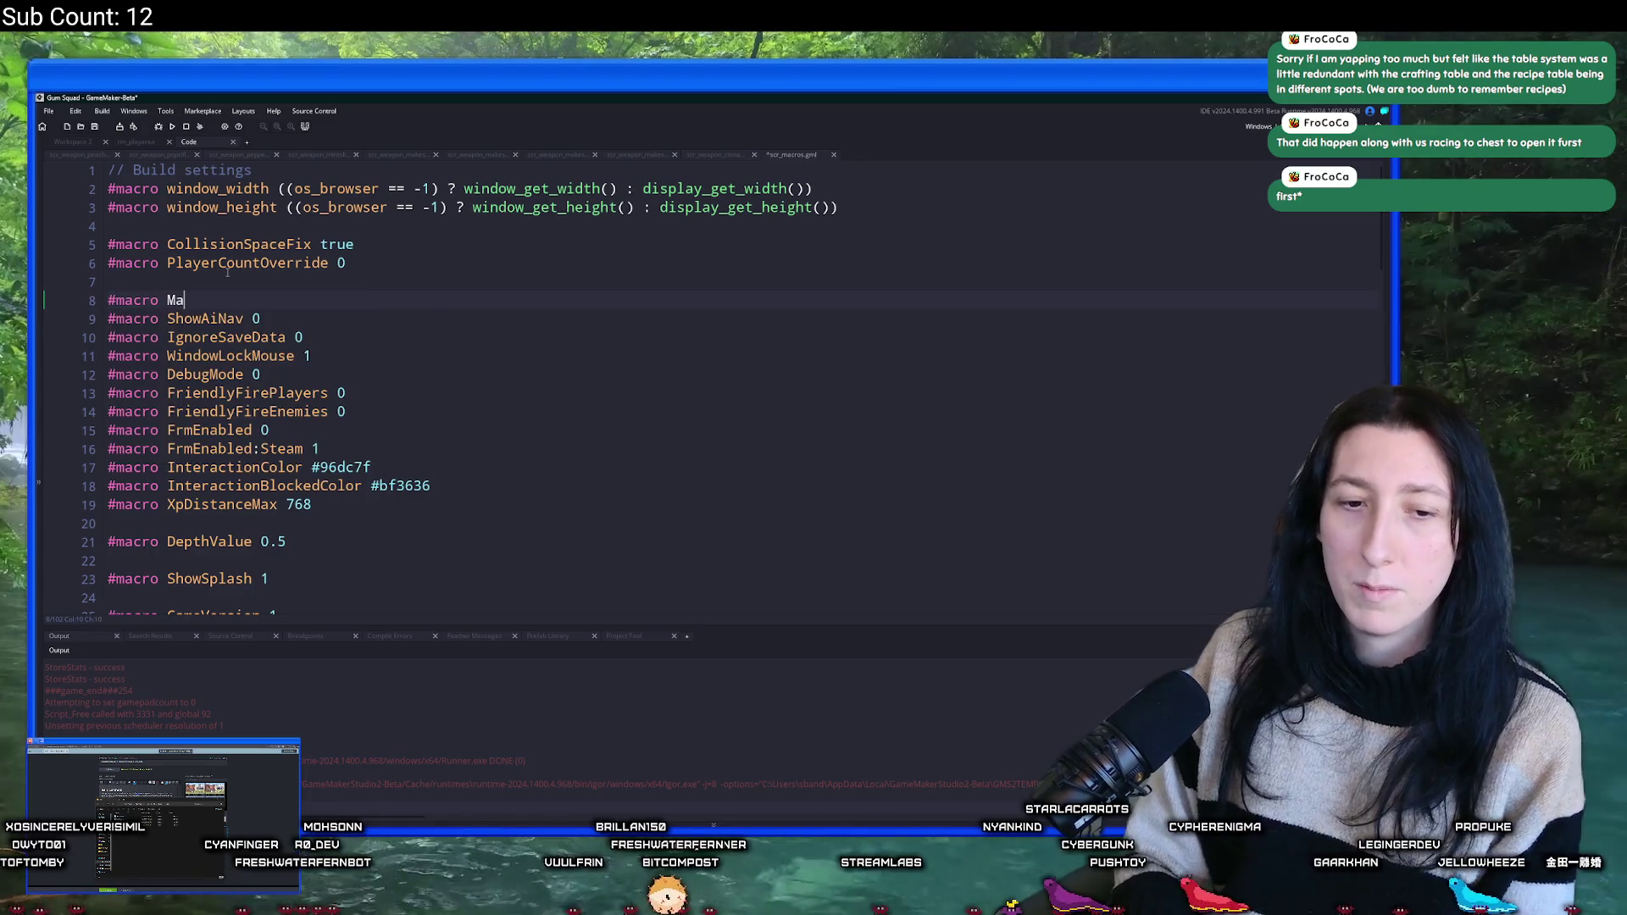
text(xEnemyBulletDrops 15)
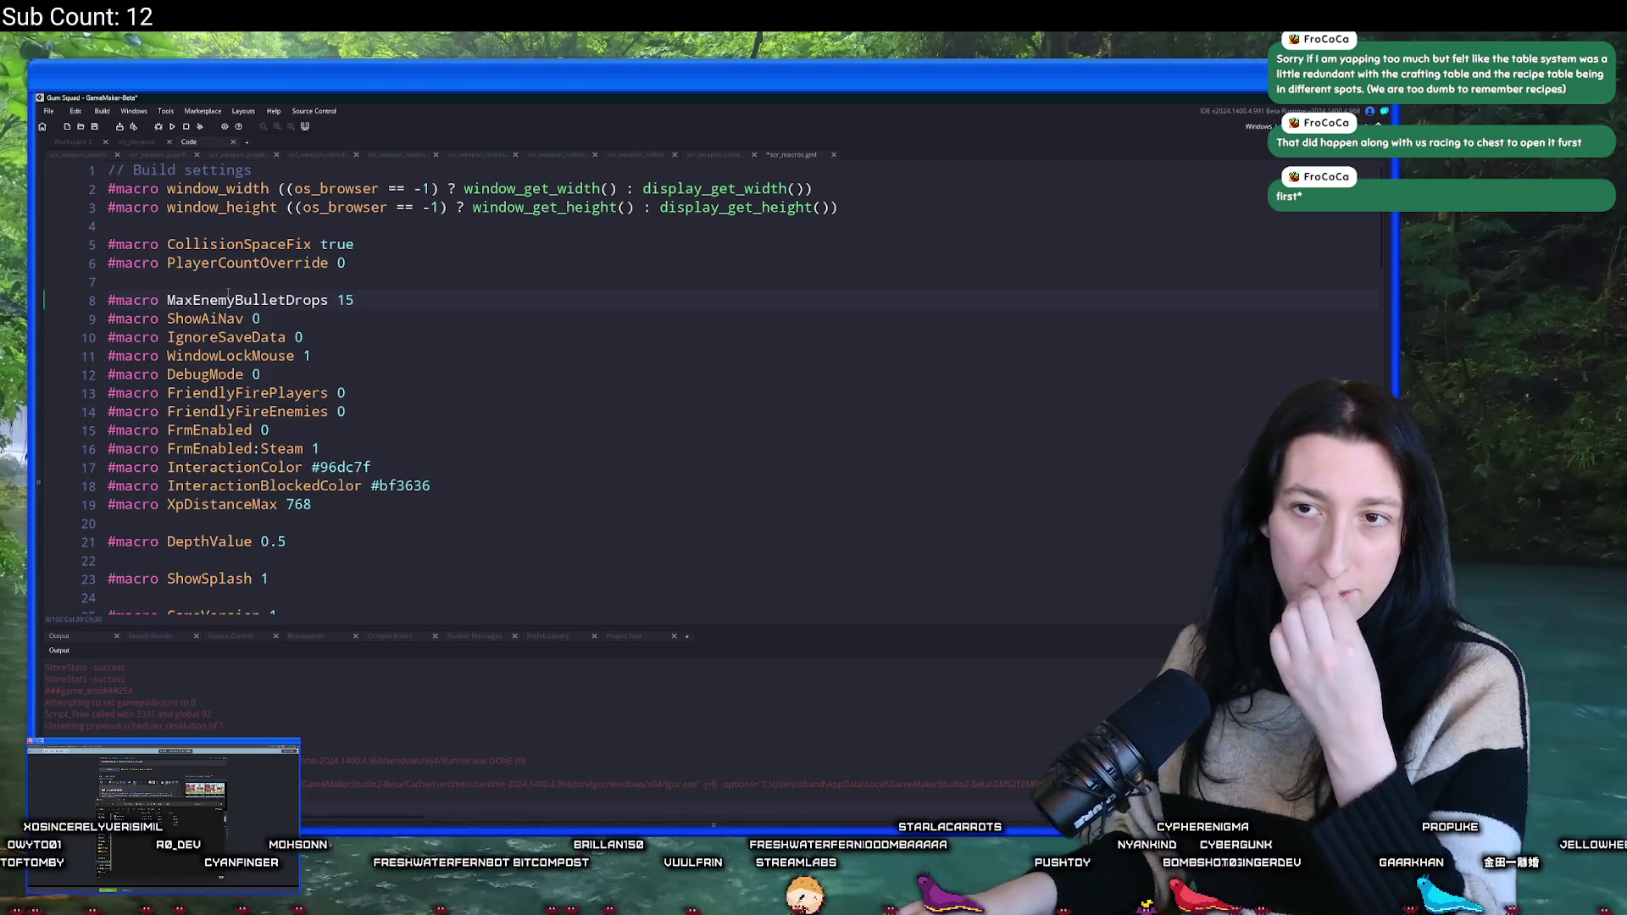
double_click(228, 300)
key(ctrl+c)
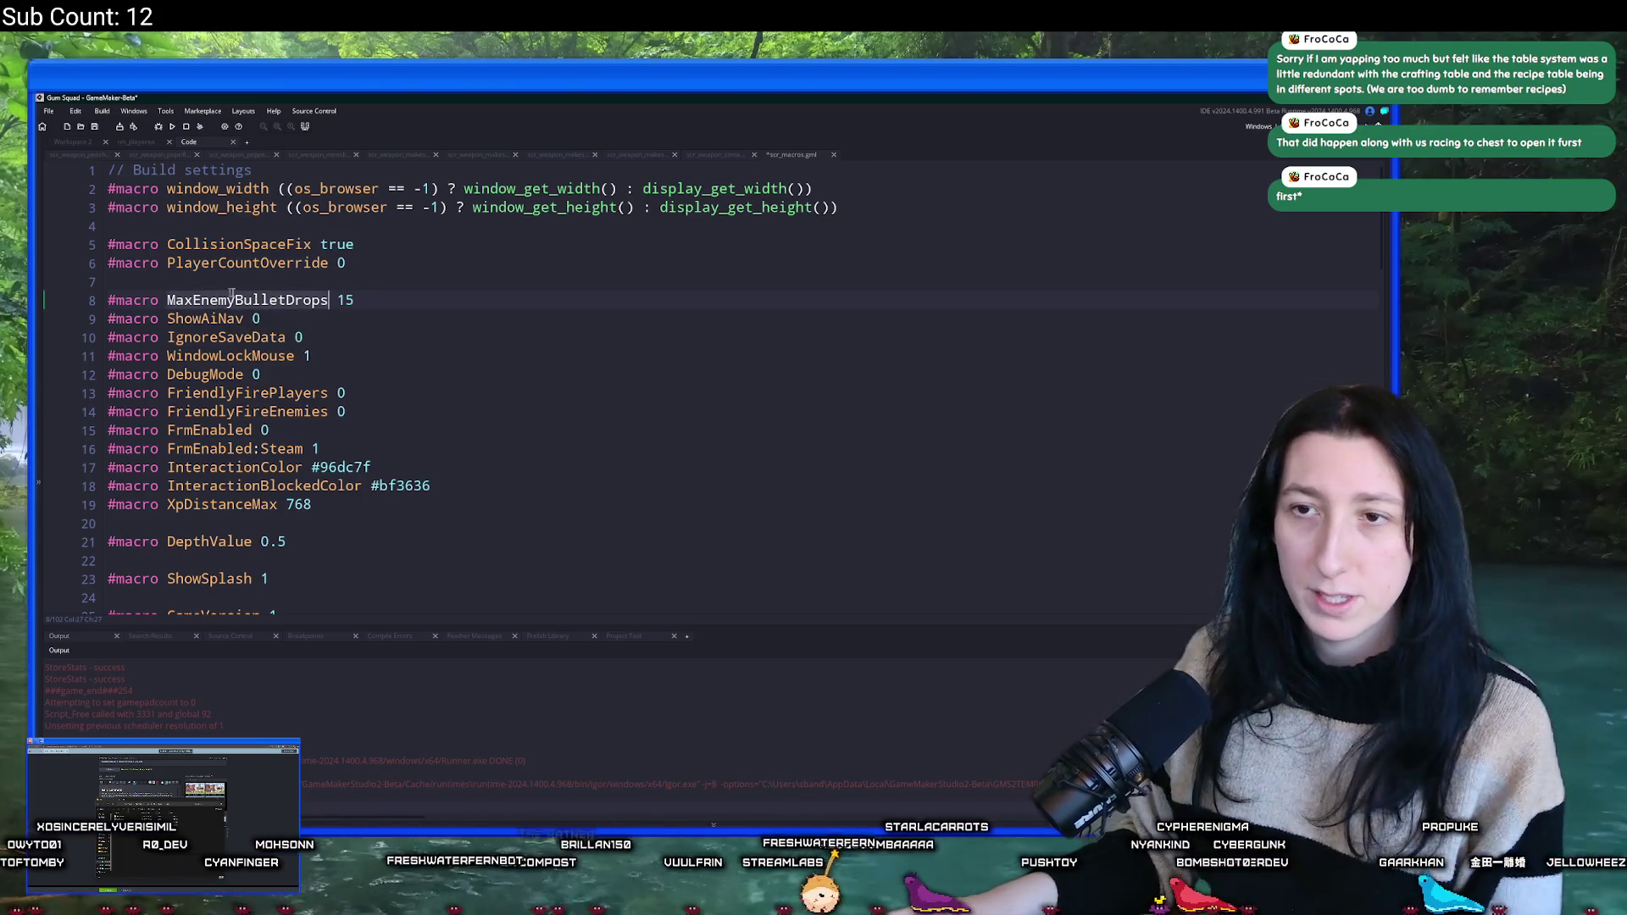
key(ctrl+s)
- Set the MaxEnemyBulletDrops value to 25, save, and close the macros script
click(356, 300)
key(BackSpace)
key(BackSpace)
text(20)
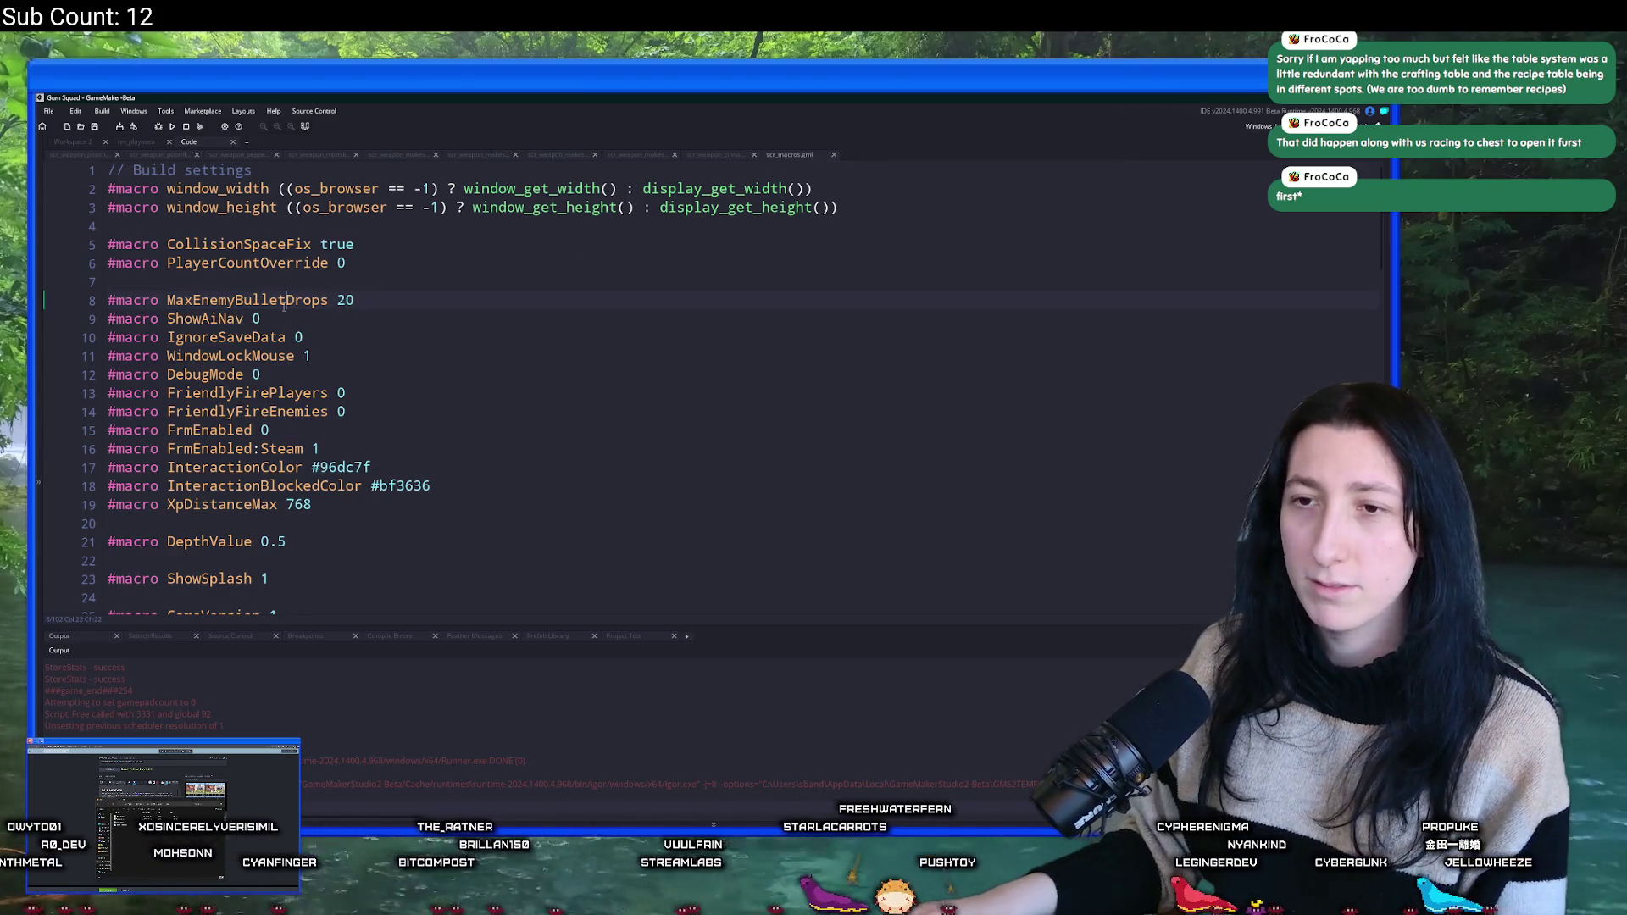
key(BackSpace)
text(5)
click(329, 300)
key(ctrl+s)
middle_click(773, 156)
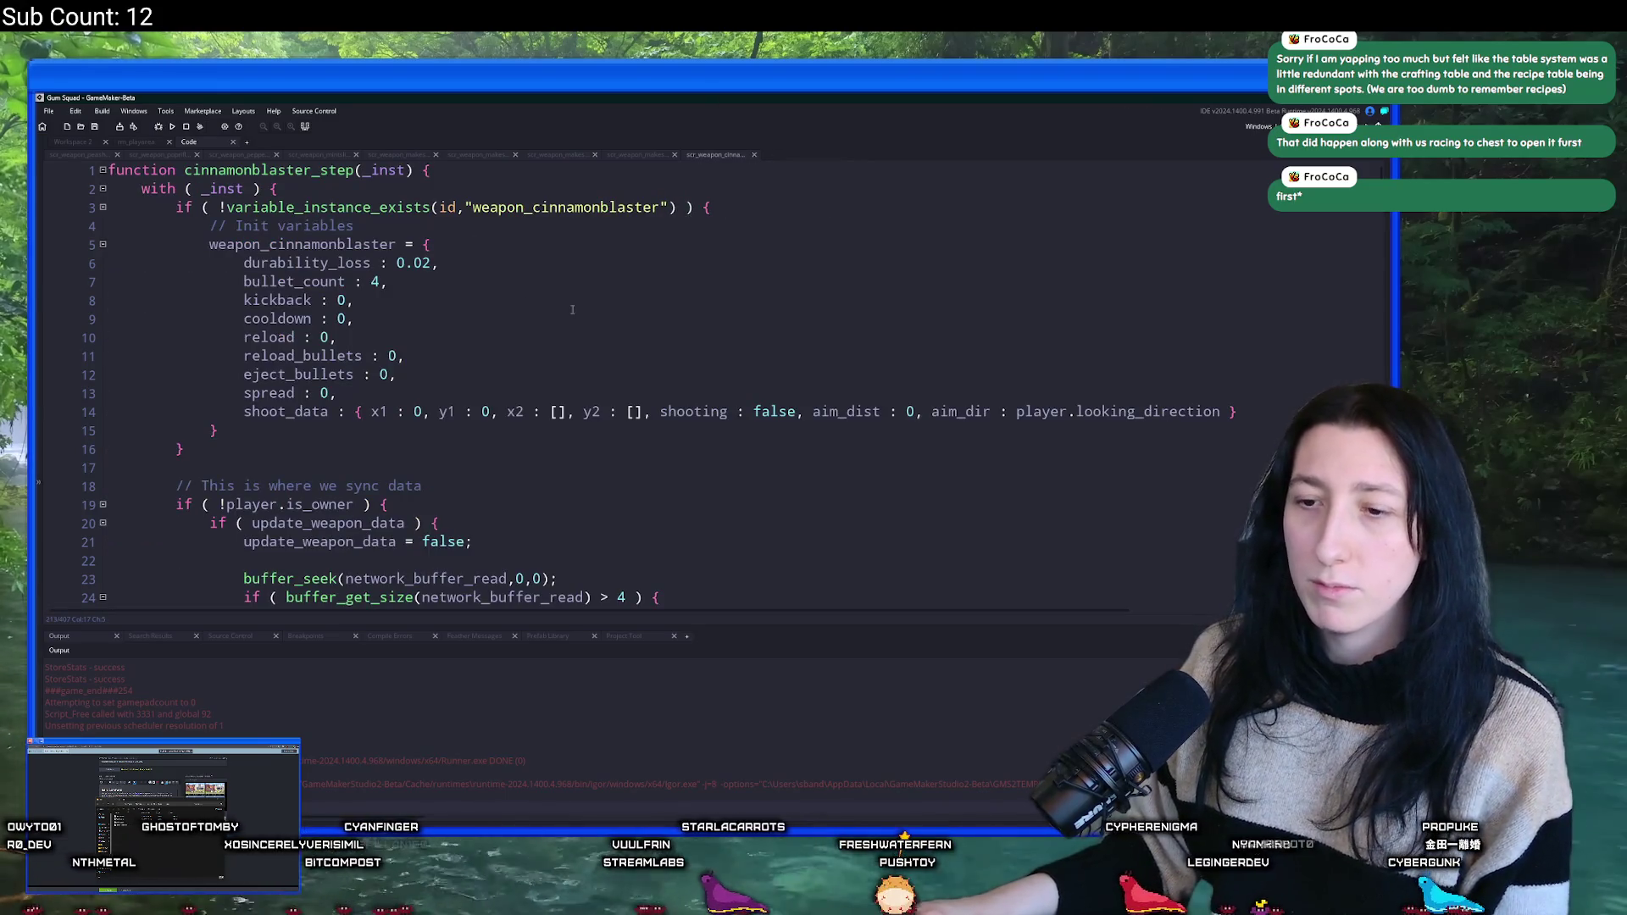
- Search for line 213's 30-drop check, using a MaxEnemyBulletDrops version as the replacement
scroll(331, 454, down, 20)
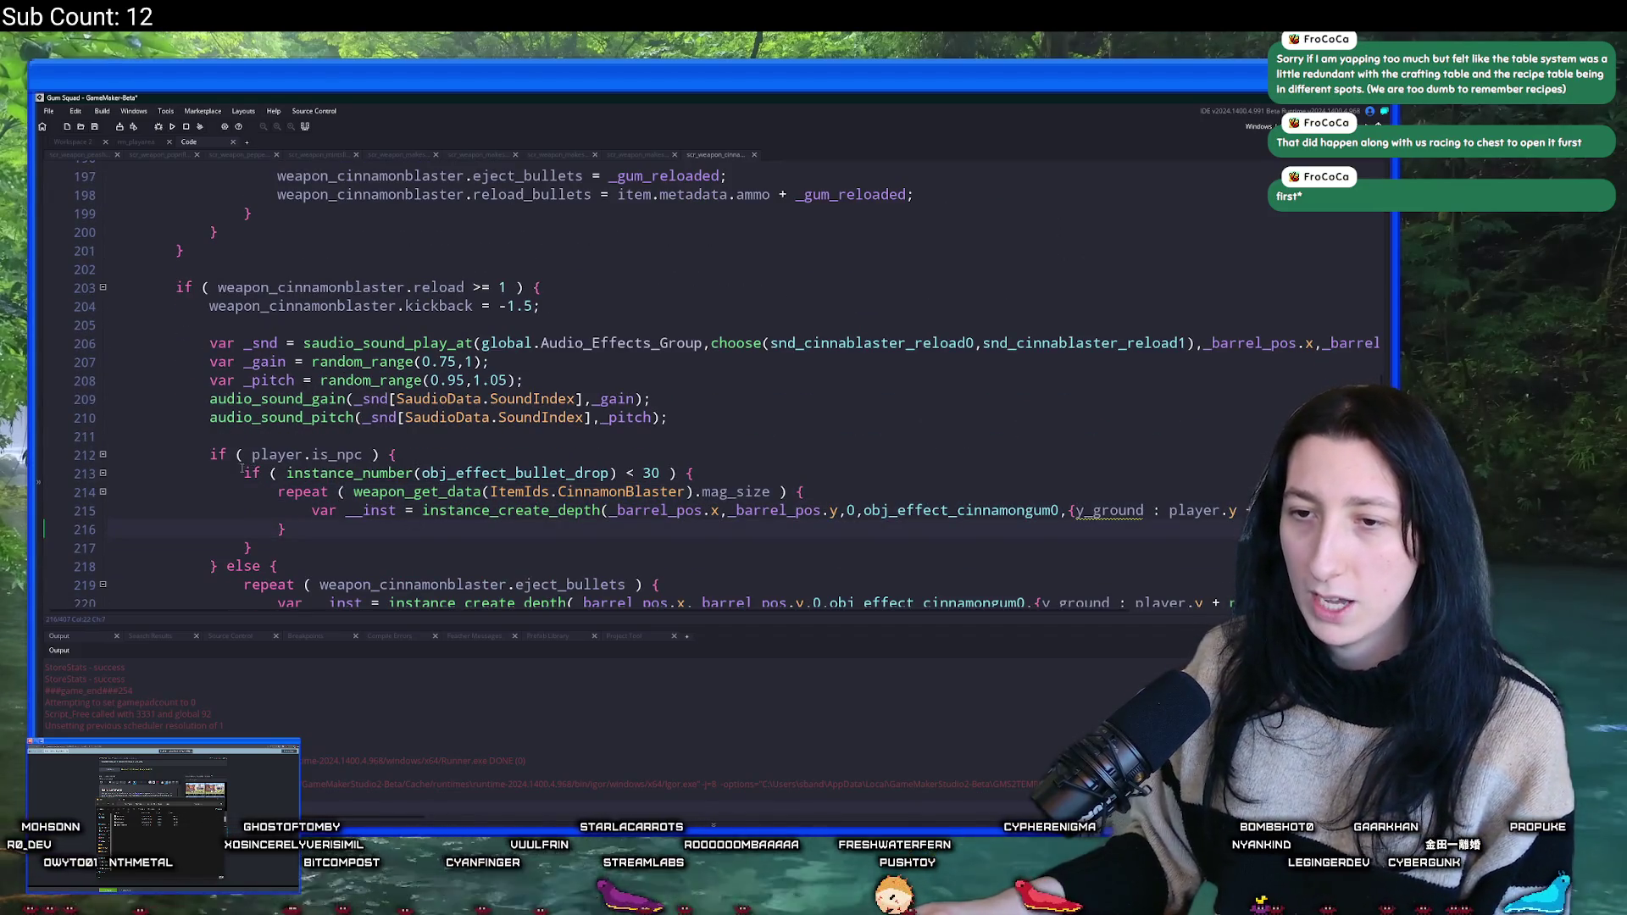
drag(243, 468, 695, 473)
key(ctrl+f)
double_click(650, 473)
key(ctrl+v)
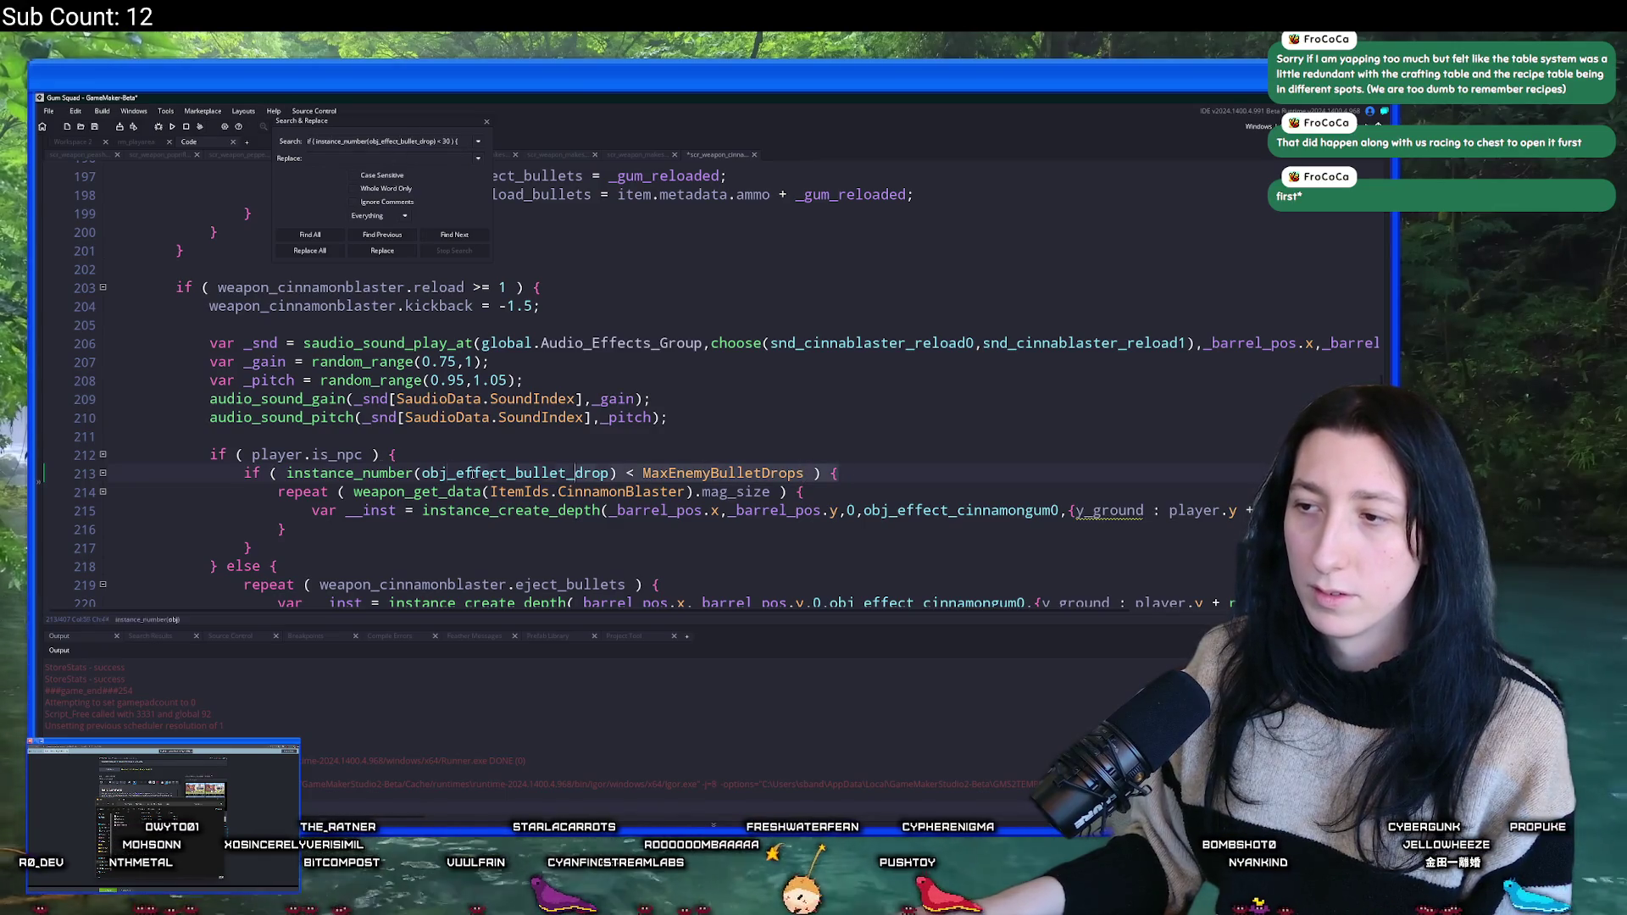
double_click(252, 473)
click(360, 159)
key(ctrl+v)
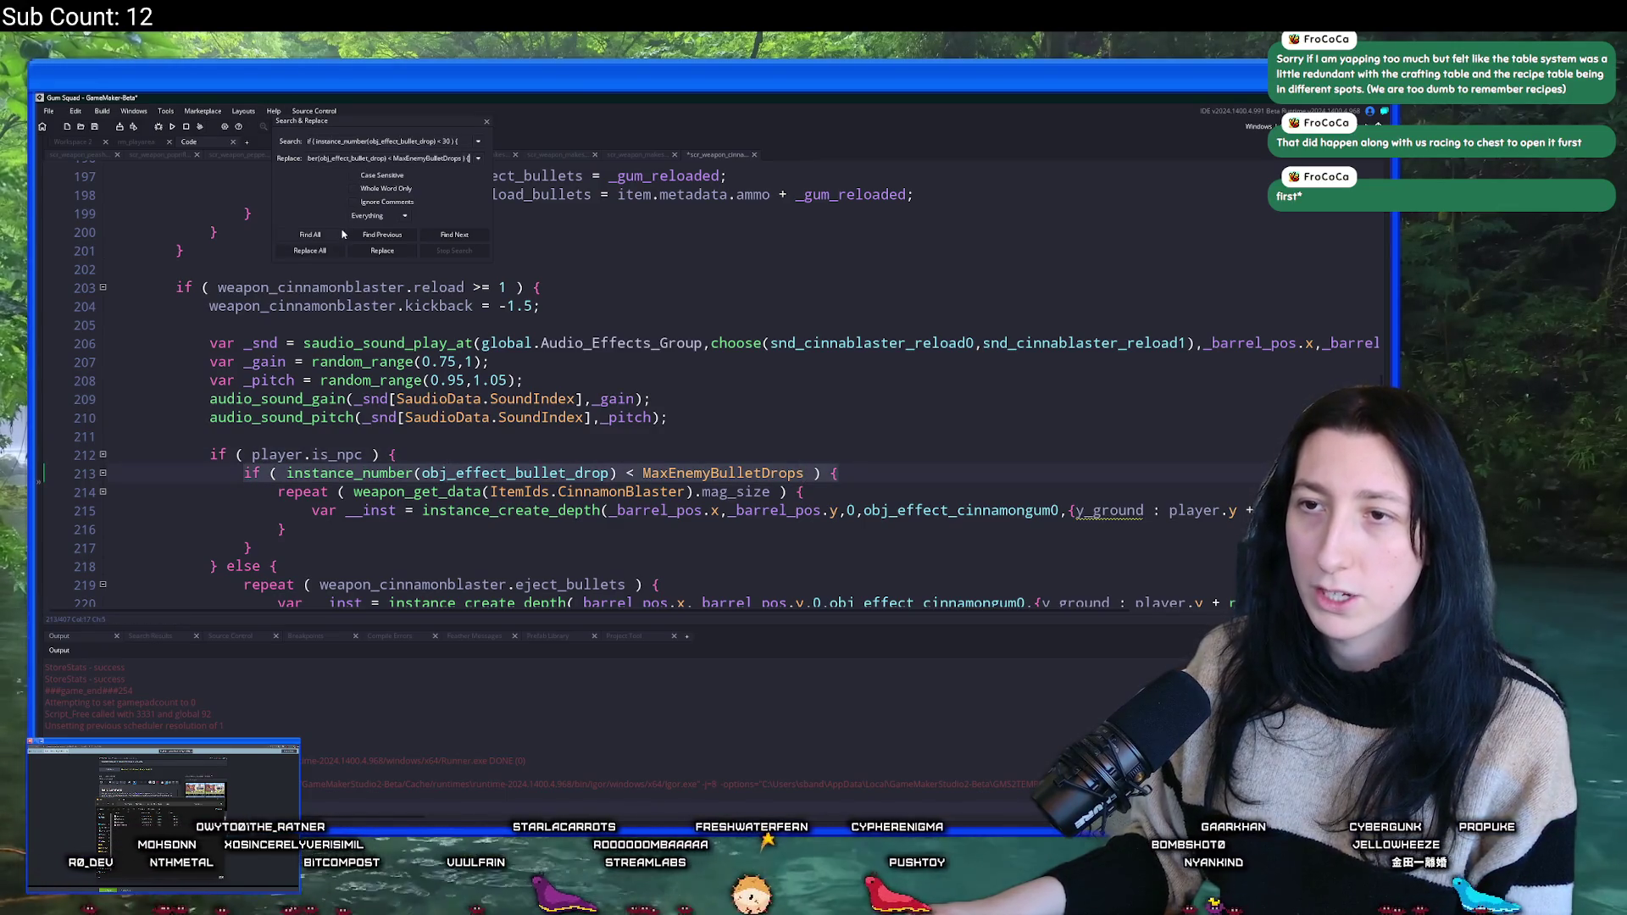
- Replace the old check in all scripts and review the makeshift pistol's updated line
click(331, 236)
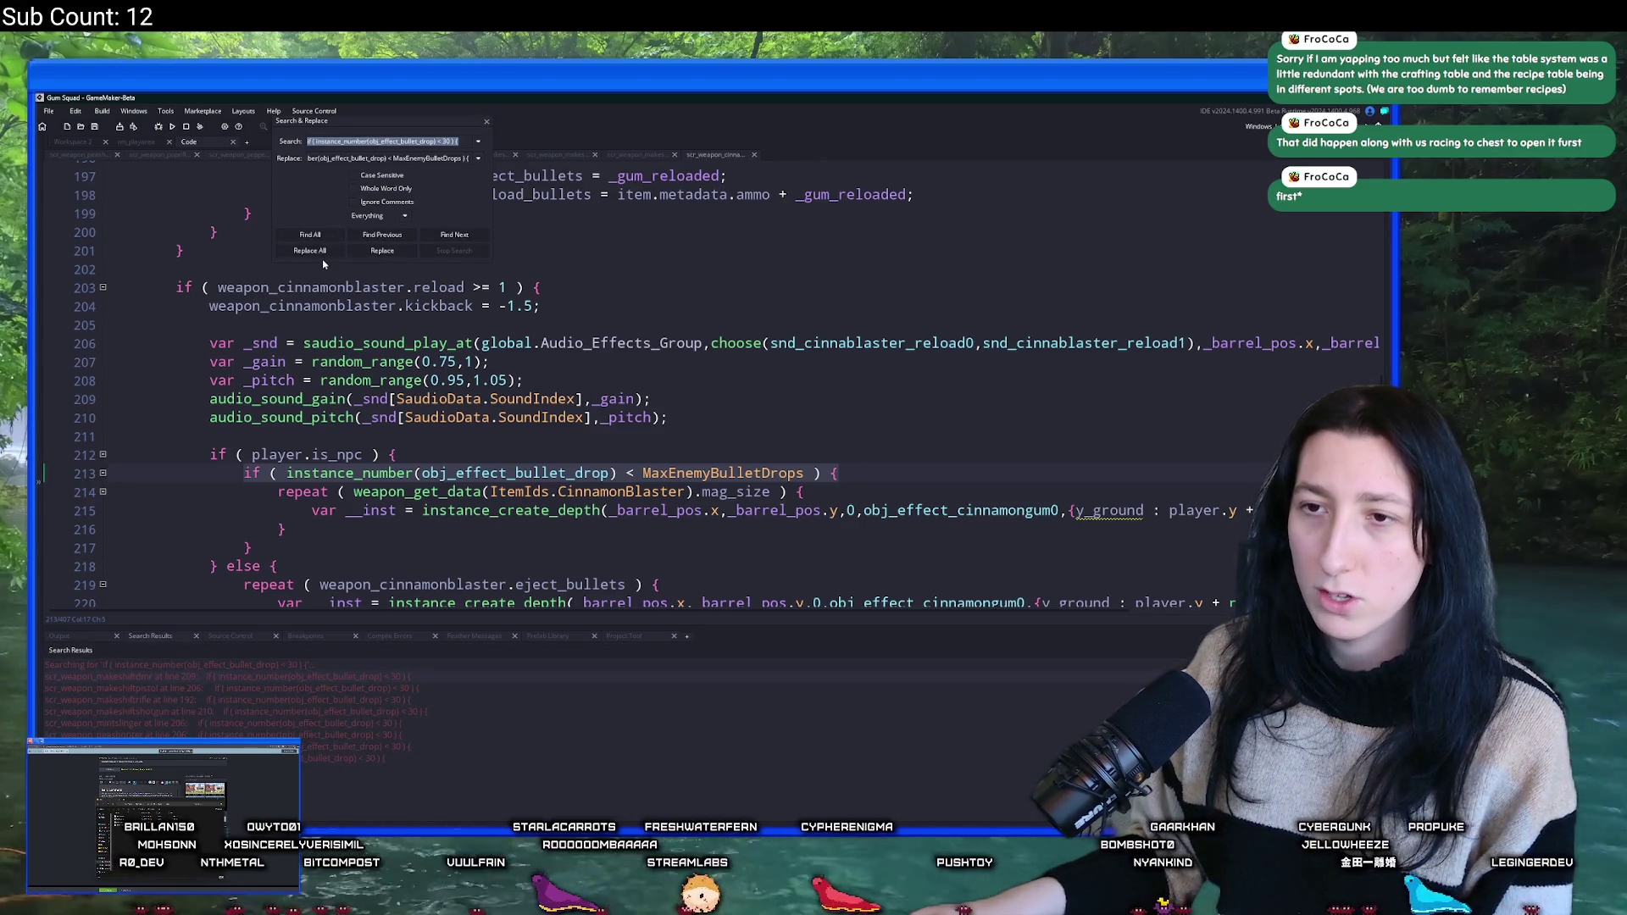
click(327, 249)
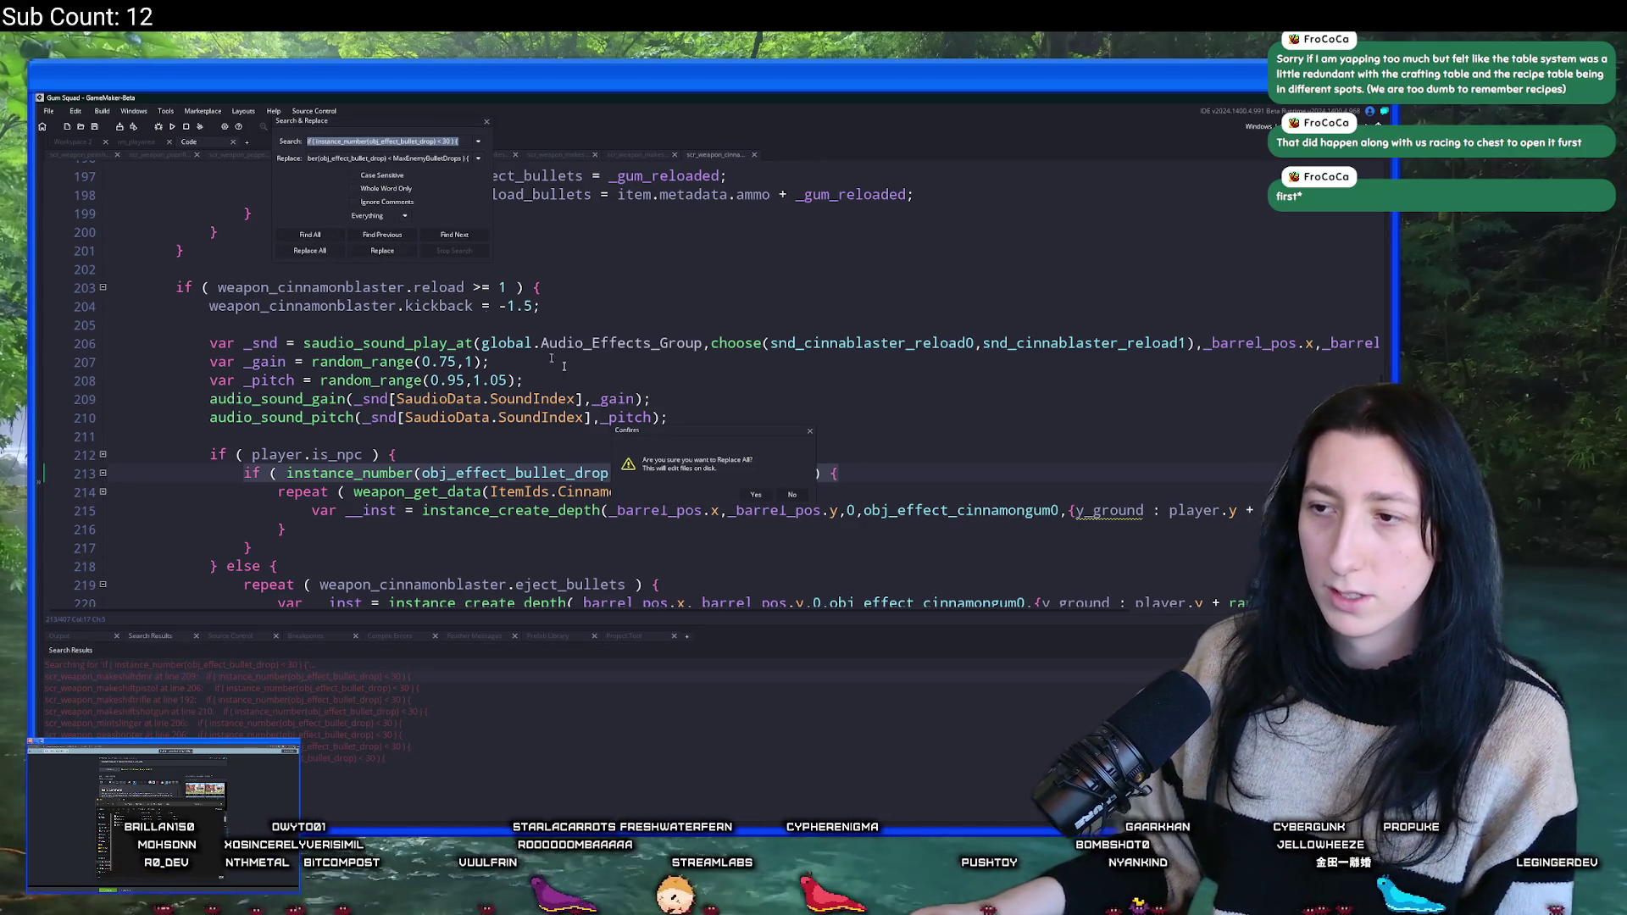
click(755, 497)
click(404, 688)
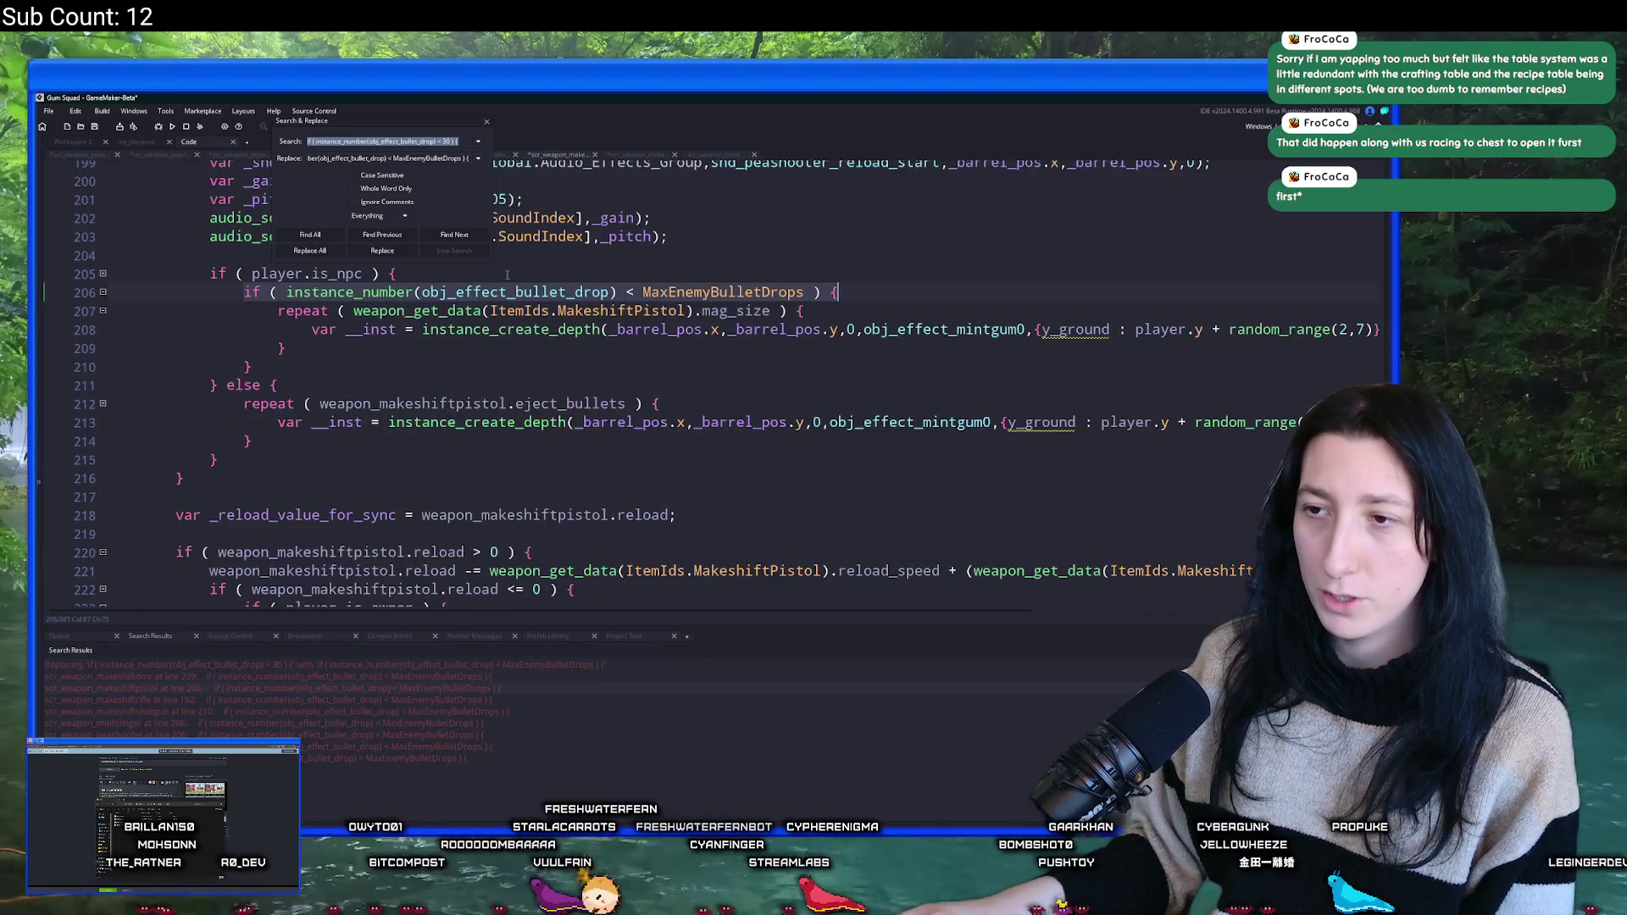
click(486, 121)
click(210, 256)
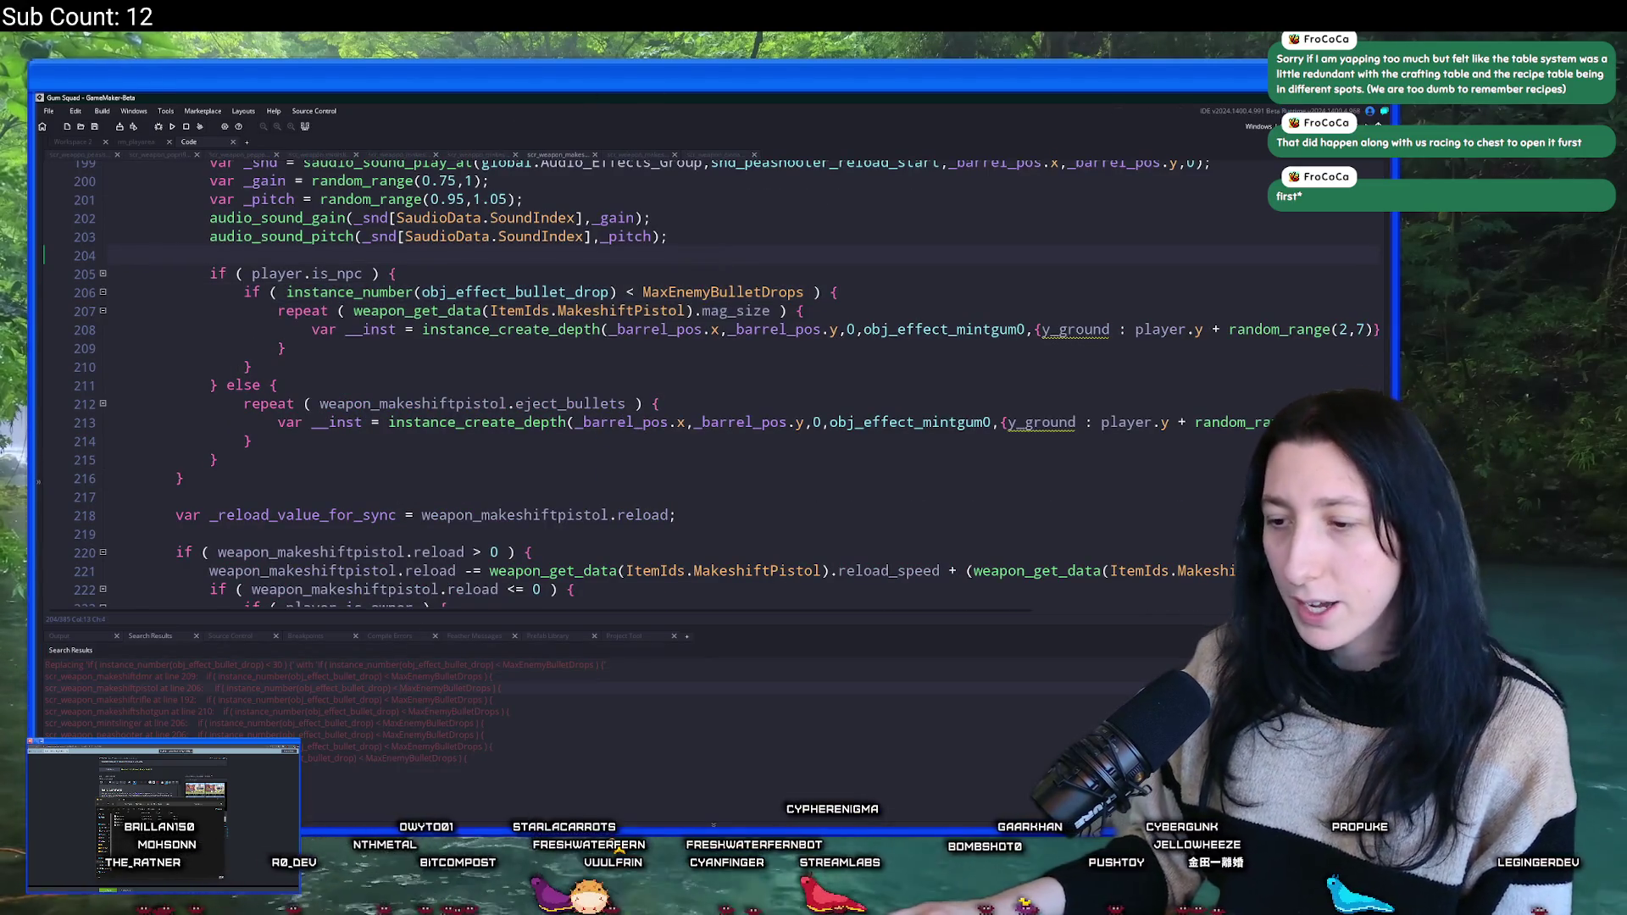
key(alt+Tab)
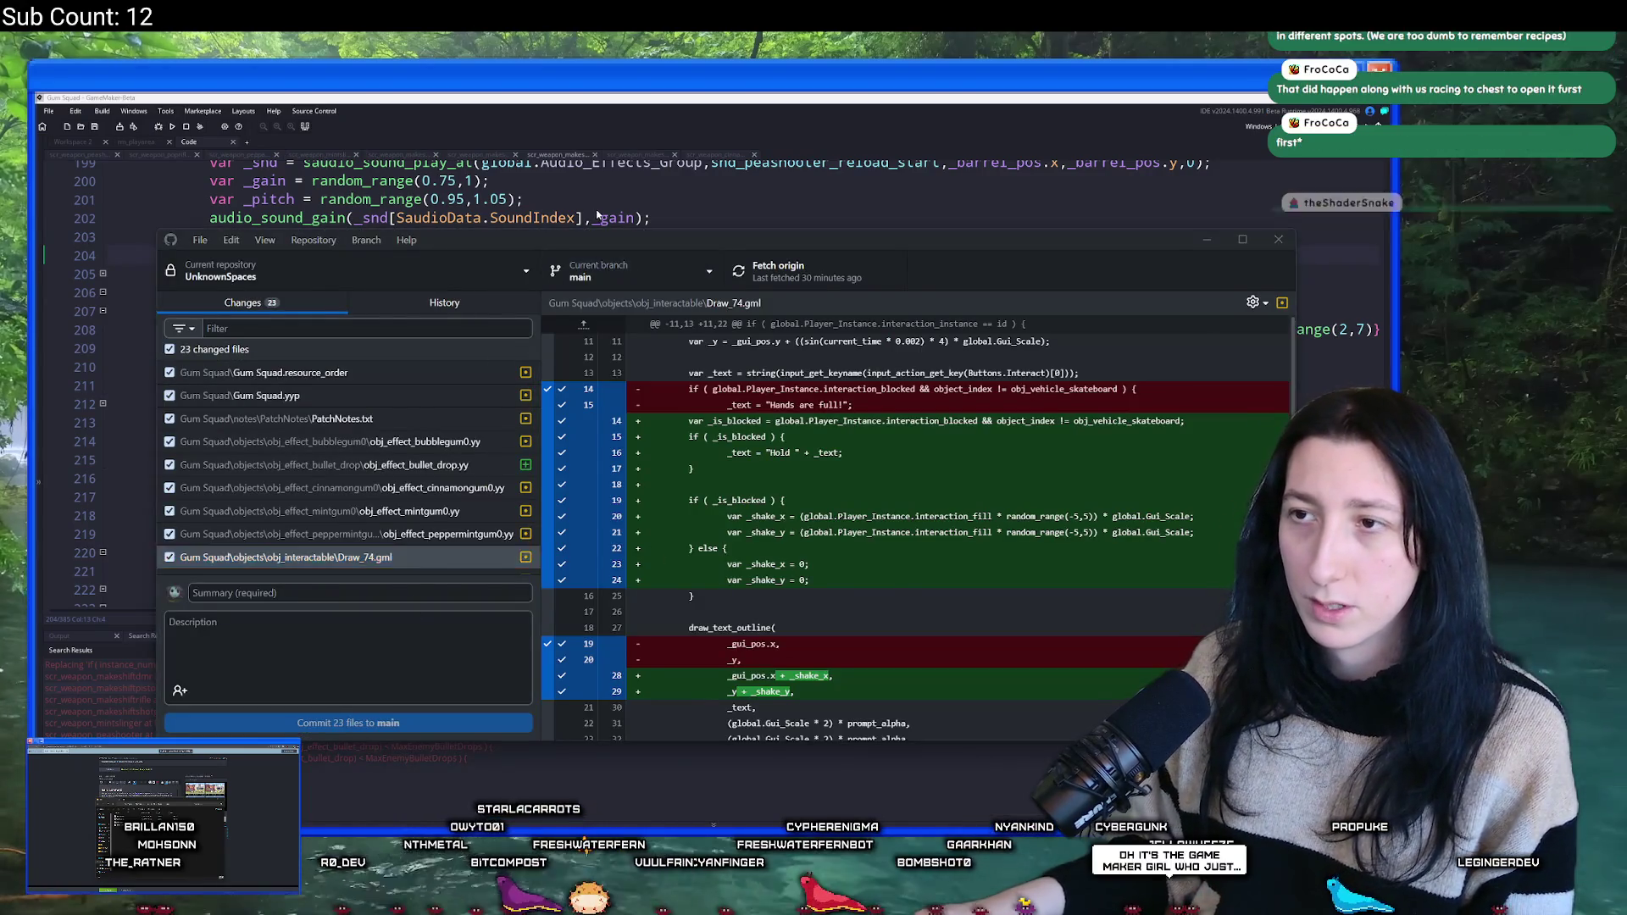
- Look over the bullet_drop effect object setup in GameMaker before returning to the pending changes
click(601, 218)
key(ctrl+Tab)
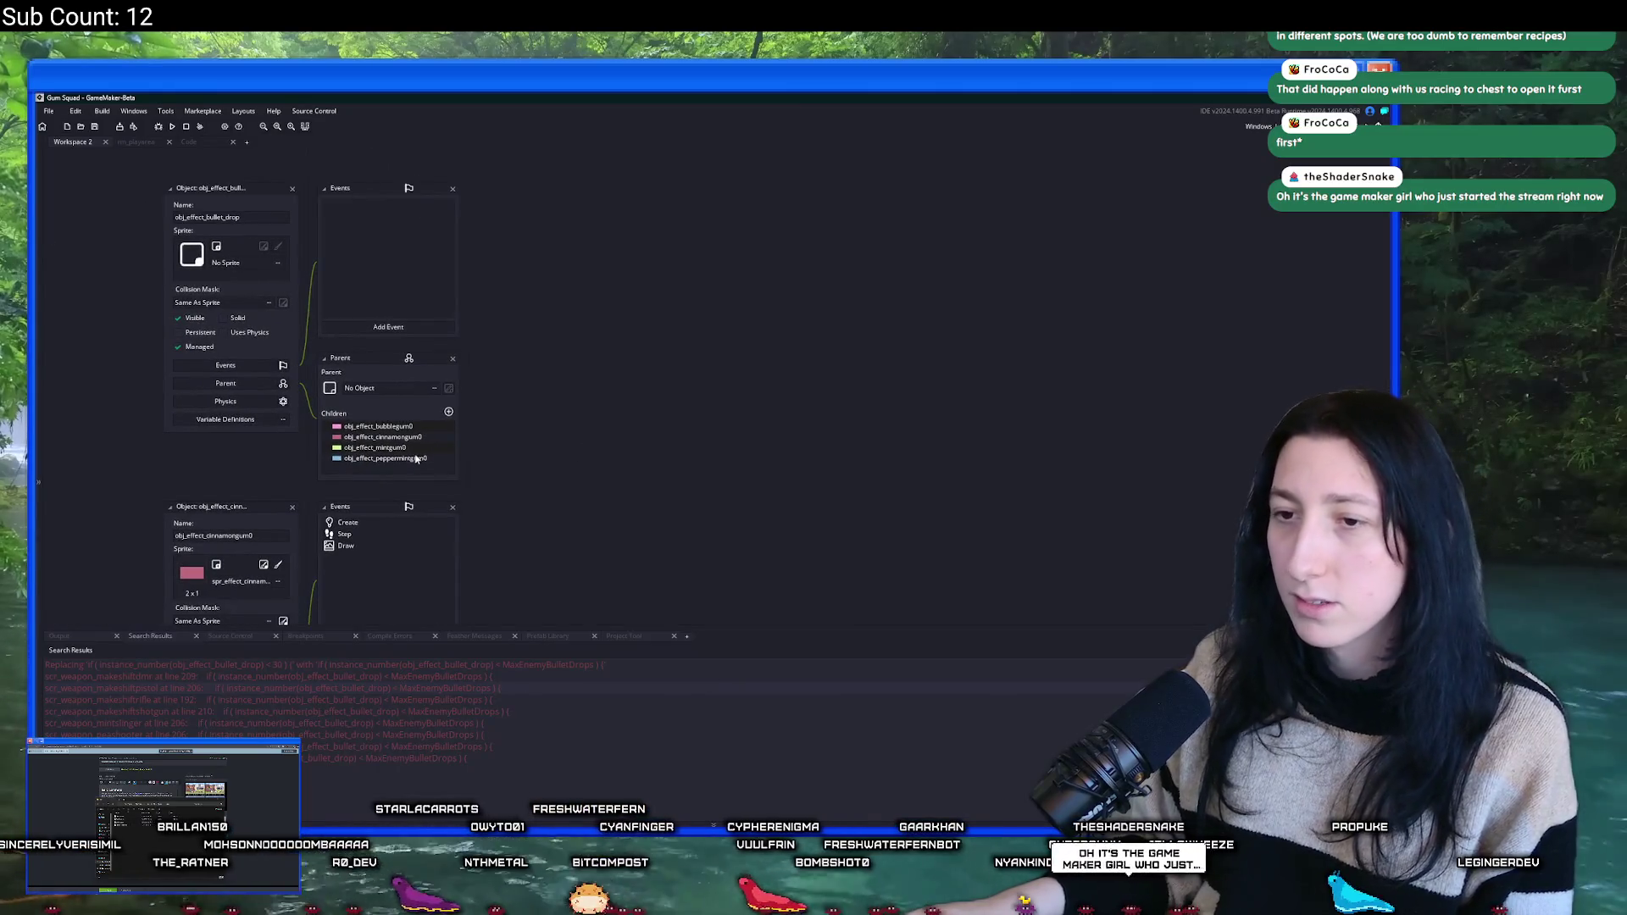
key(ctrl+Tab)
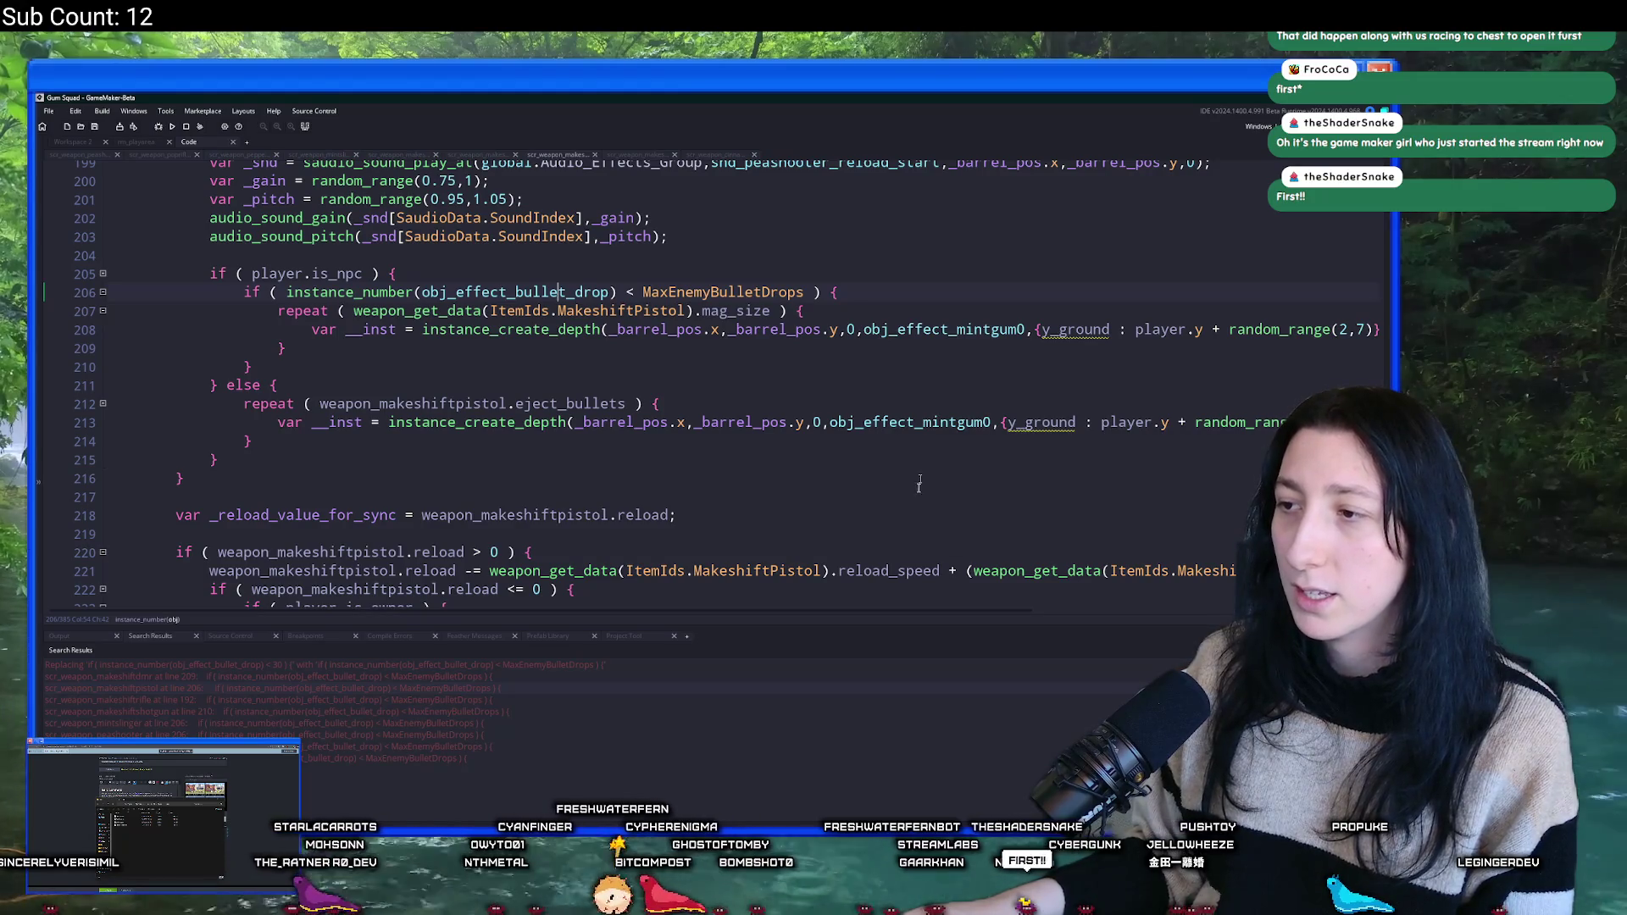
key(alt+Tab)
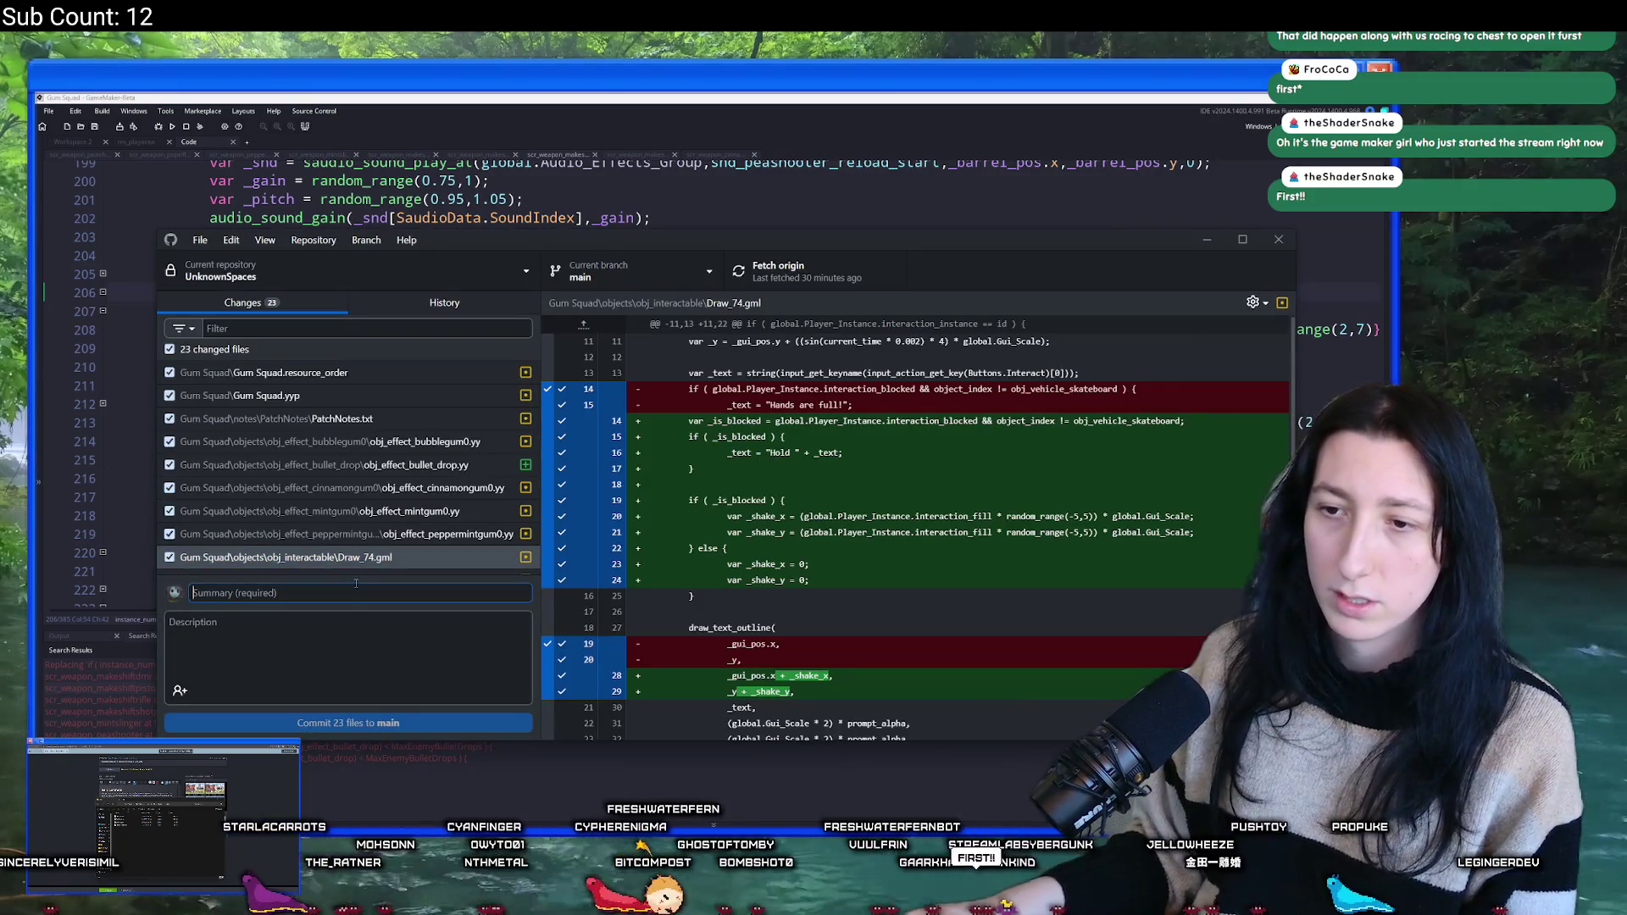
- Commit all 23 changed files to main with the summary 'Reduced bullet shells'
click(357, 584)
text(Reduced gum )
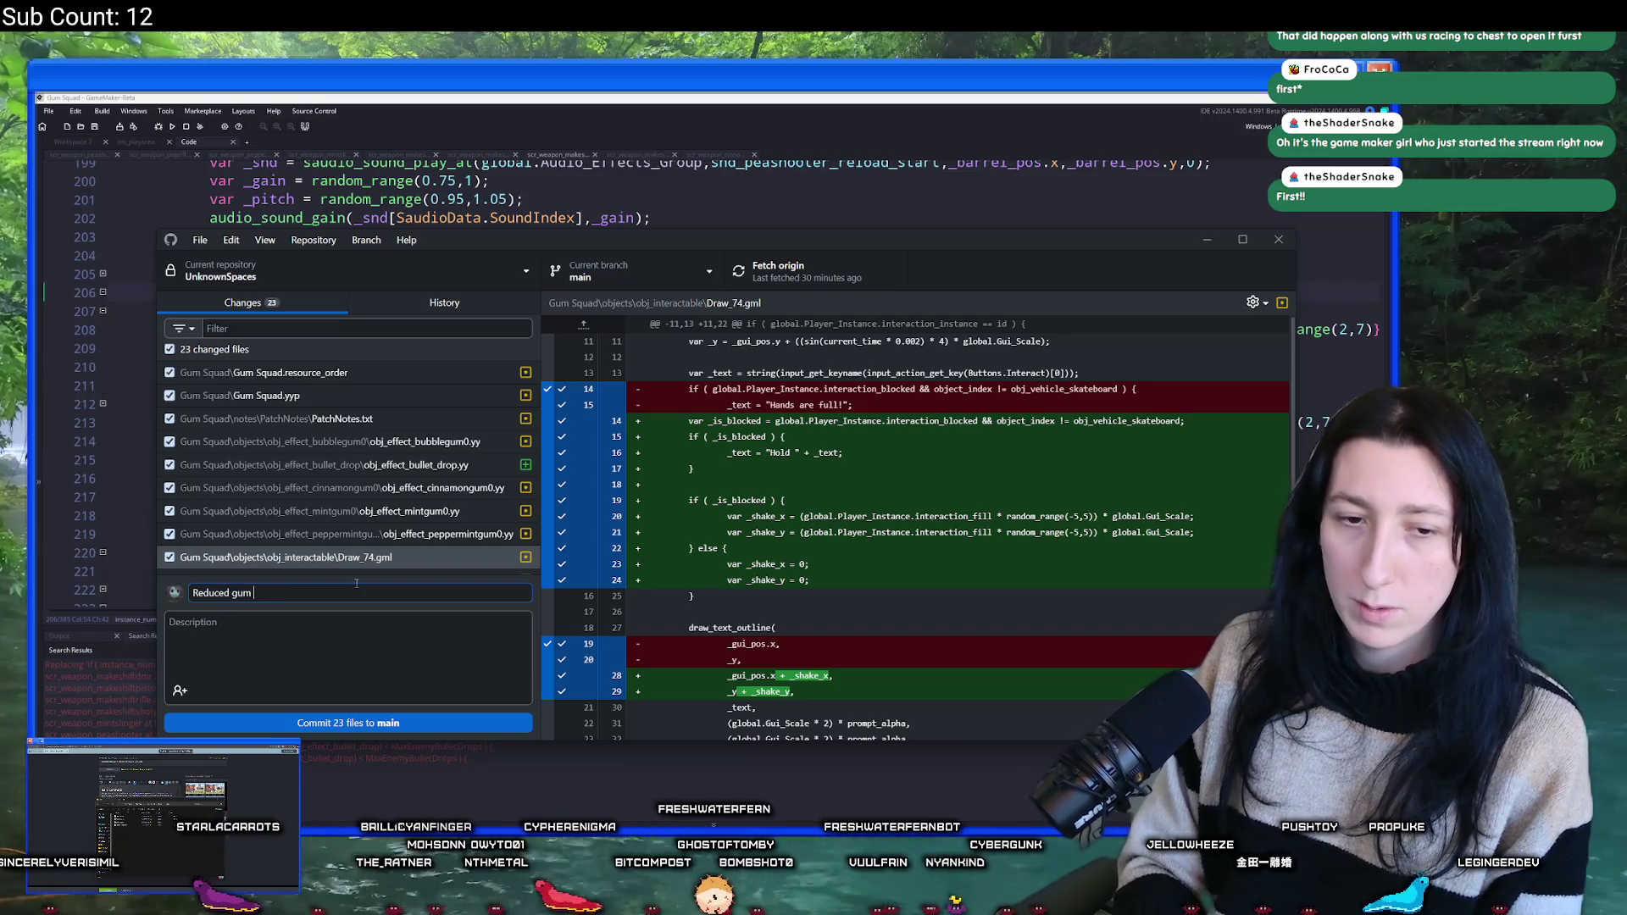
text(dropping )
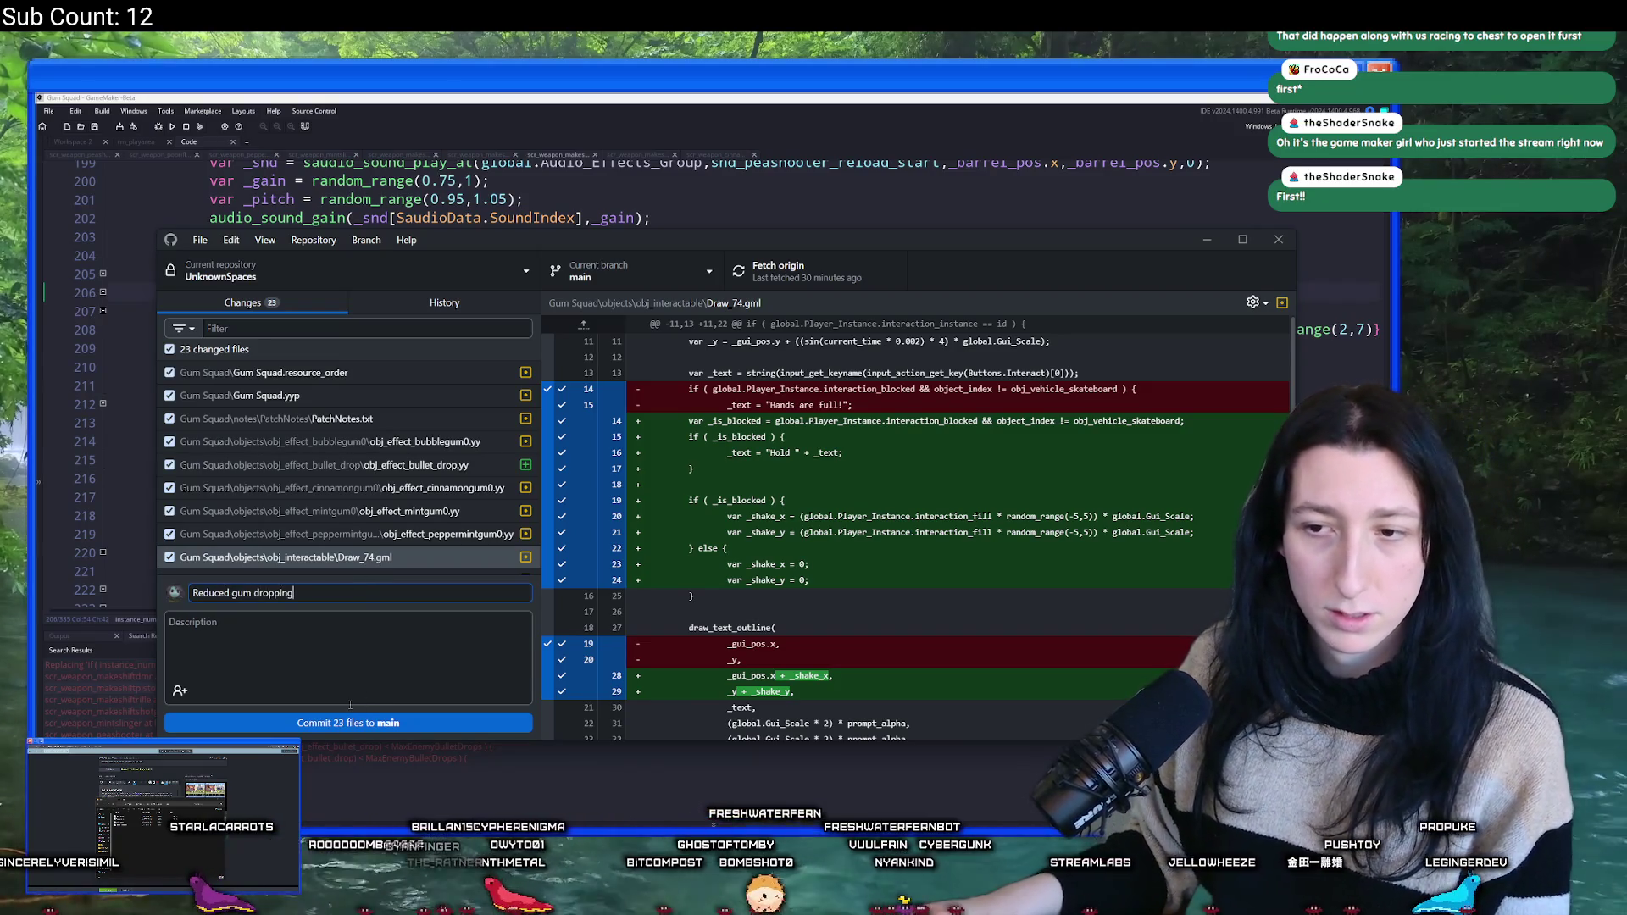
text(for shel)
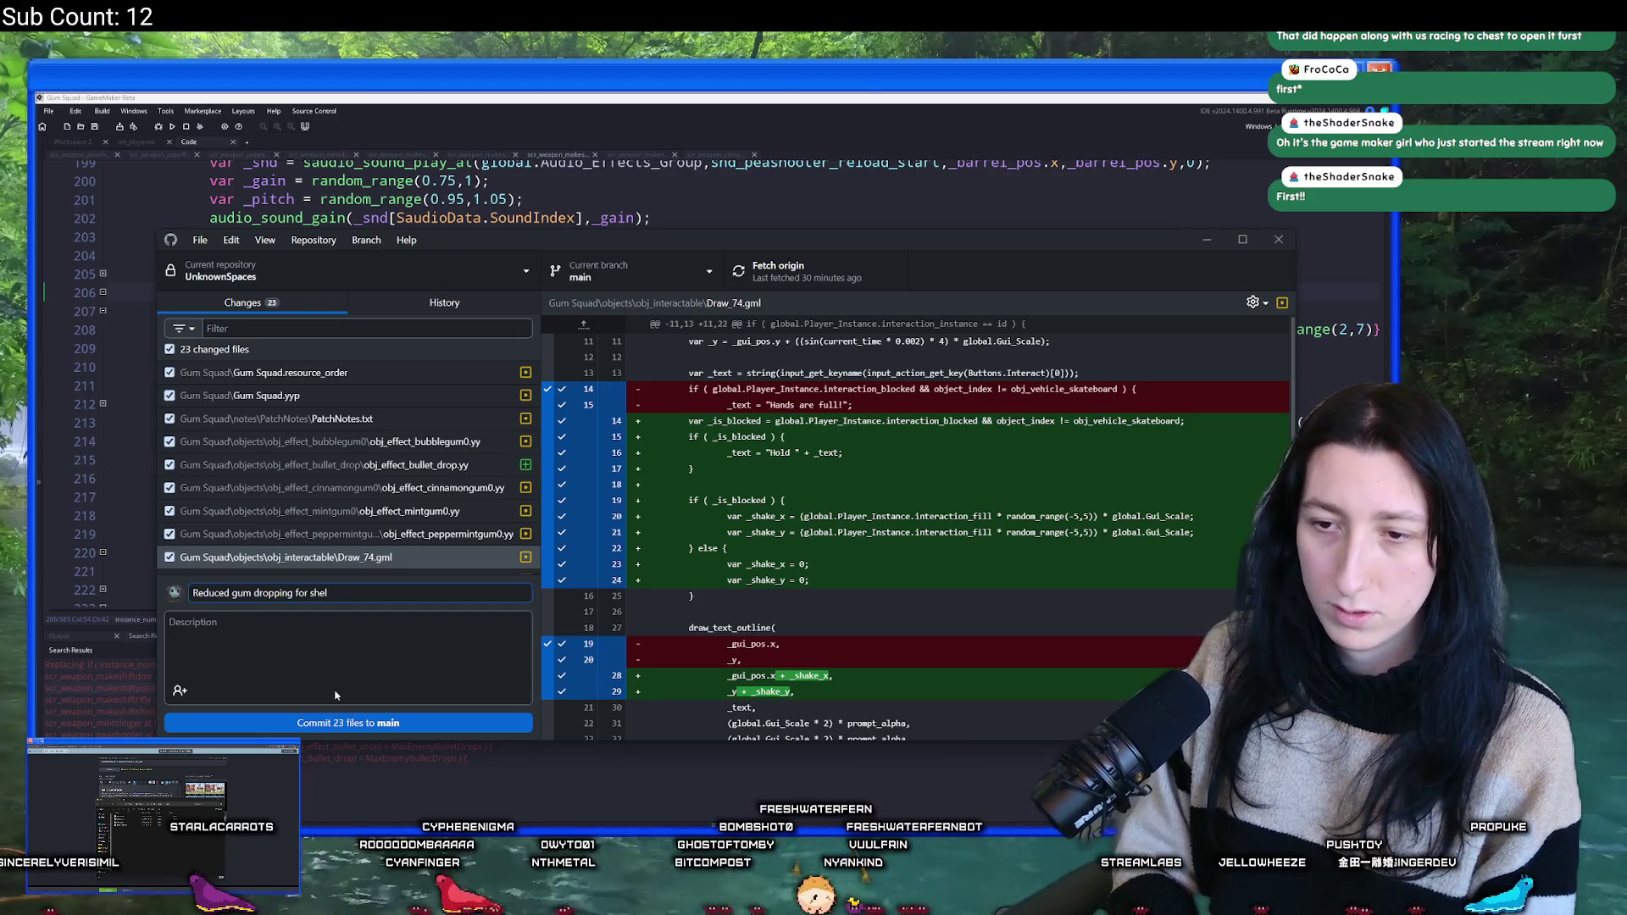
key(BackSpace)
key(BackSpace)
key(BackSpace)
text(bullet )
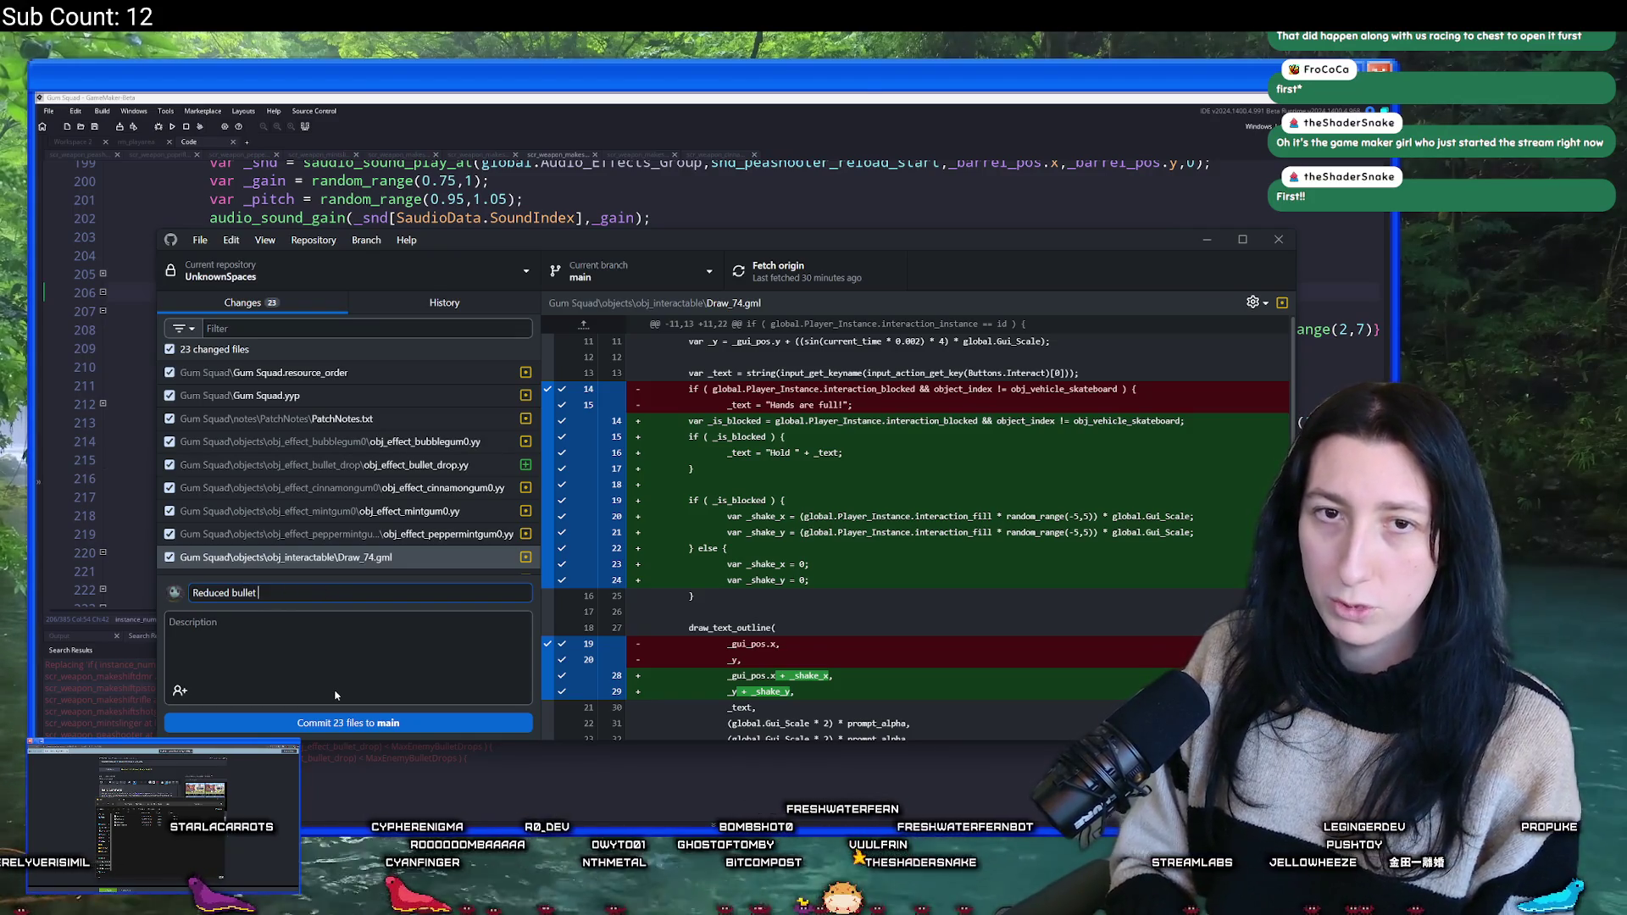
text(shells)
click(398, 723)
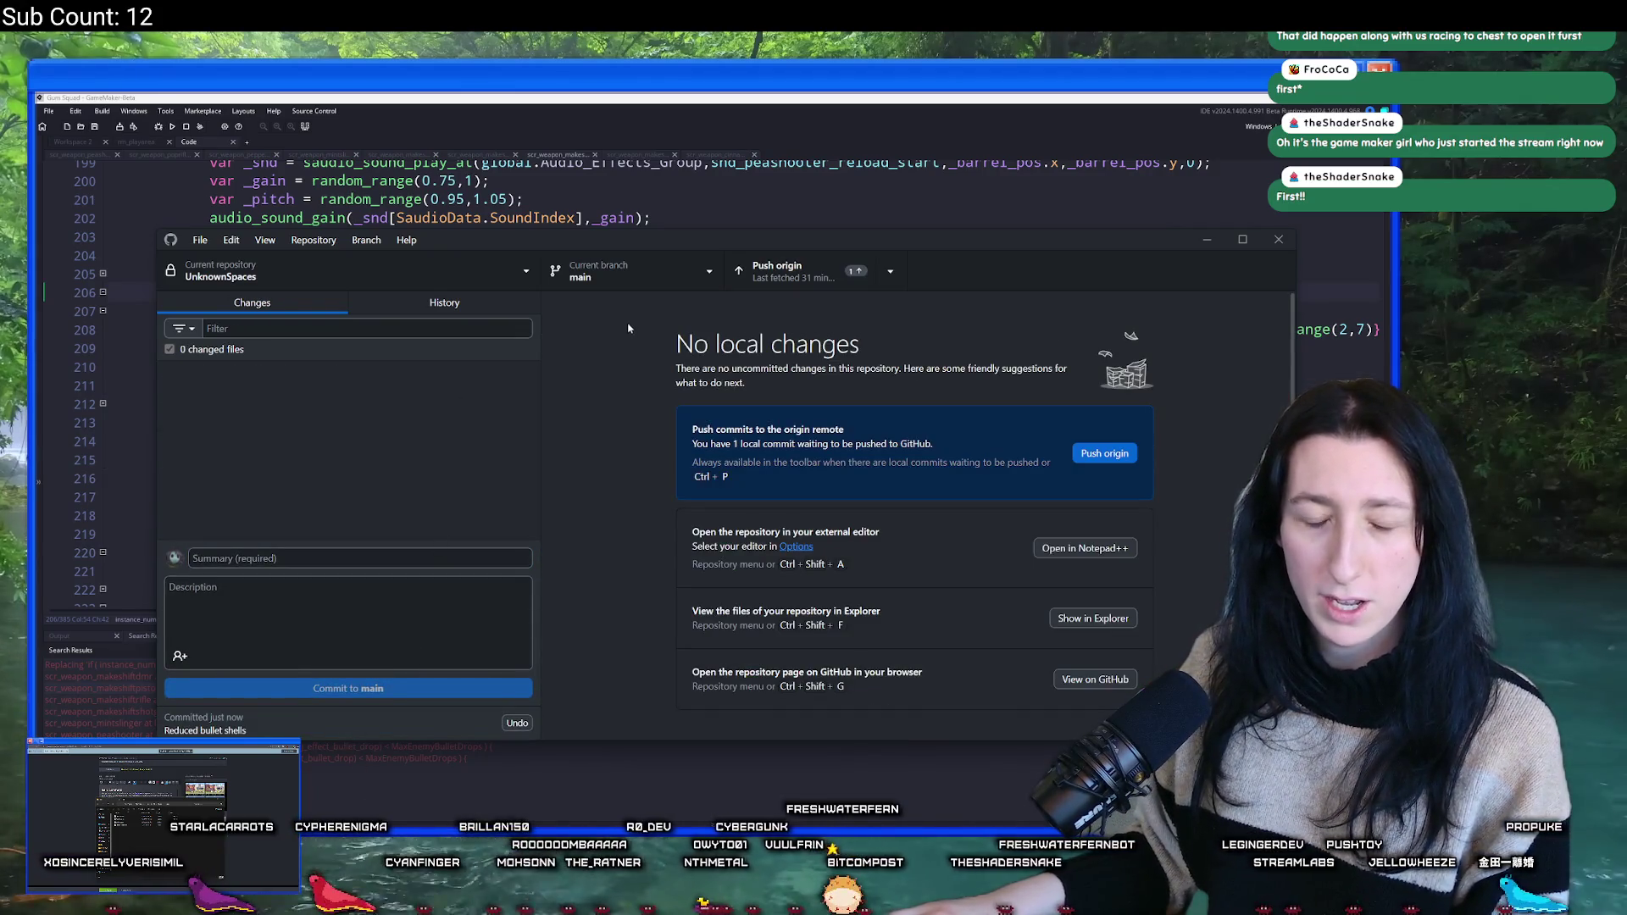
- Push the commit to origin and confirm it in the History view
click(777, 271)
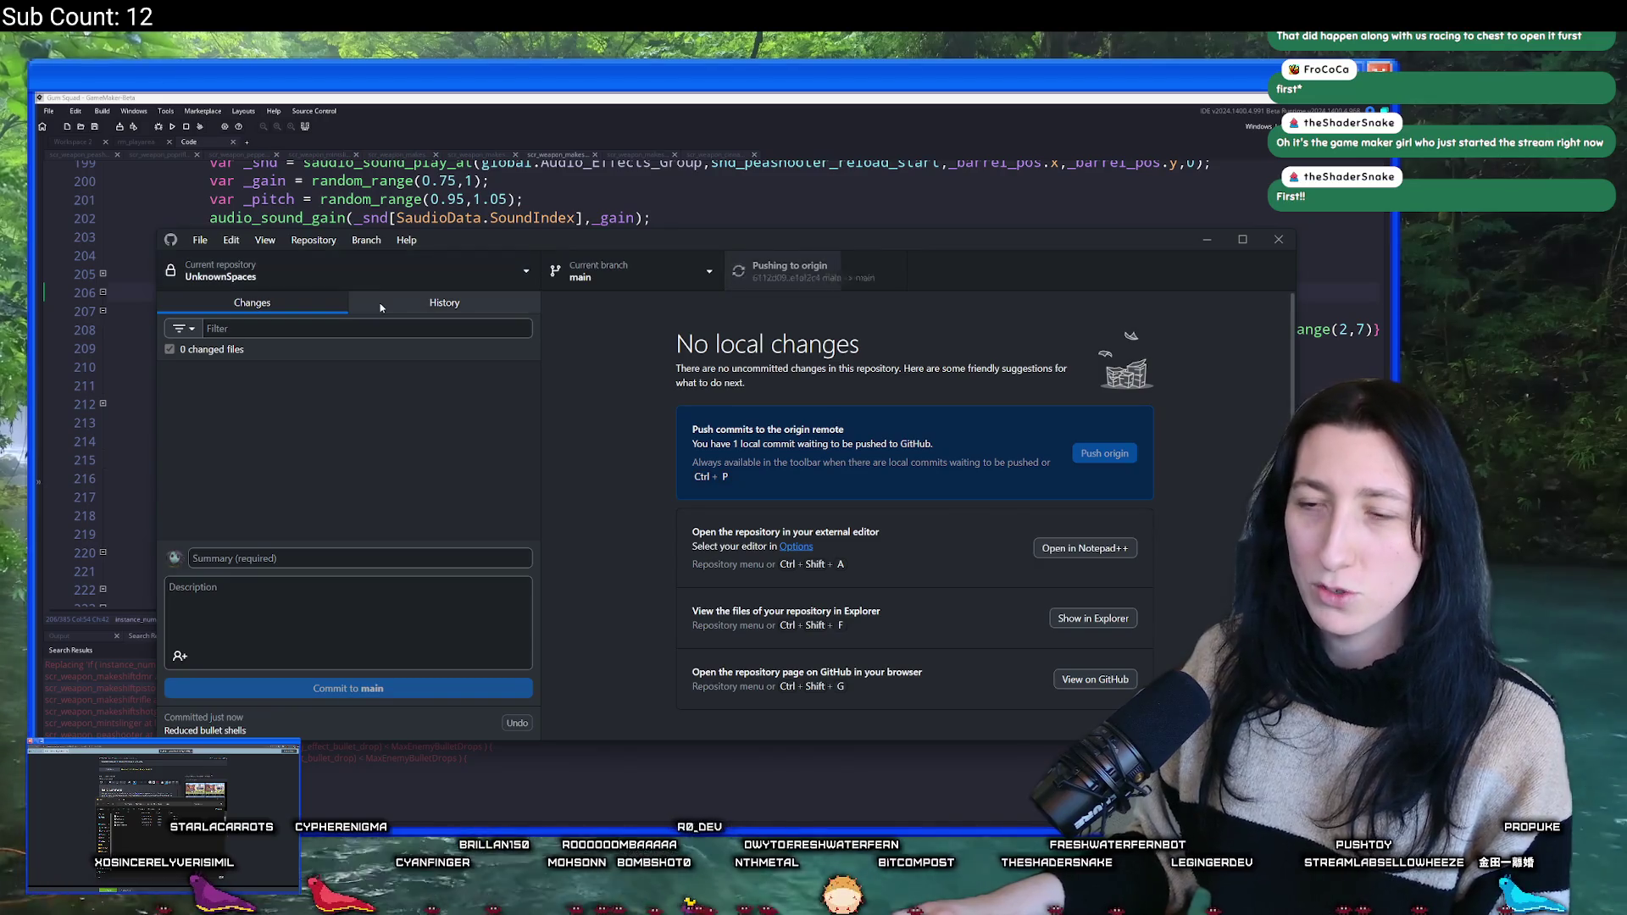
click(445, 303)
click(251, 302)
click(444, 302)
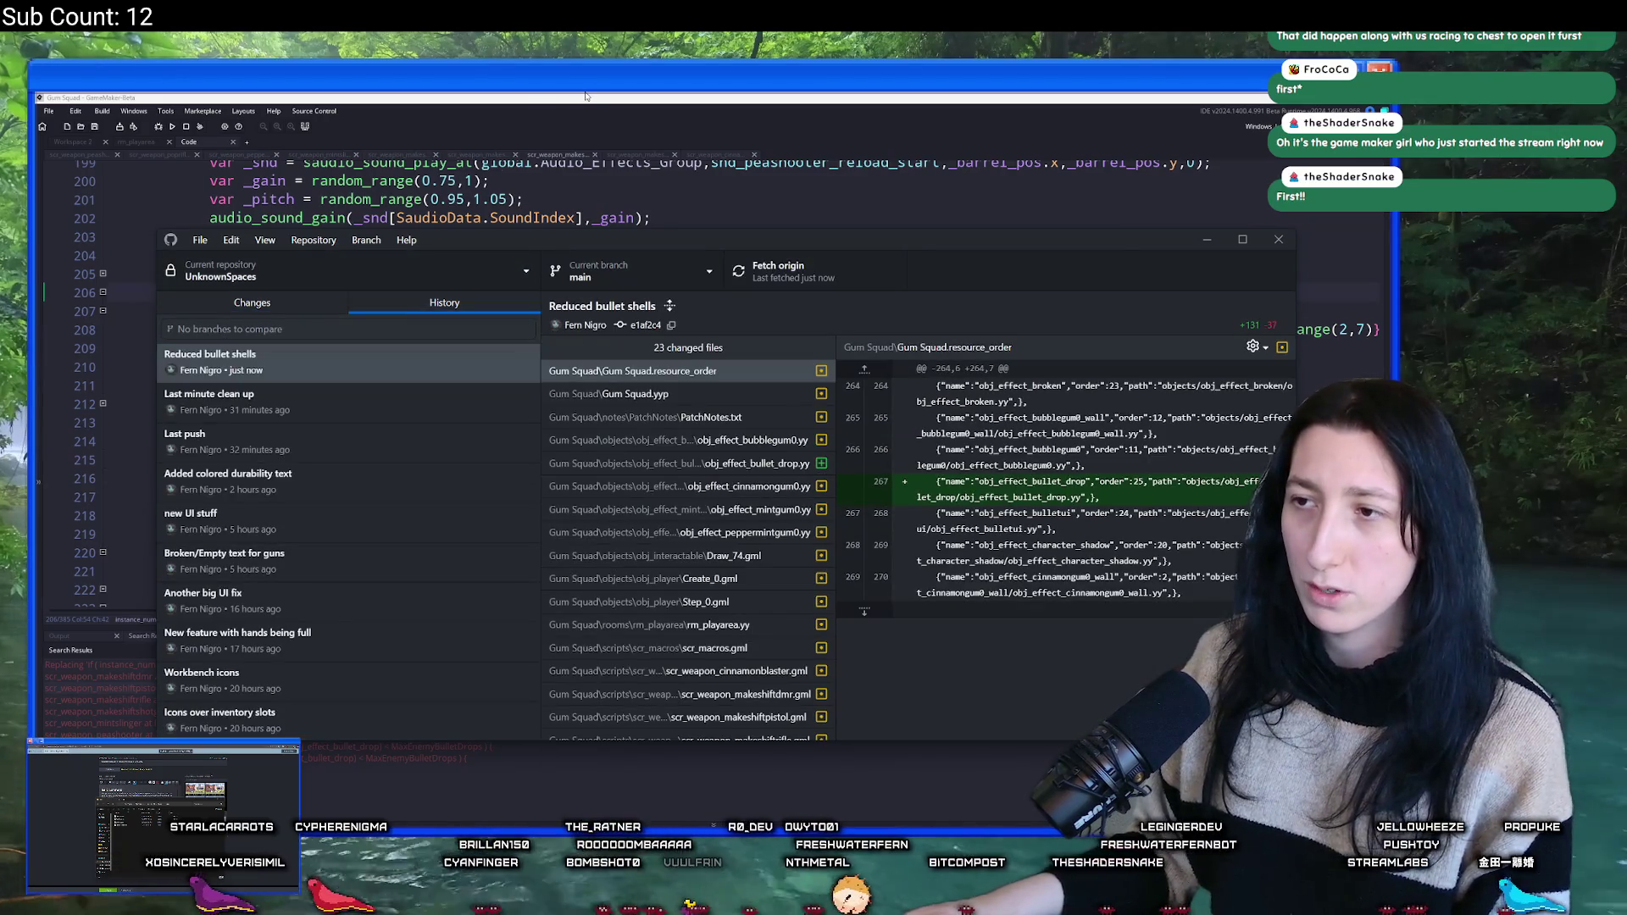
click(582, 98)
click(643, 248)
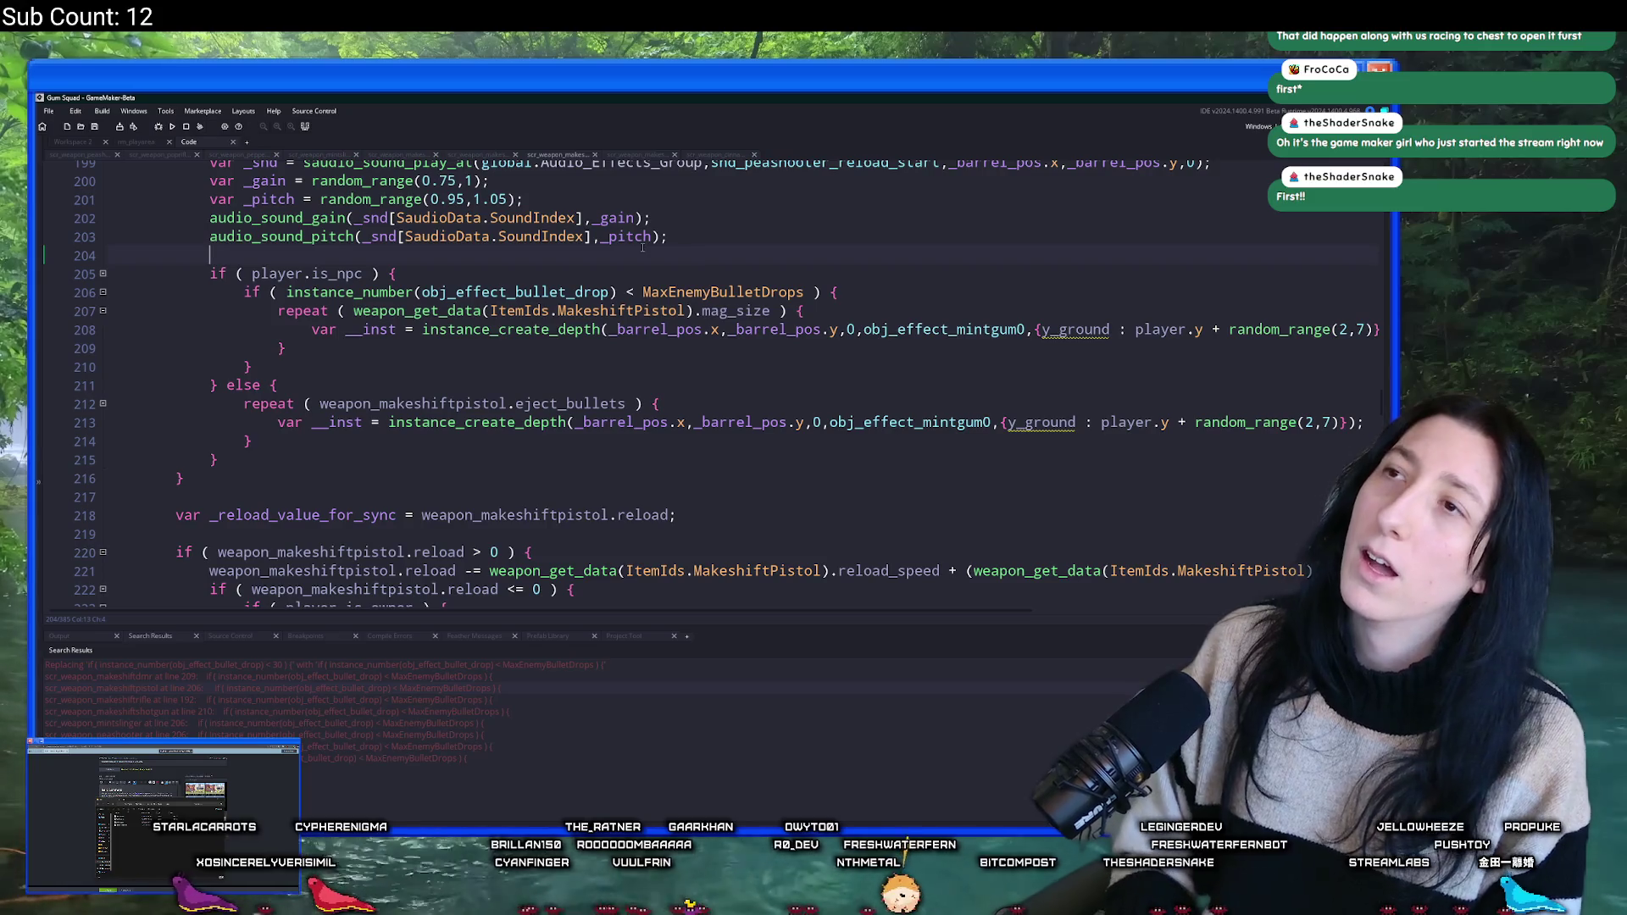
- Open the PatchNotes file through asset search and widen its window
key(ctrl+t)
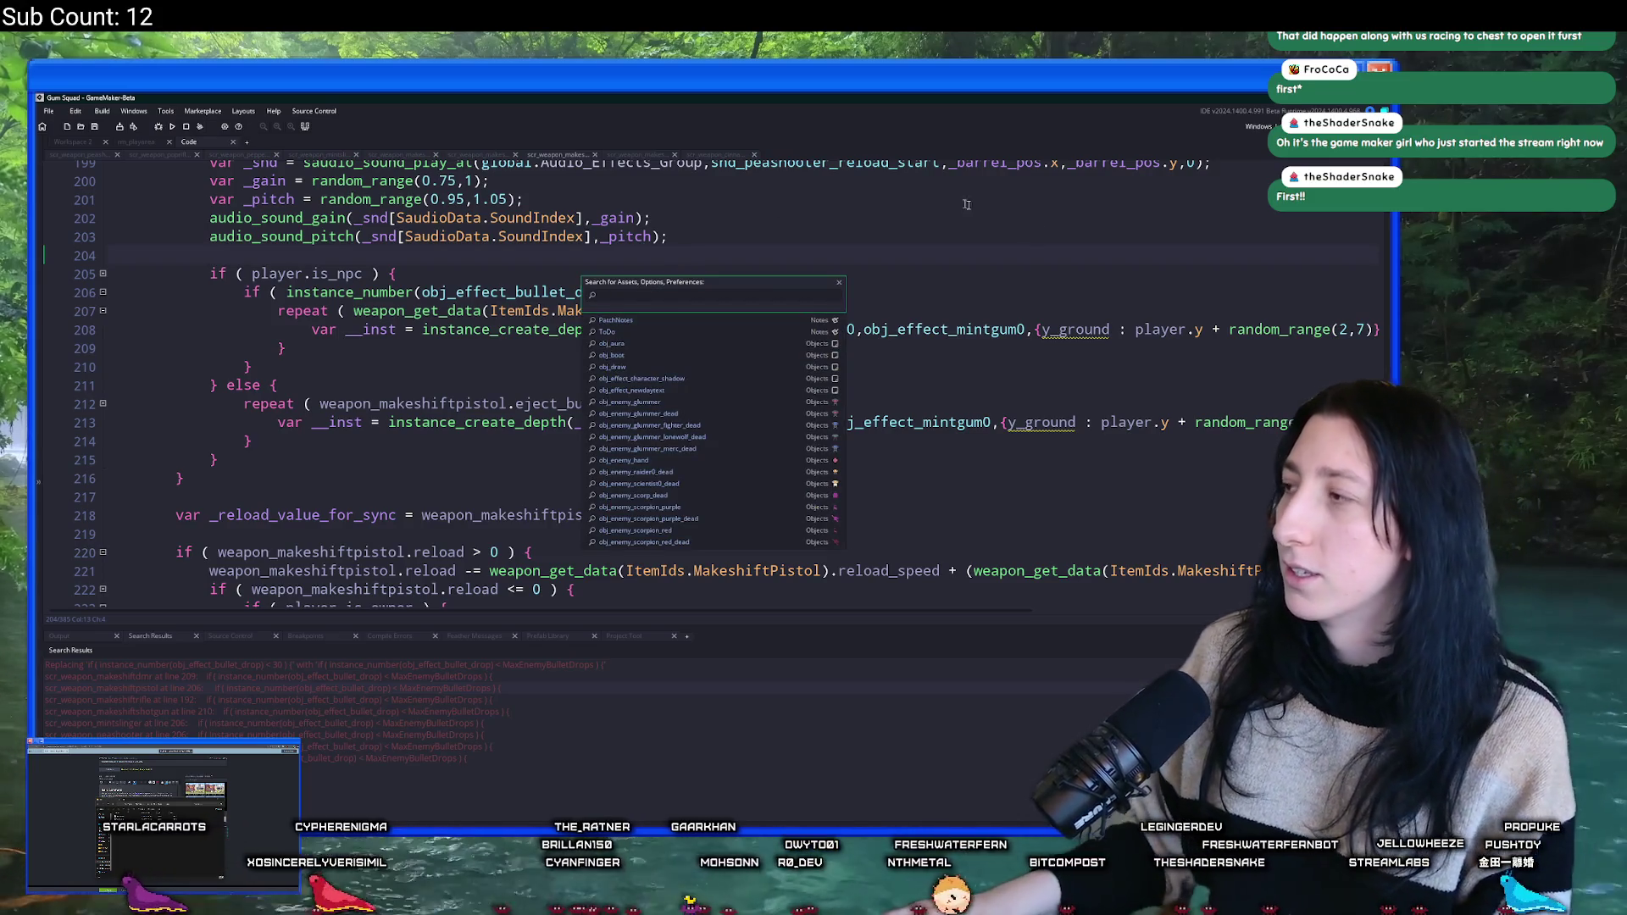
click(997, 329)
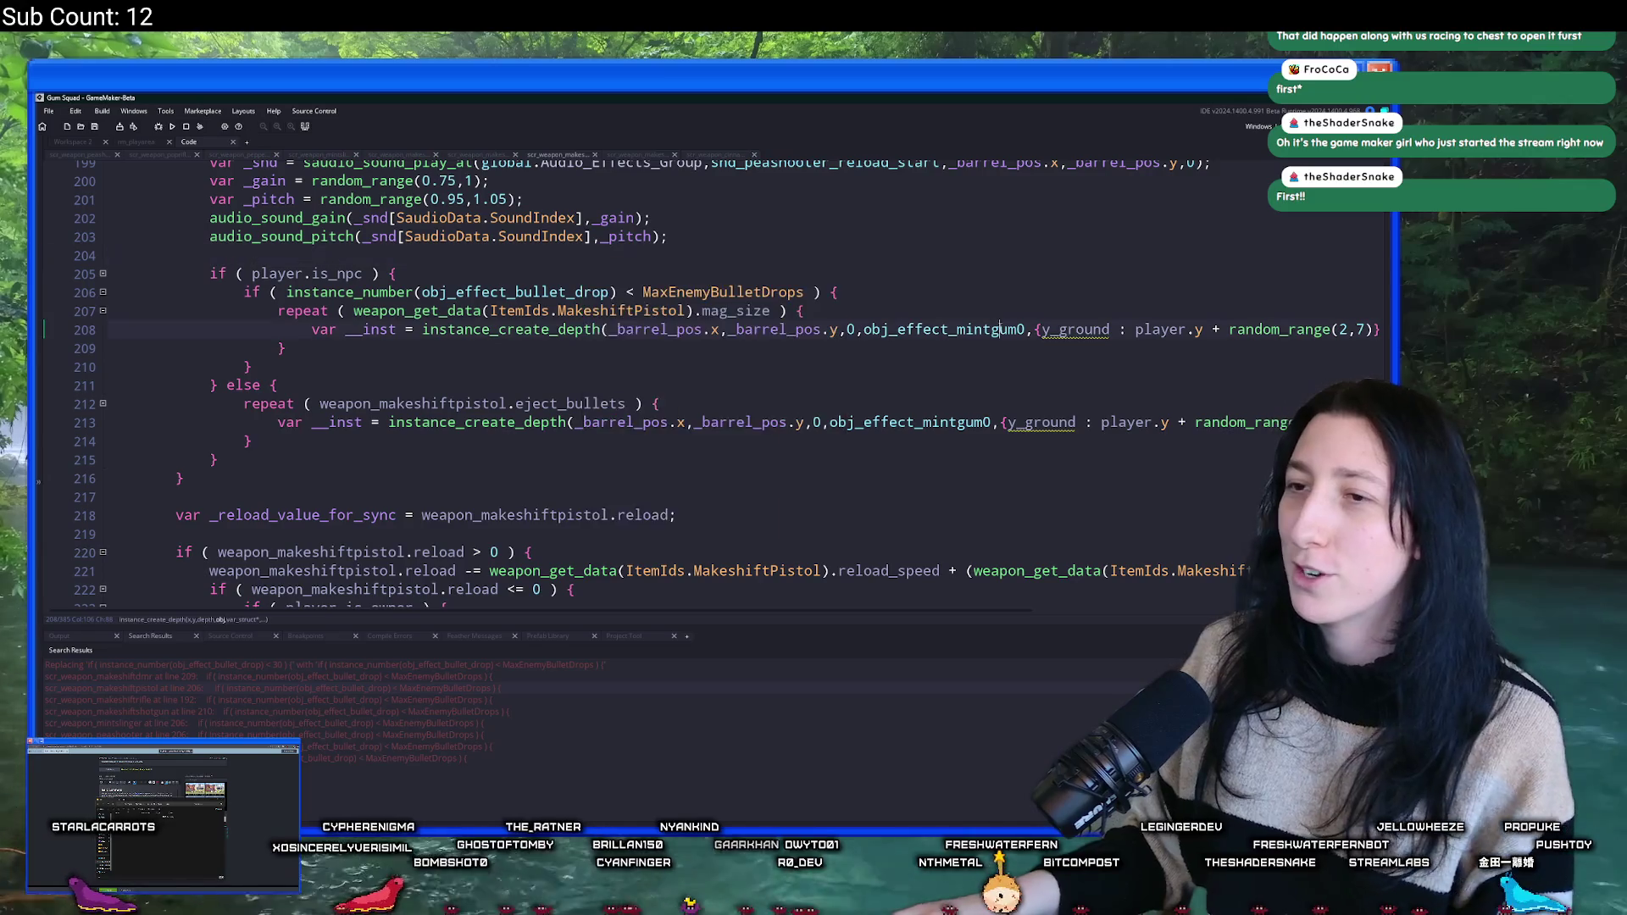
text(peppermint)
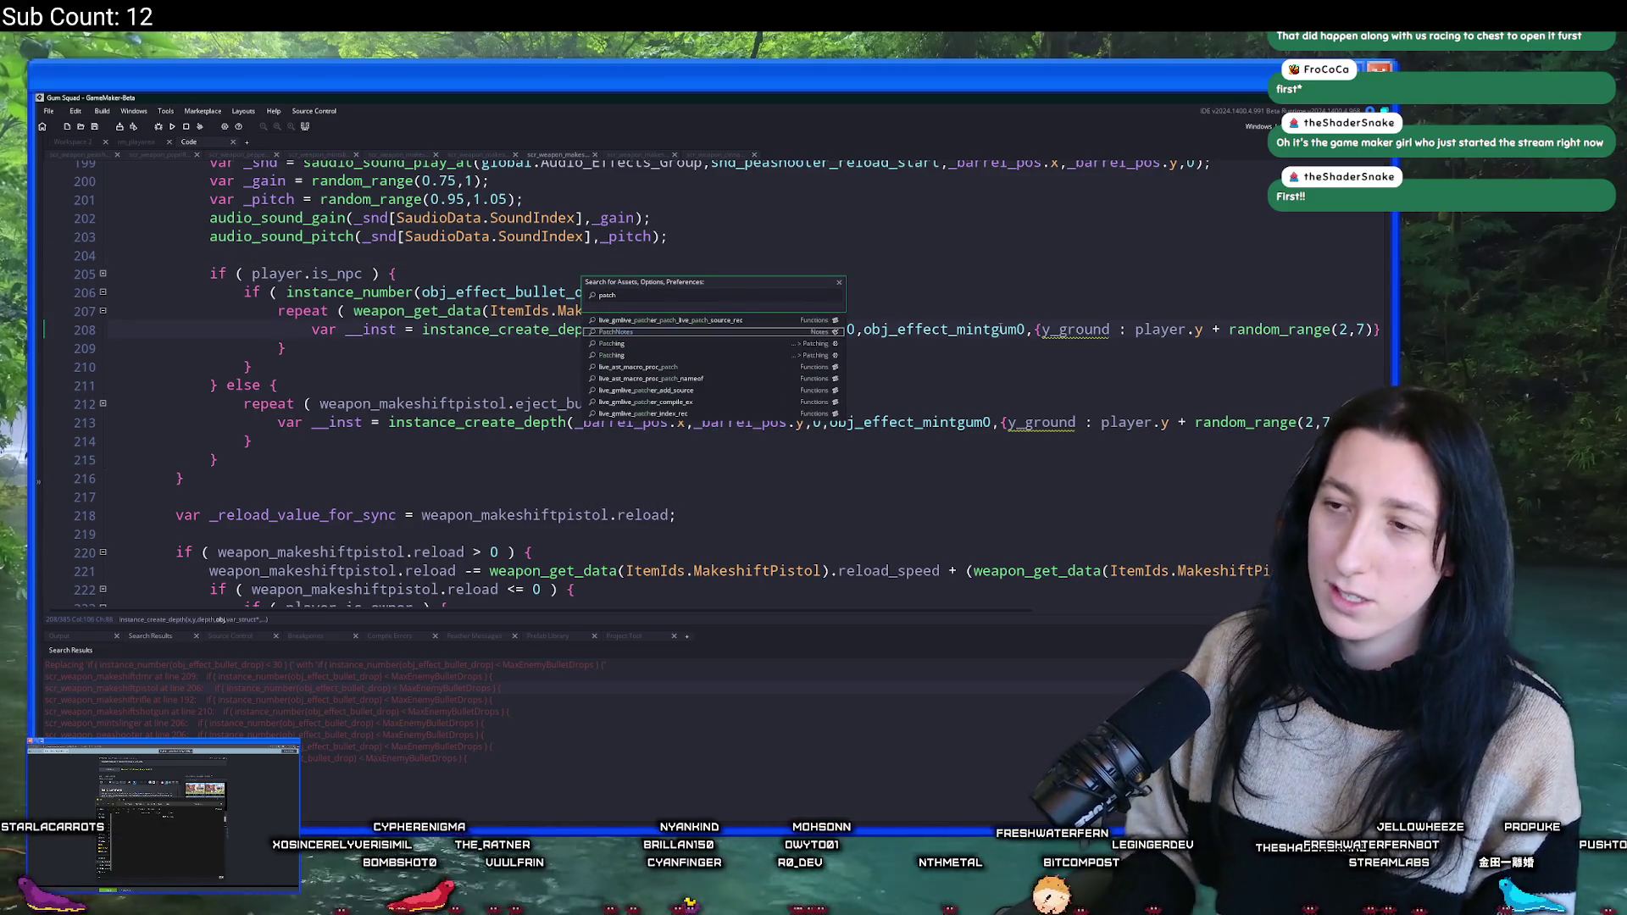
key(Return)
scroll(820, 496, down, 2)
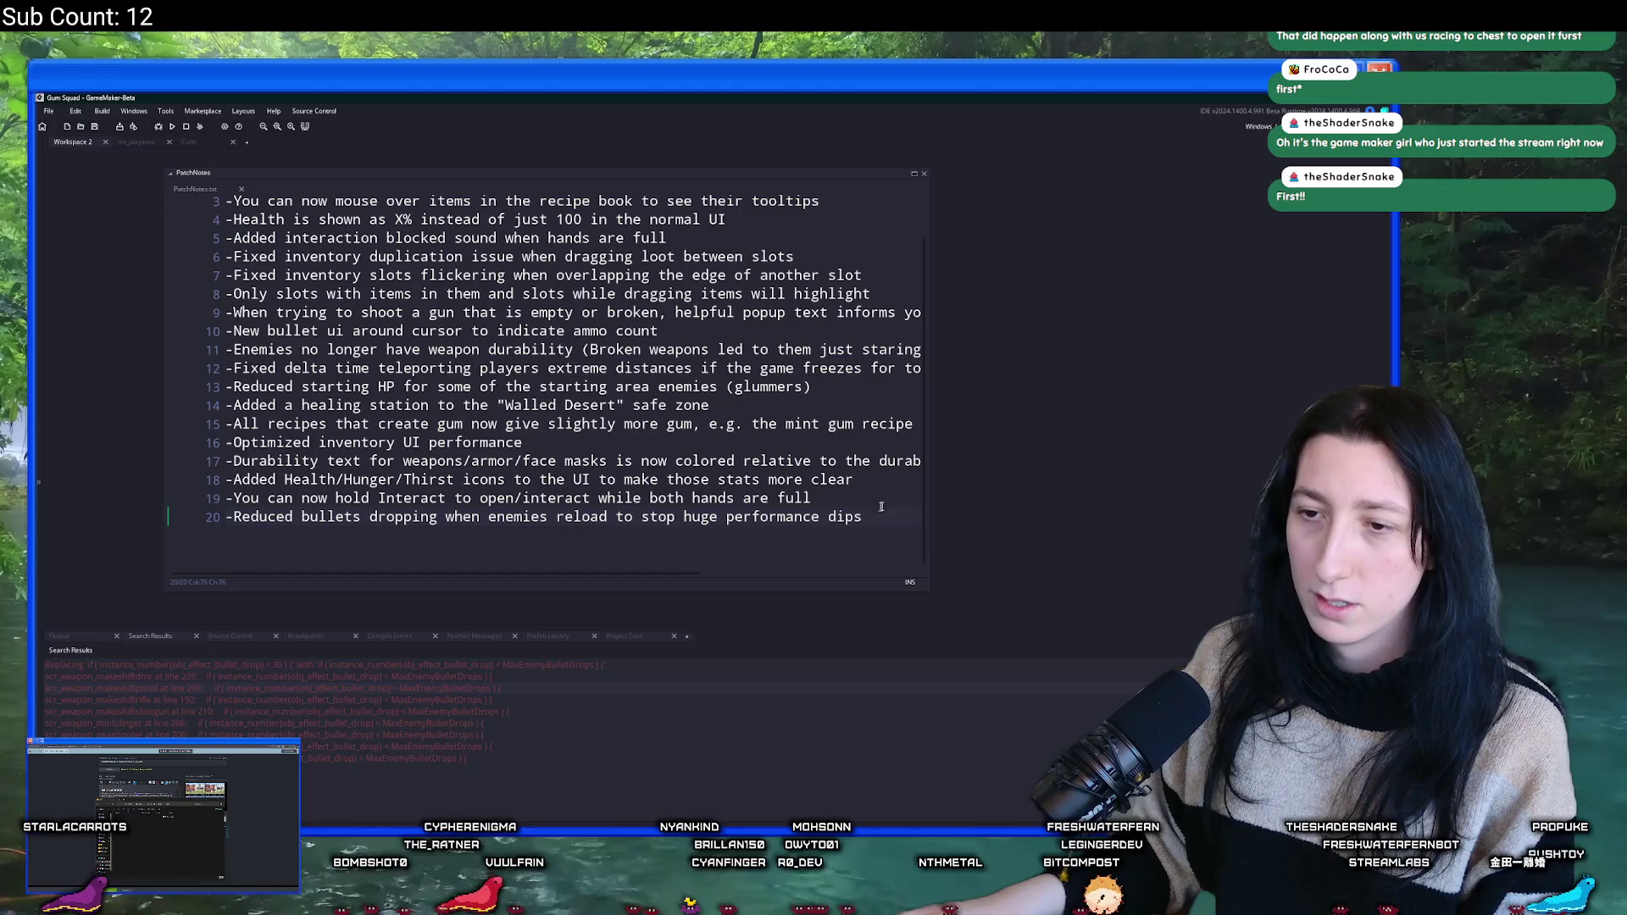
drag(926, 437, 1215, 475)
- Read the patch notes through lines 18-20, ending at the bullet-drop performance entry
click(907, 503)
scroll(907, 502, up, 1)
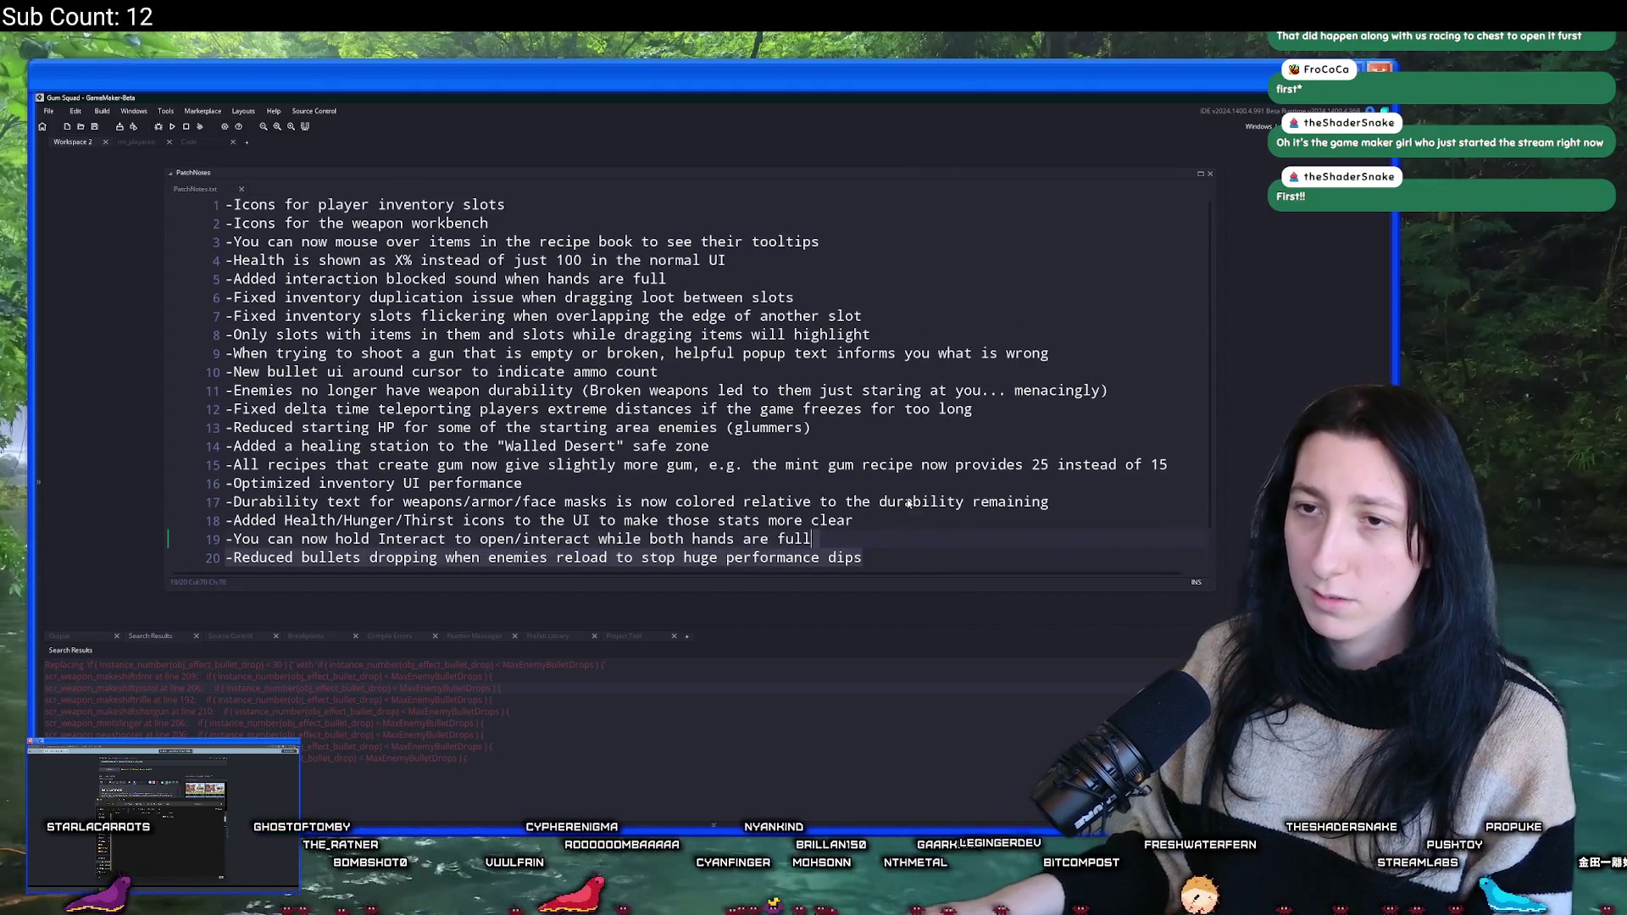
key(ctrl+a)
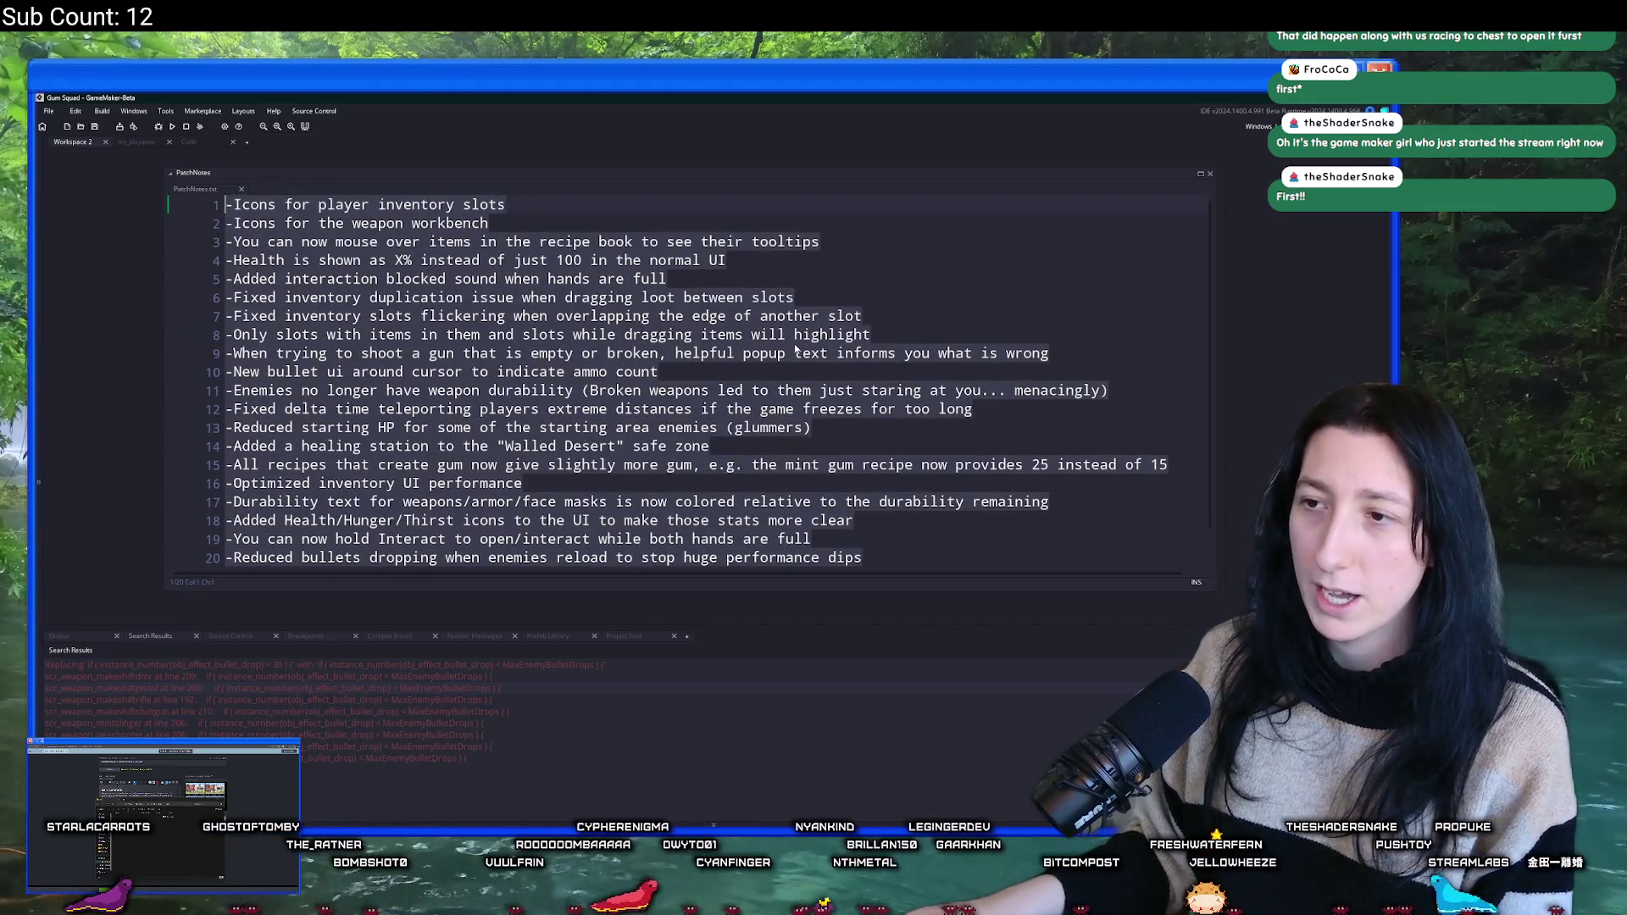
scroll(797, 350, down, 1)
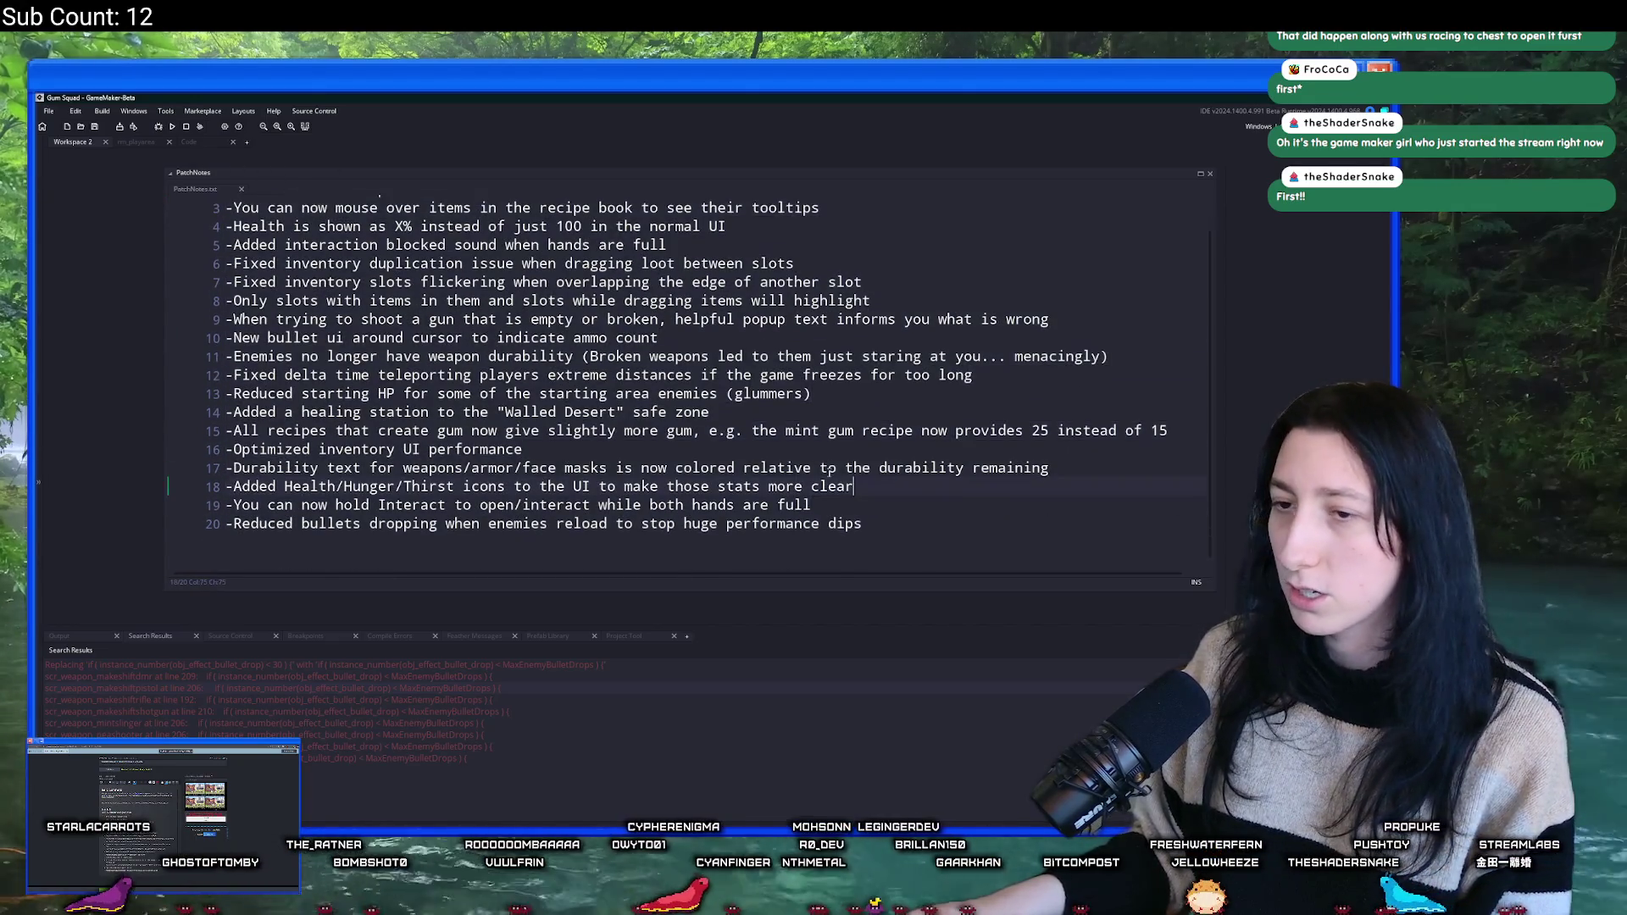
click(280, 489)
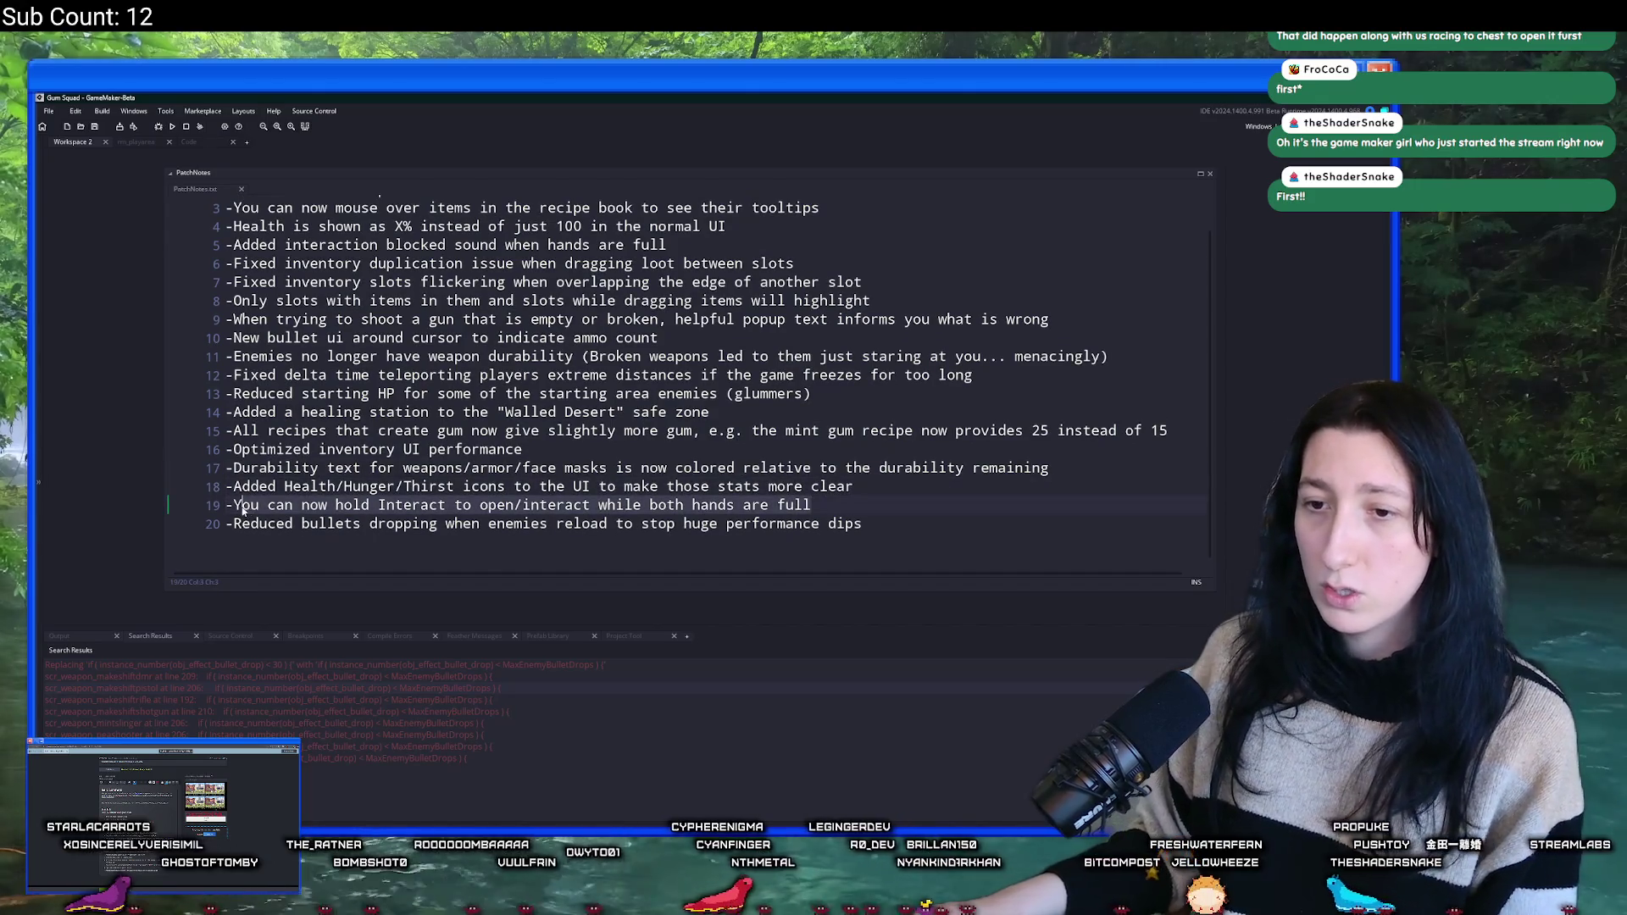
click(821, 488)
click(828, 506)
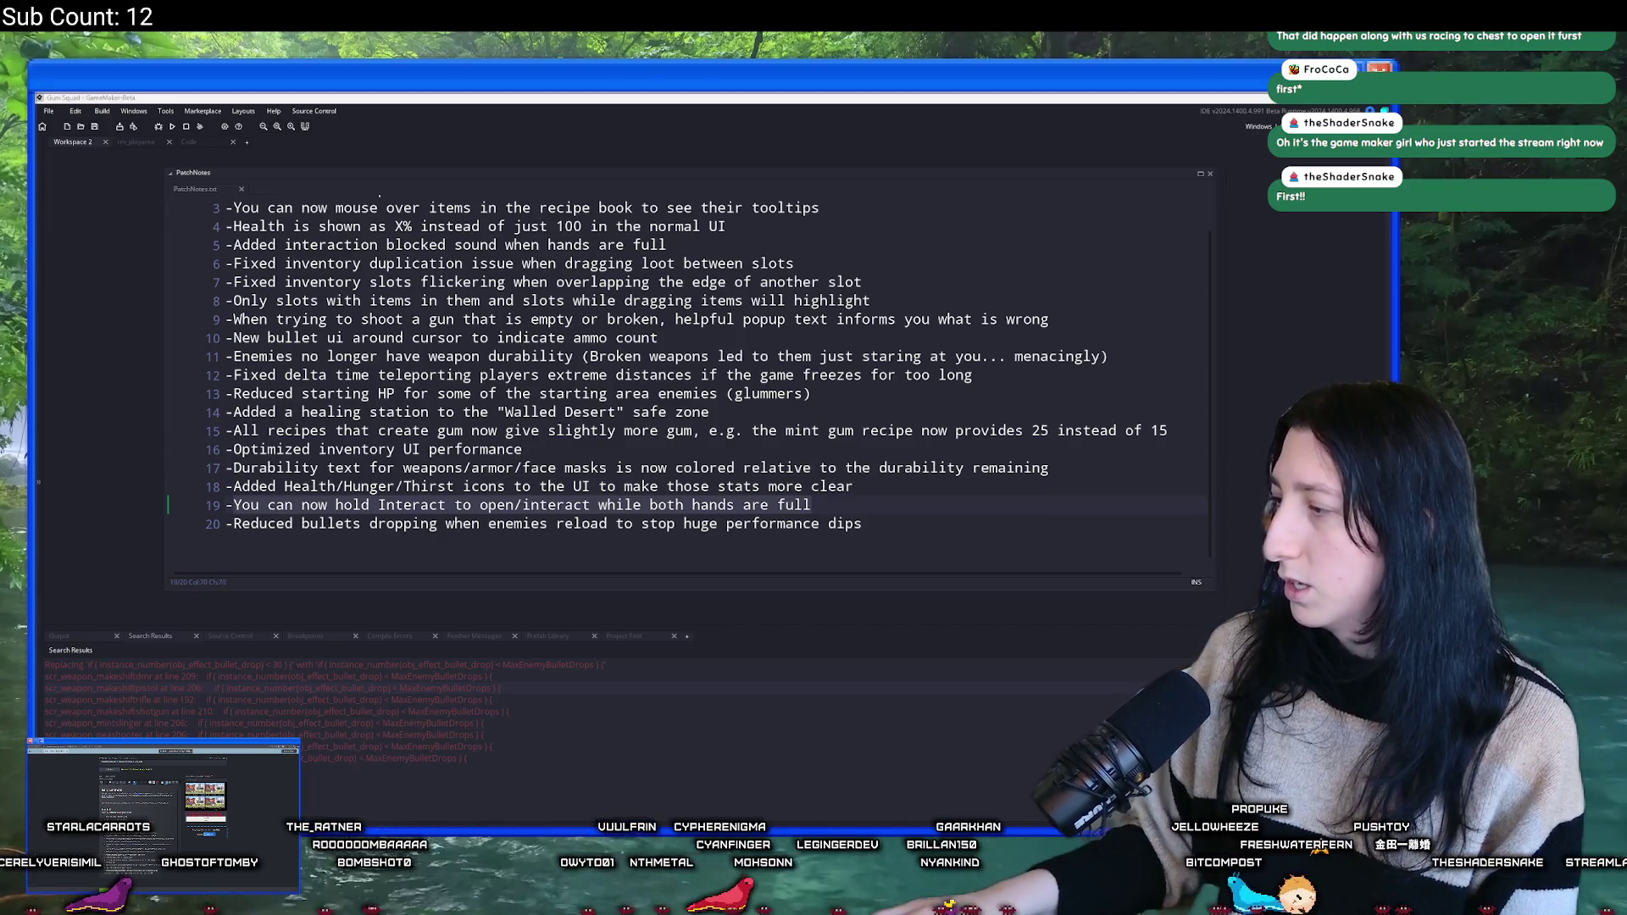
click(974, 543)
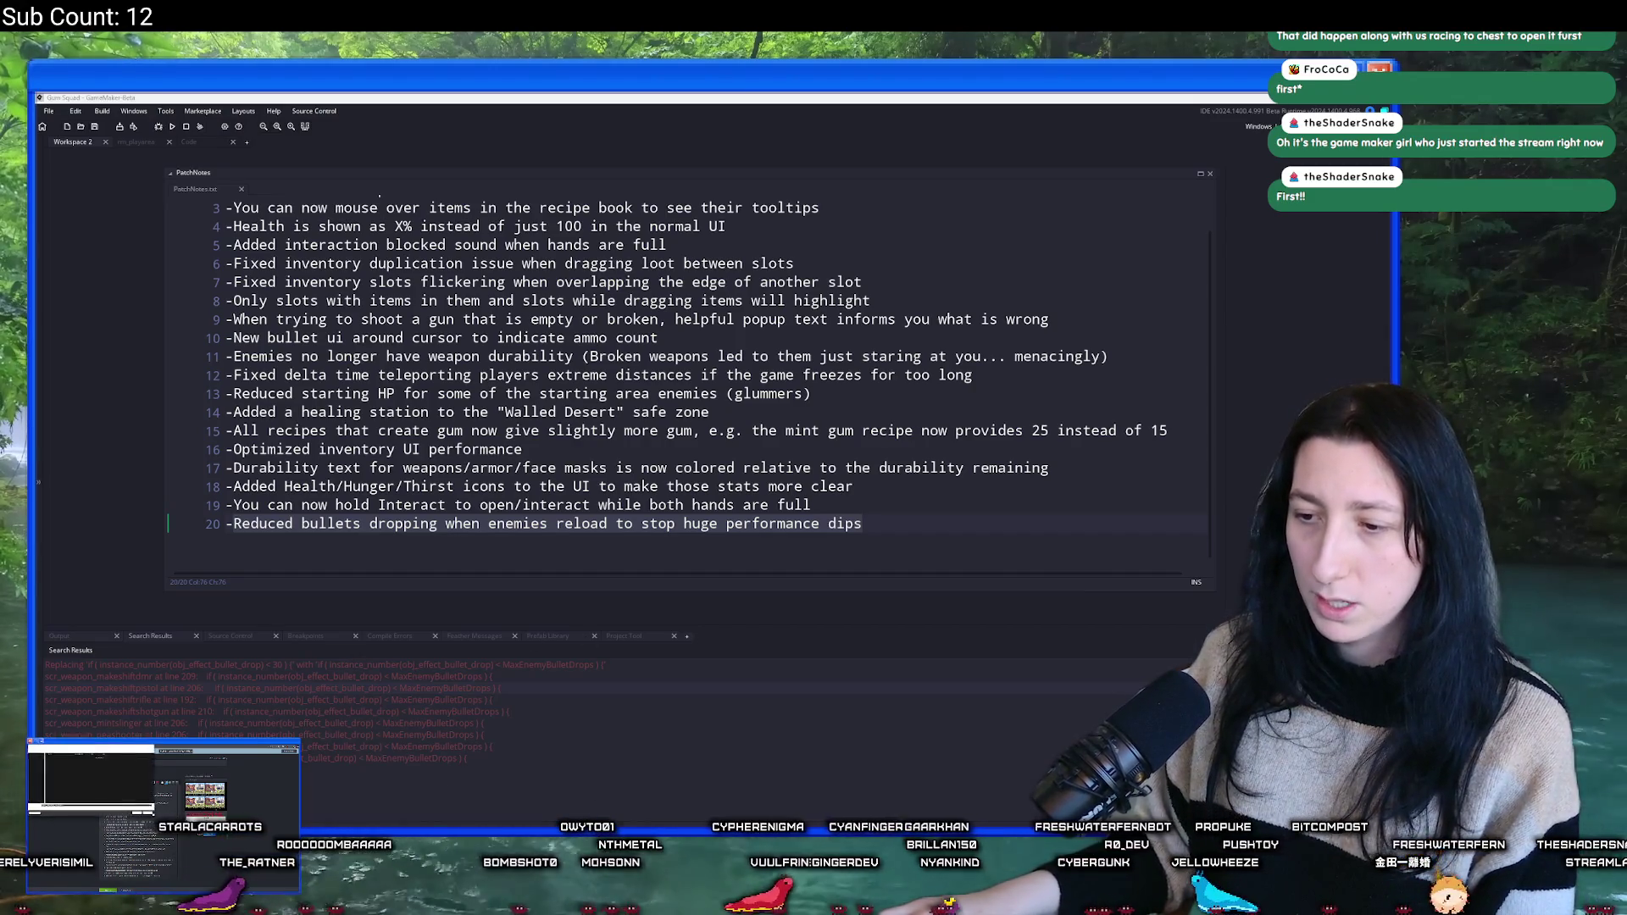
mouse_move(611, 898)
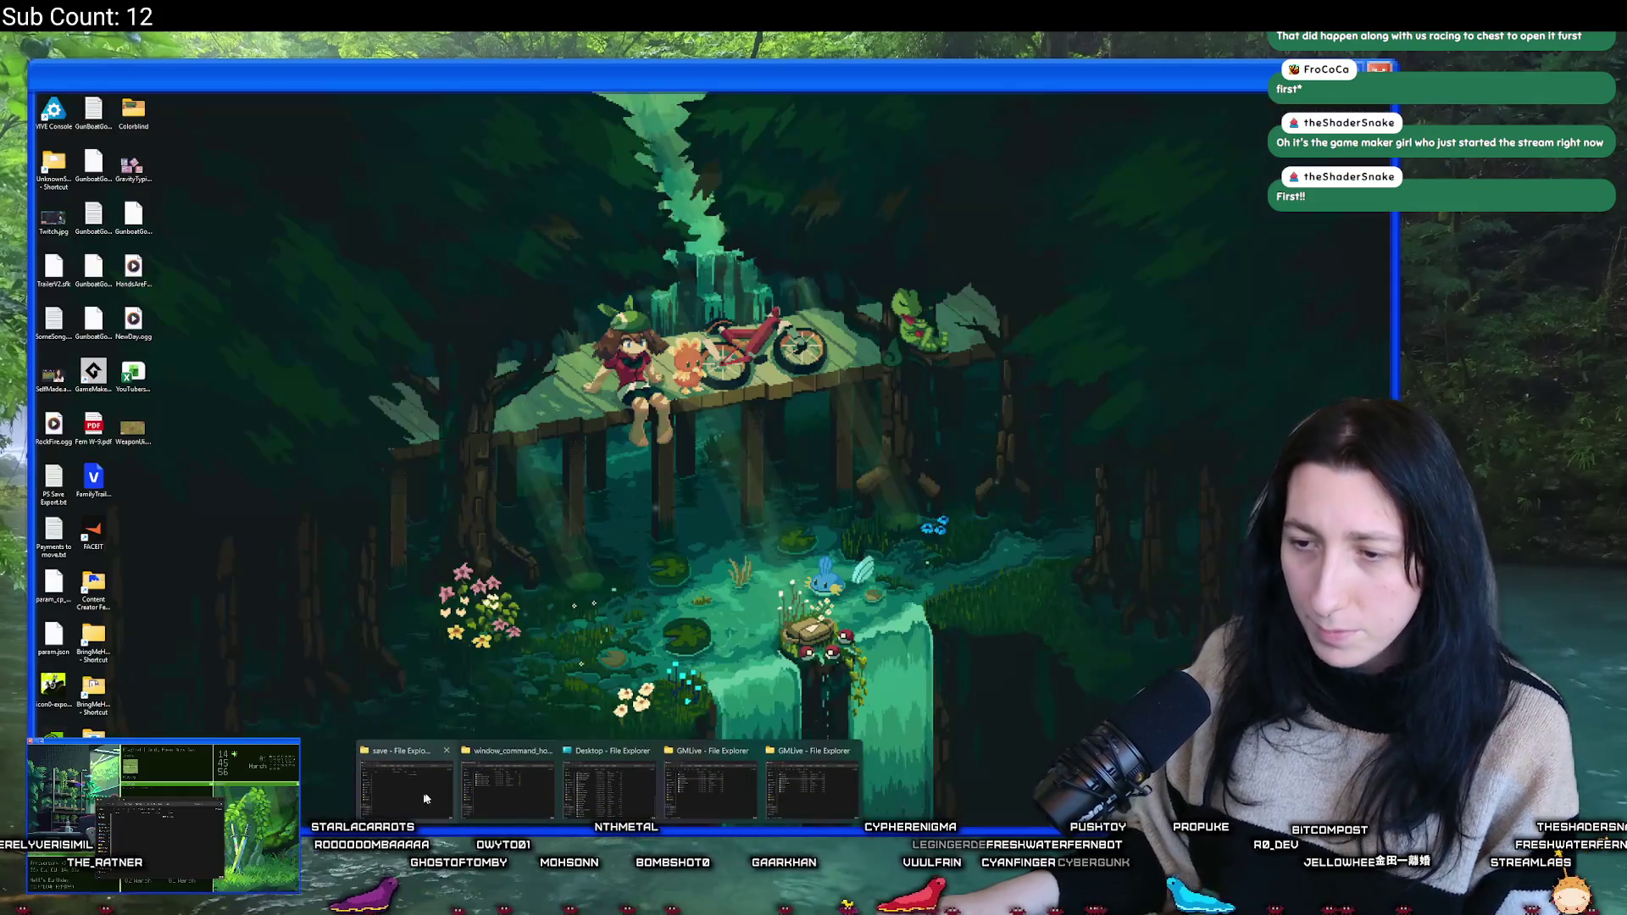
- Search 'obj_gmli' and open obj_gmlive's Create event, where live_enabled is 0
mouse_move(796, 788)
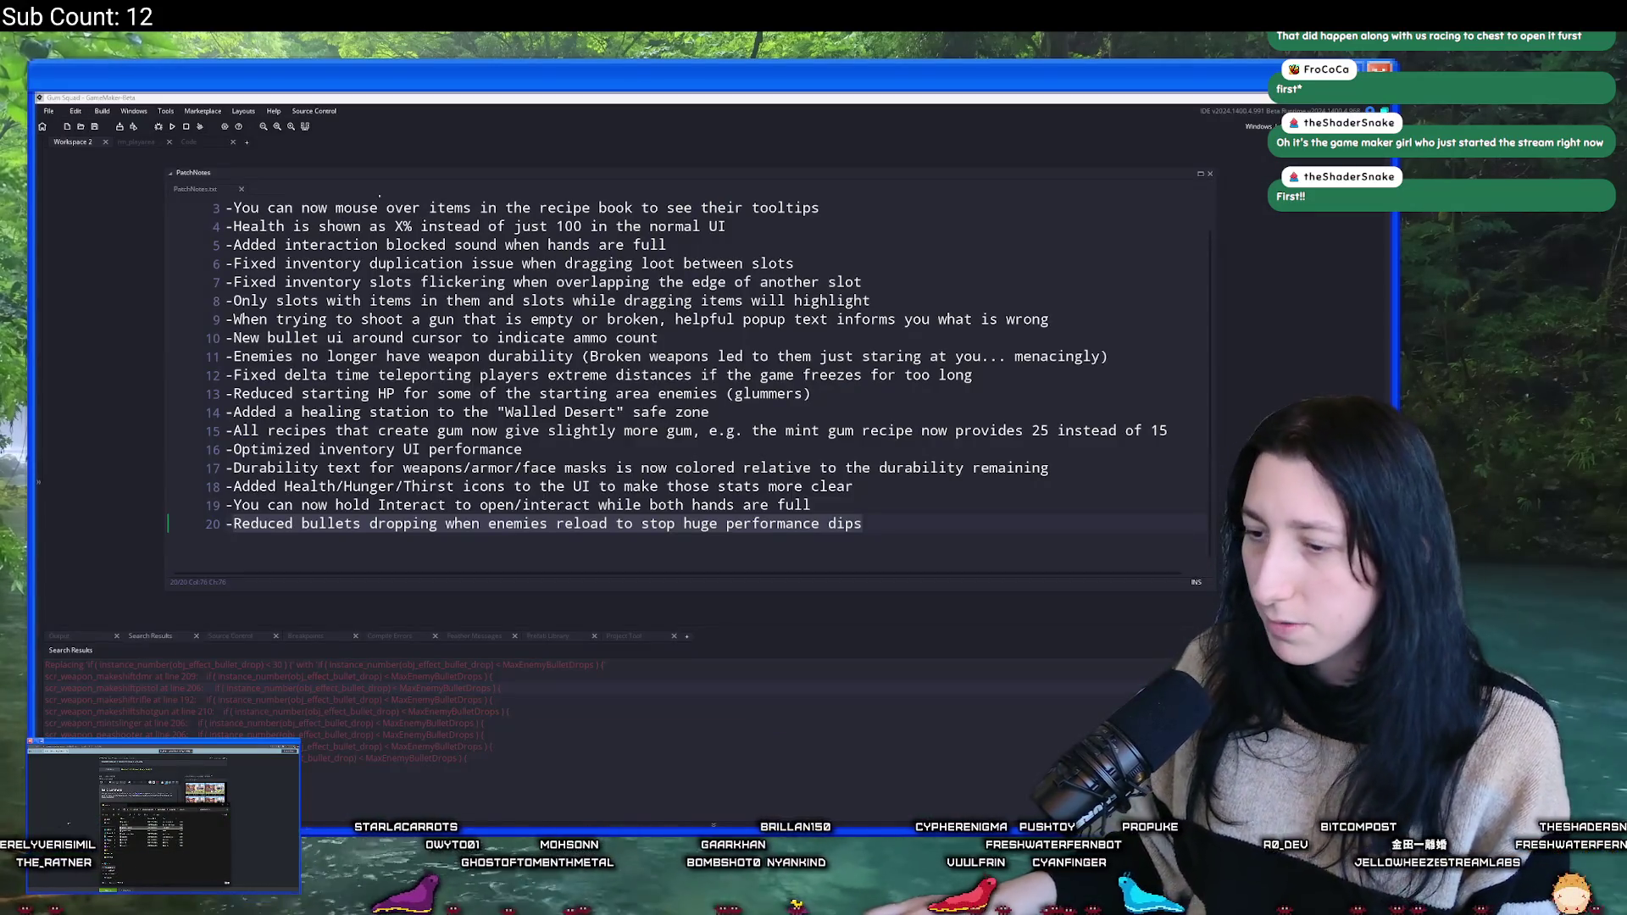
click(1257, 311)
key(ctrl+t)
text(obj_gmli)
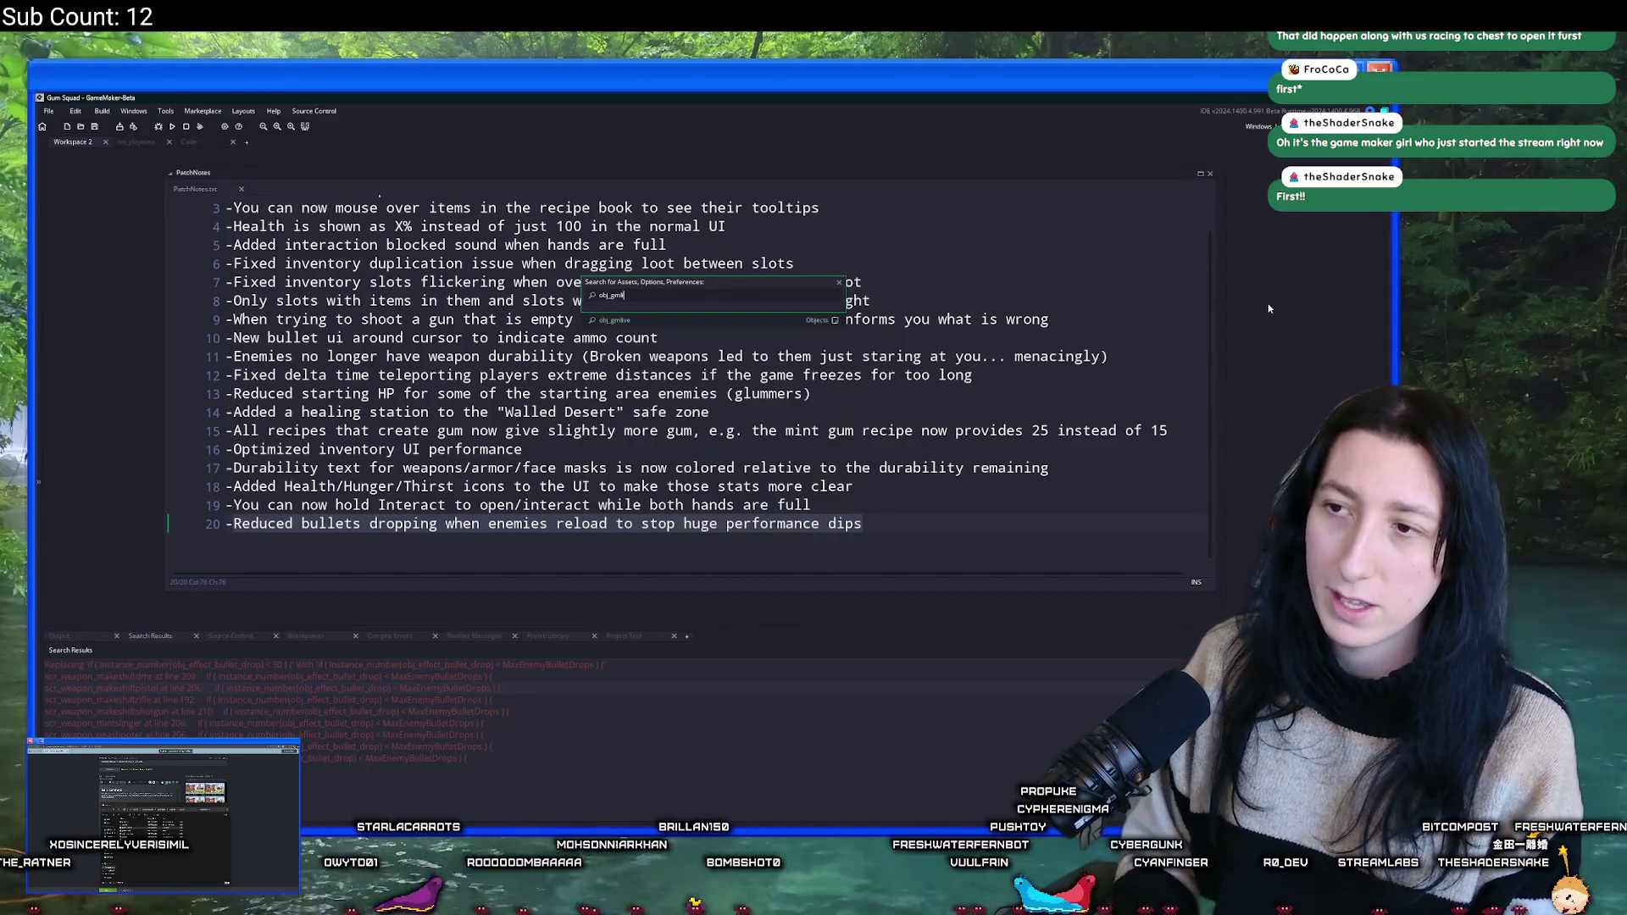
key(Return)
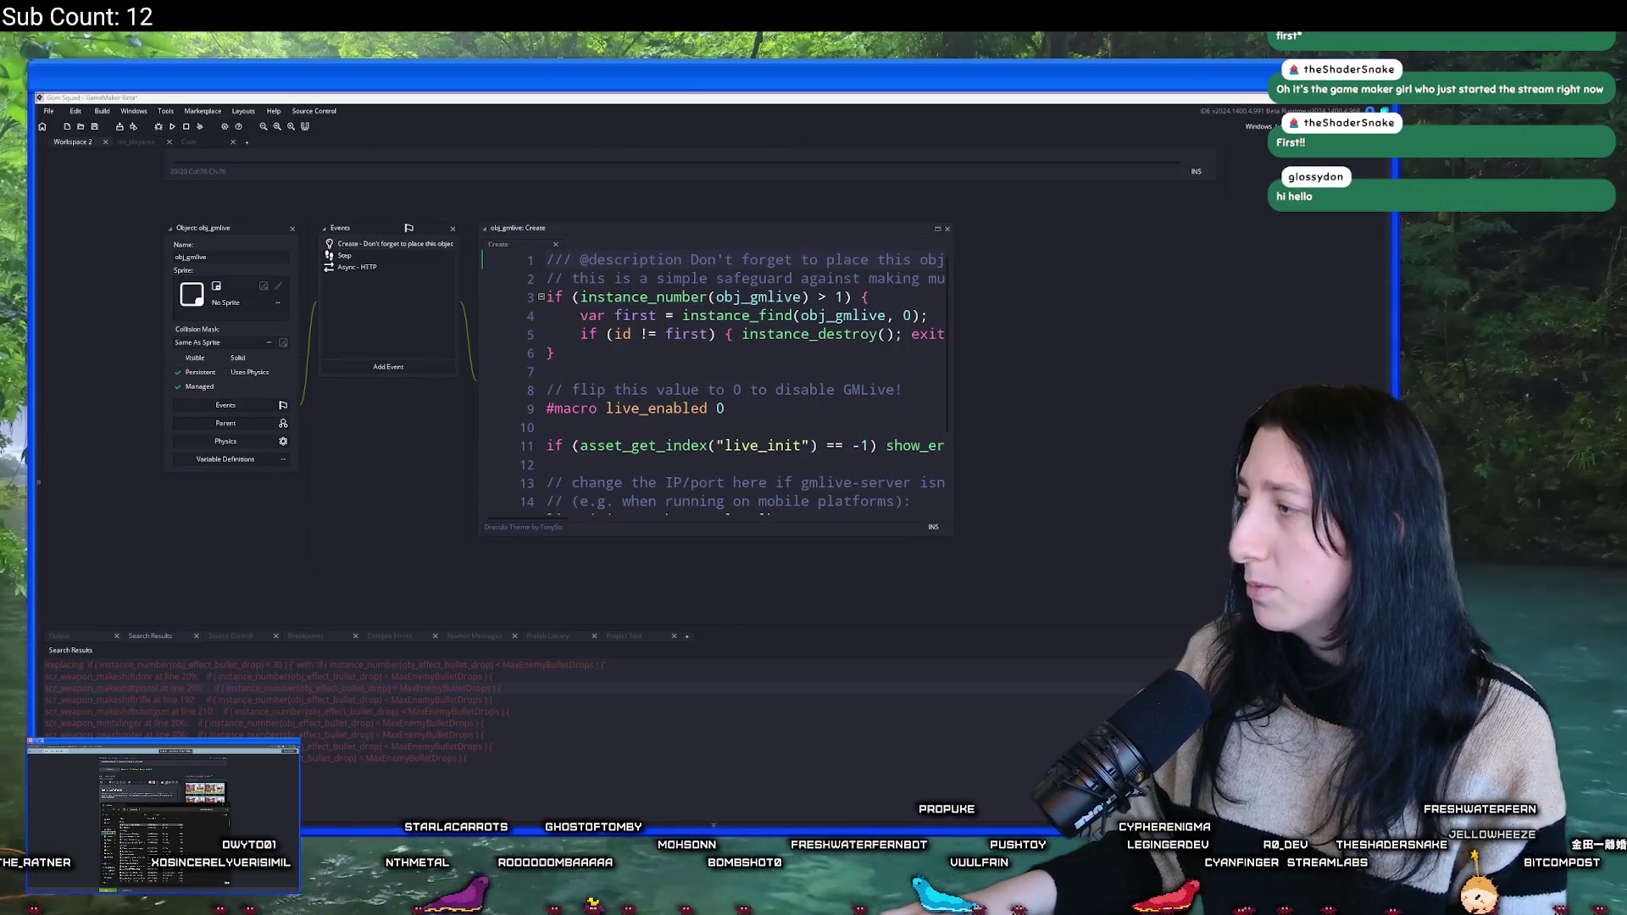
key(alt+Tab)
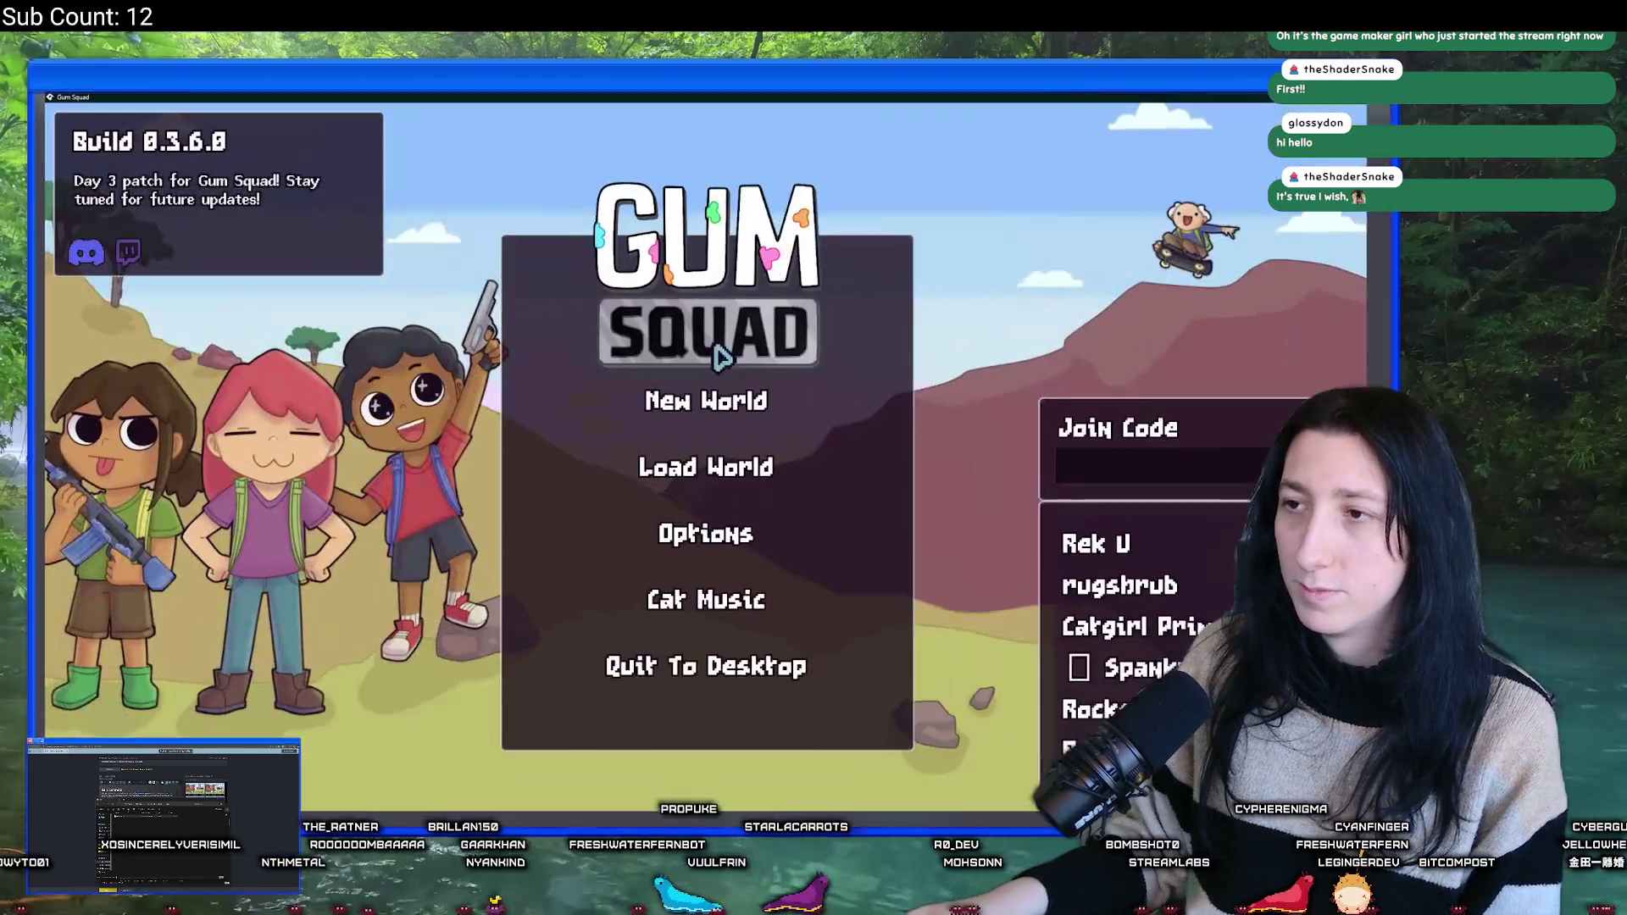
- Create an Offline new world, then save and quit to the main menu
click(718, 395)
click(661, 459)
click(610, 459)
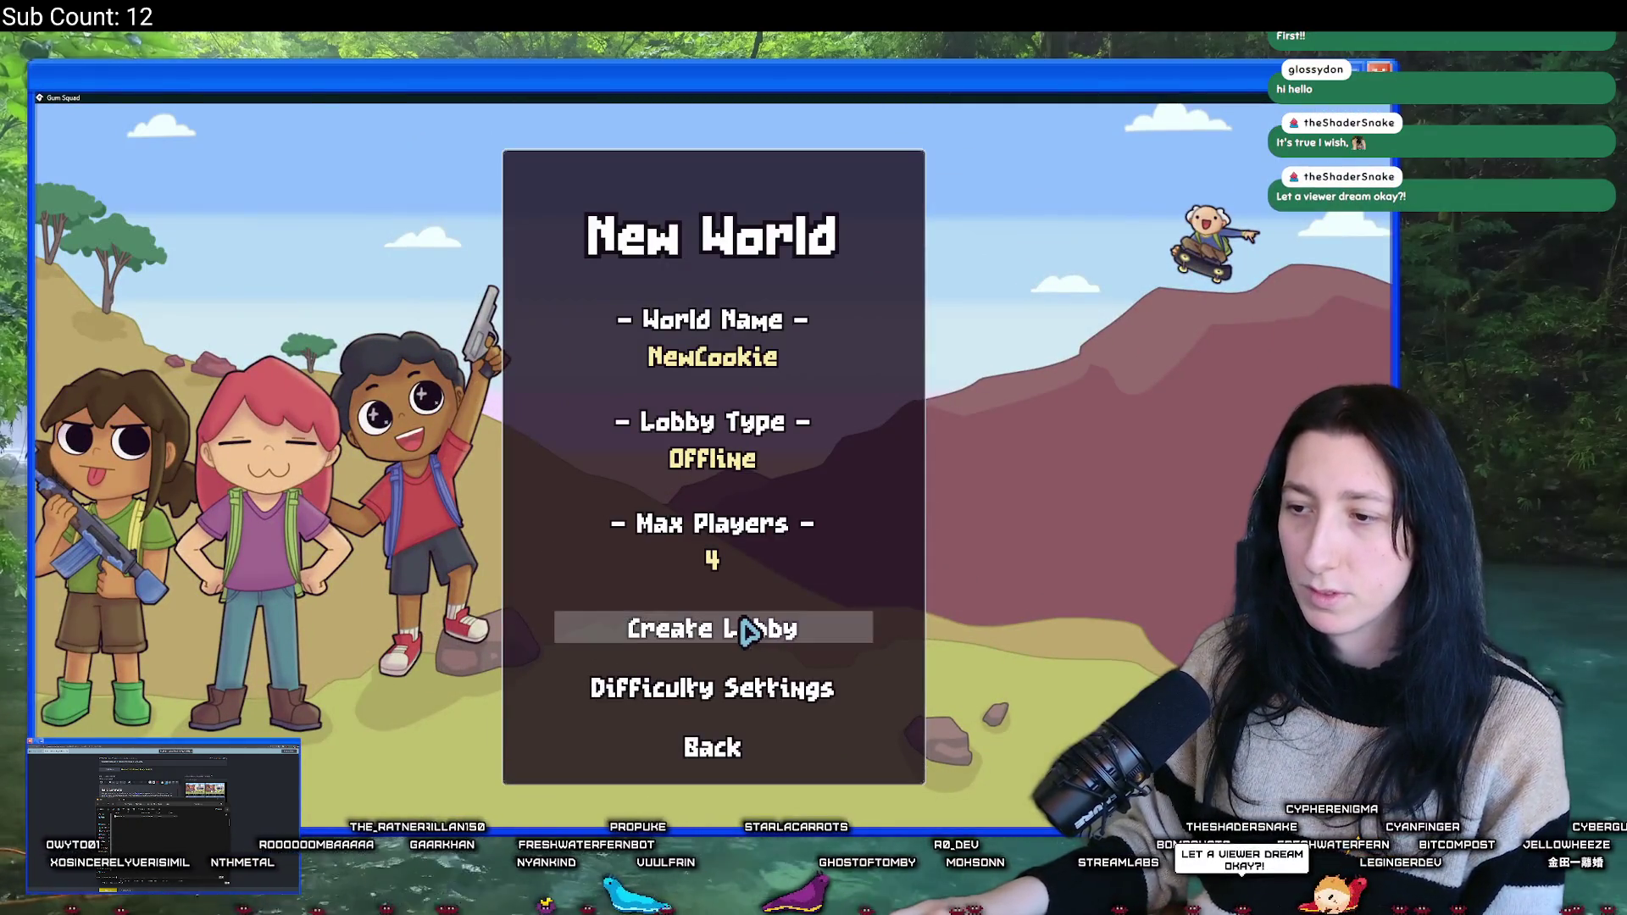
click(750, 631)
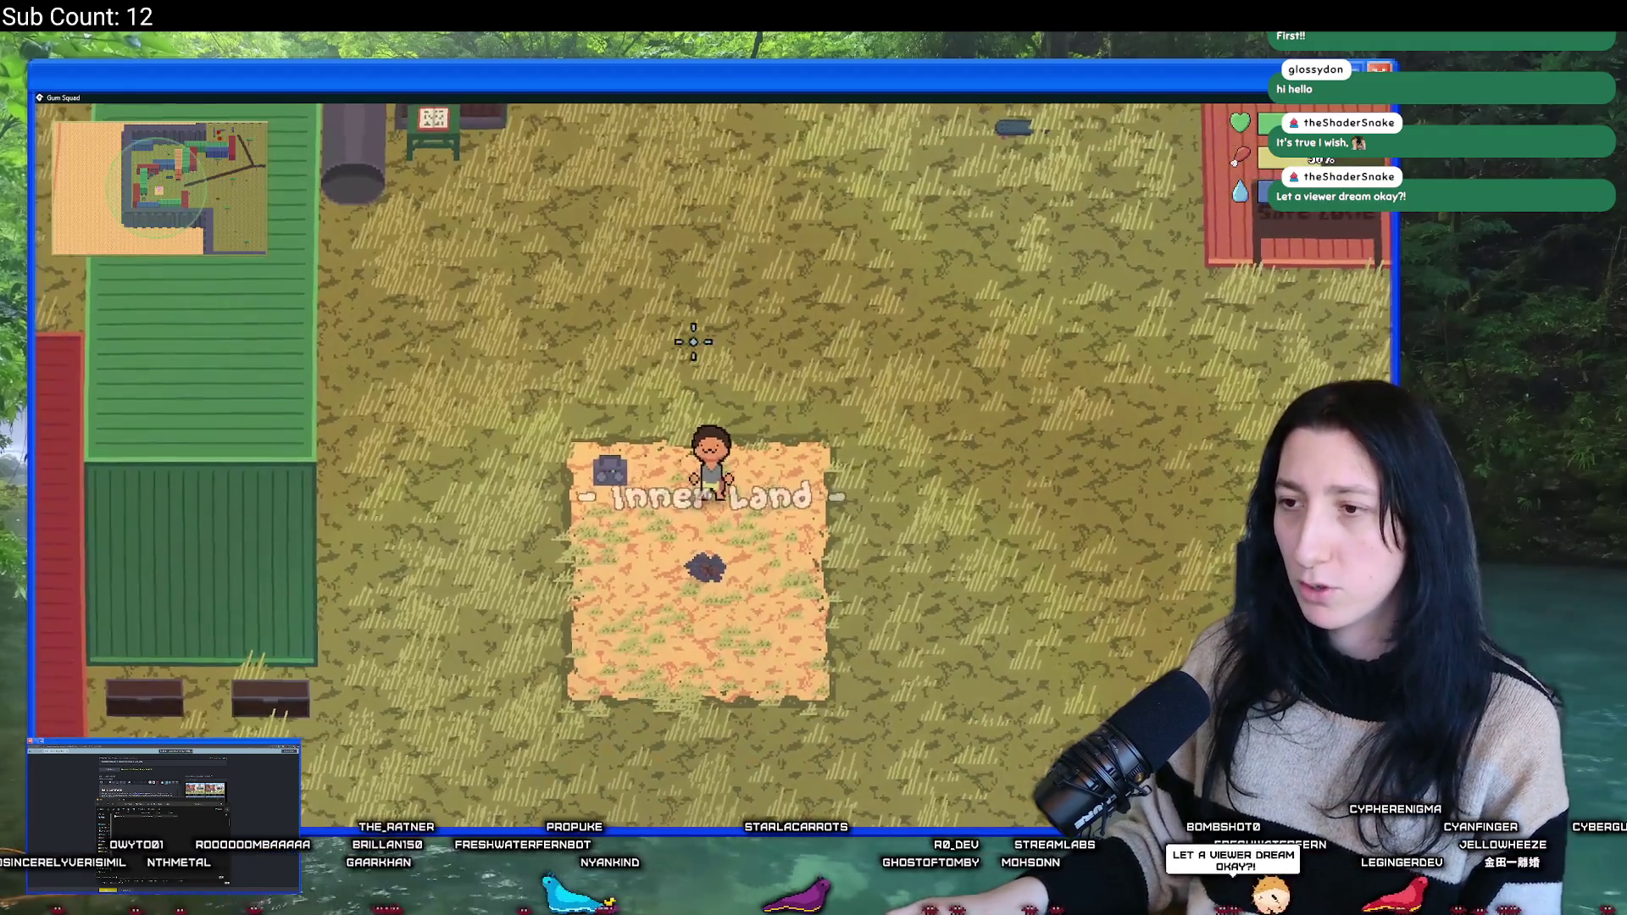
key(Escape)
click(715, 675)
- Load the NewCookie world offline and walk from the safe zone into The Walled Desert
click(713, 483)
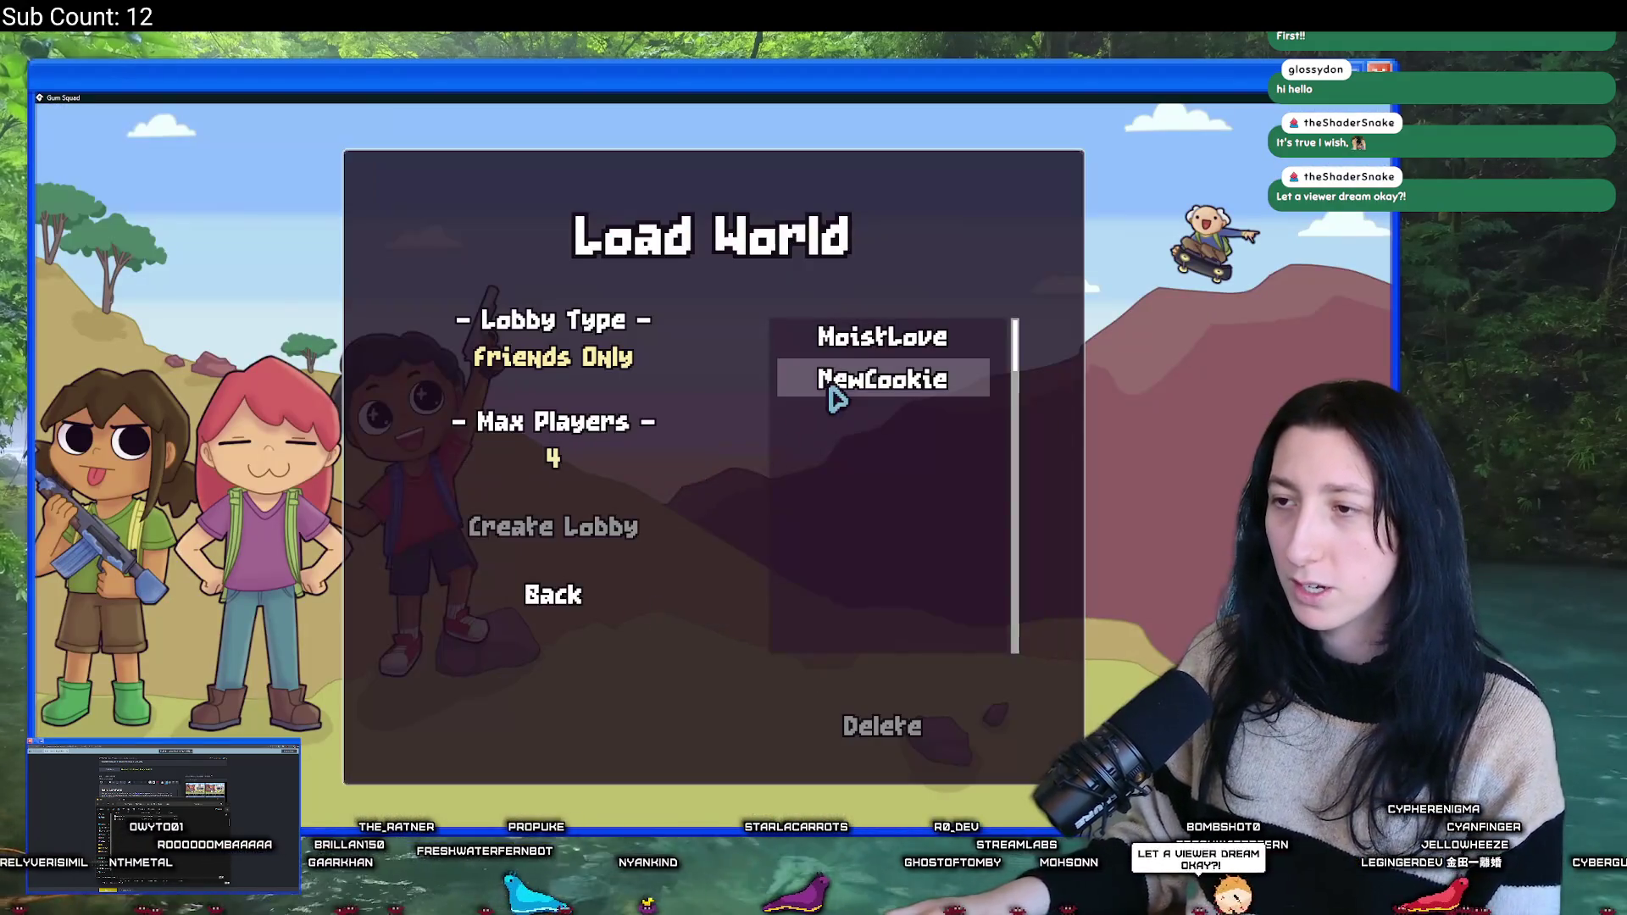
click(593, 359)
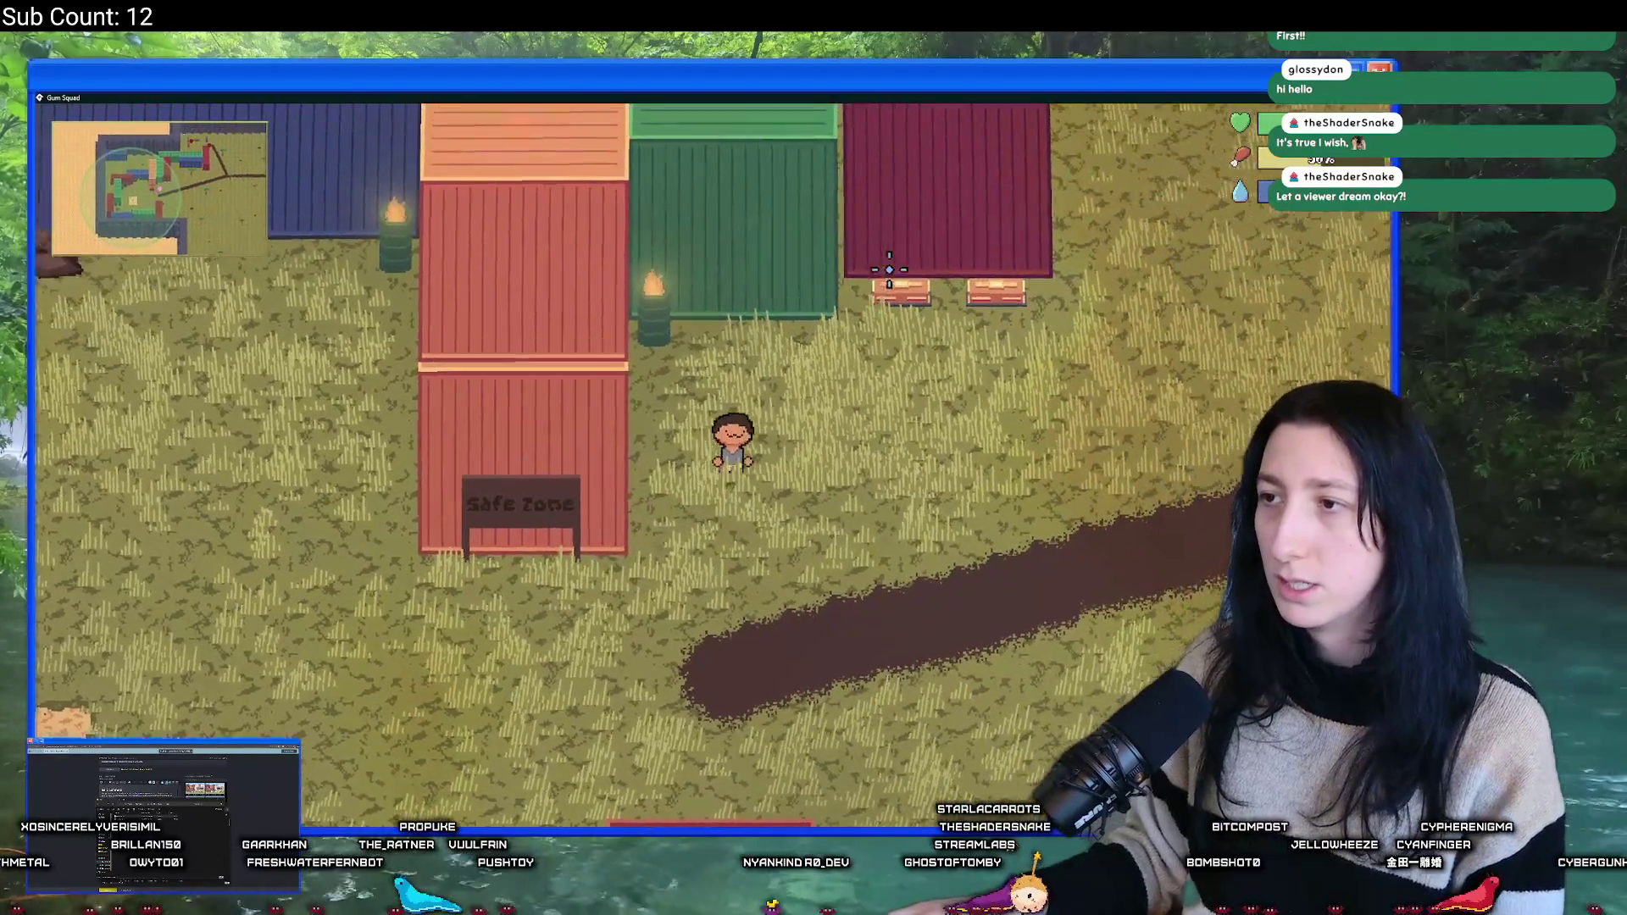
key(w+d)
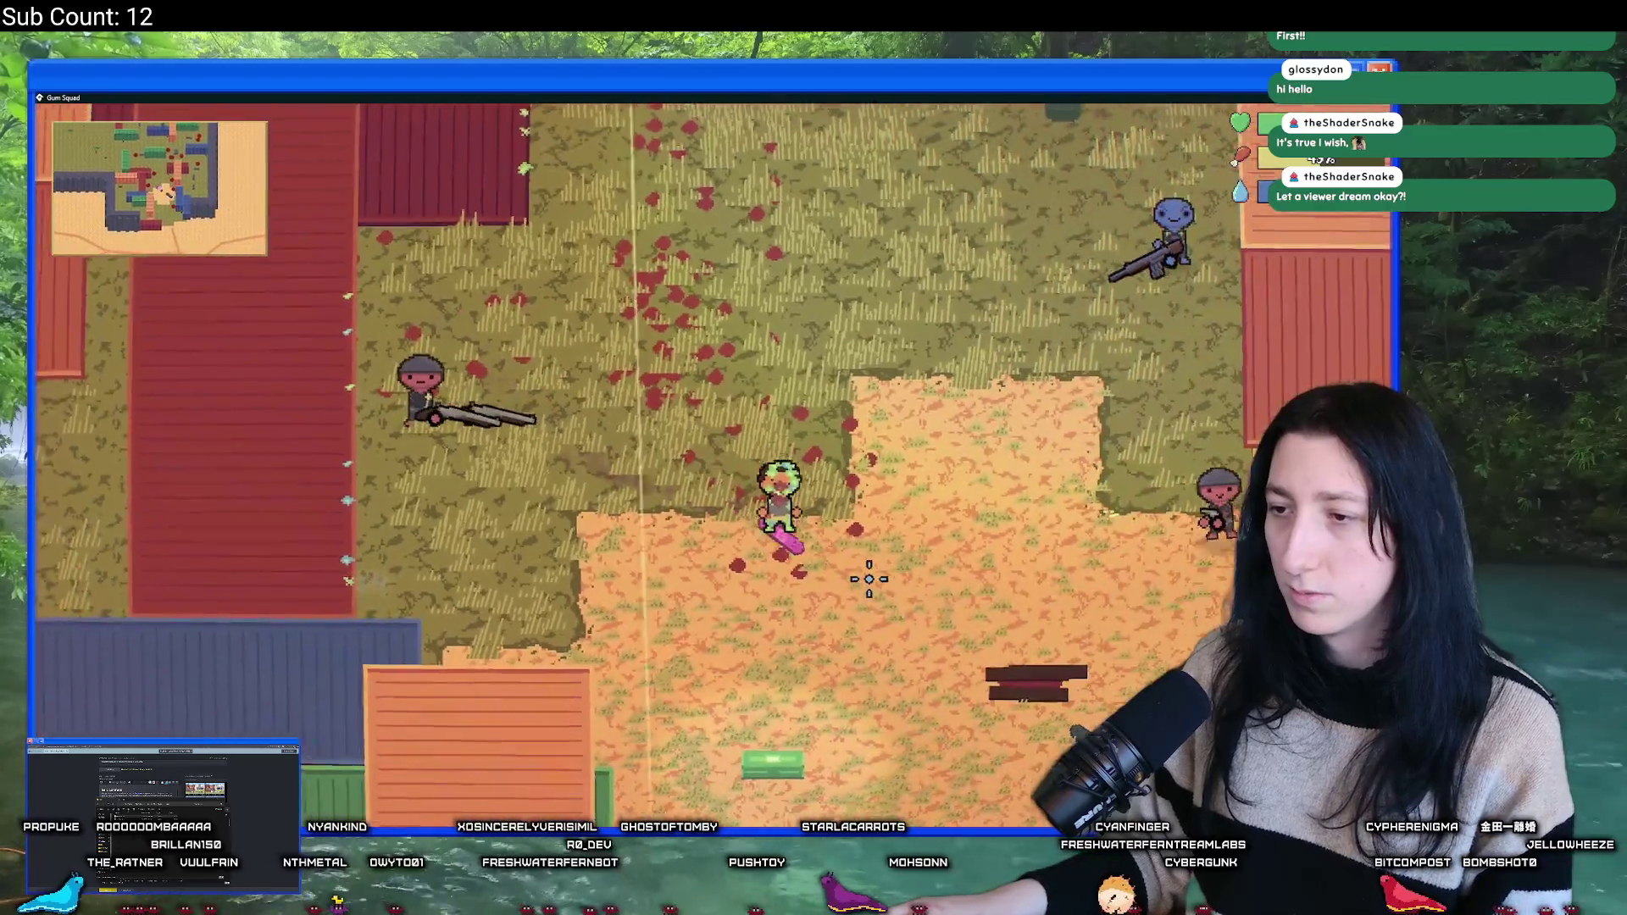
key(s)
key(d)
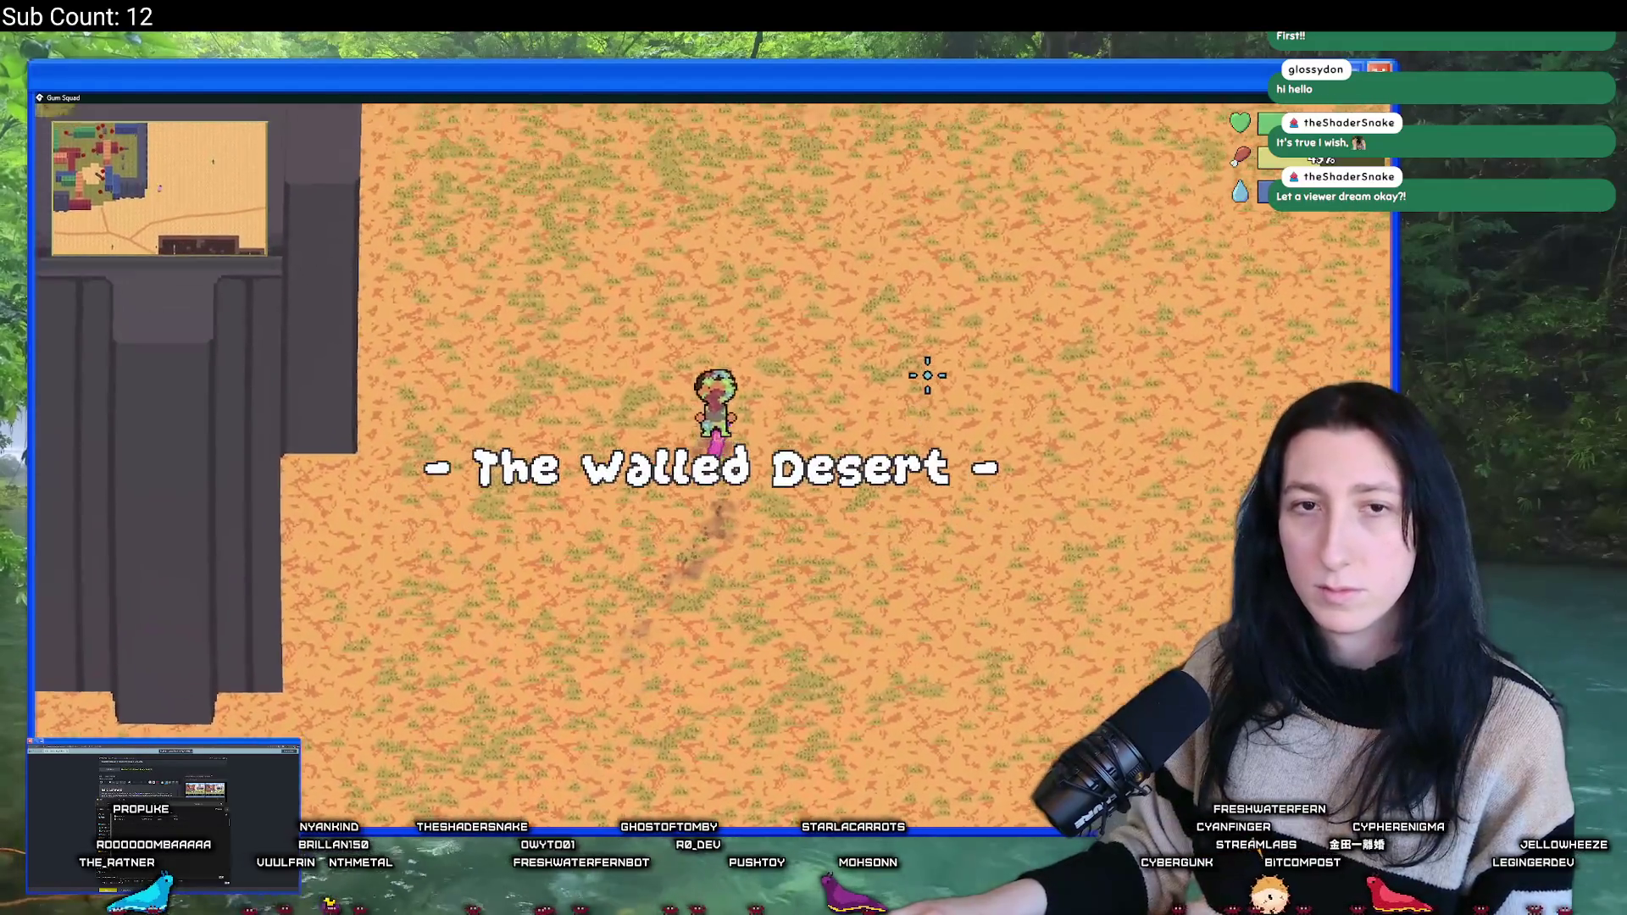
- Walk north-east across the Walled Desert to the building holding the vest stash
key(w)
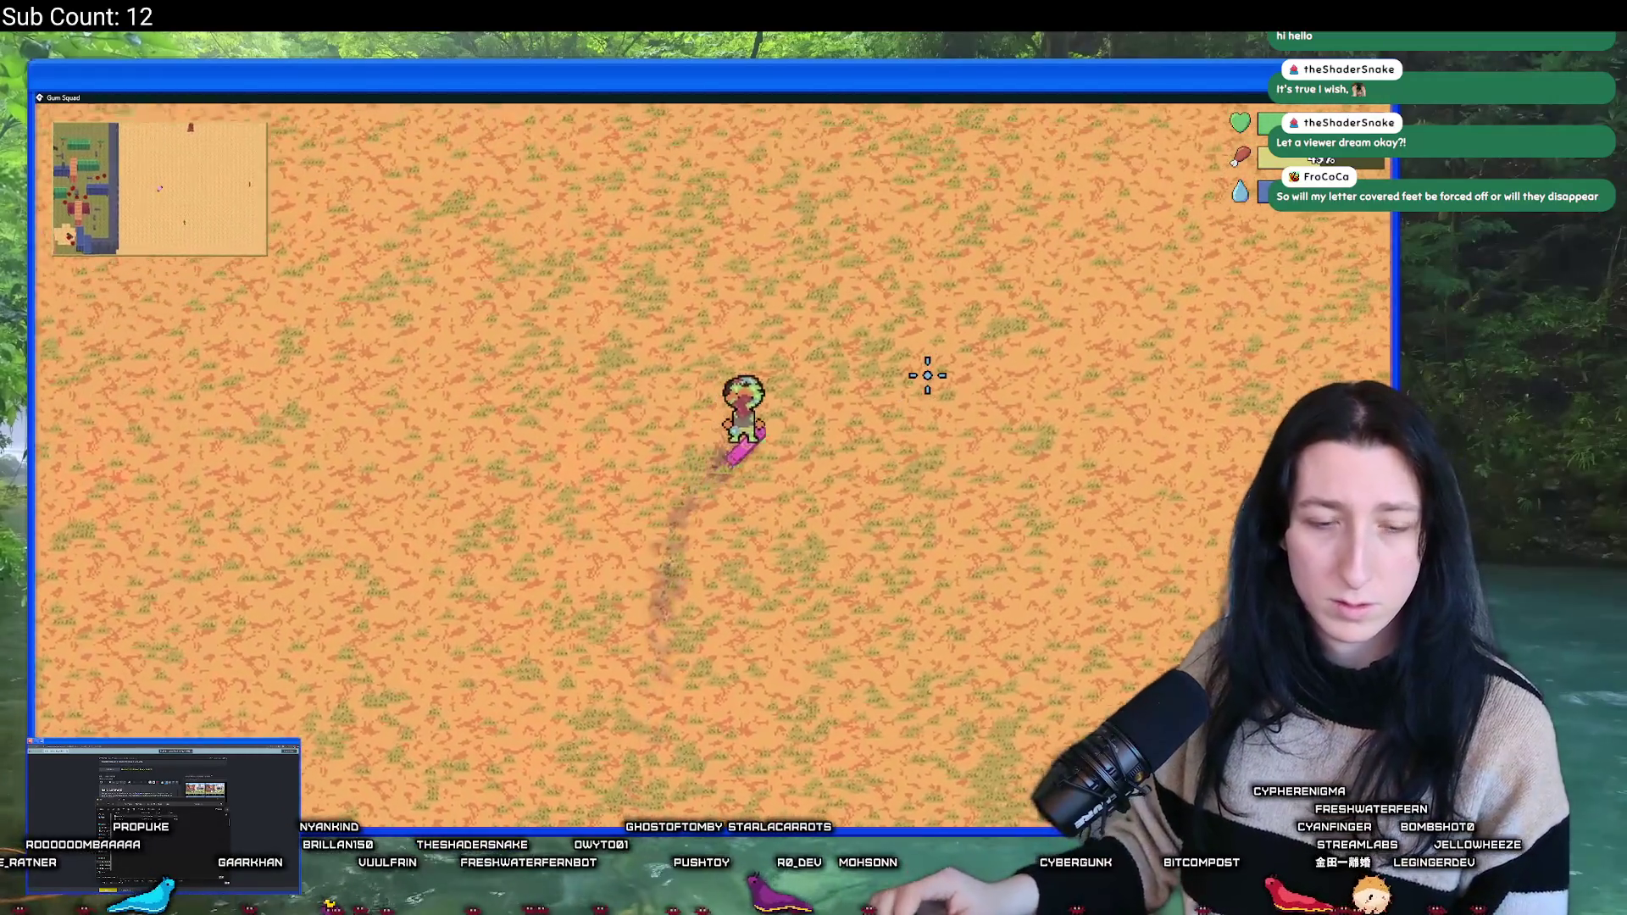
key(w)
key(d)
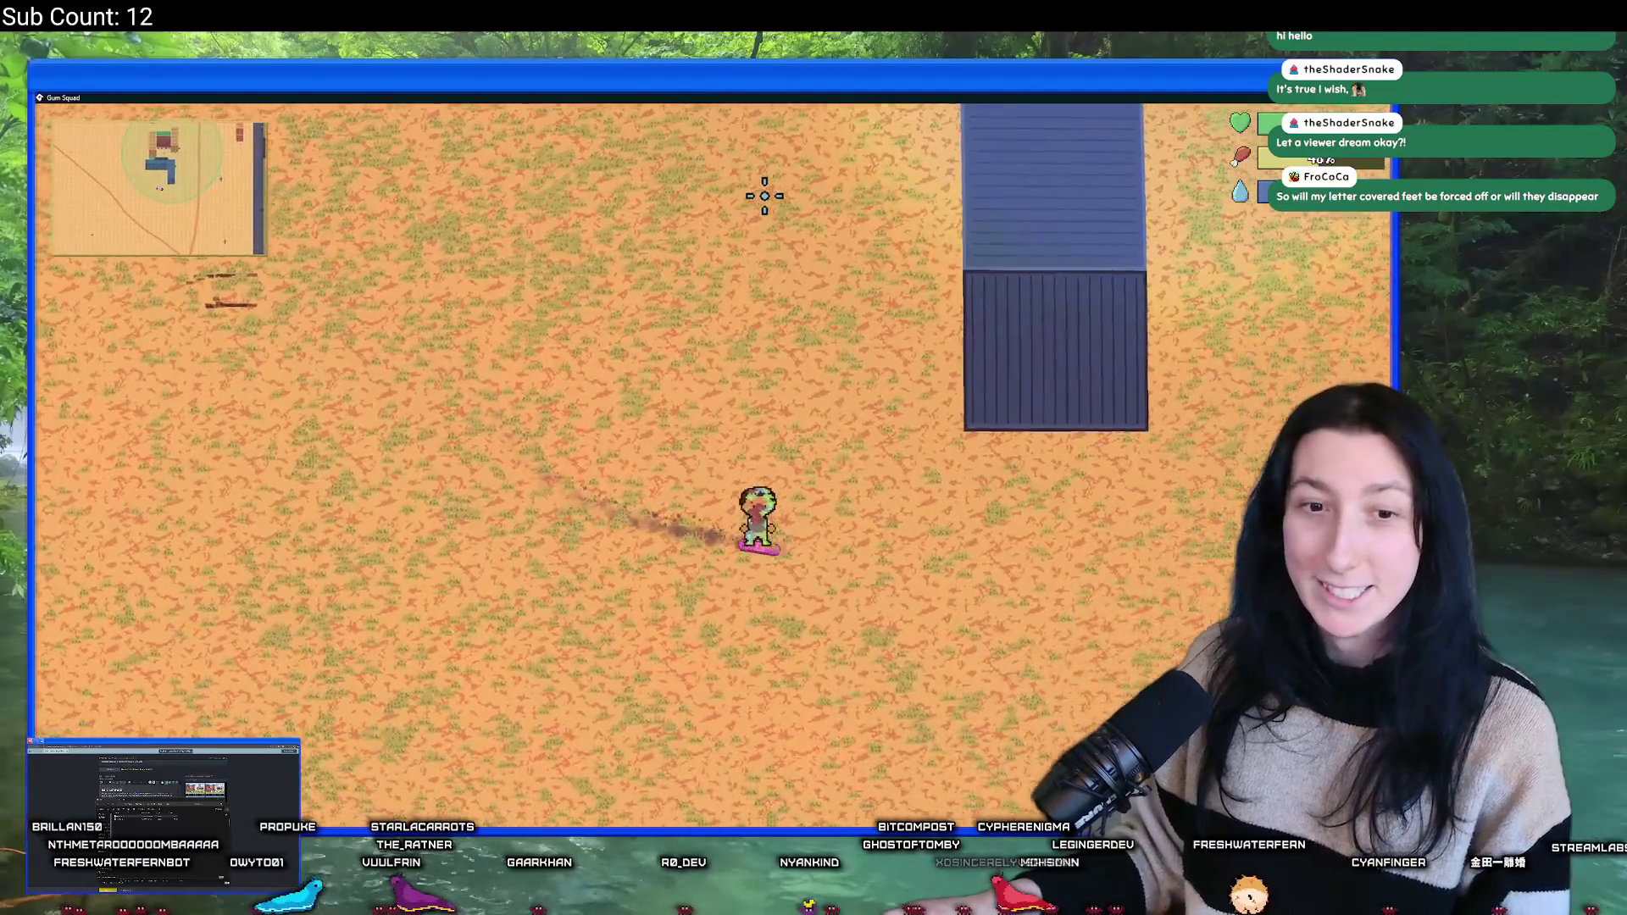
key(w)
key(d)
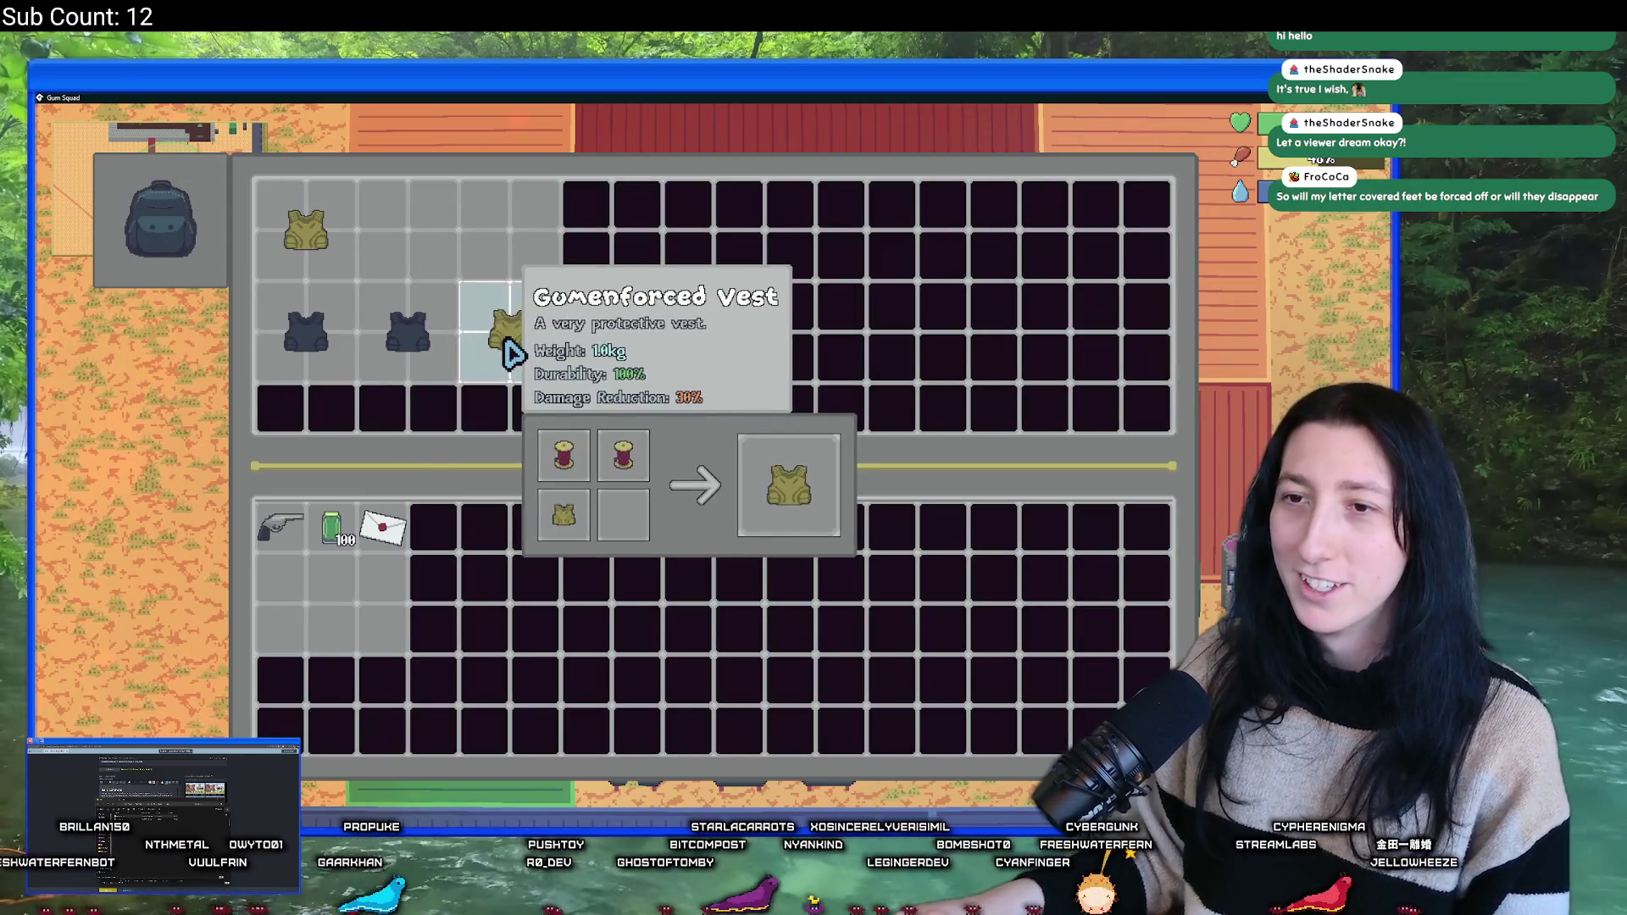
- Move the Mint Slinger pistol into an empty inventory slot
mouse_move(512, 265)
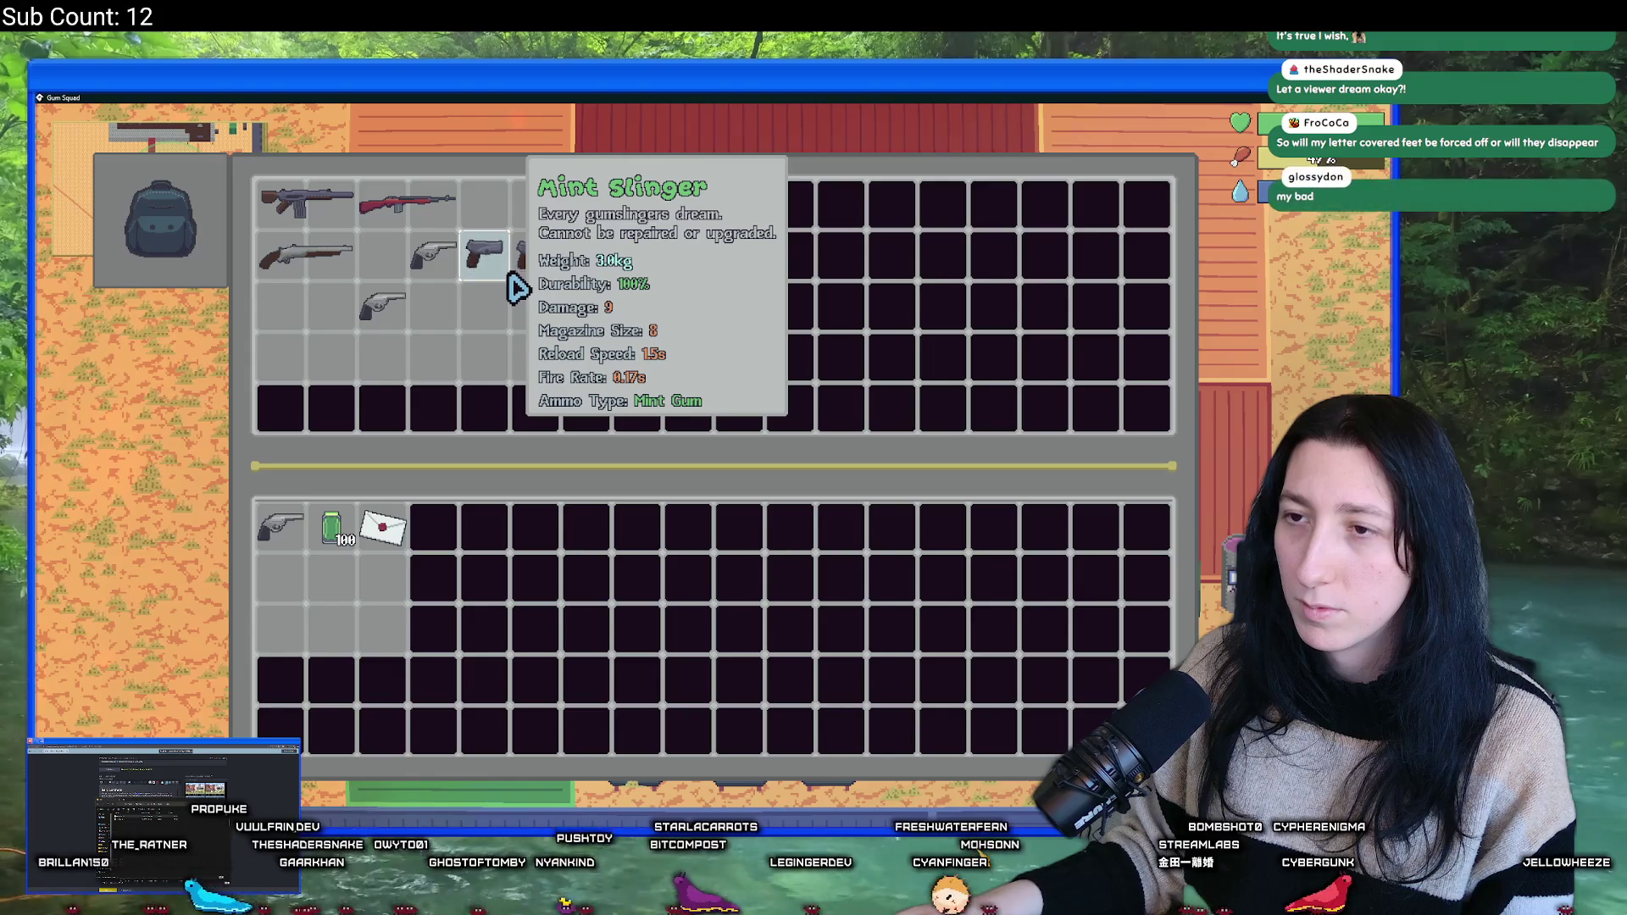
click(509, 273)
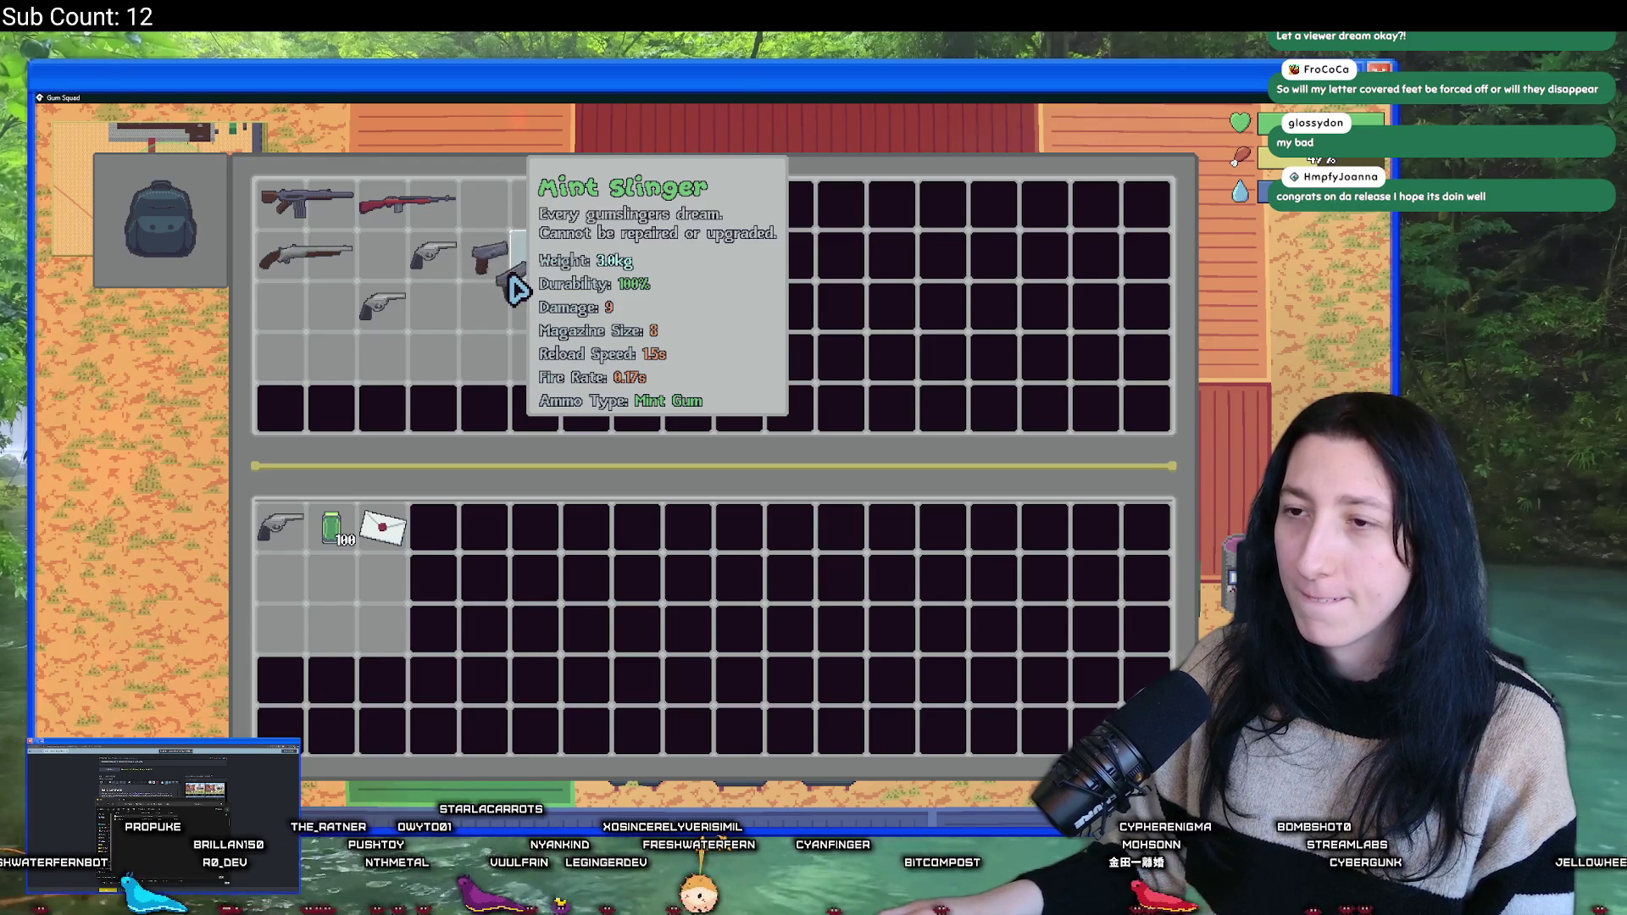
click(515, 278)
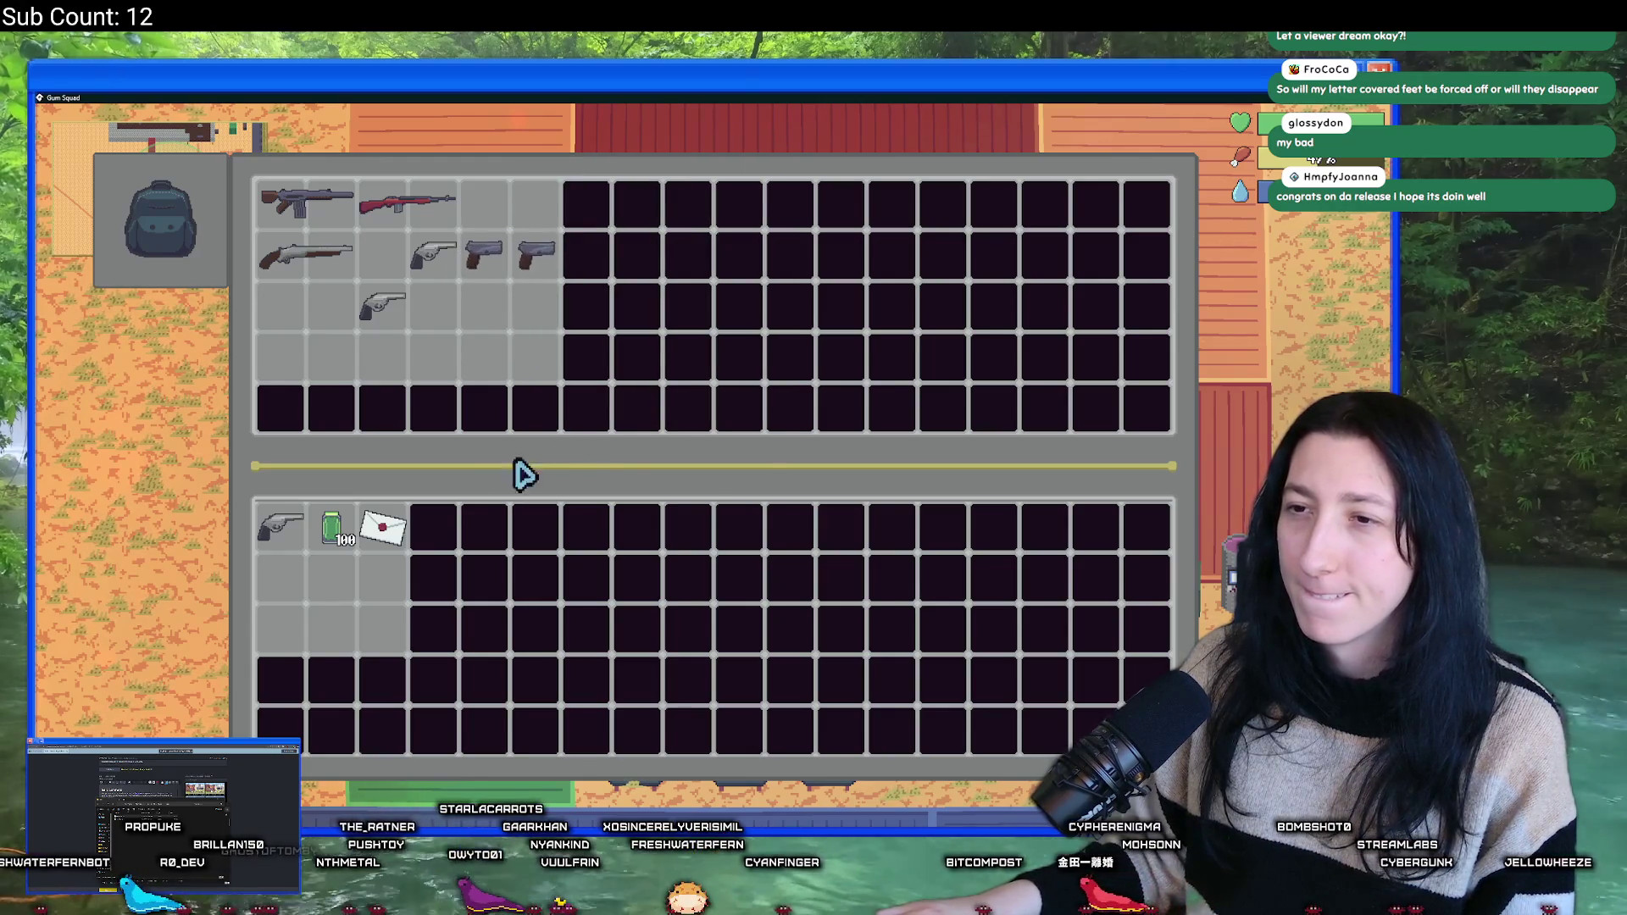
mouse_move(471, 253)
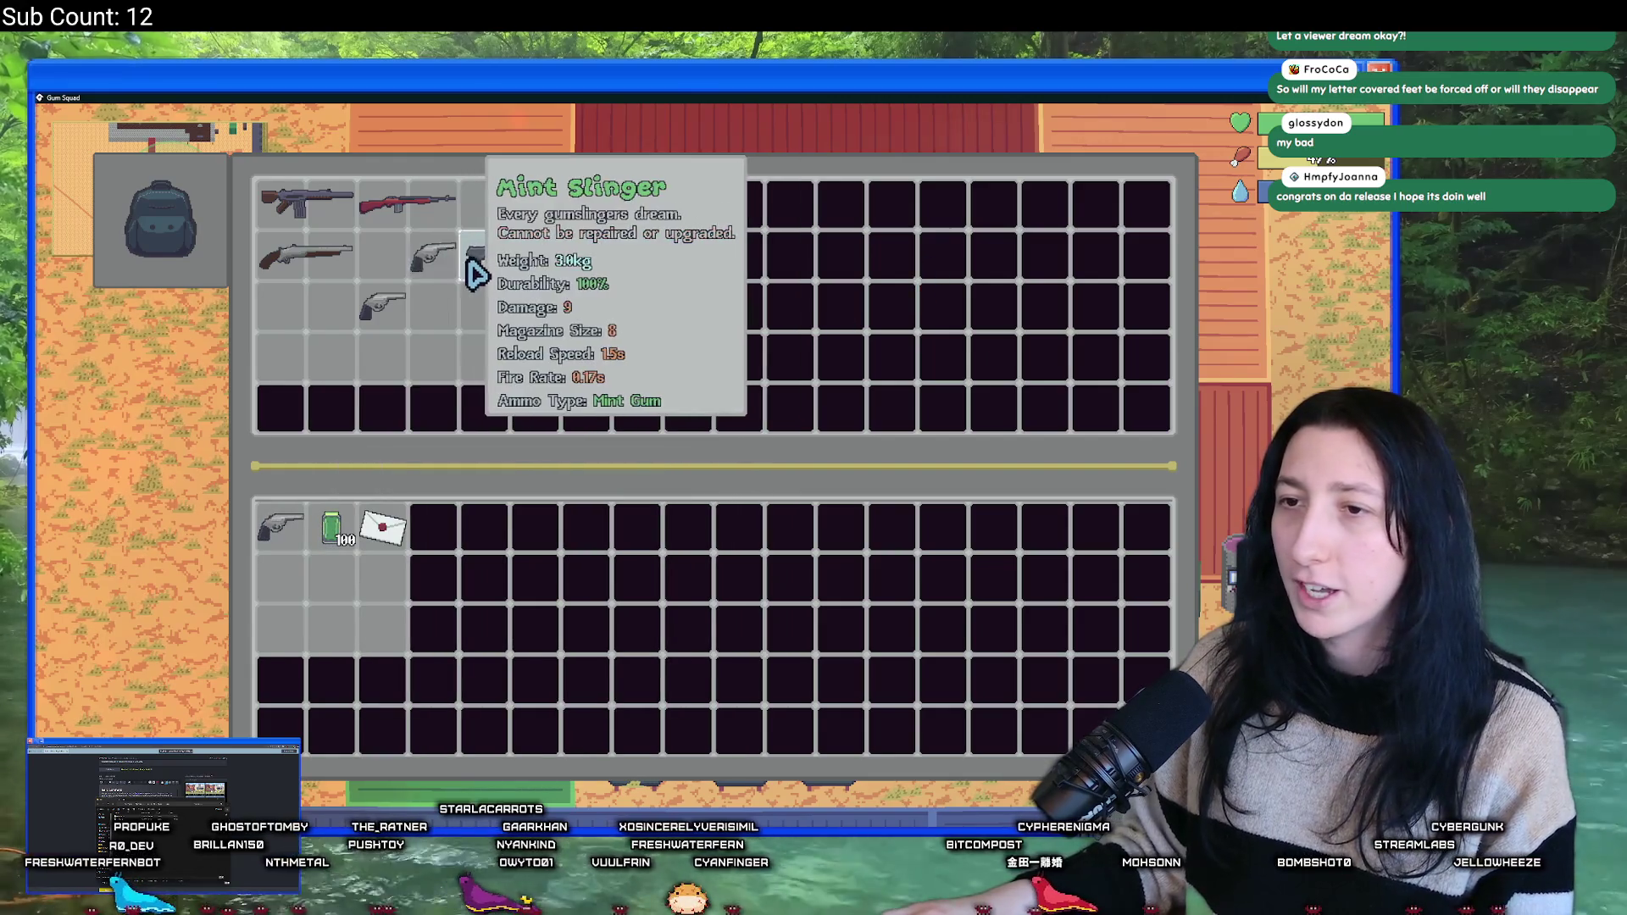
mouse_move(353, 231)
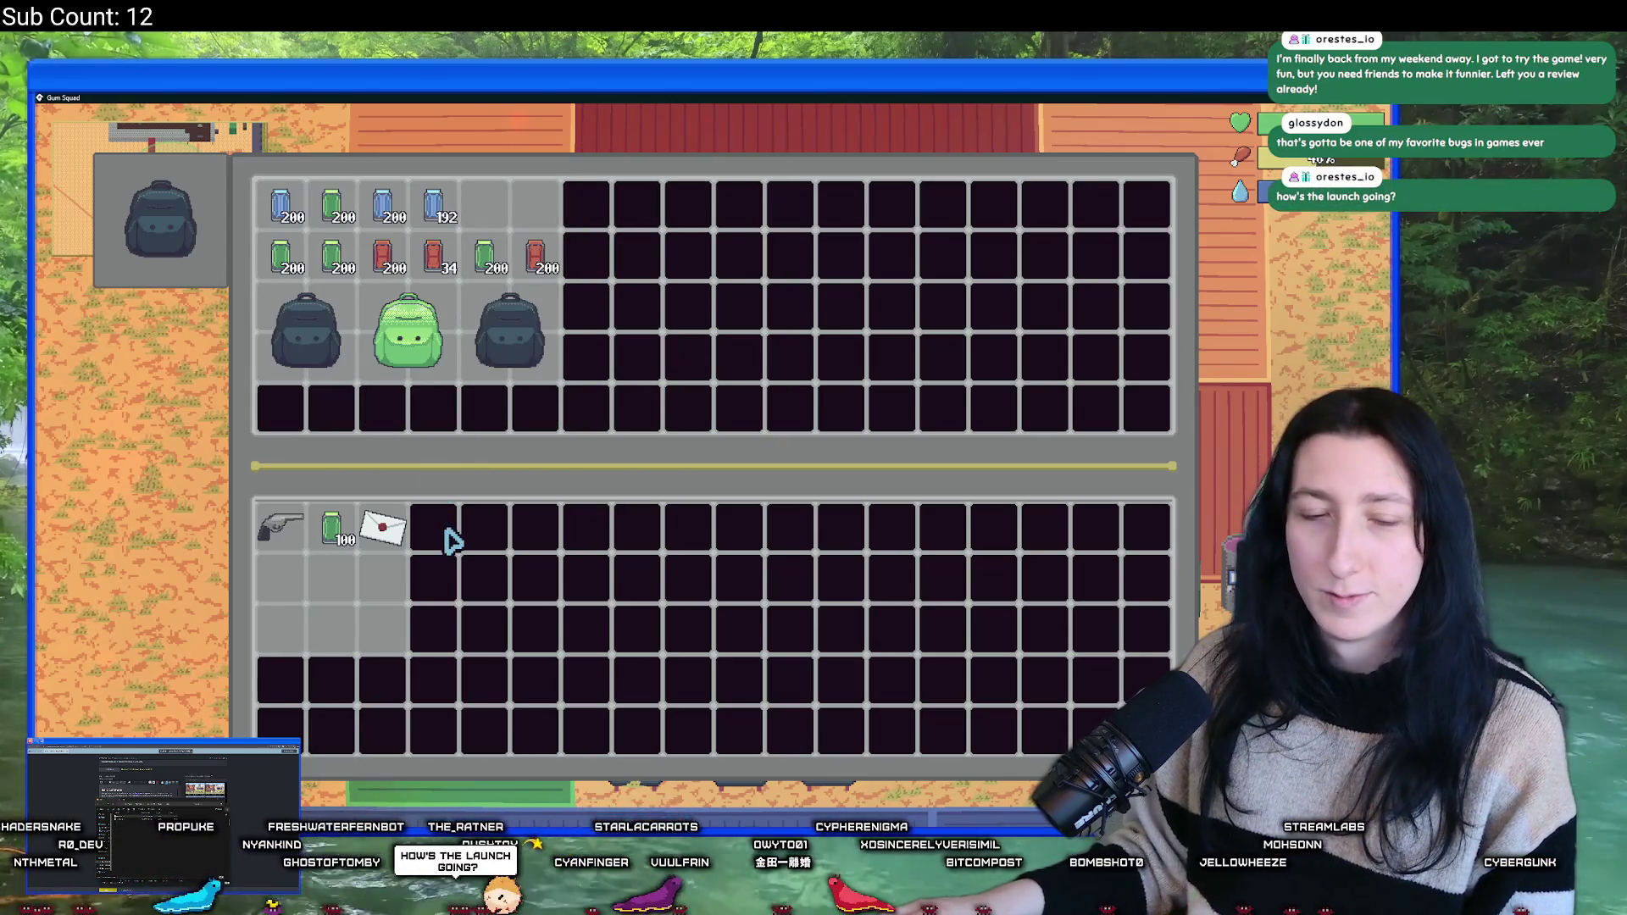
- Cycle through the character inventory, workbench and backpack screens, then close them
key(Tab)
key(Tab)
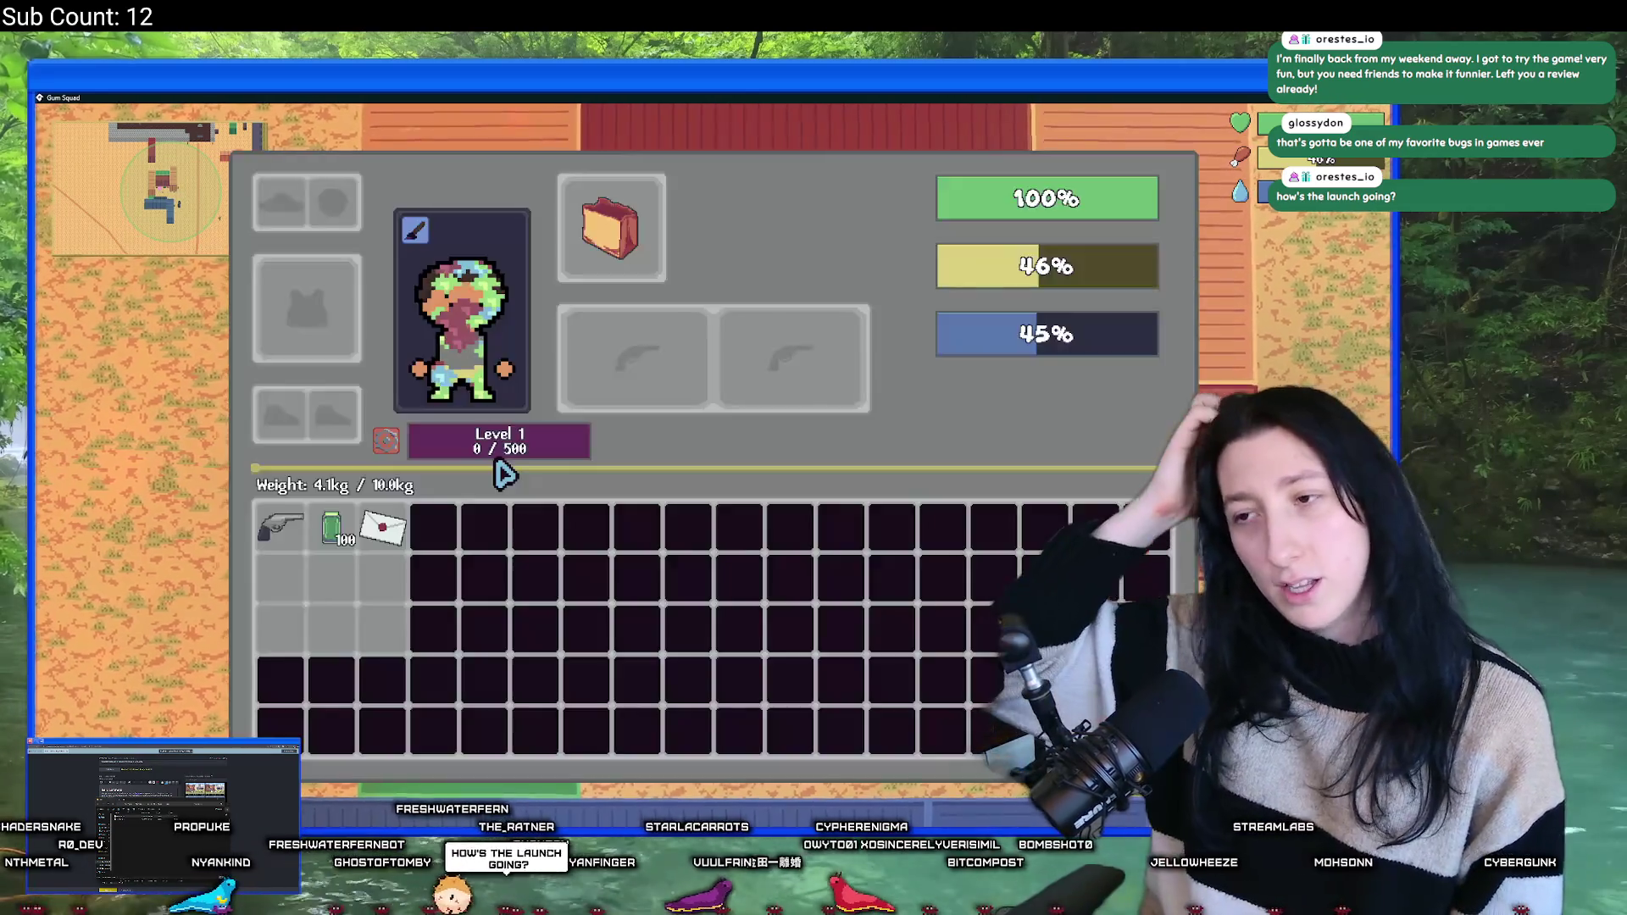
key(Tab)
key(e)
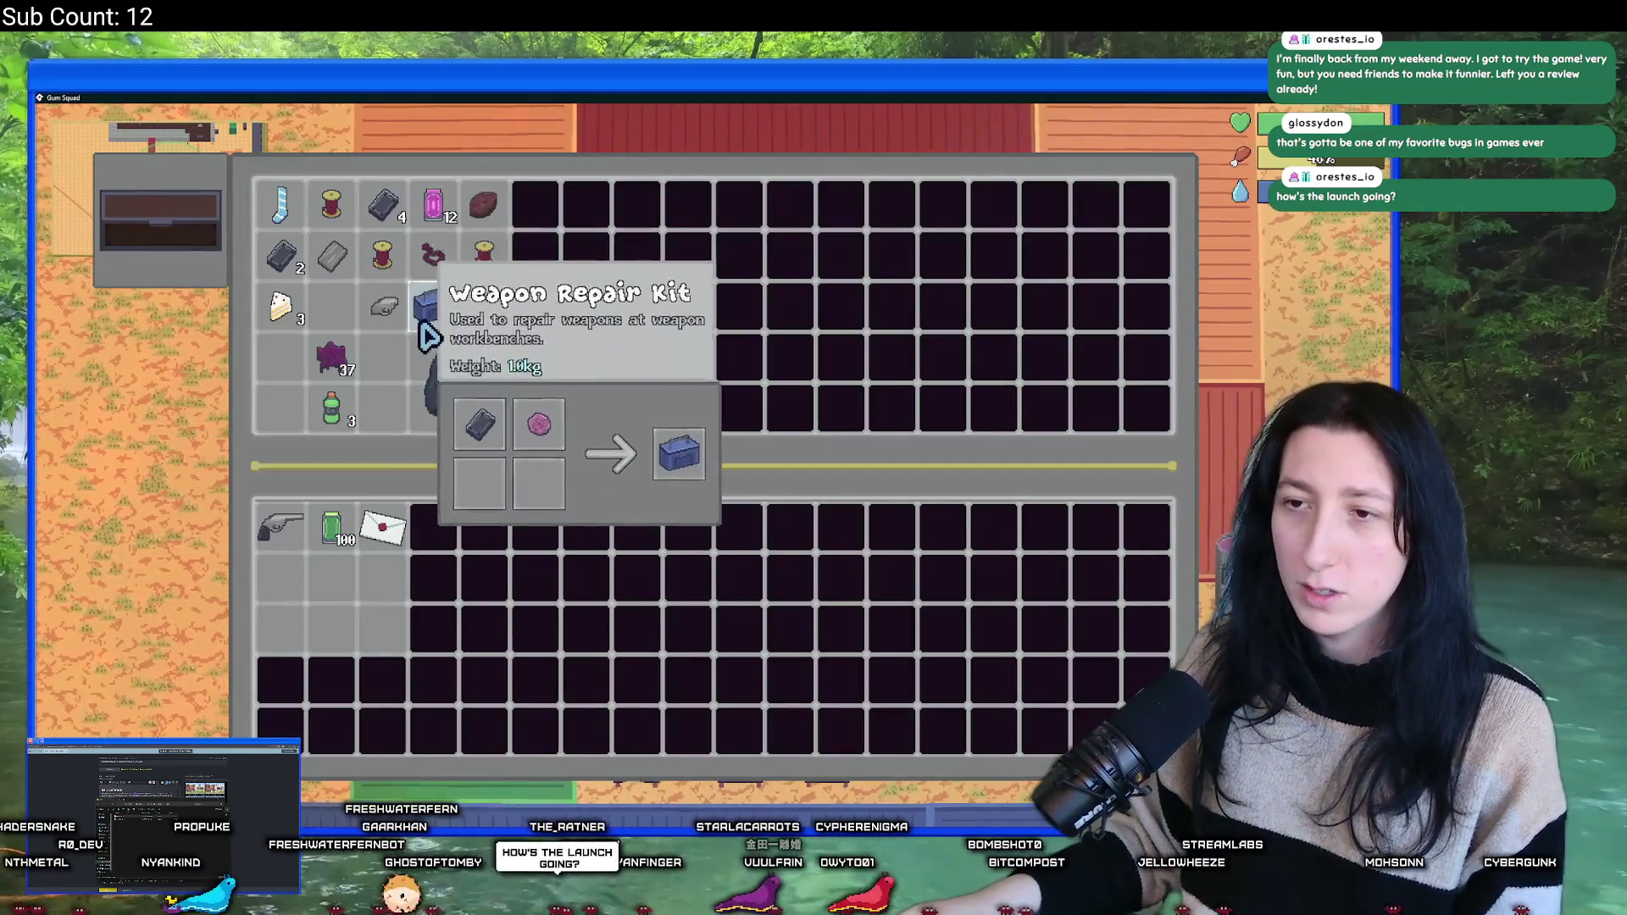
key(e)
key(e)
key(Tab)
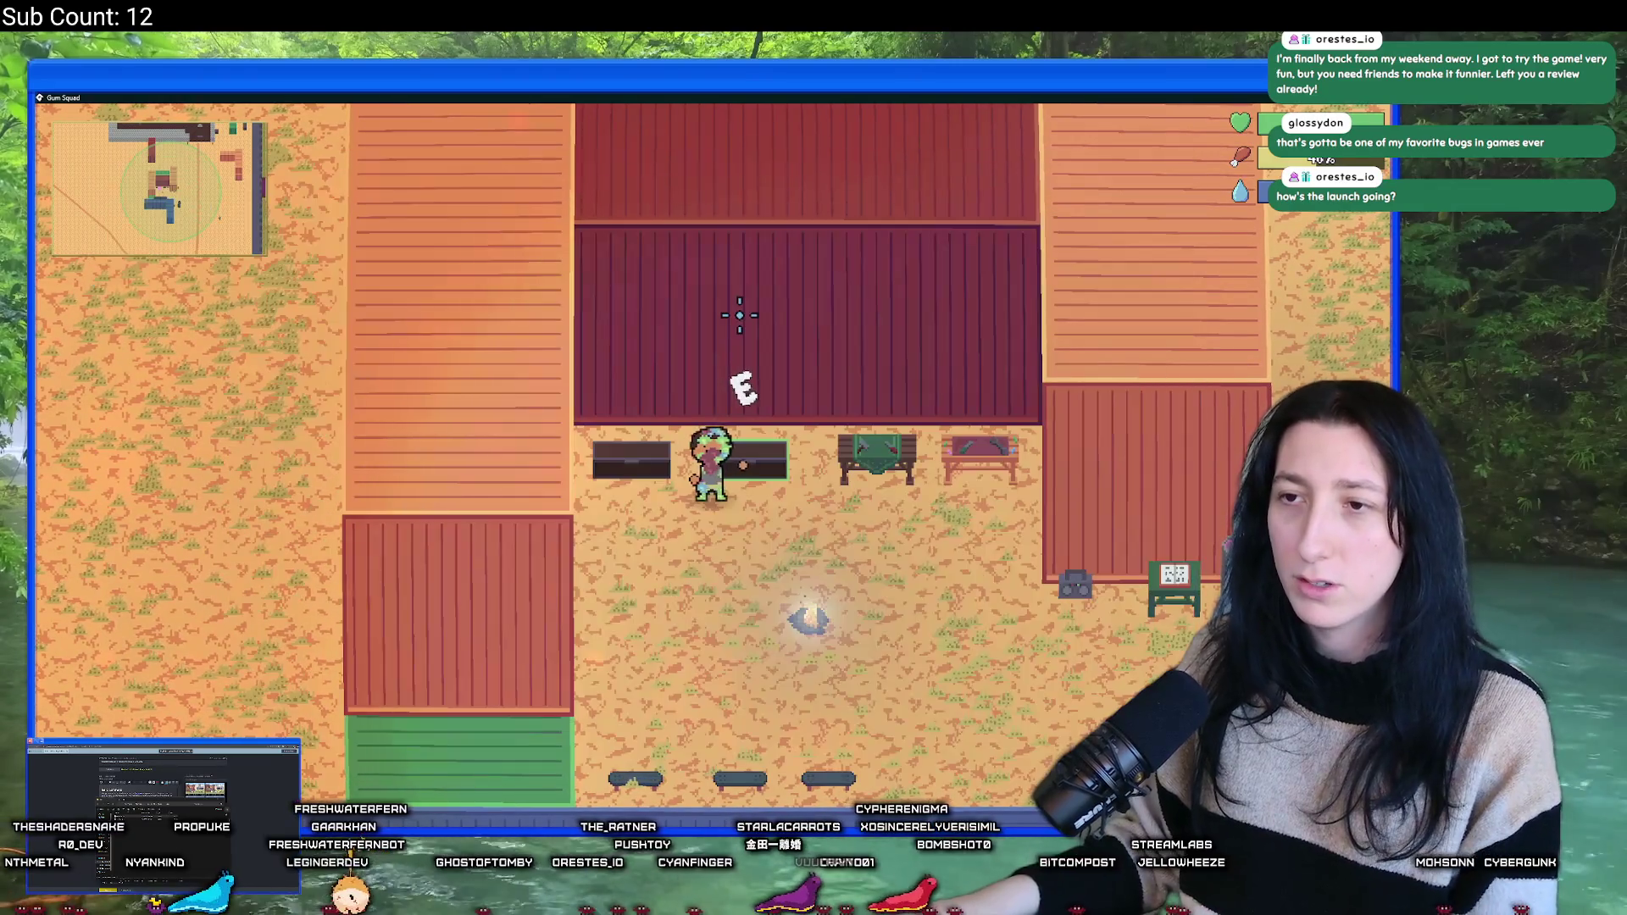
key(e)
- Walk across the map, check the crafting recipes, then quit the game
key(e)
key(Tab)
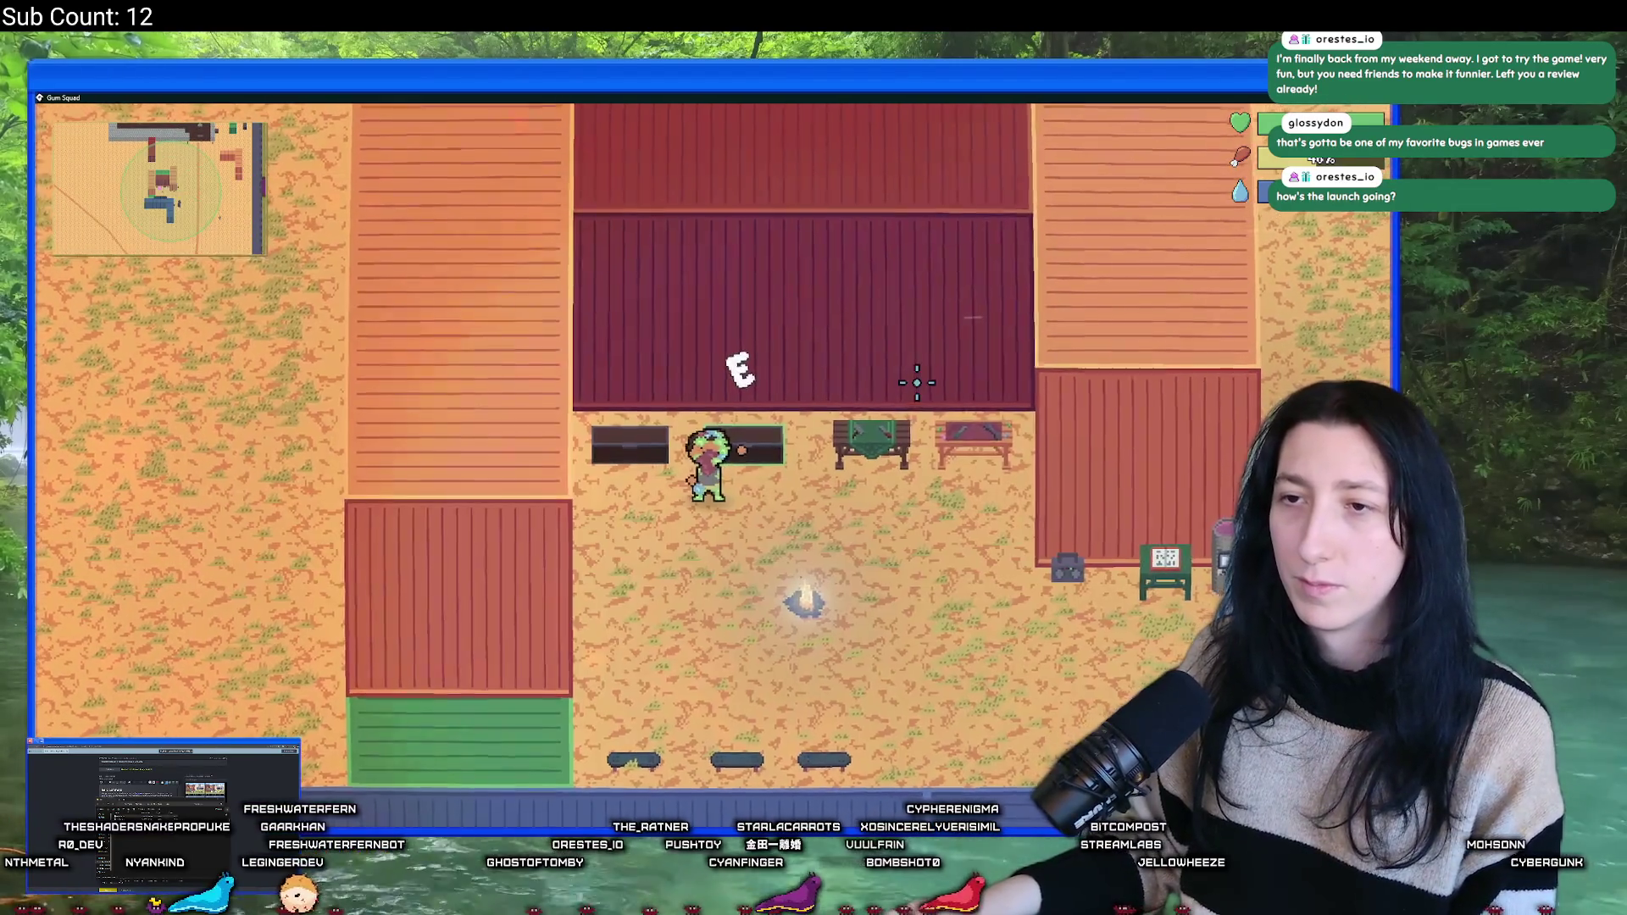
key(s)
key(d)
key(e)
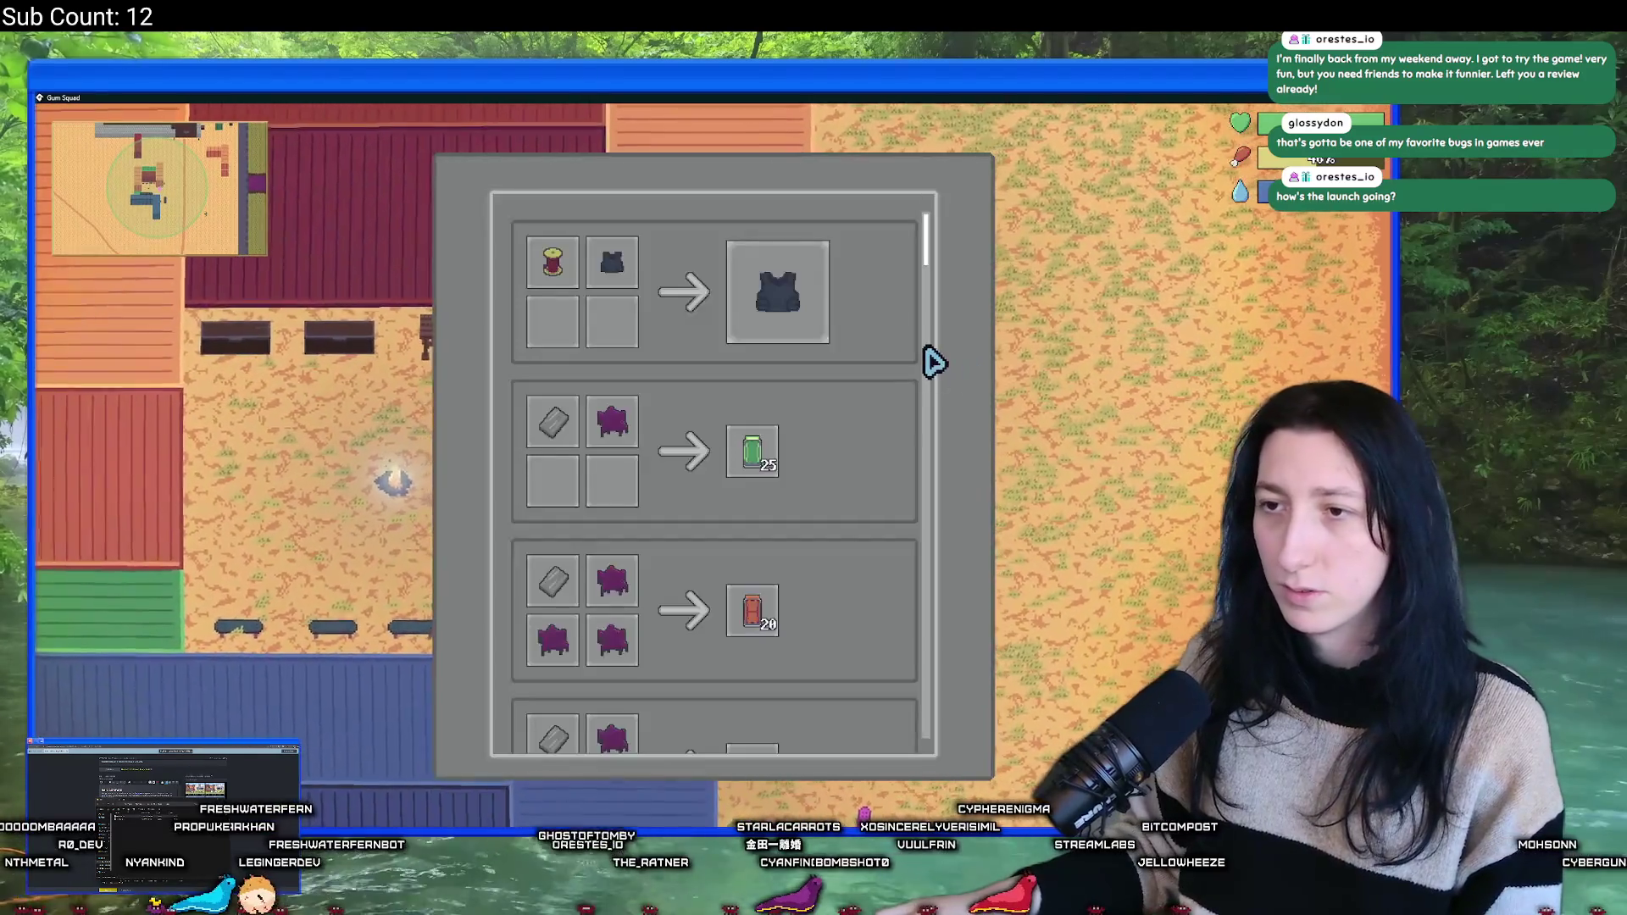
key(Tab)
key(Tab)
key(Tab)
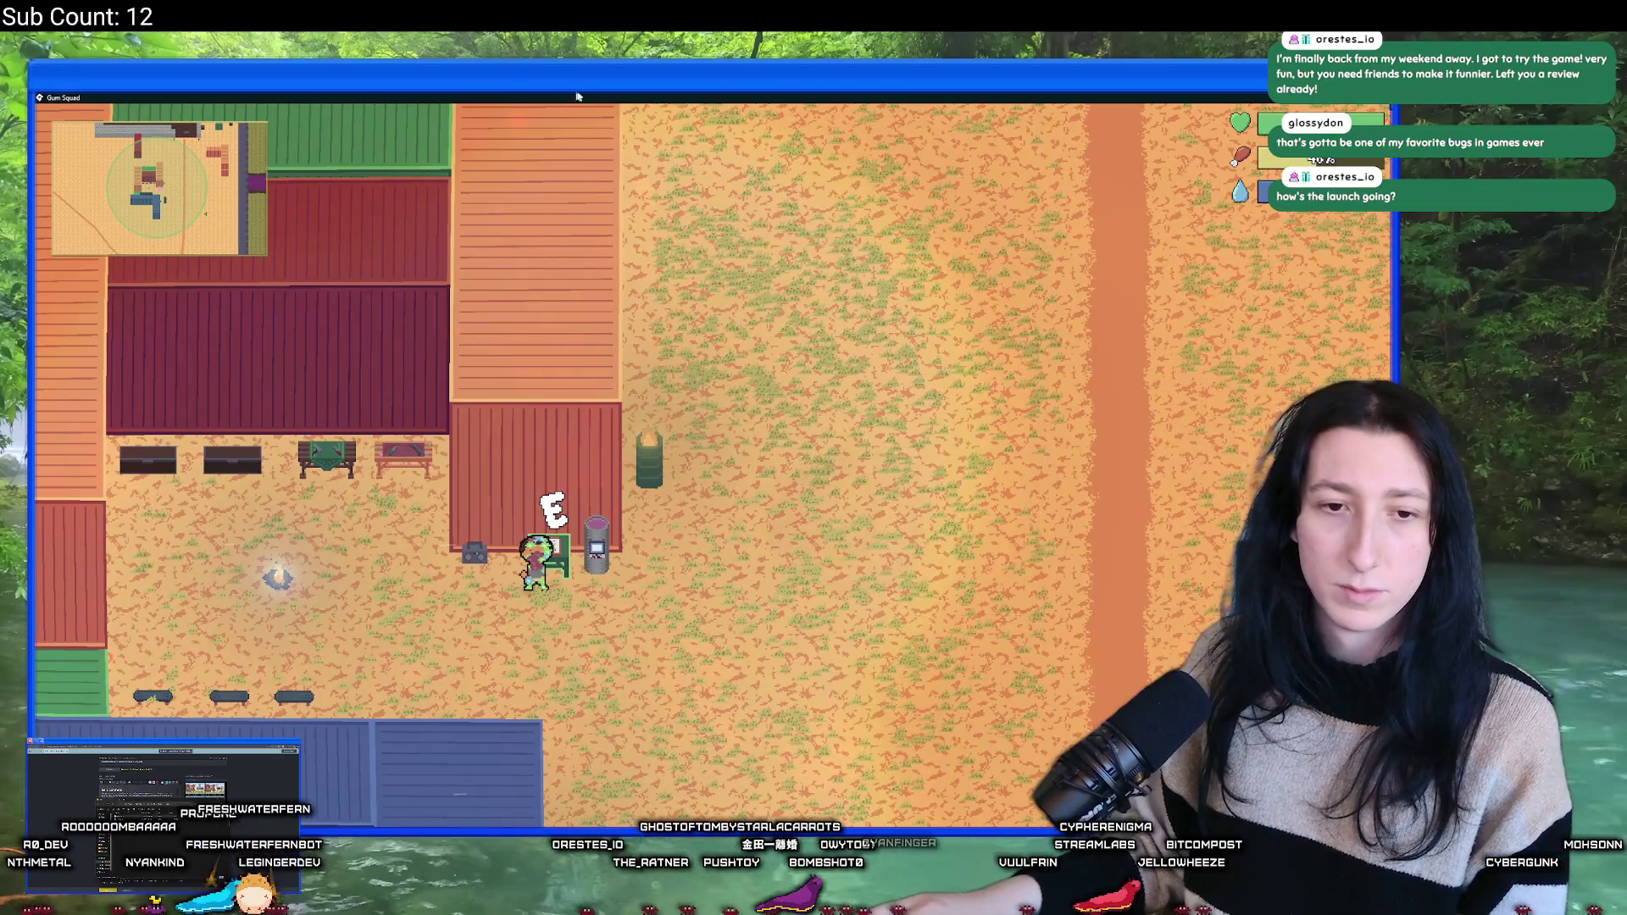
key(alt+F4)
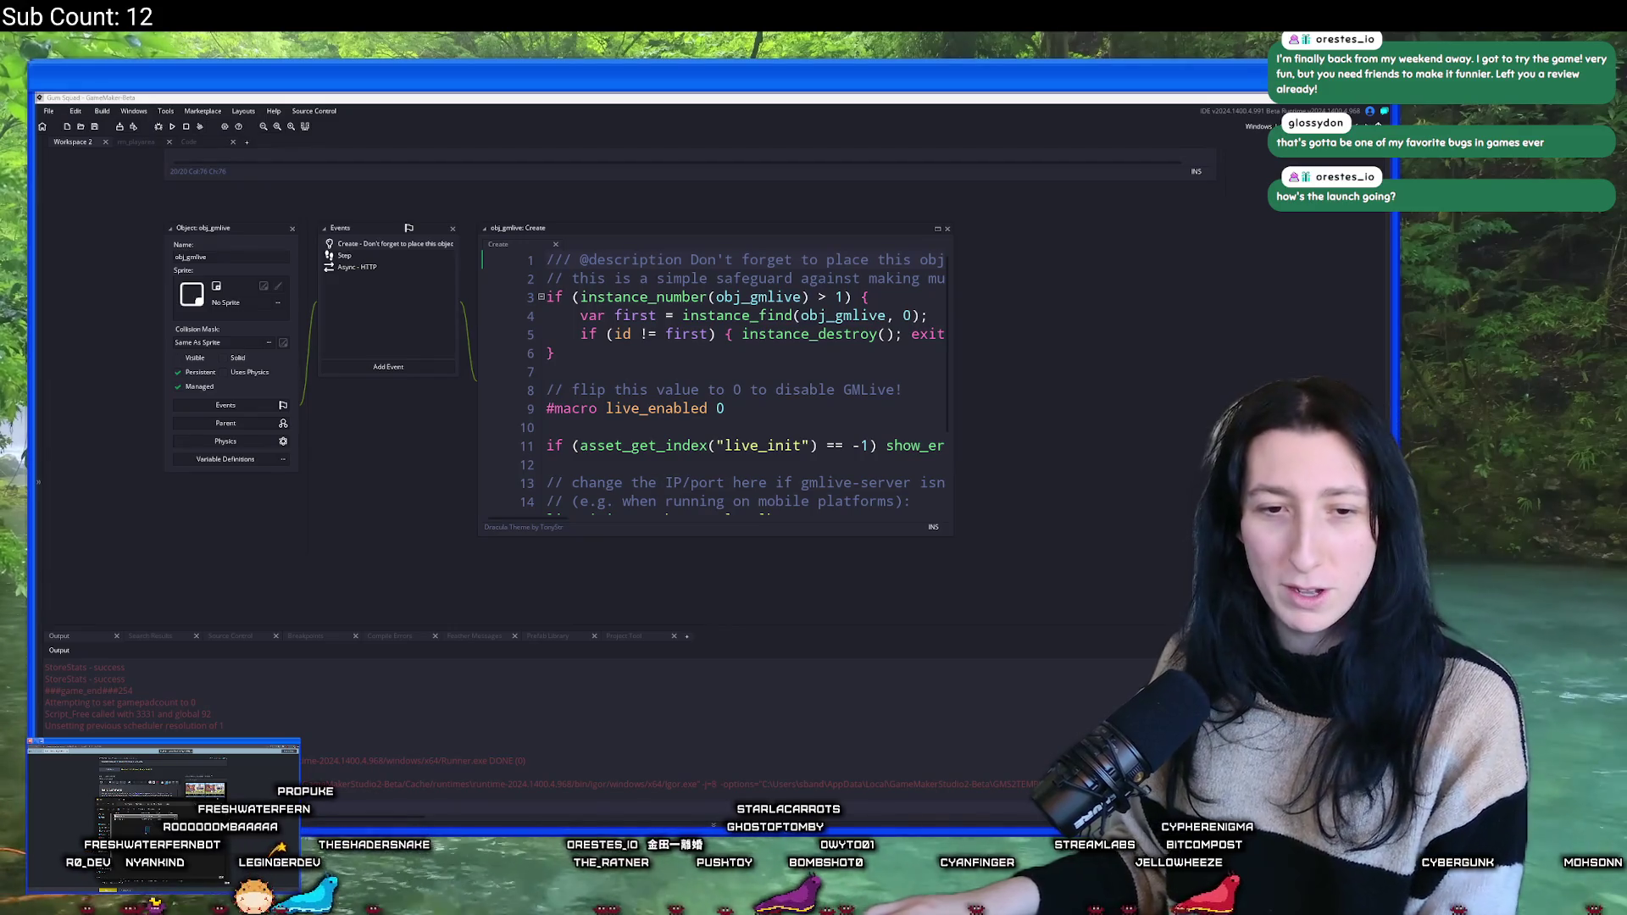
- Create an executable from the Build menu, choosing Package as Zip
scroll(626, 383, down, 3)
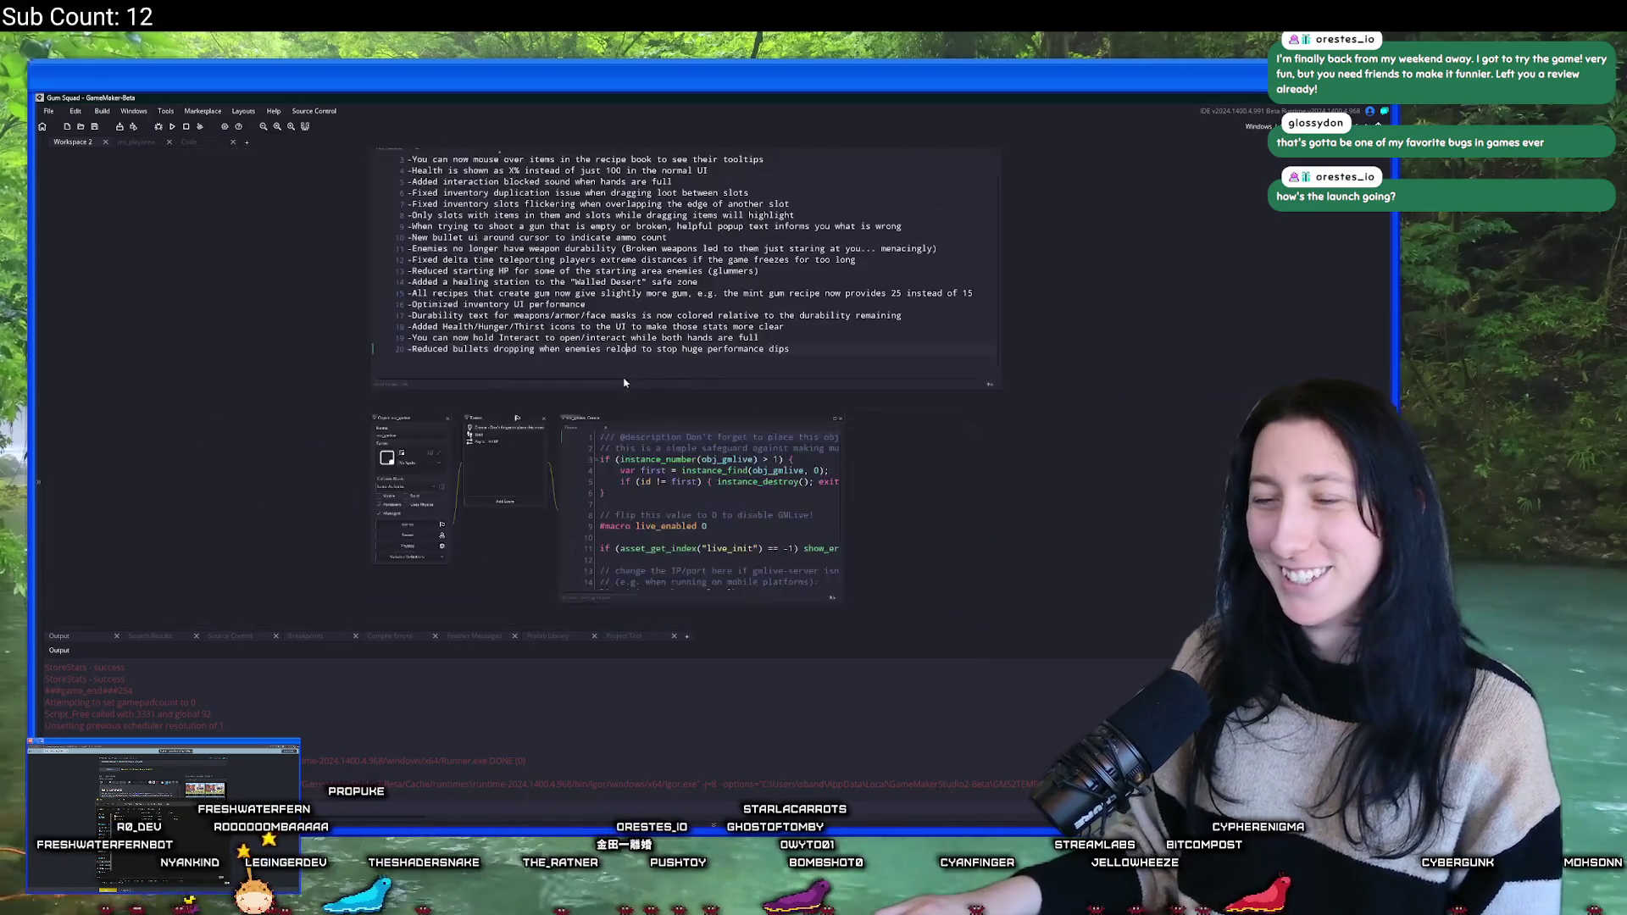
scroll(232, 267, up, 5)
key(ctrl+t)
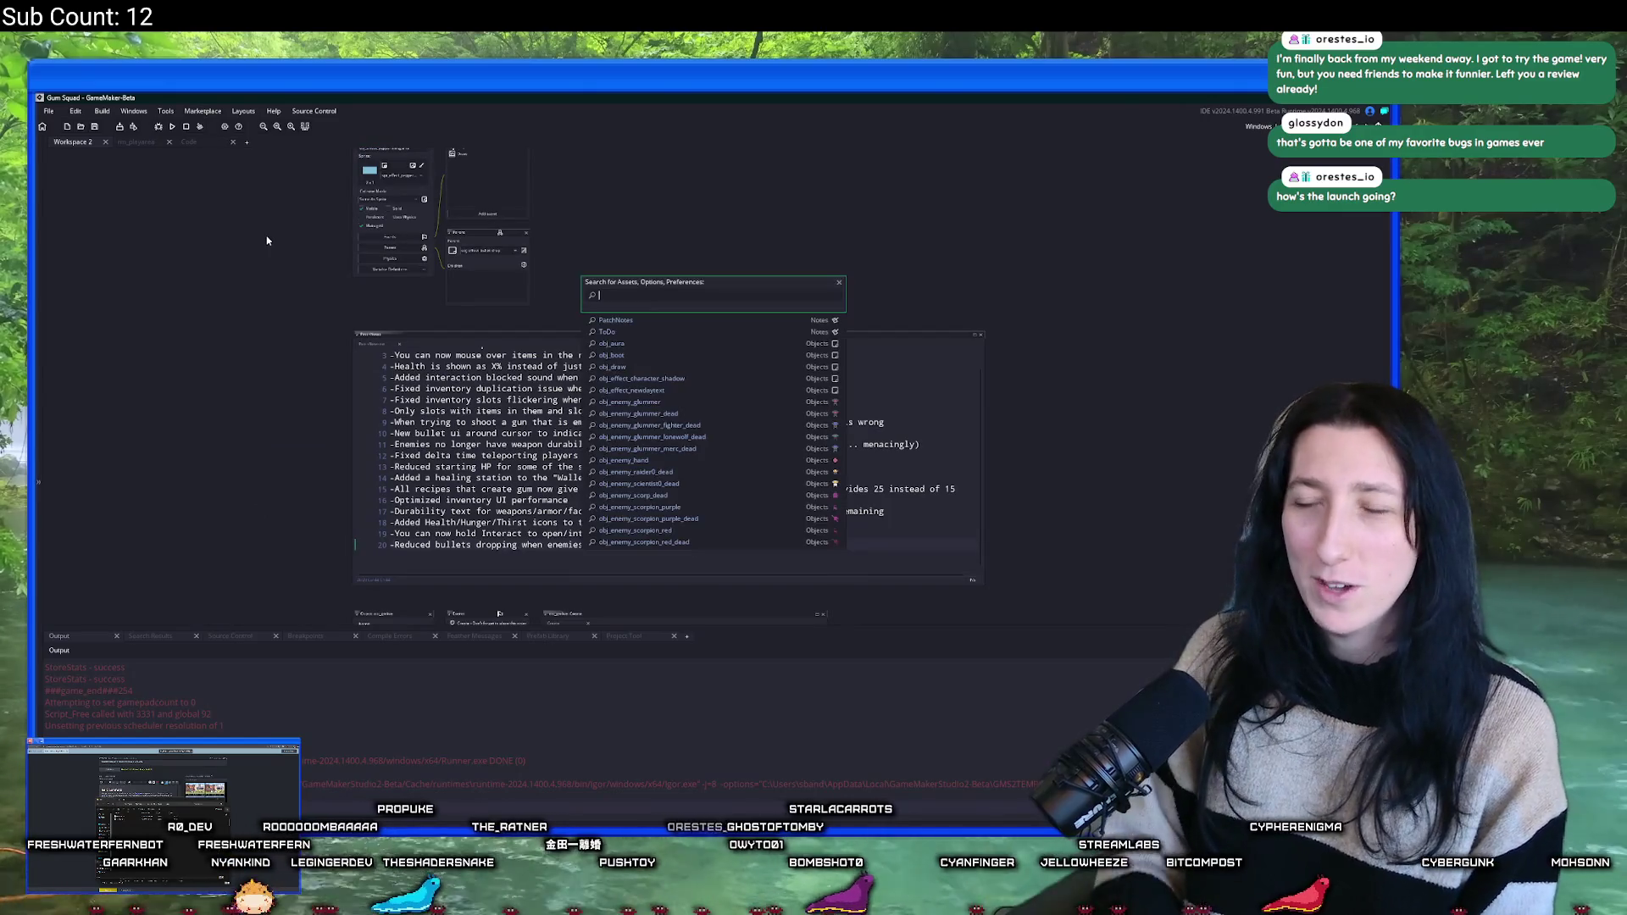
key(Escape)
key(F5)
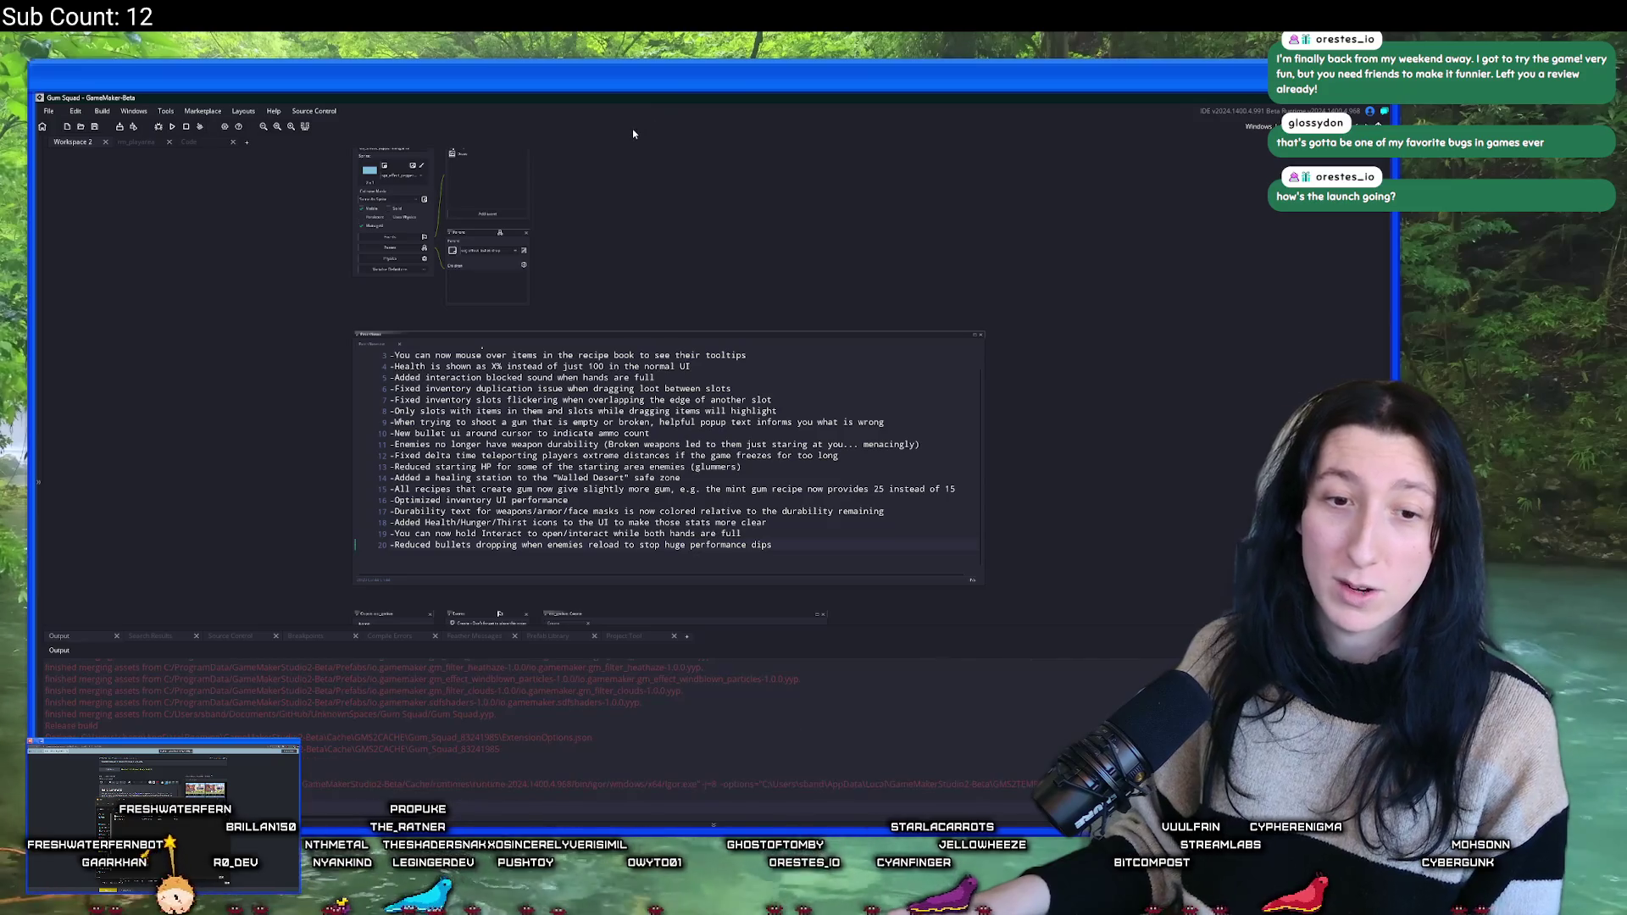
click(513, 422)
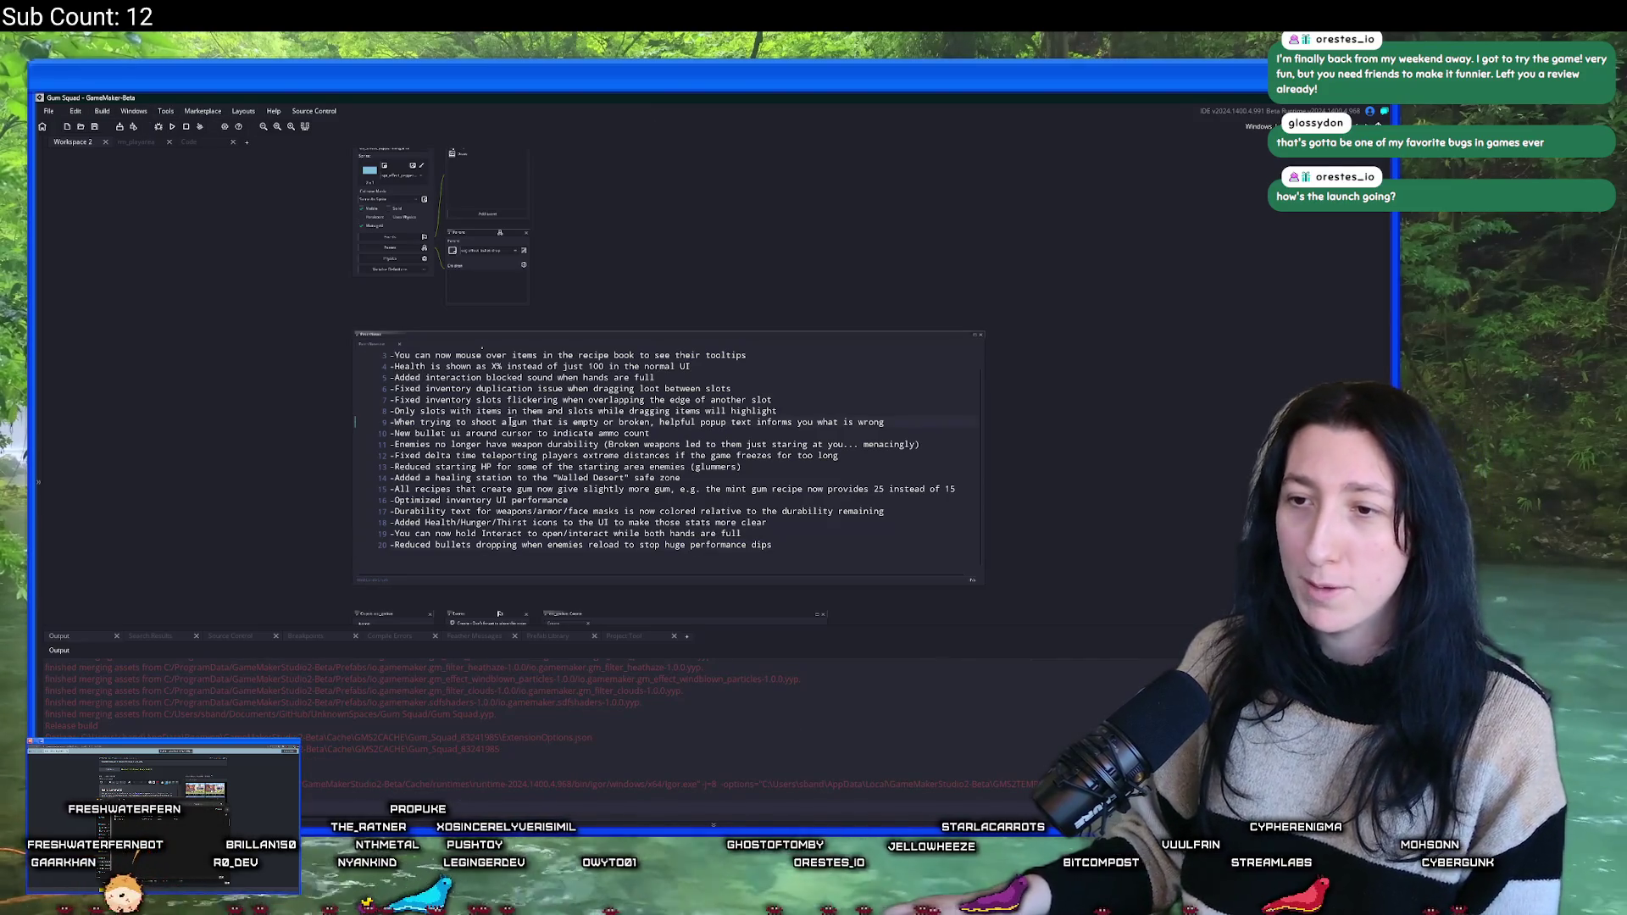
click(102, 111)
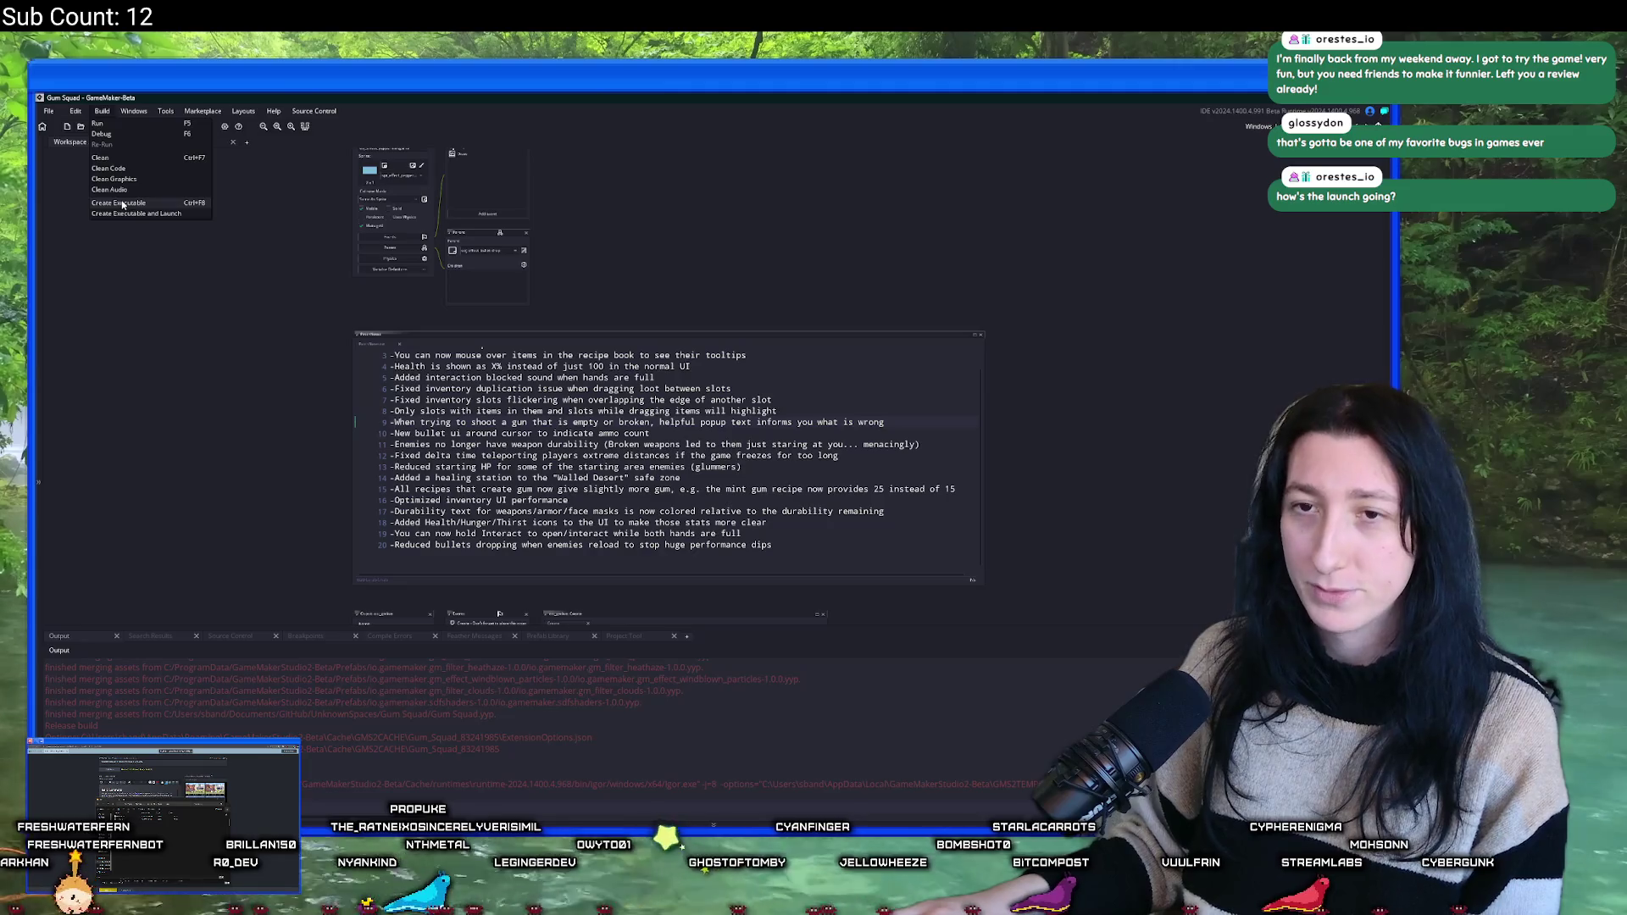
click(122, 204)
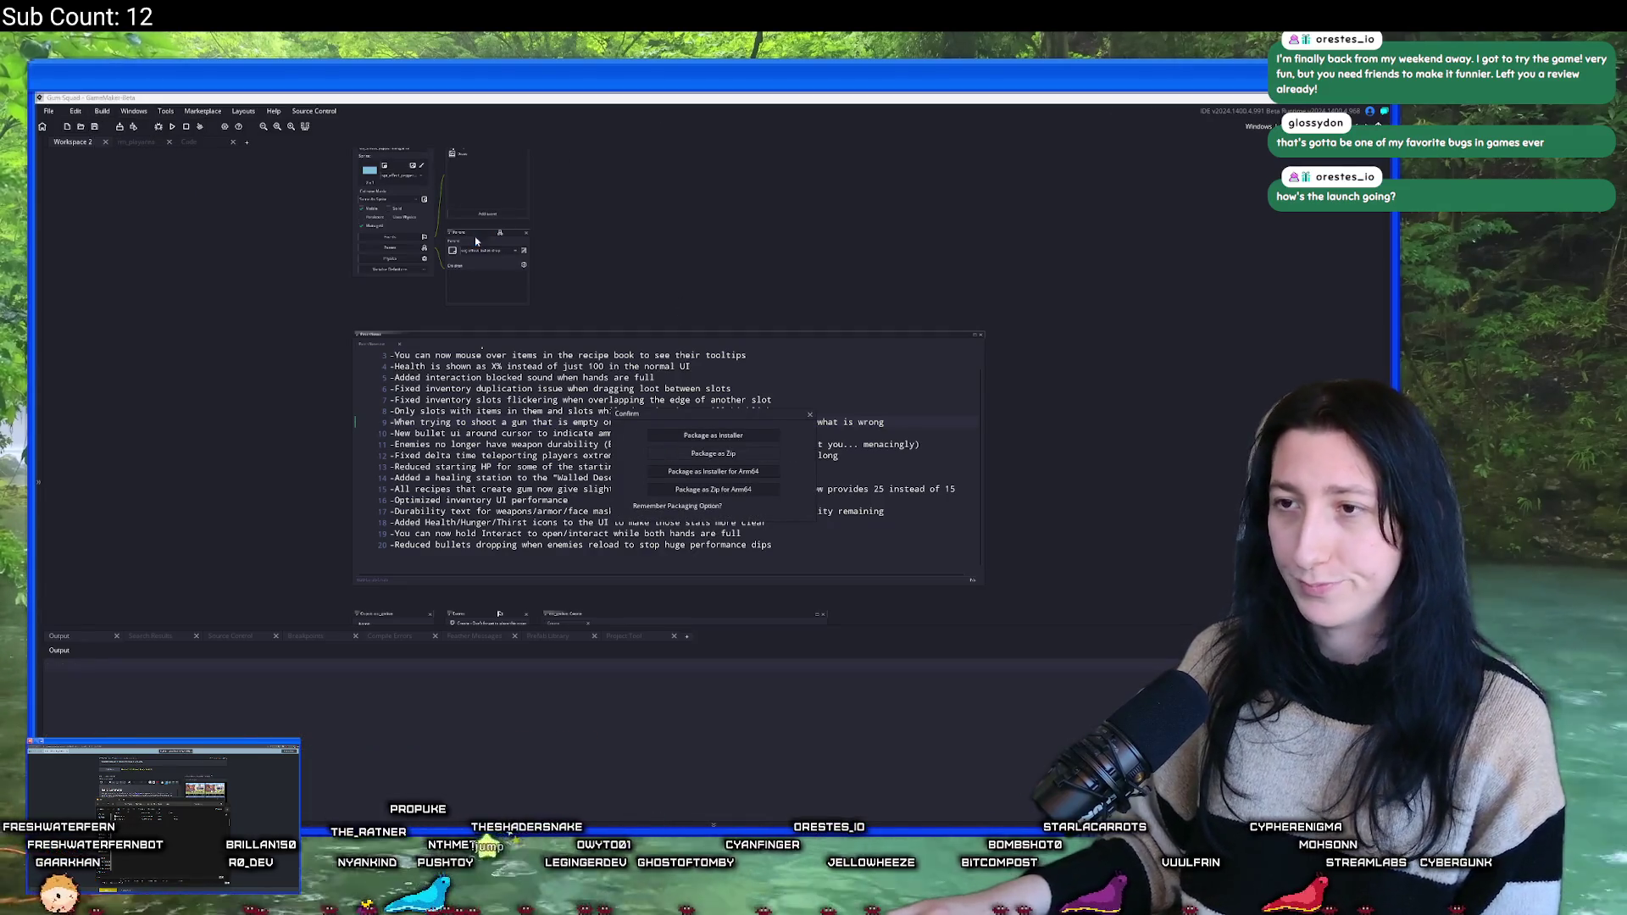
click(537, 431)
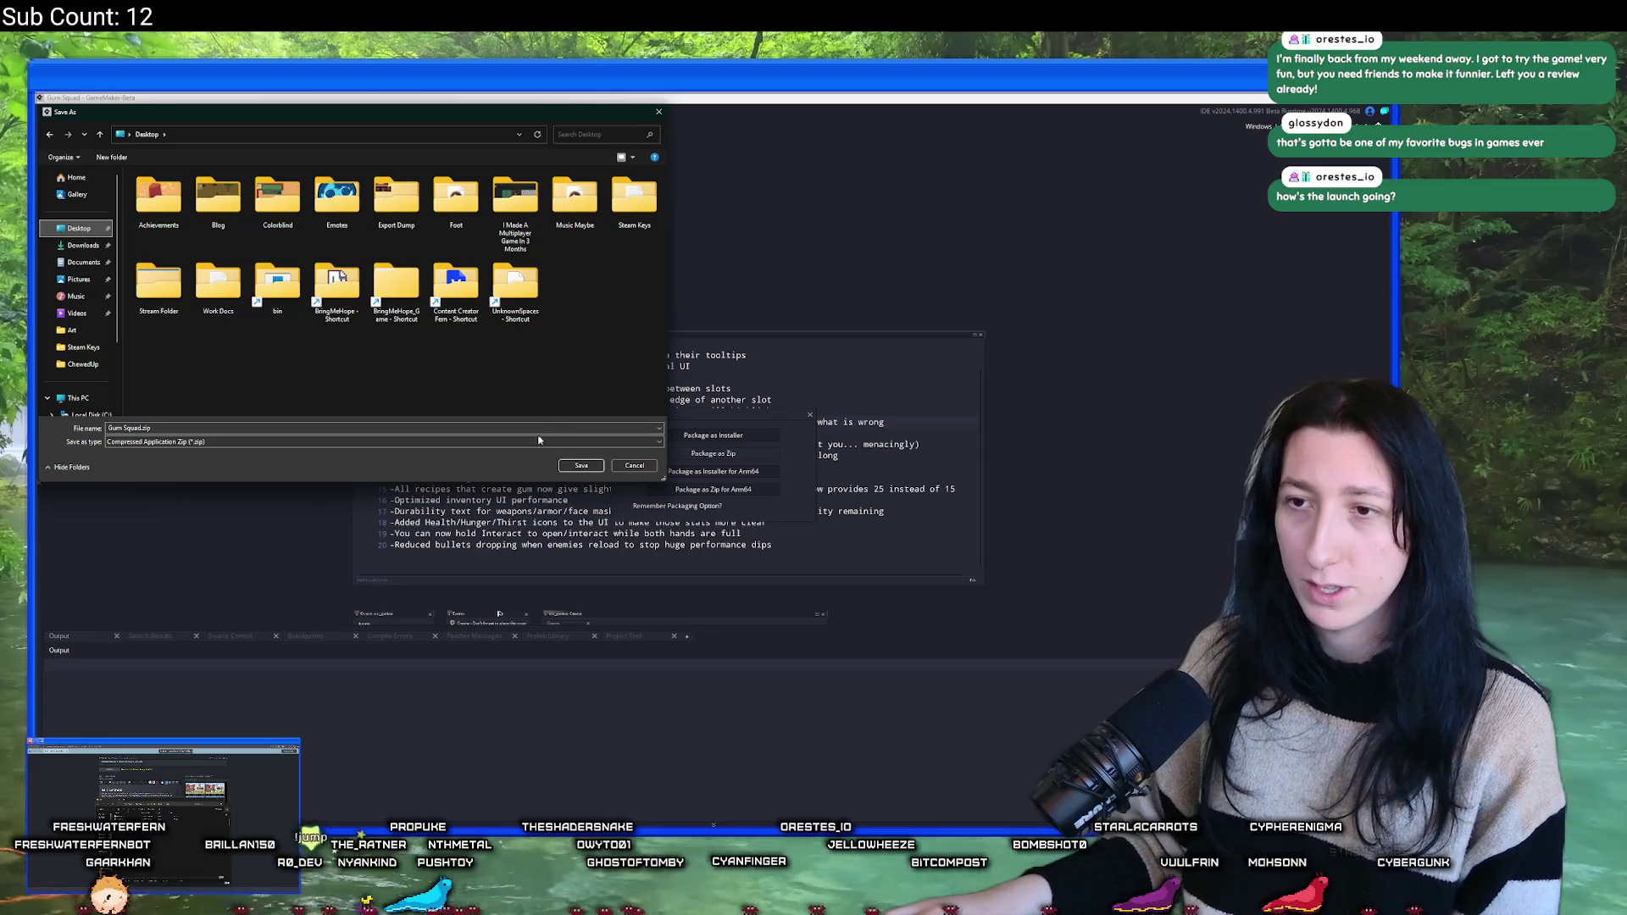
- Save the build as Gum Squad.zip on the Desktop and let the export finish
click(581, 465)
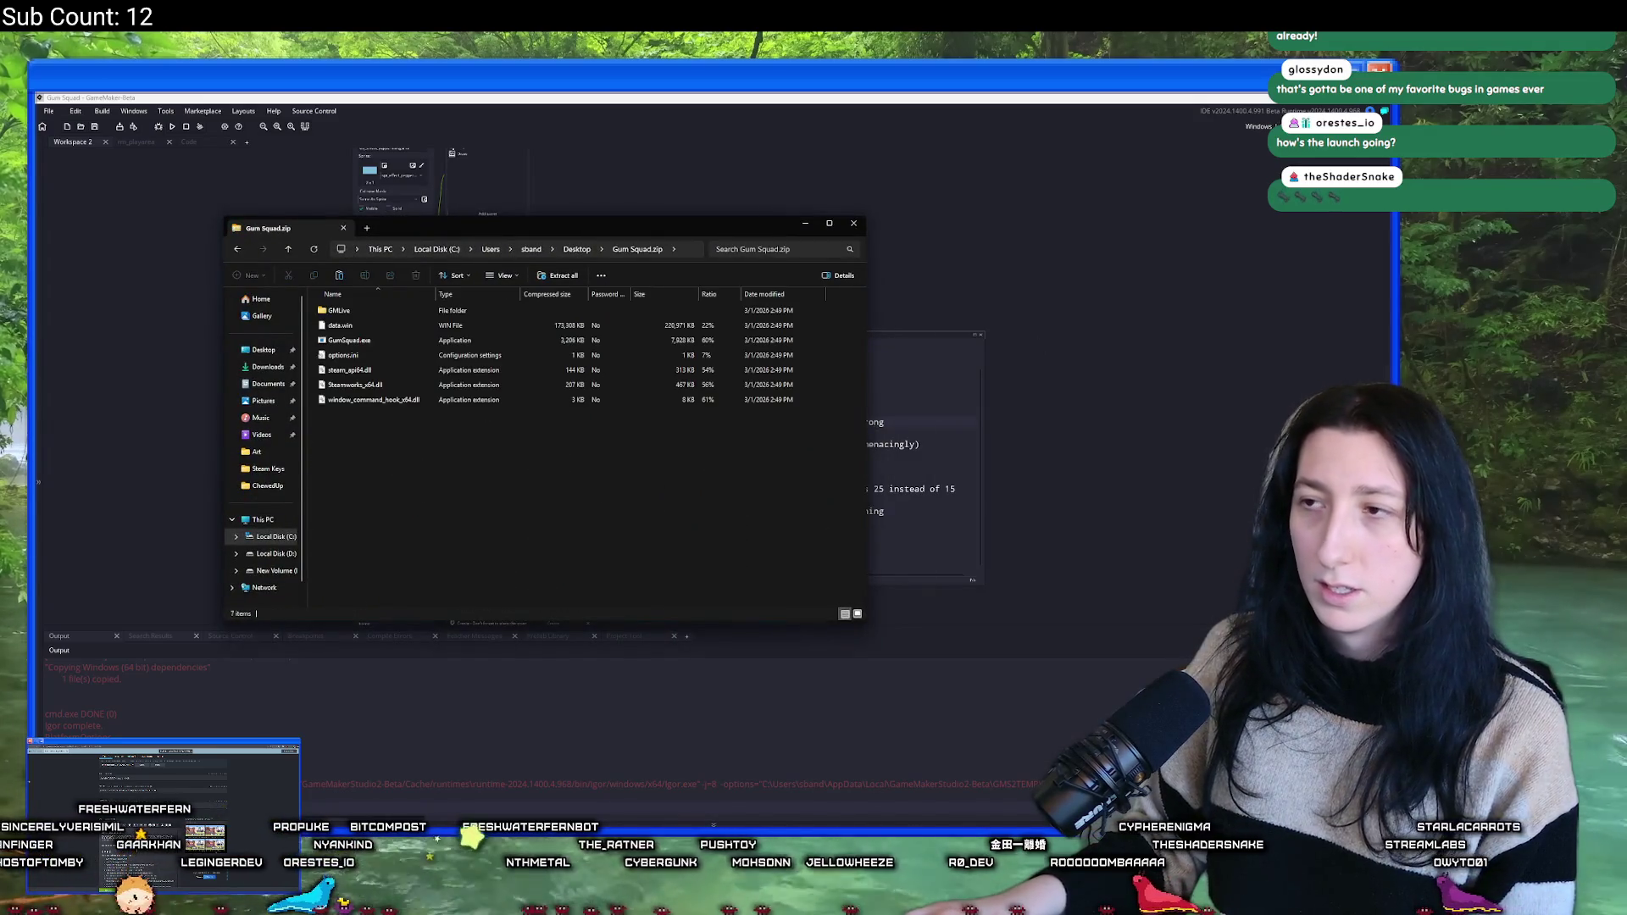
- In GameMaker's asset browser, inspect the Steamworks extension settings under Extensions
click(1390, 250)
click(1110, 343)
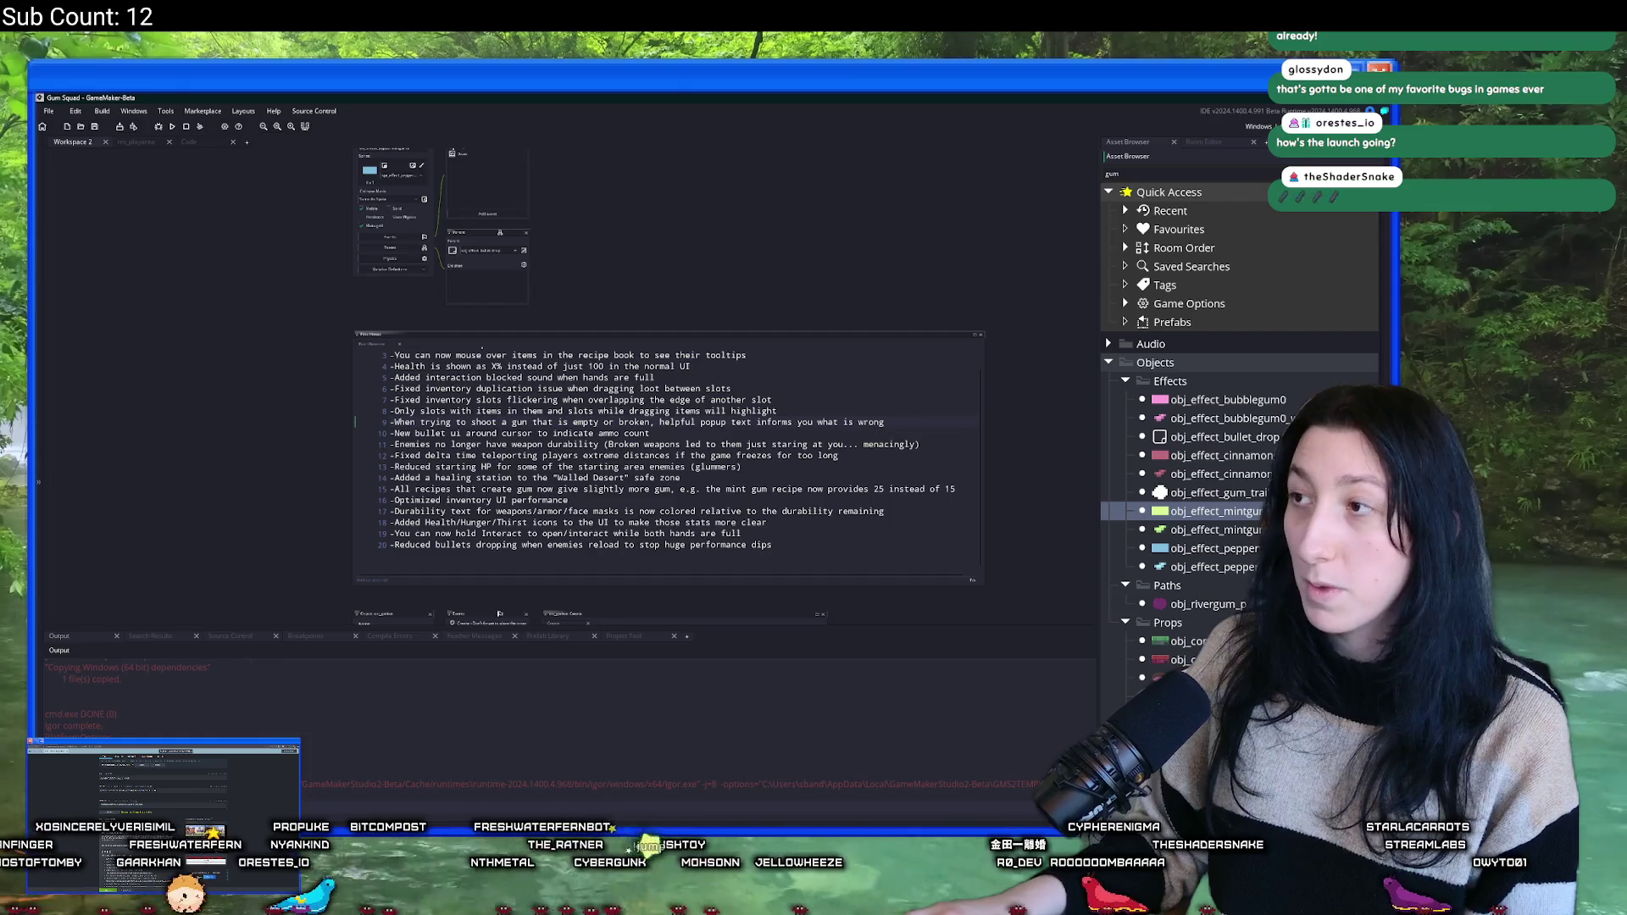
key(Escape)
scroll(1128, 316, down, 10)
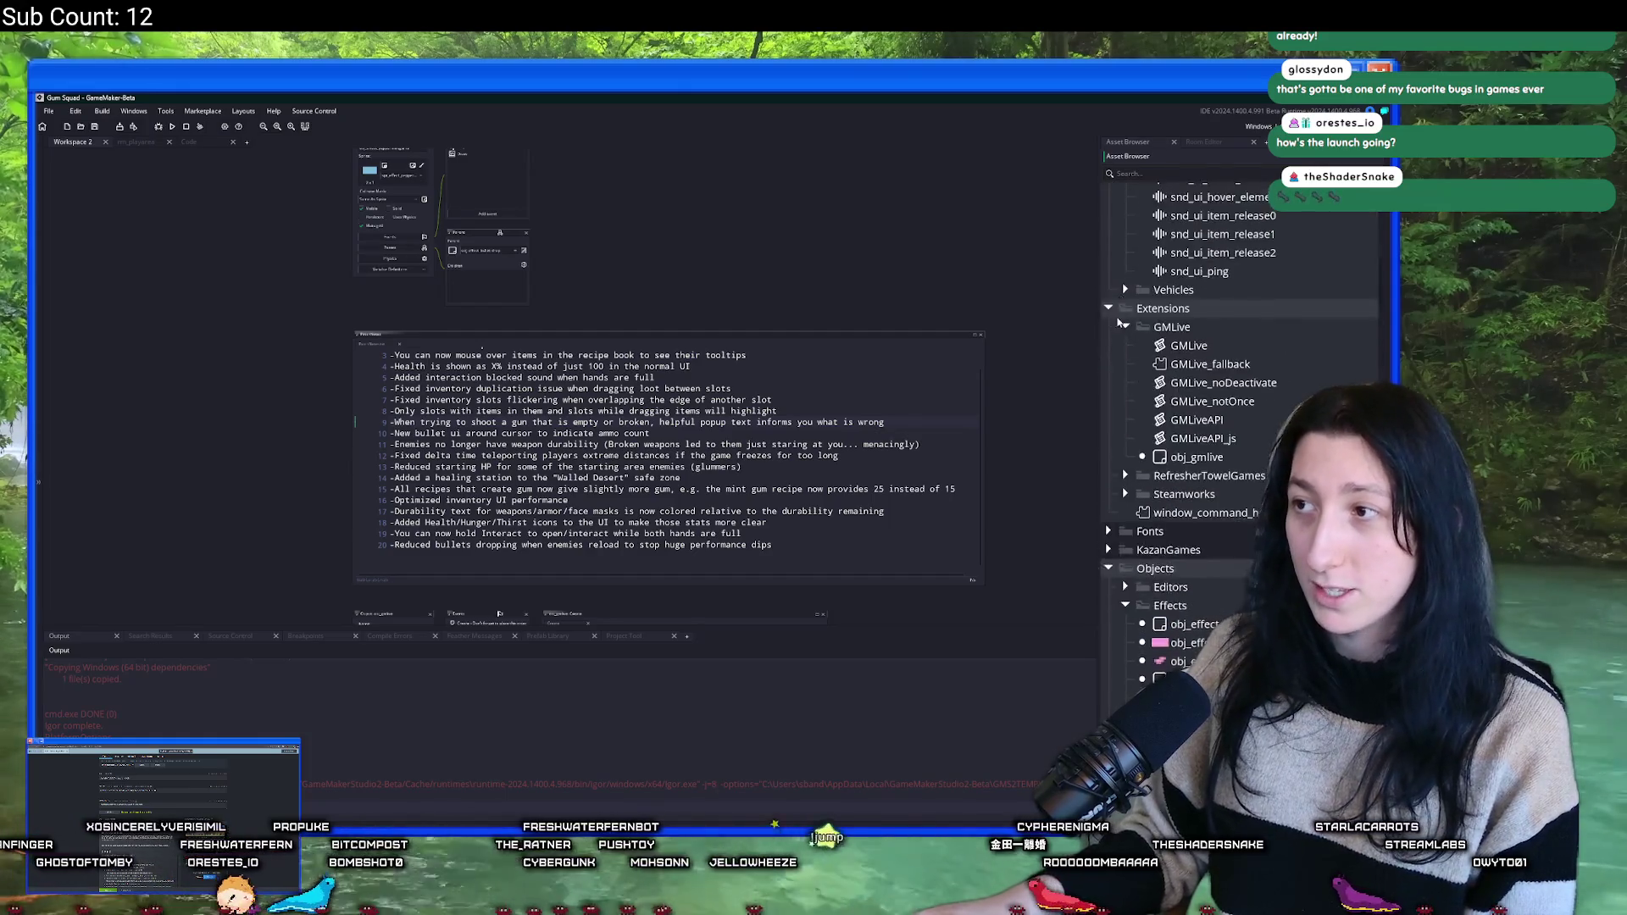
scroll(1127, 316, up, 10)
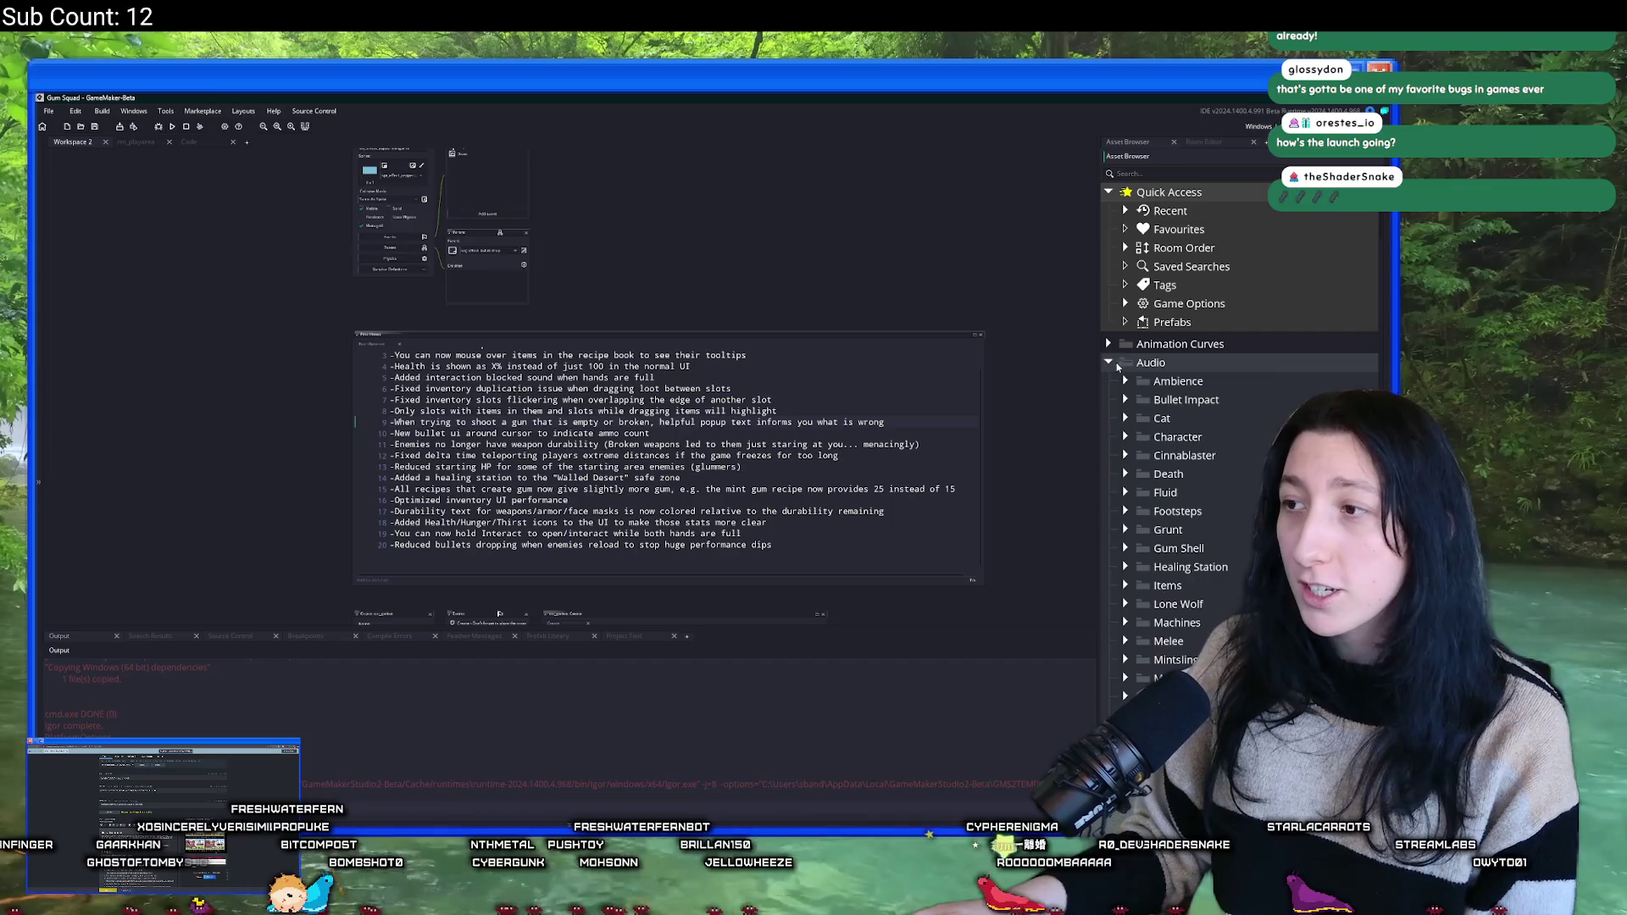
click(1109, 362)
click(1109, 381)
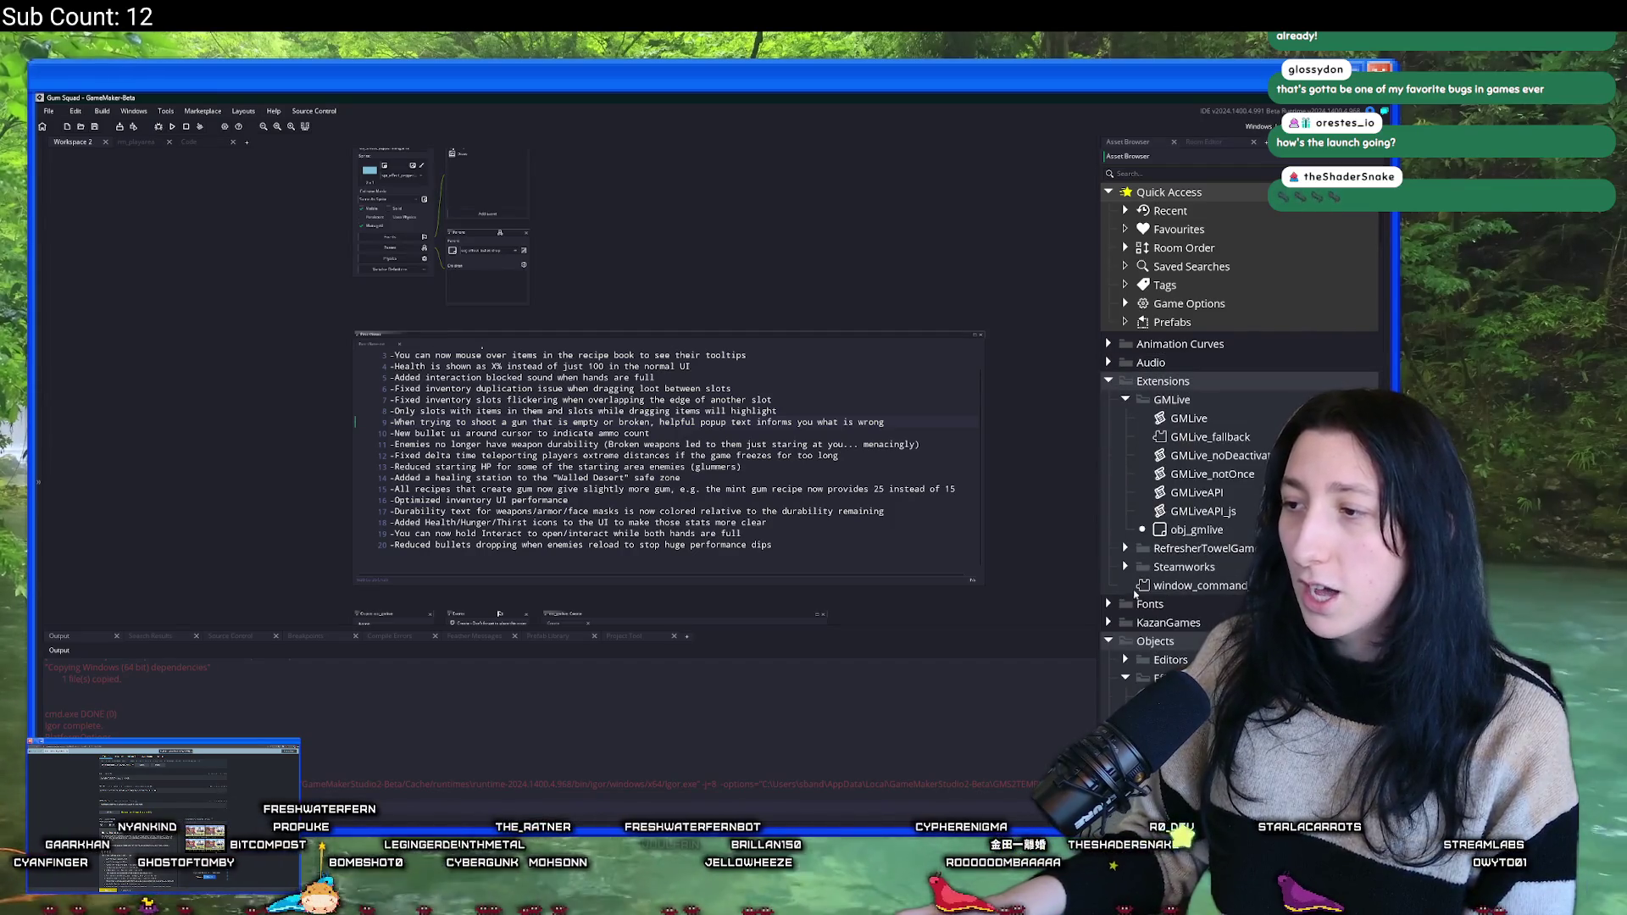
click(1126, 567)
double_click(1195, 585)
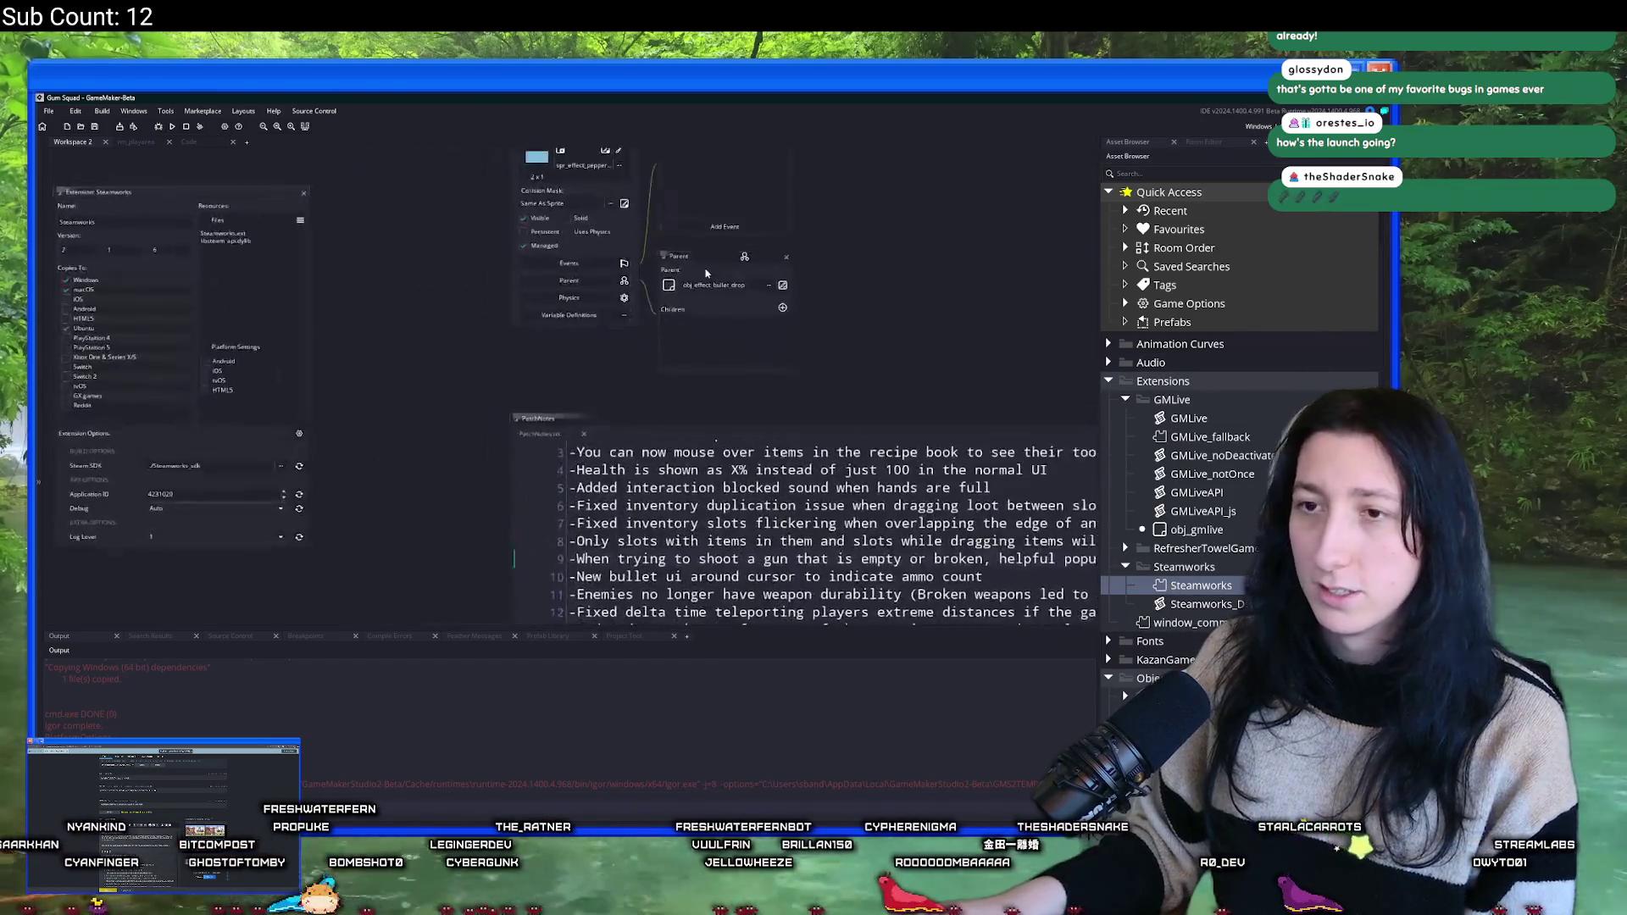
click(314, 198)
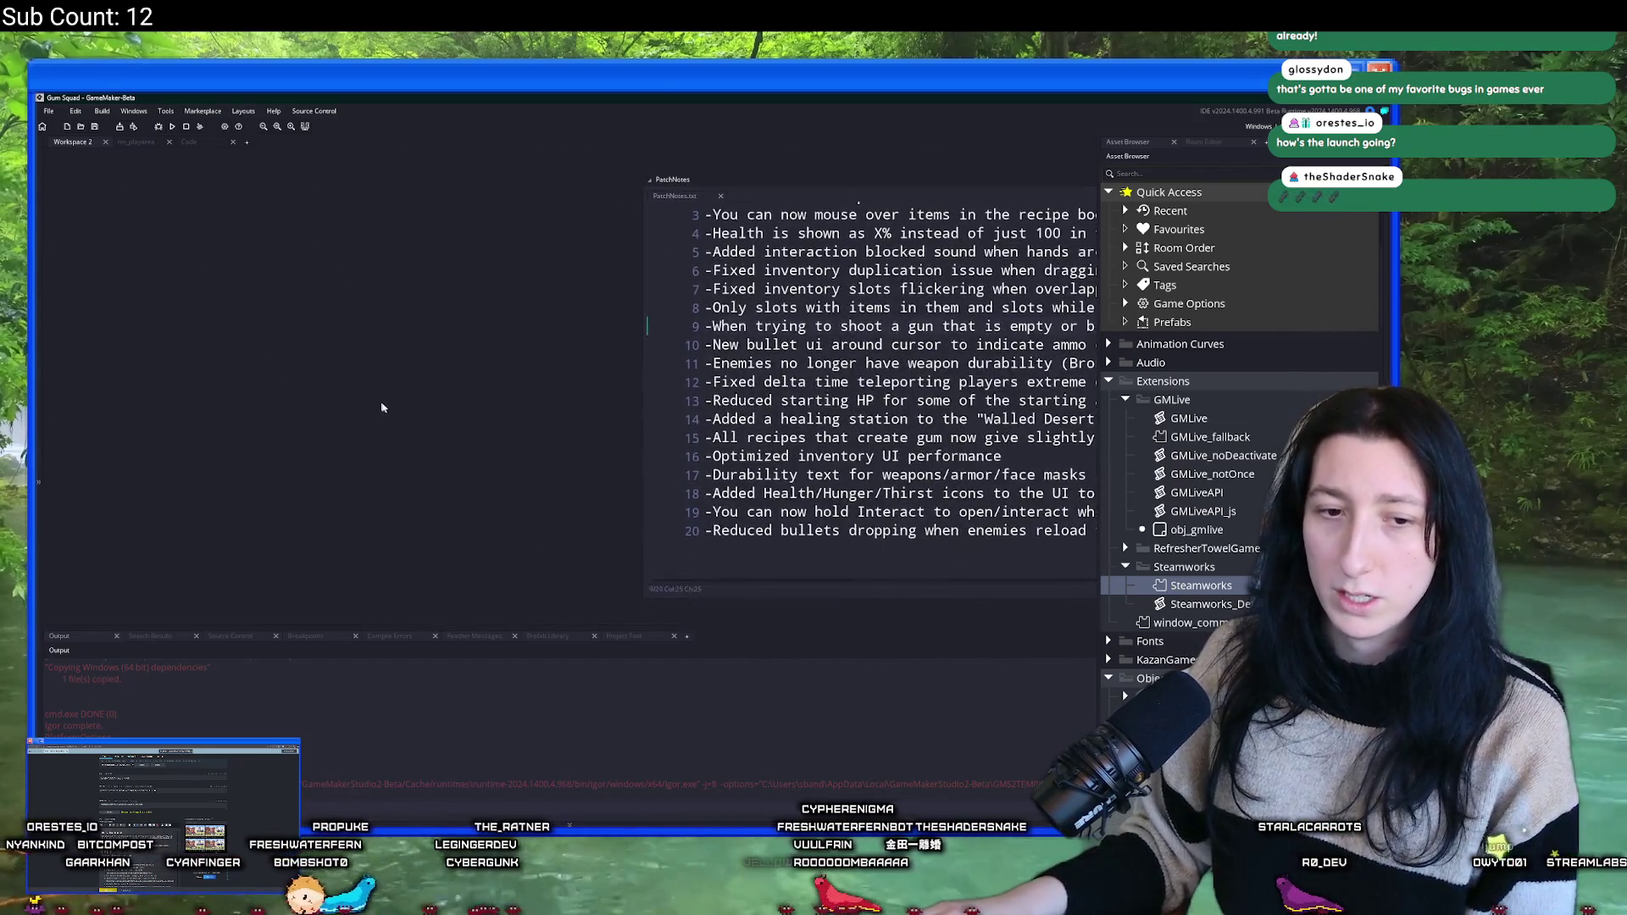
- Delete the GMLive folder from Gum Squad.zip, skipping the file that couldn't be removed
click(371, 314)
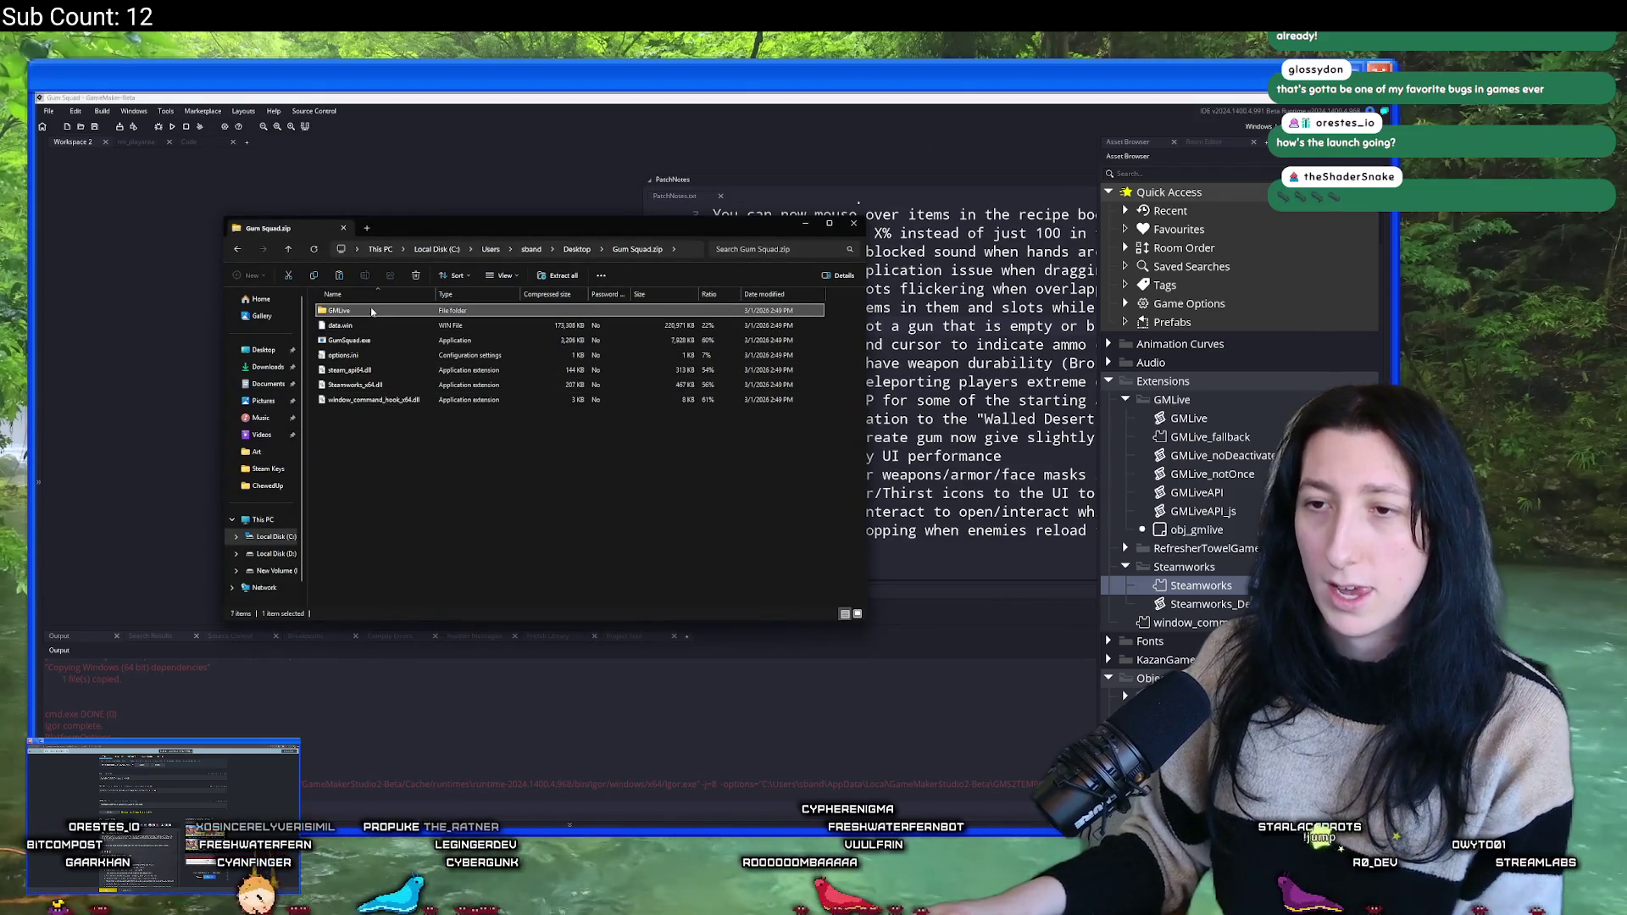
key(Delete)
click(755, 494)
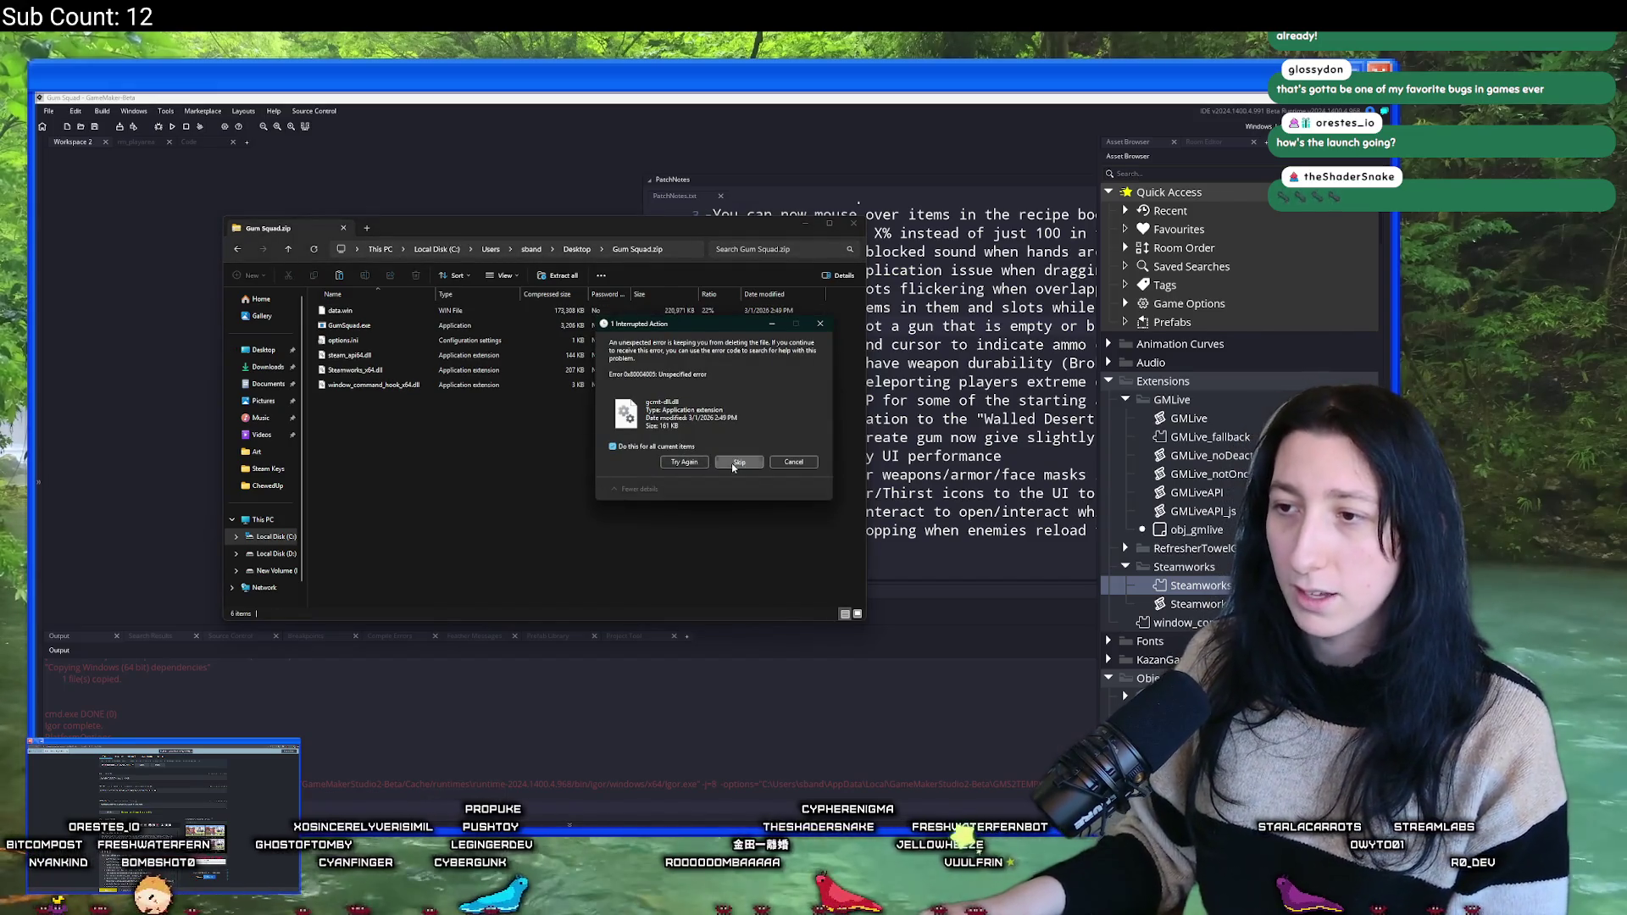
click(739, 462)
click(577, 249)
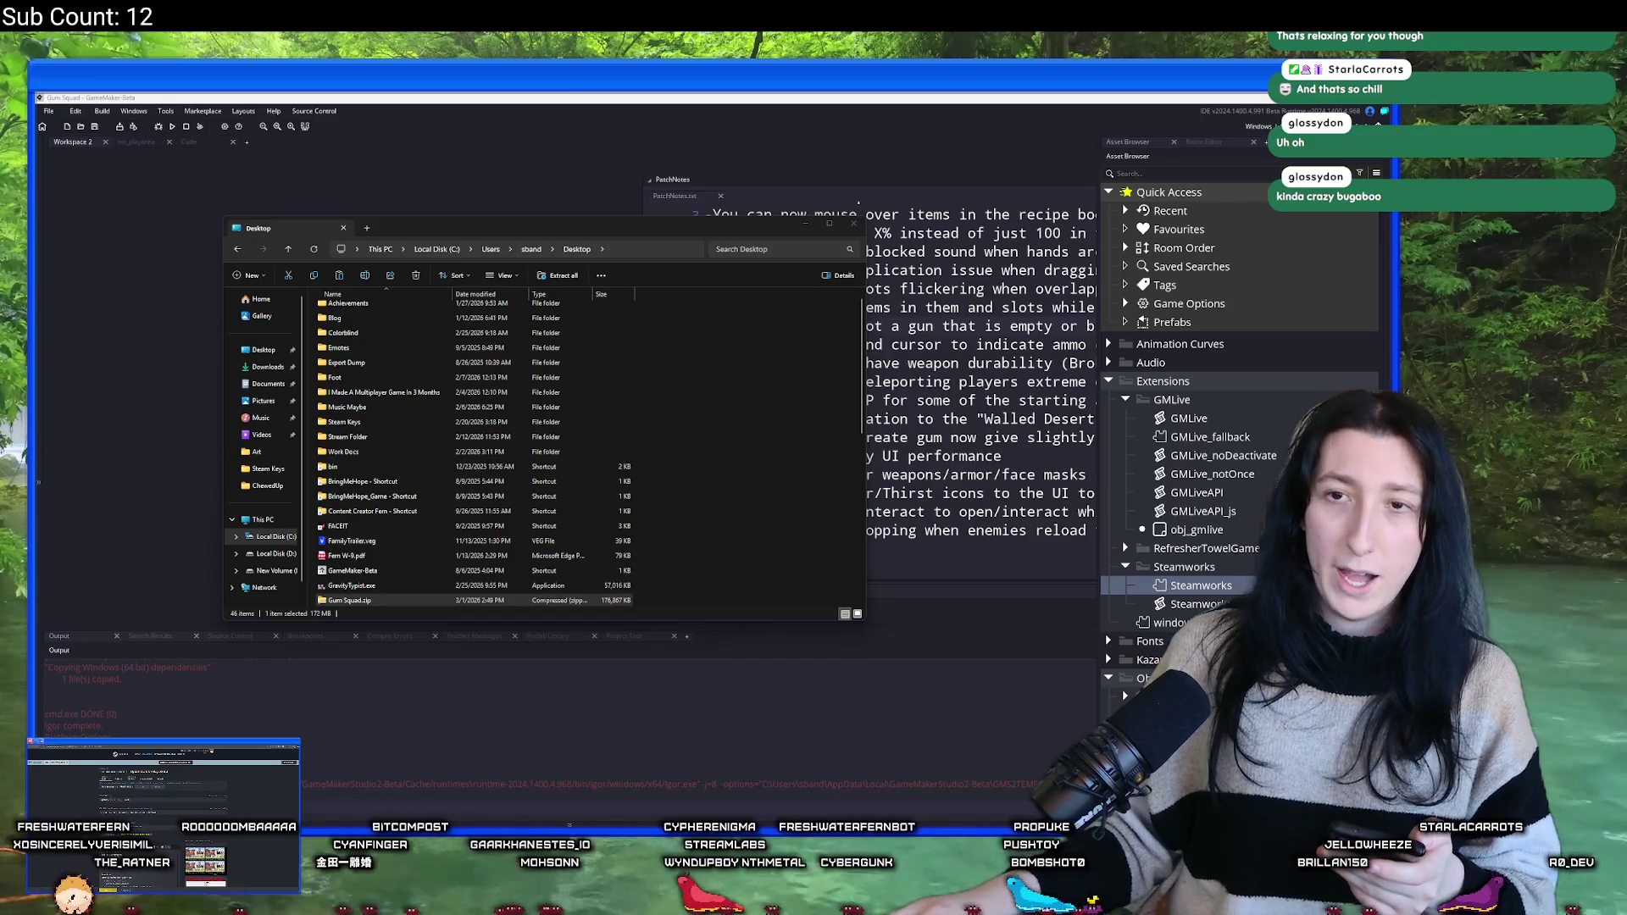
click(102, 111)
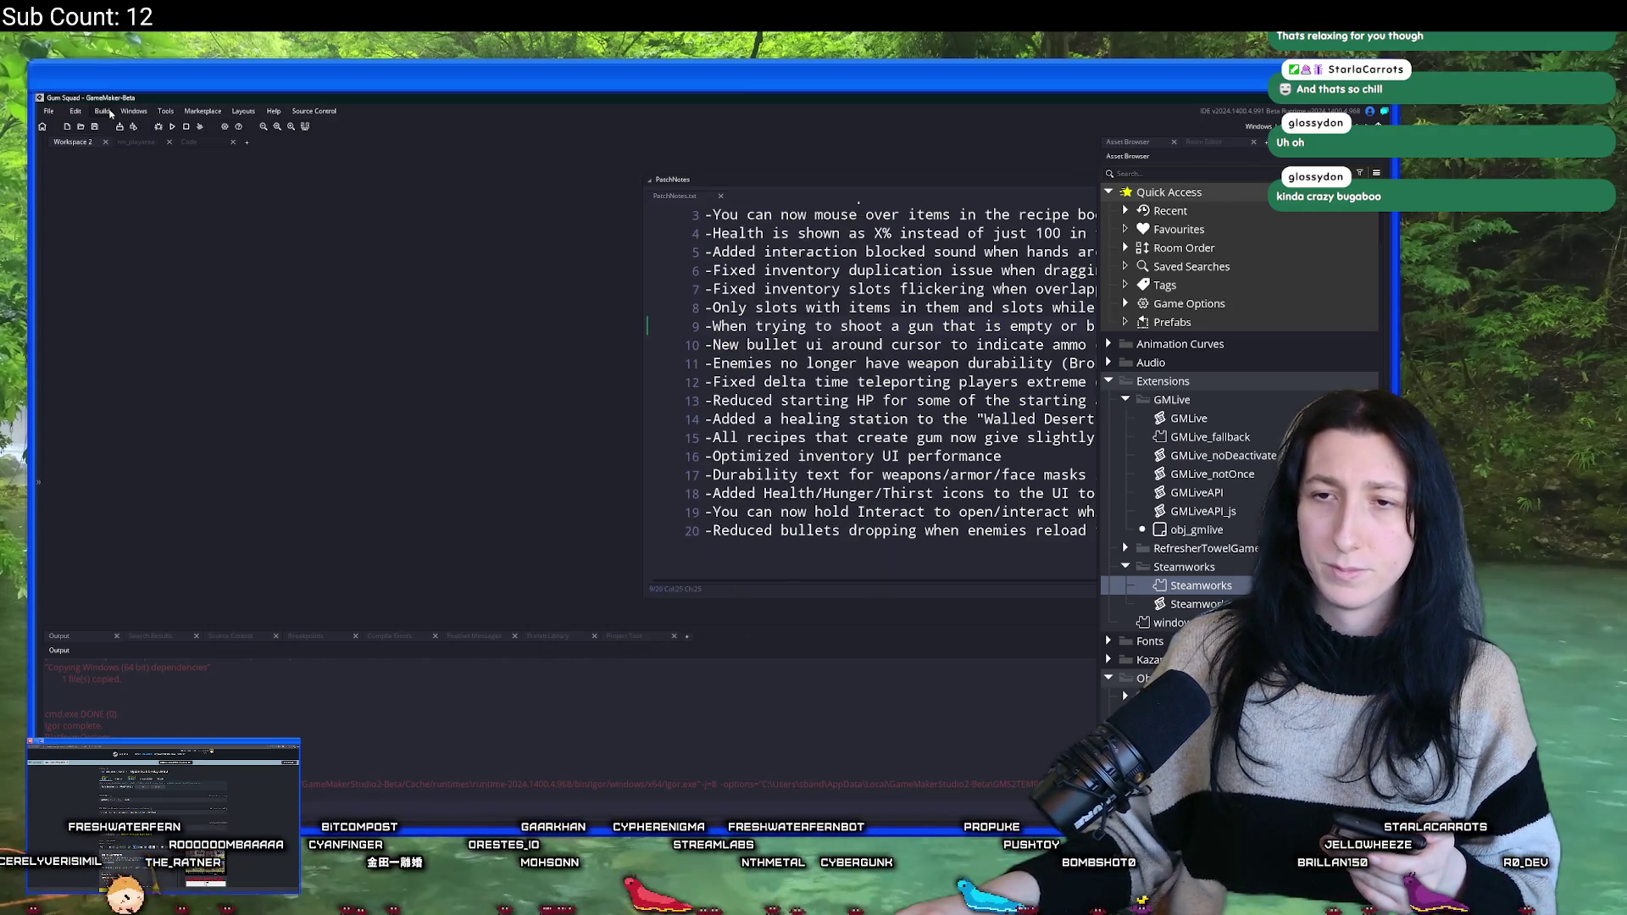
- Rebuild the executable as a zip, overwriting the existing Gum Squad.zip on the Desktop
click(148, 203)
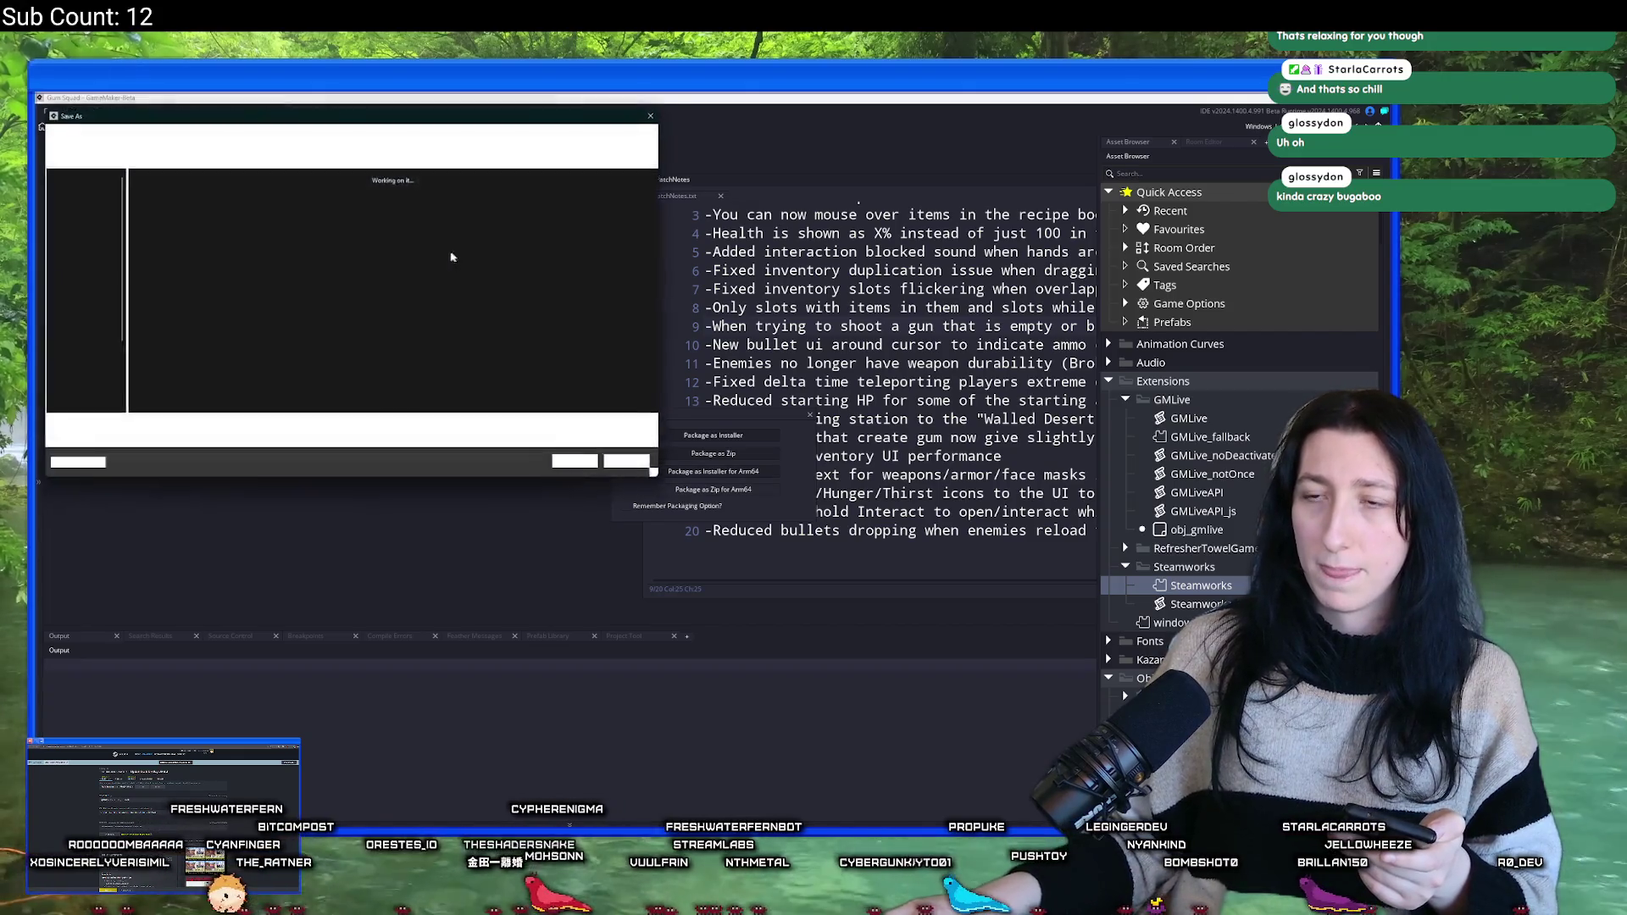
click(581, 465)
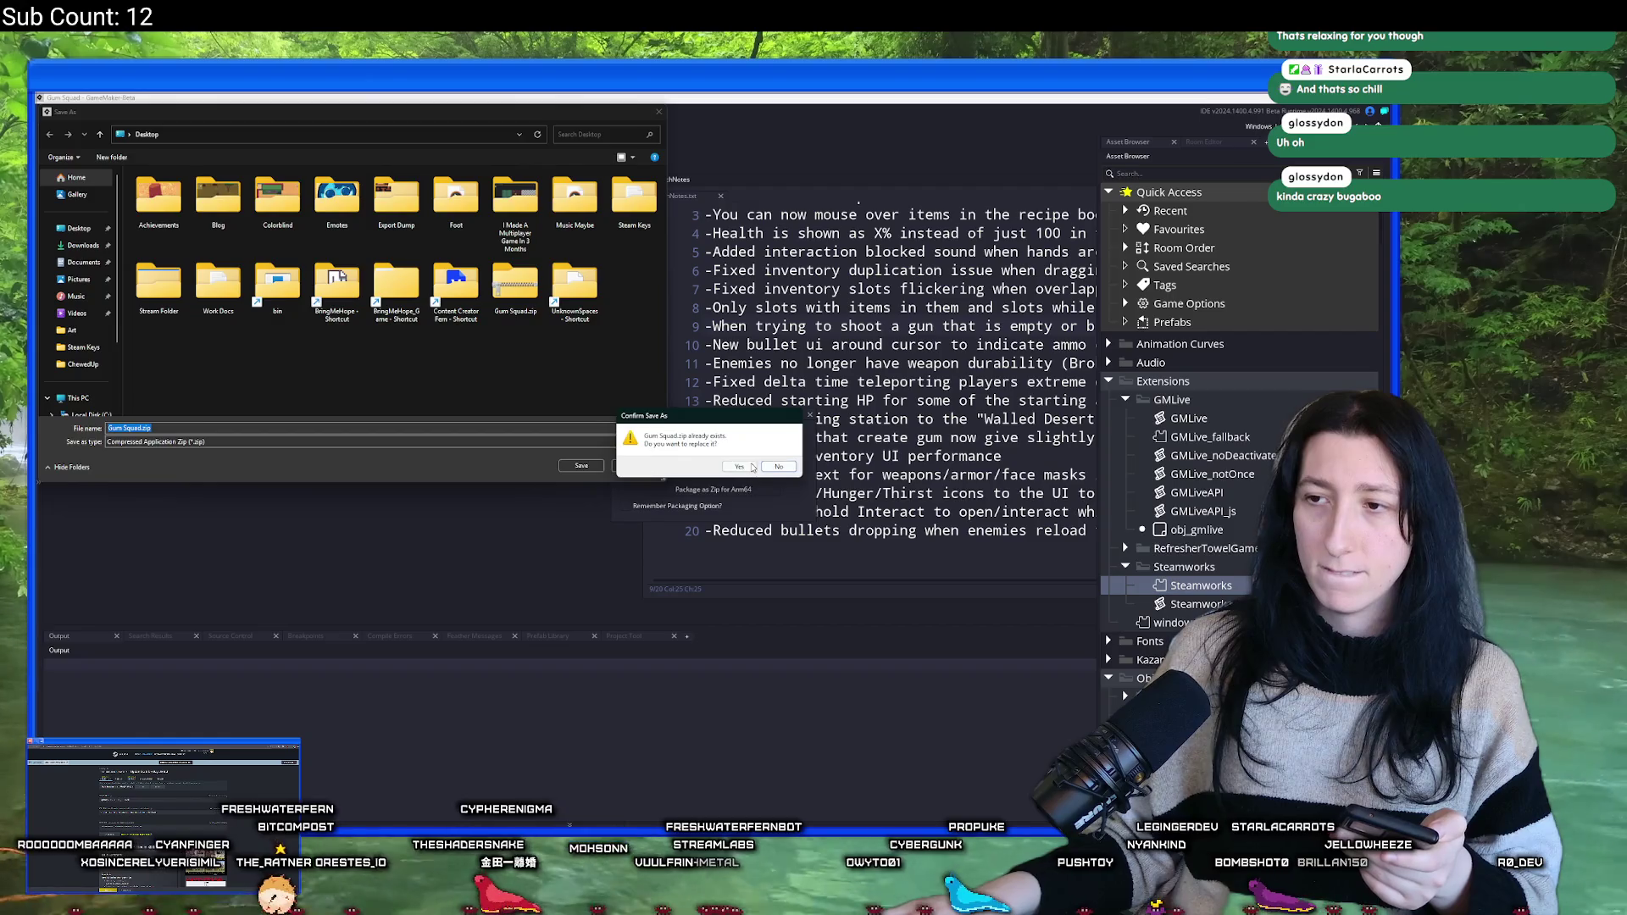
click(734, 471)
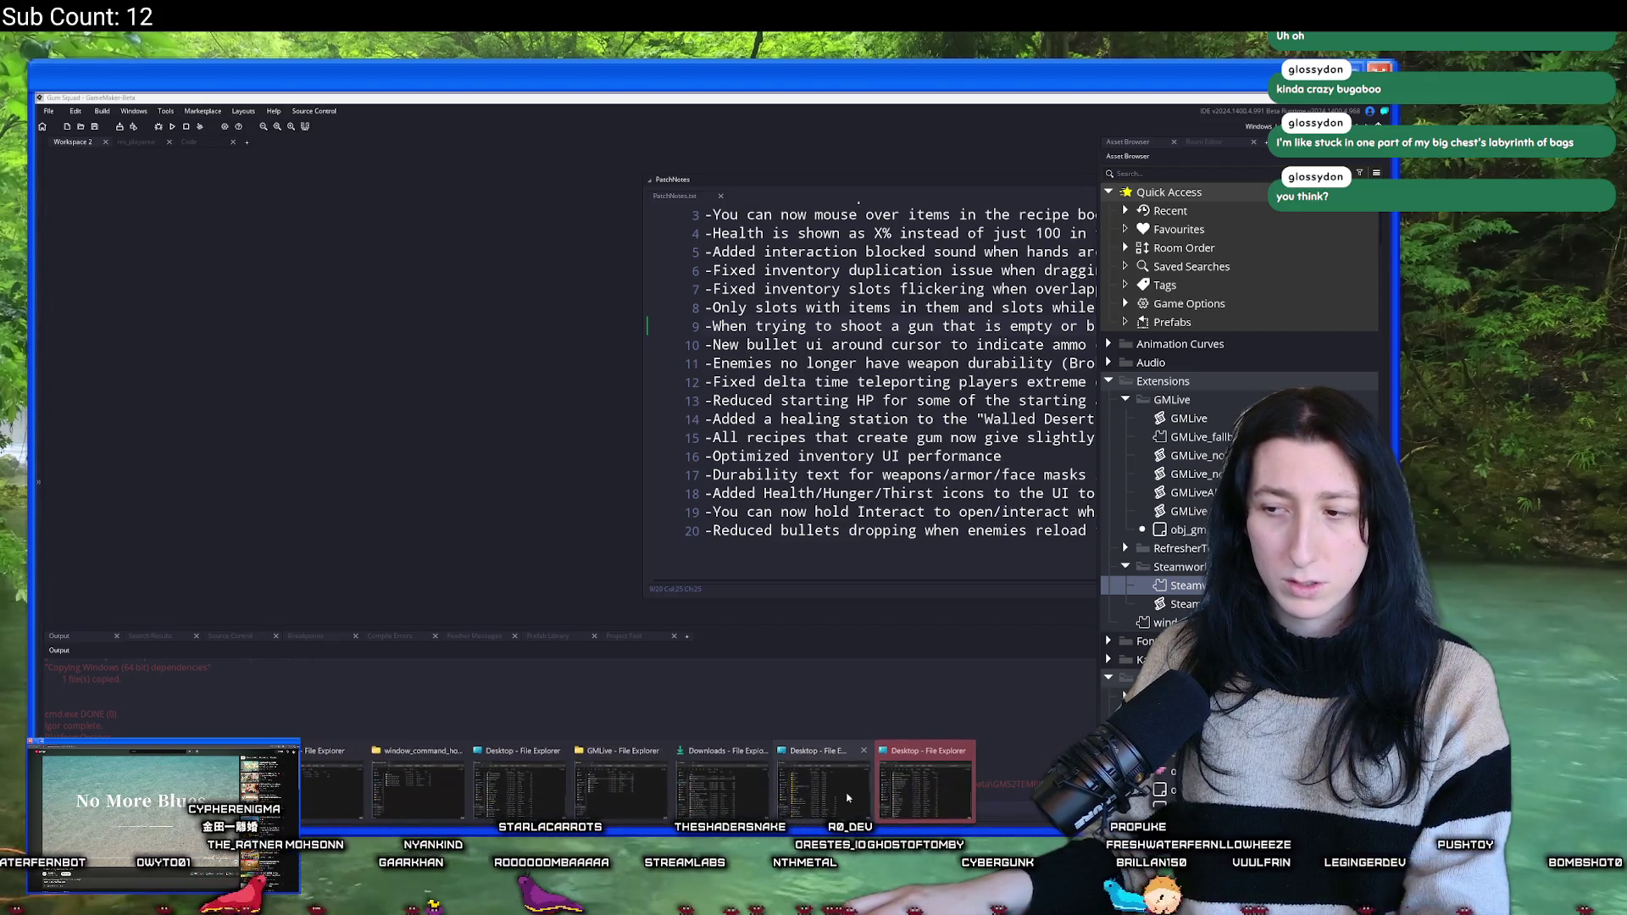
- Open the rebuilt Gum Squad.zip on the Desktop and take out its GMLive folder
key(alt+Tab)
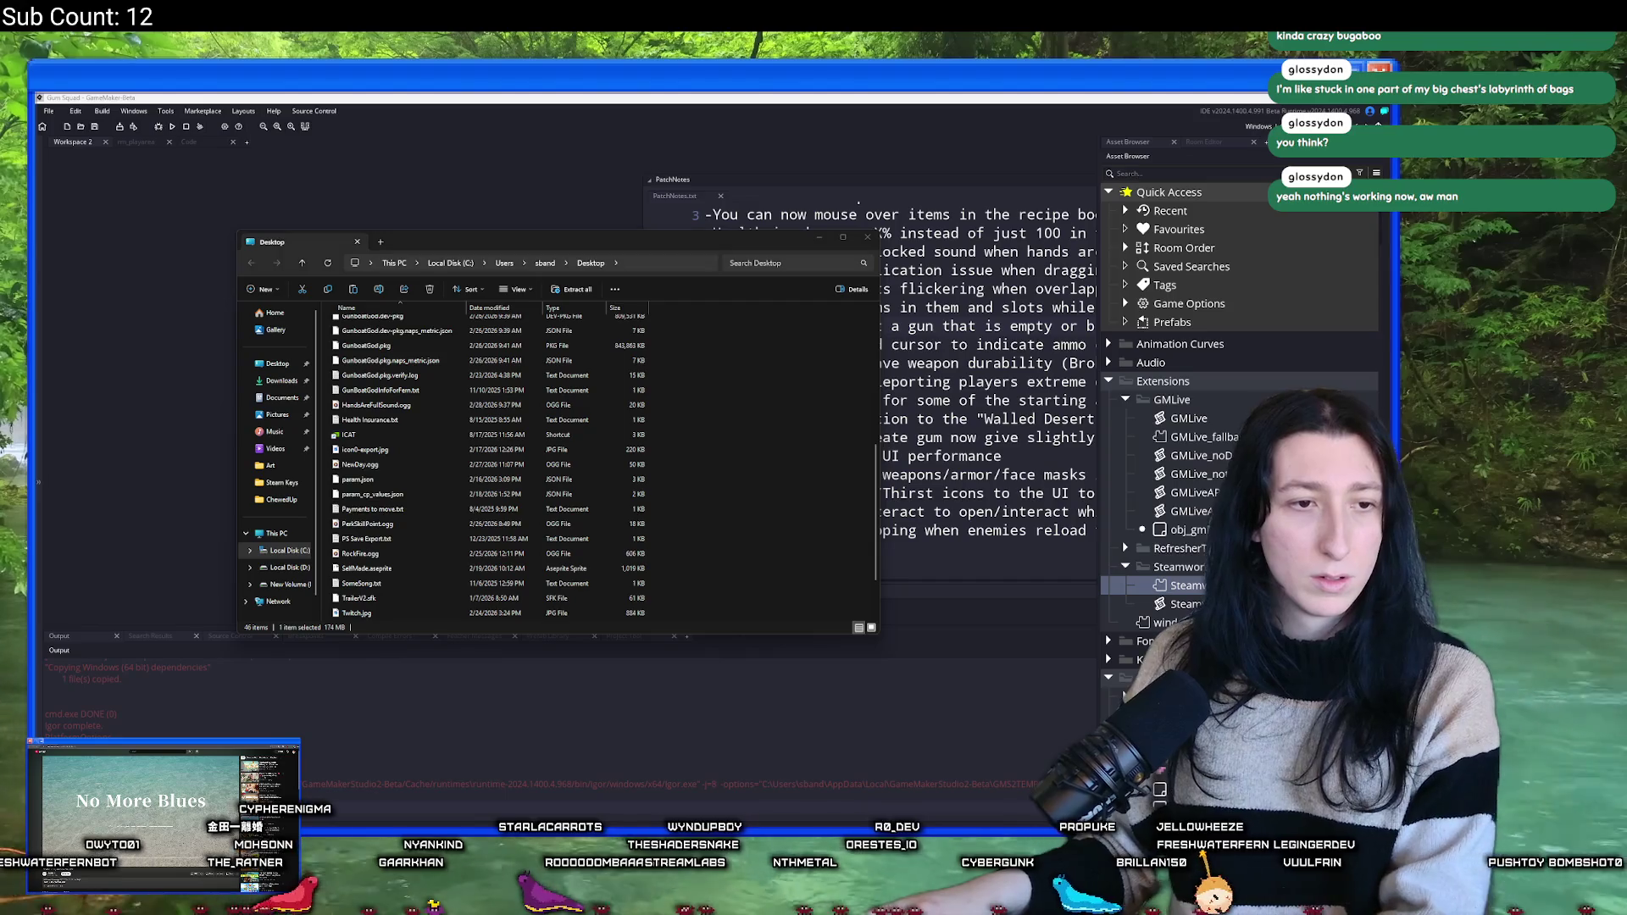
scroll(394, 490, down, 2)
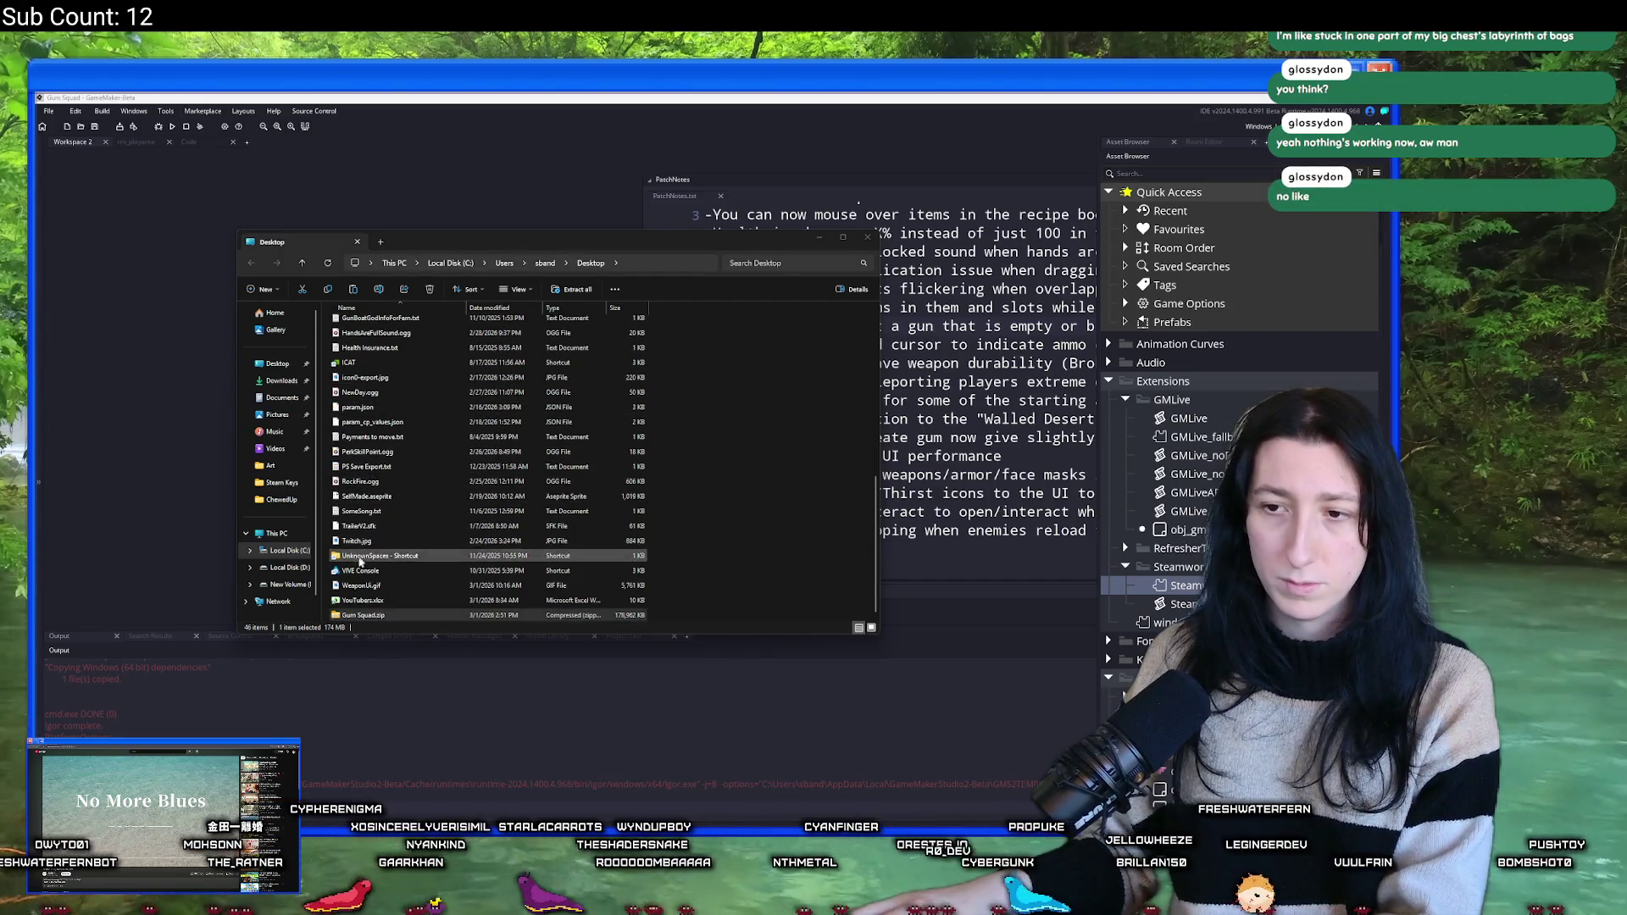
double_click(363, 615)
click(389, 330)
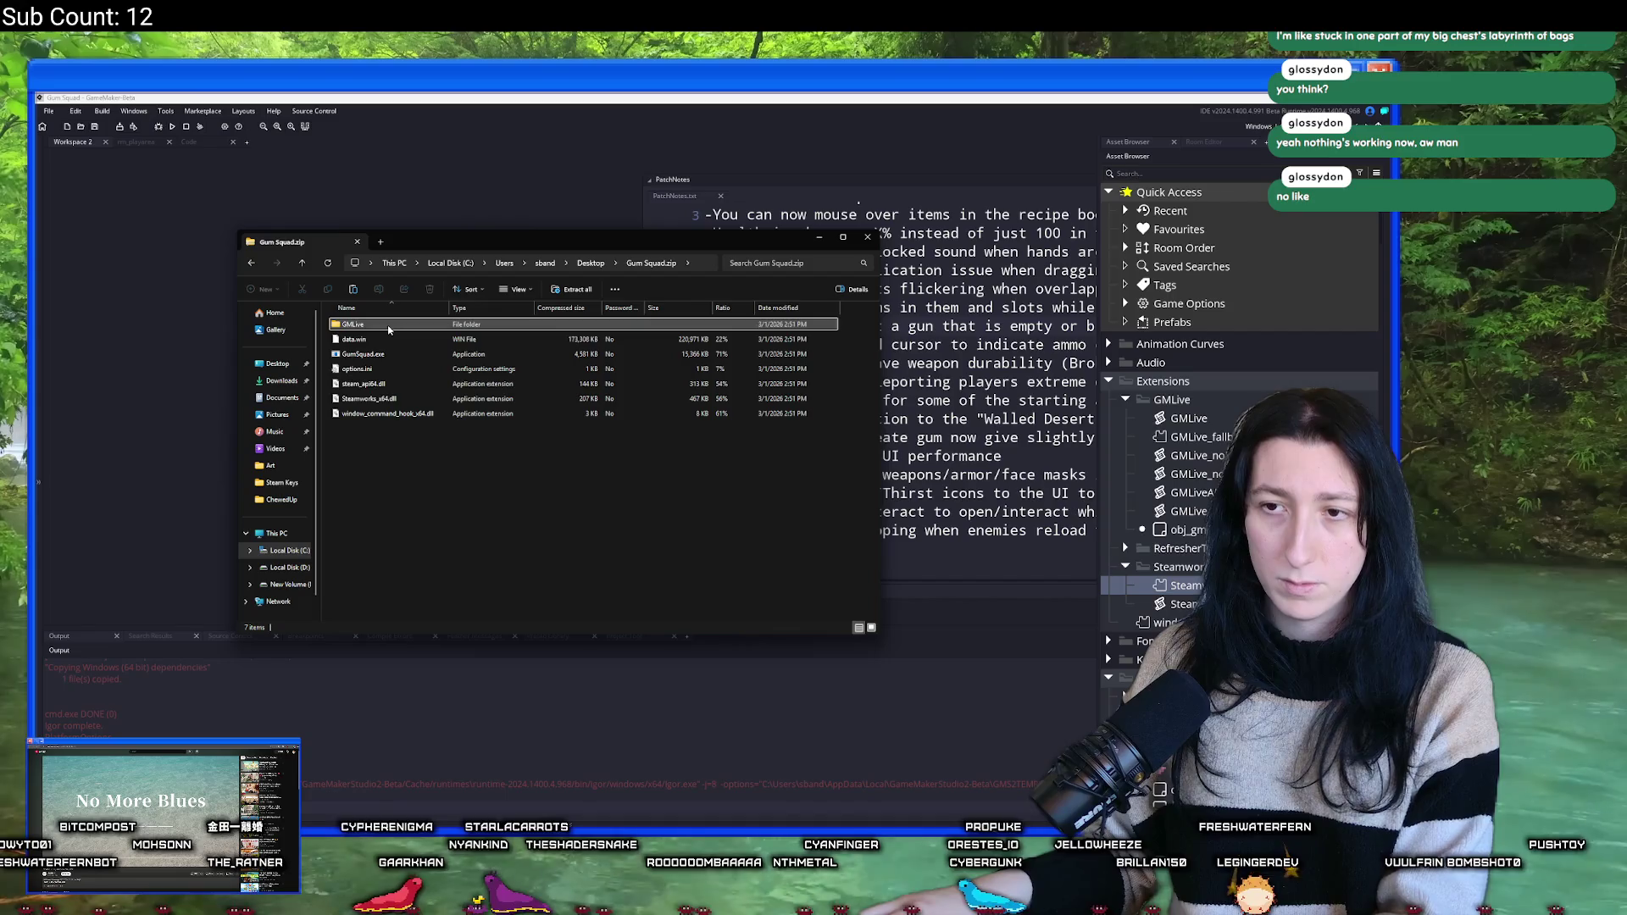
key(ctrl+c)
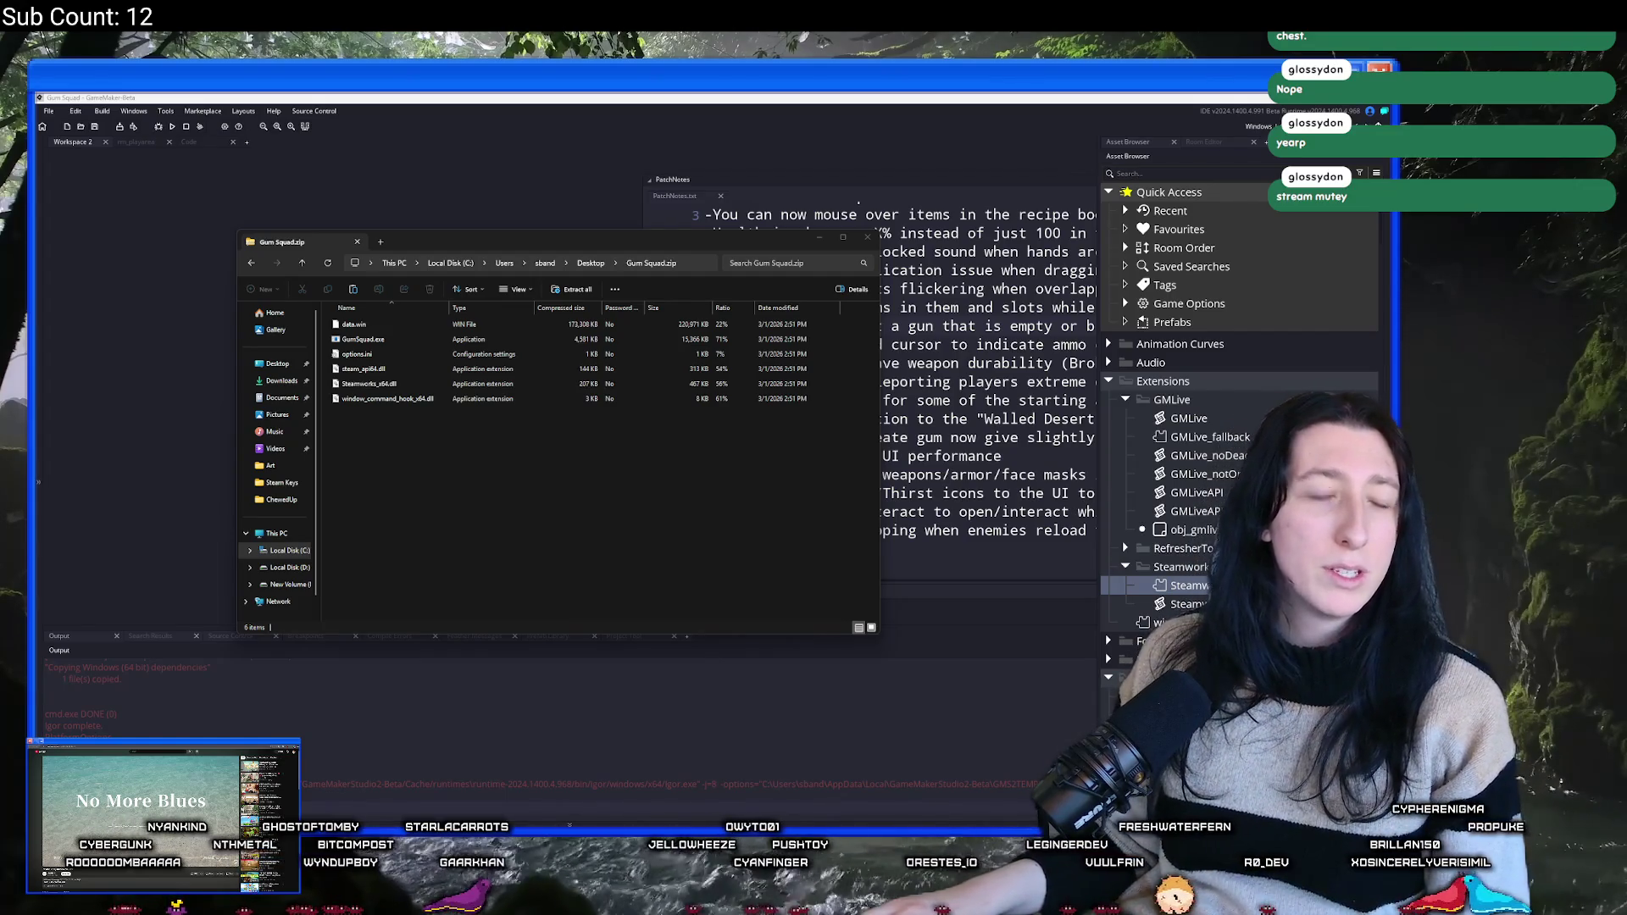
click(354, 324)
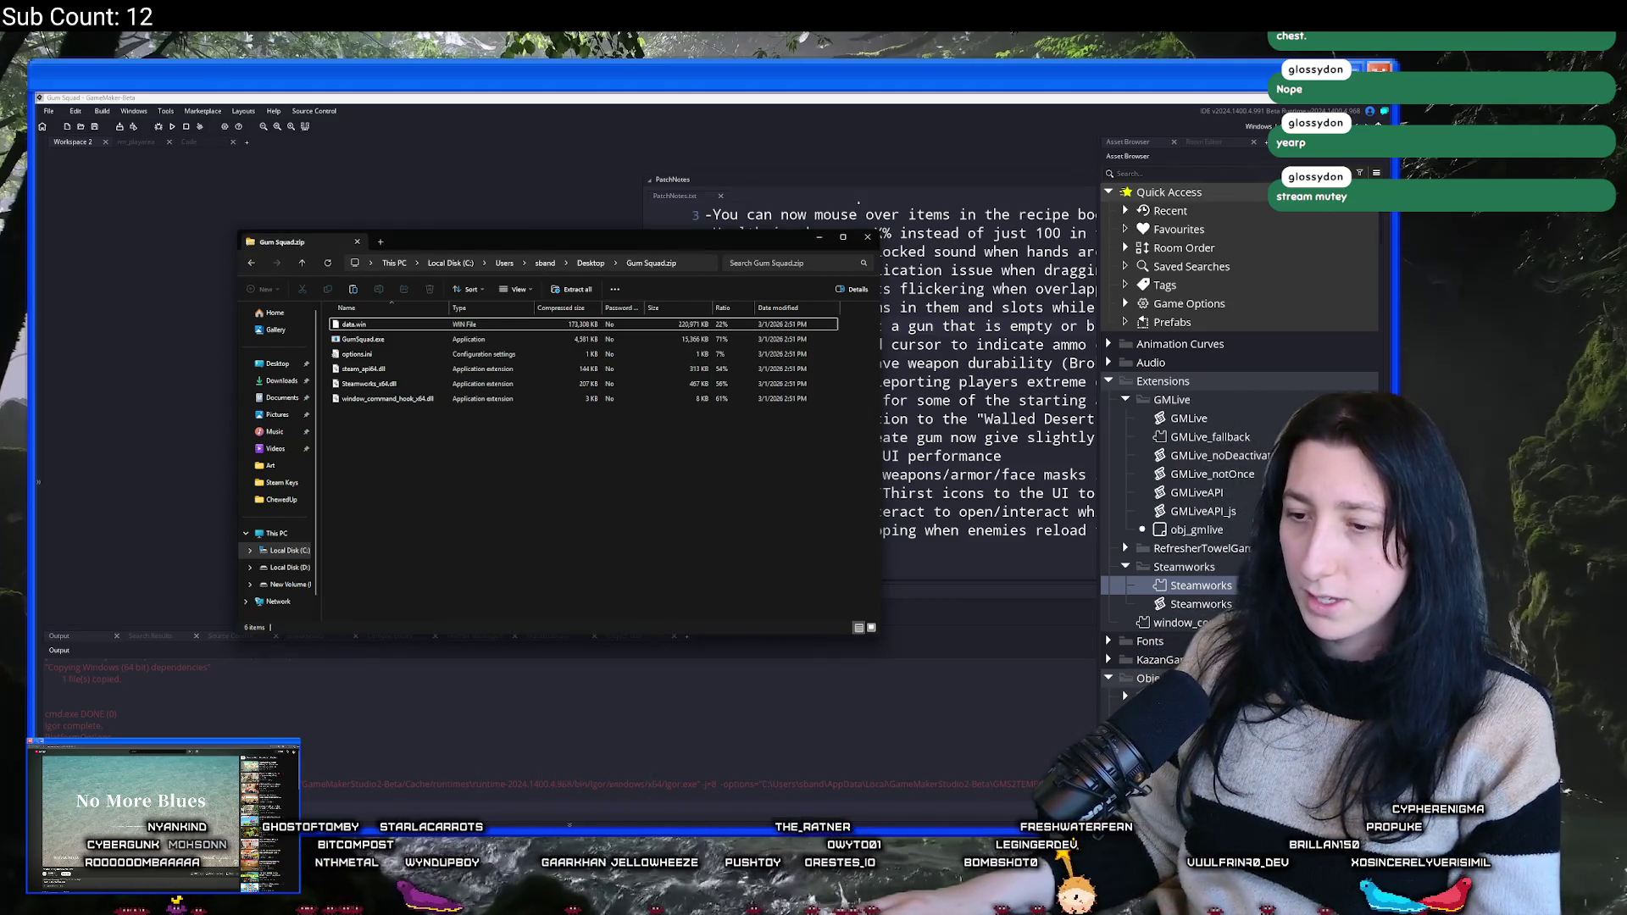
key(super)
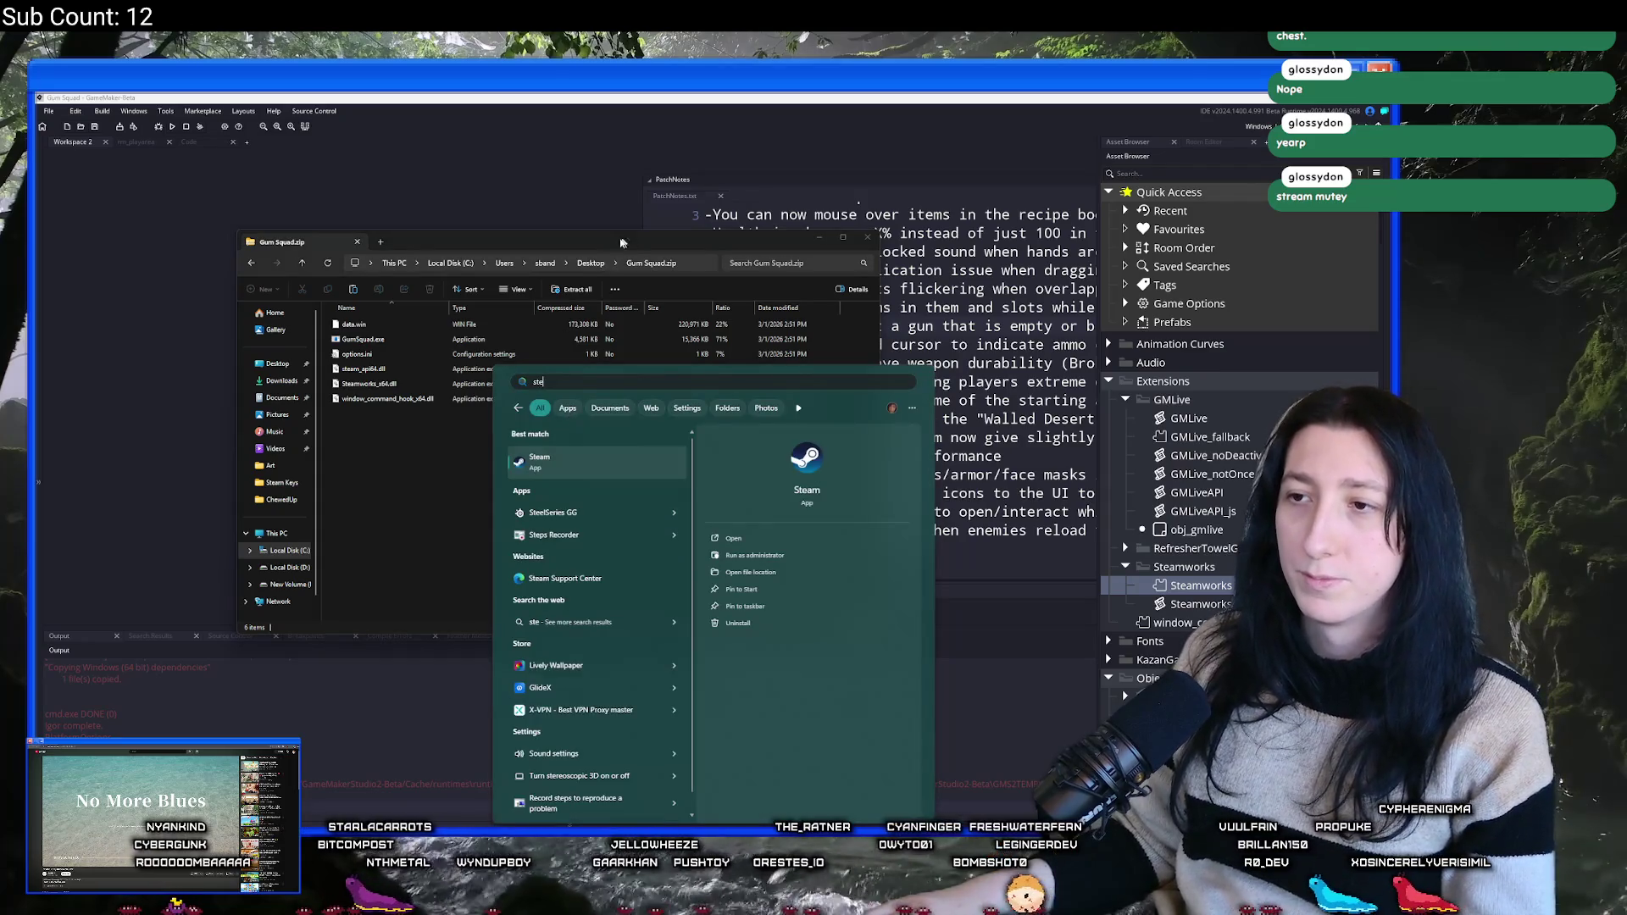
- Go back to the Desktop folder and delete Gum Squad.zip, continuing past the interruption
click(593, 256)
click(301, 263)
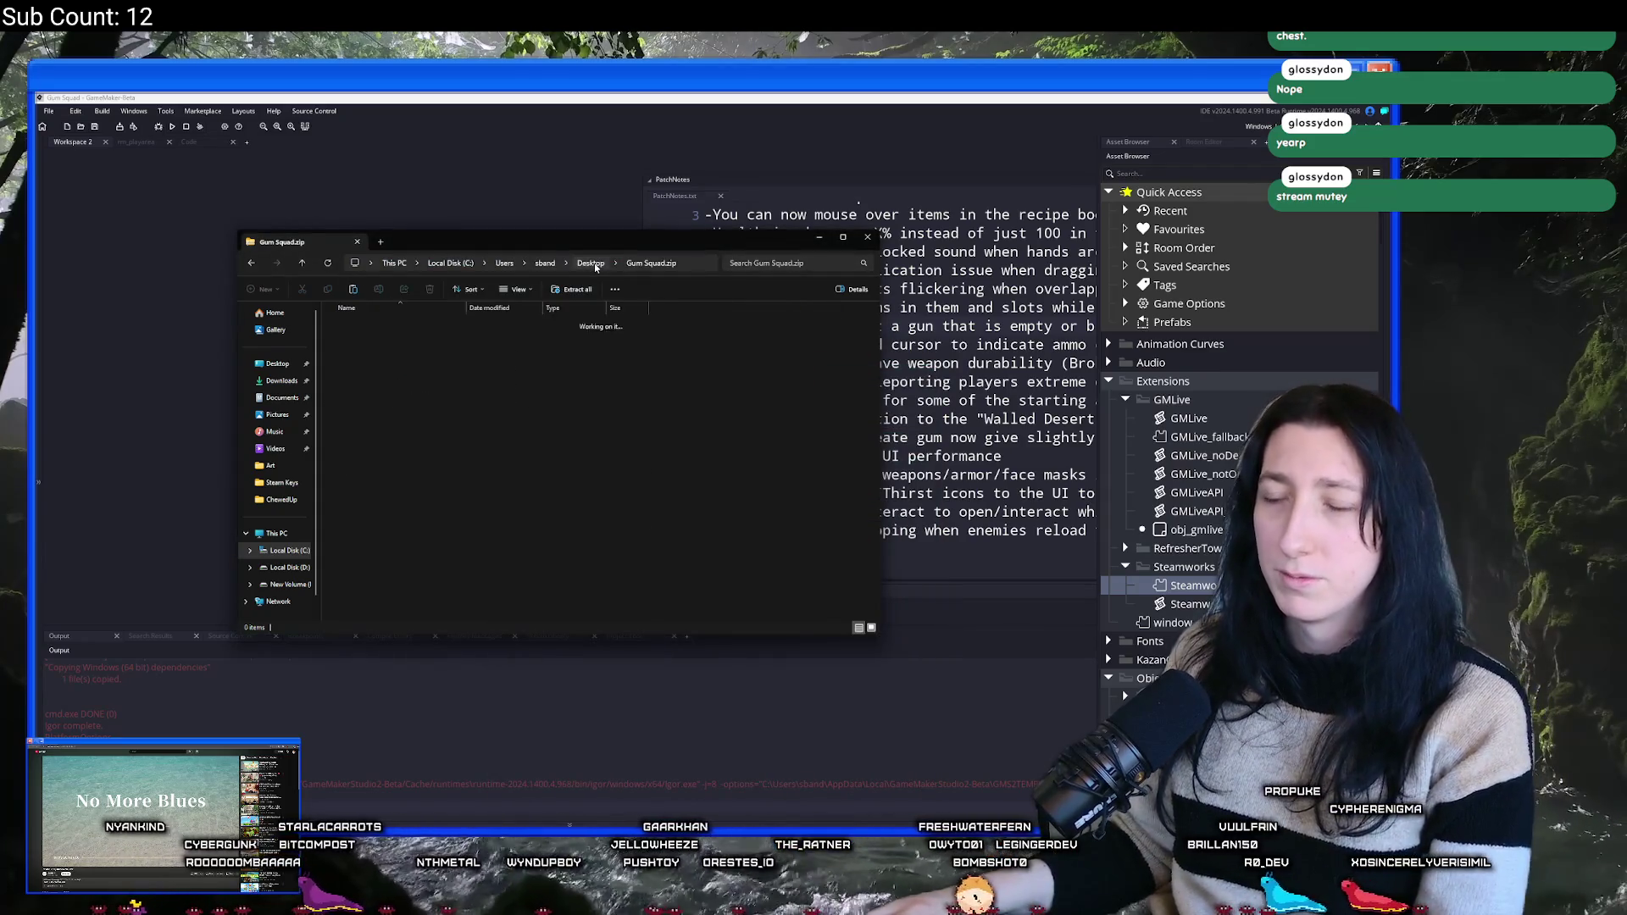
click(610, 621)
click(608, 615)
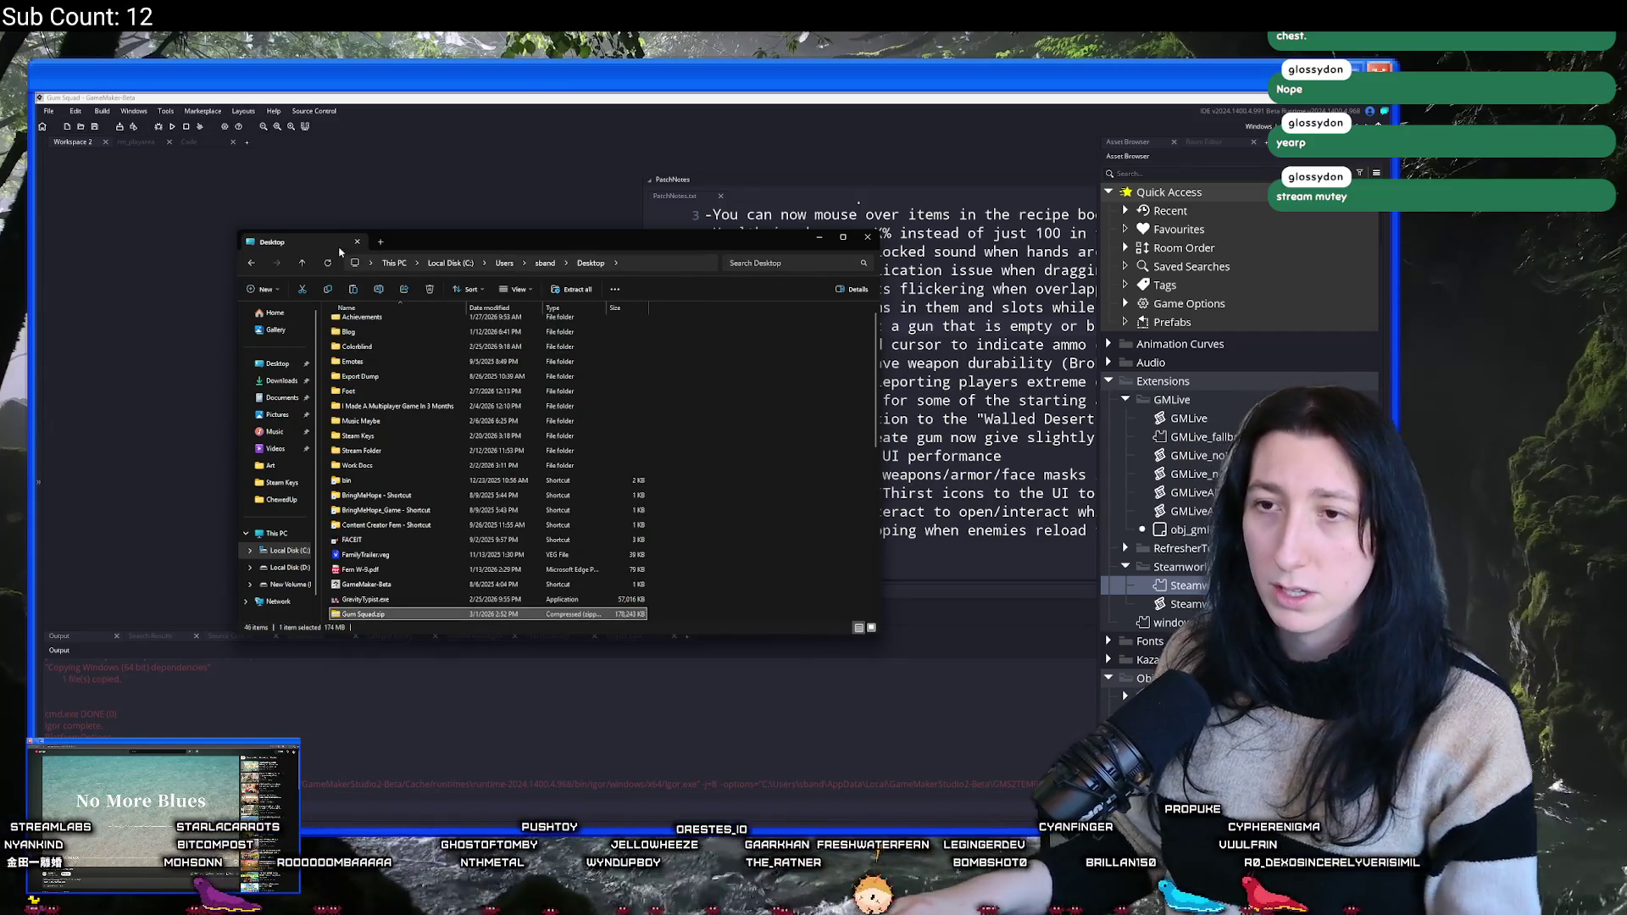
key(Delete)
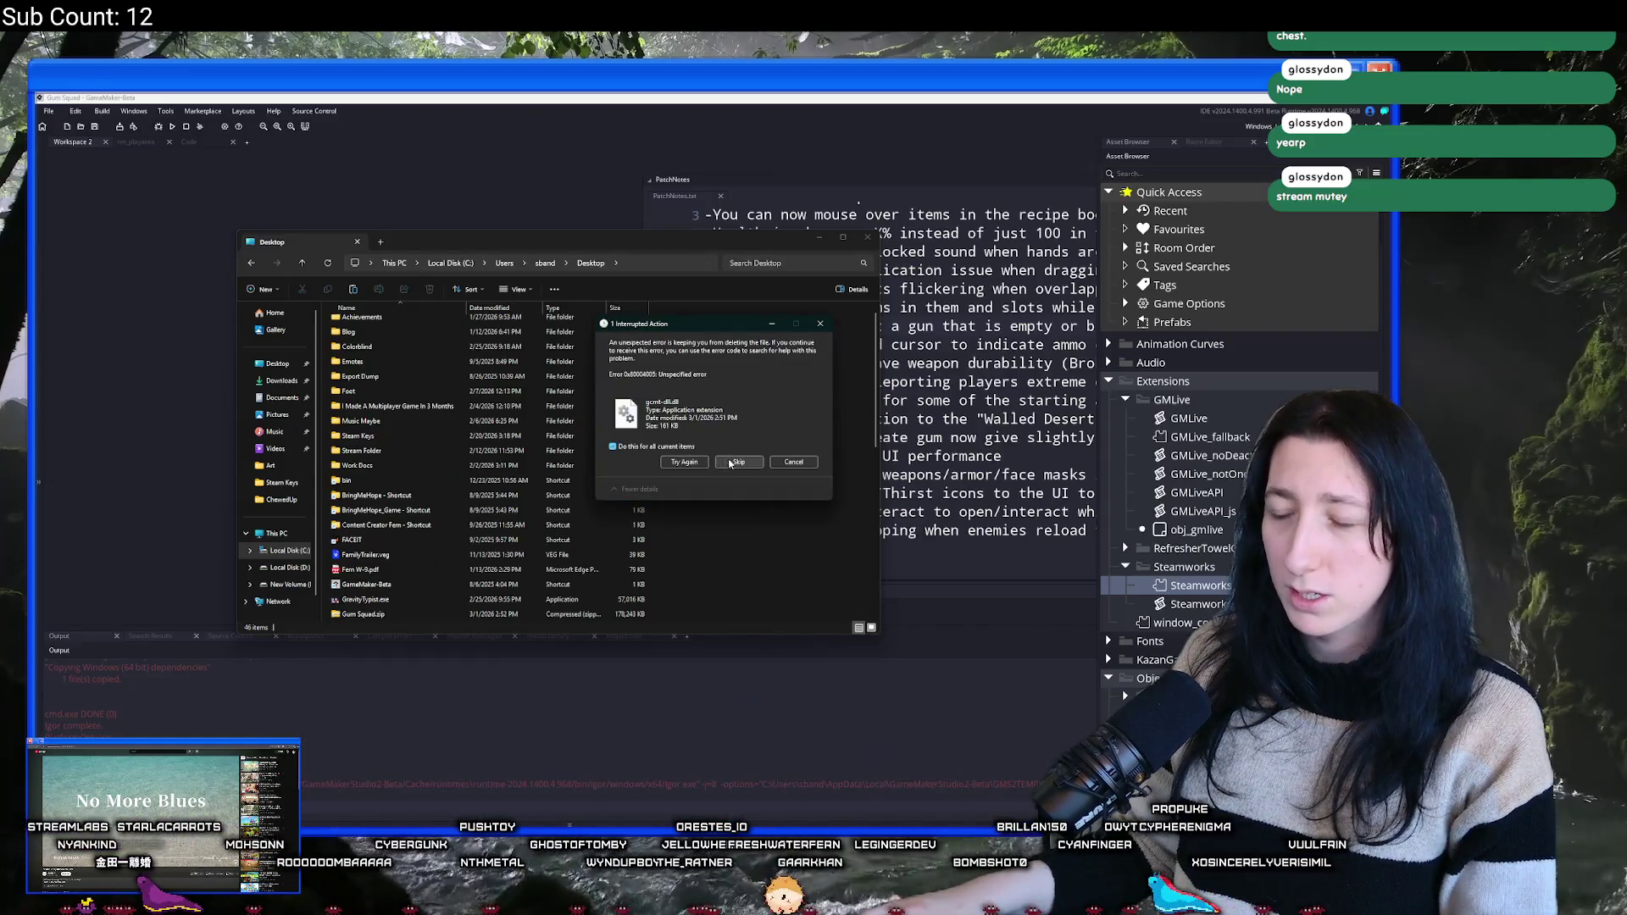
click(684, 462)
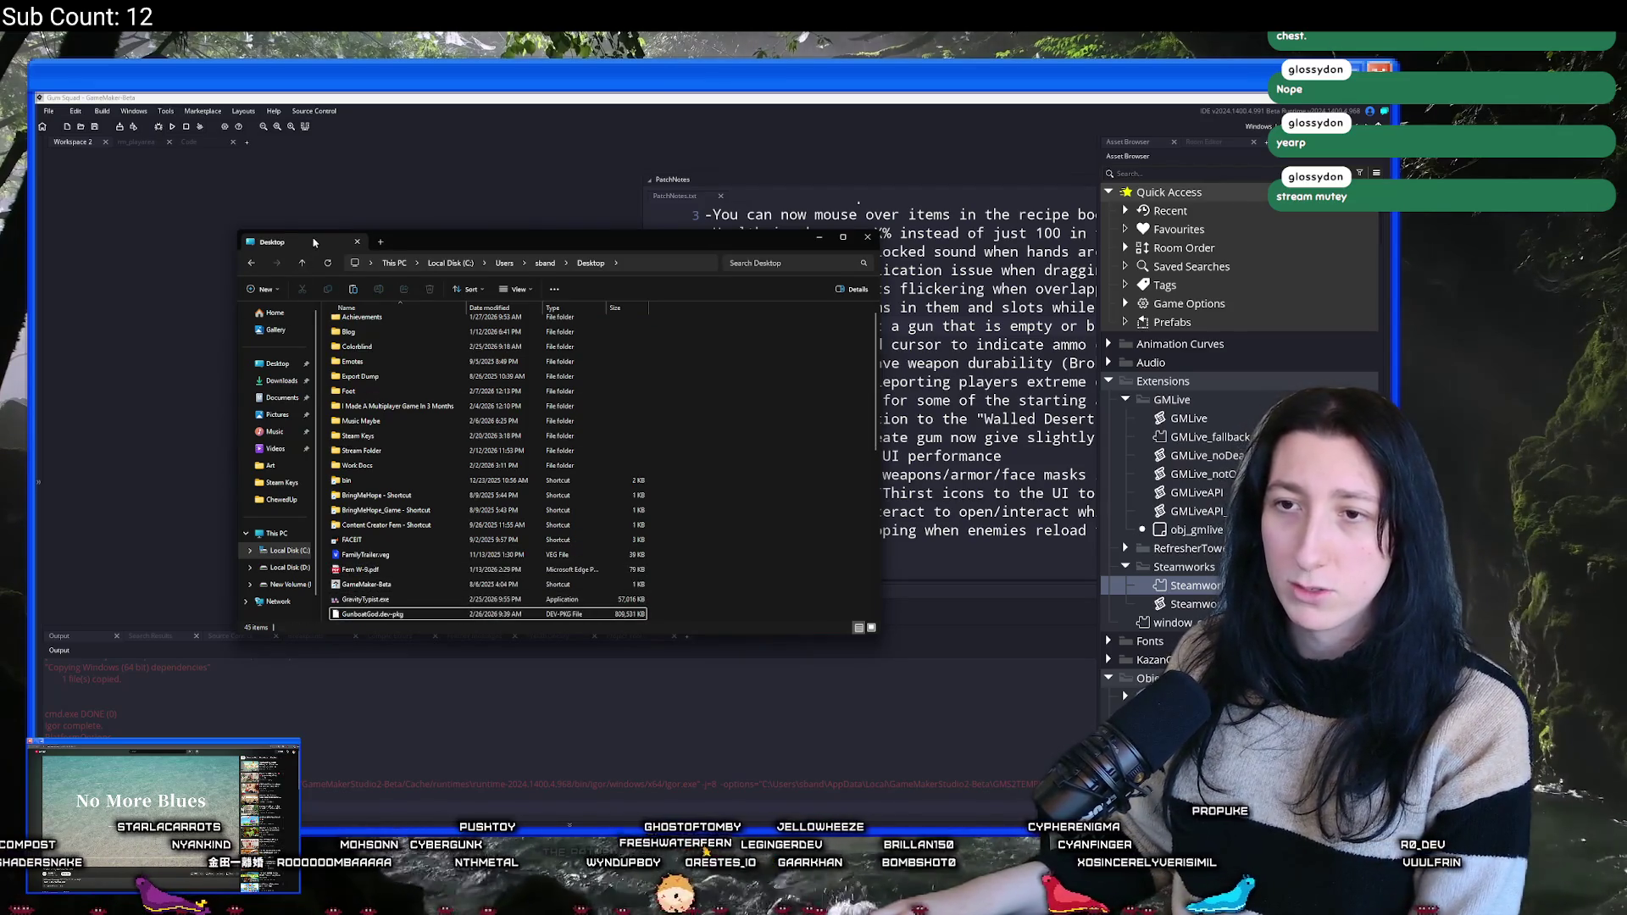
- Find Steam through Start search and launch it
mouse_move(631, 790)
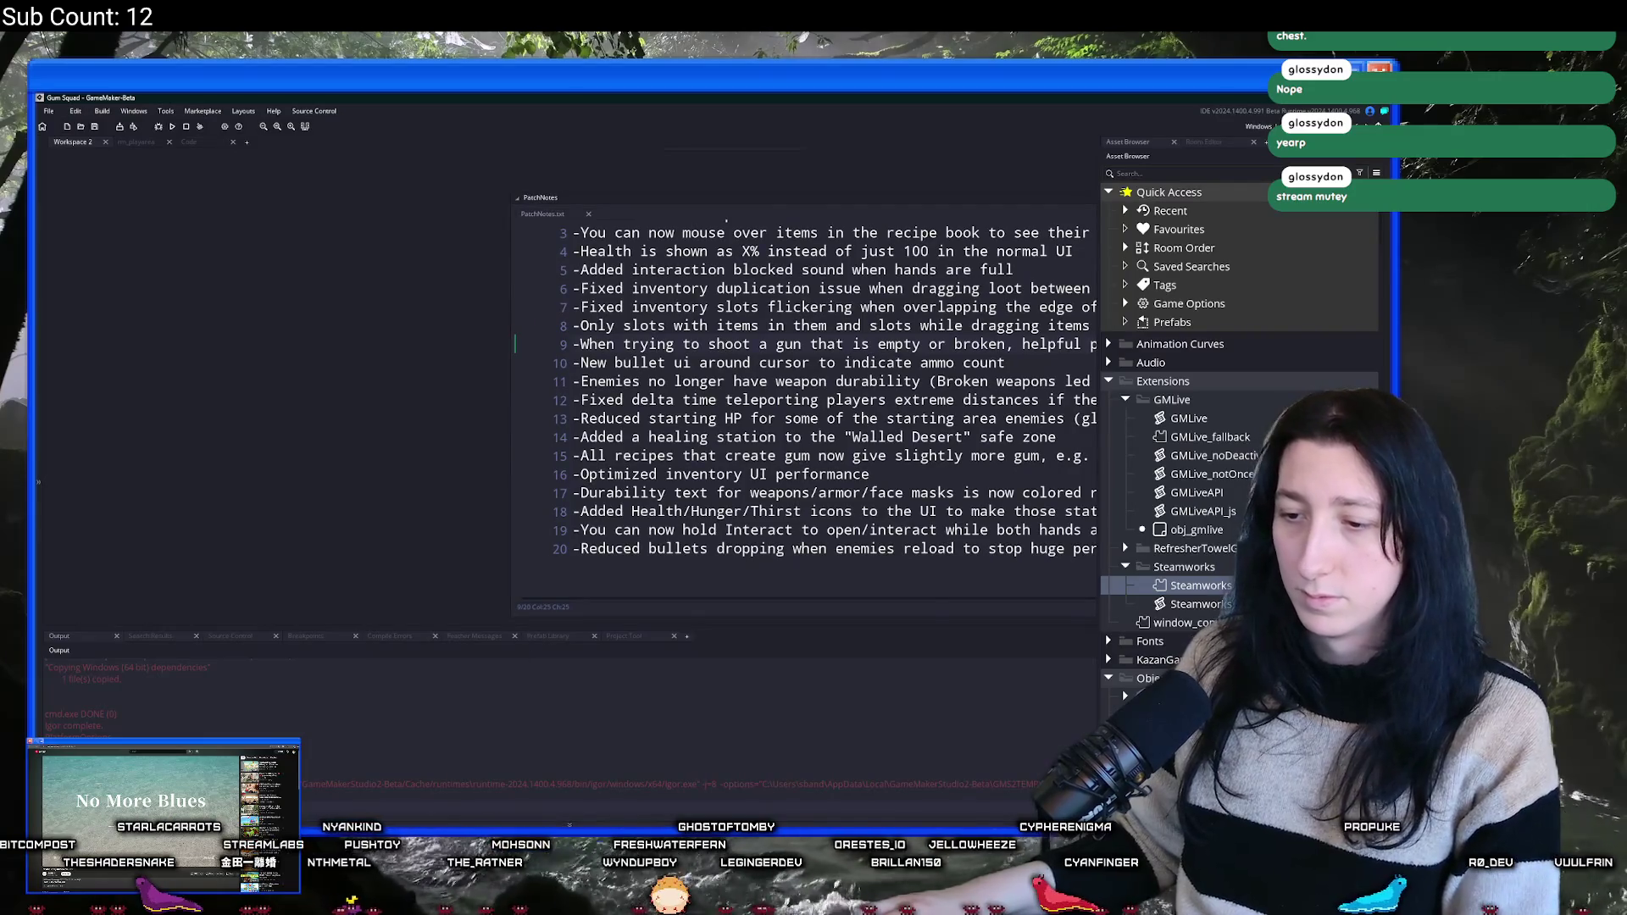
key(super)
text(stte)
click(542, 462)
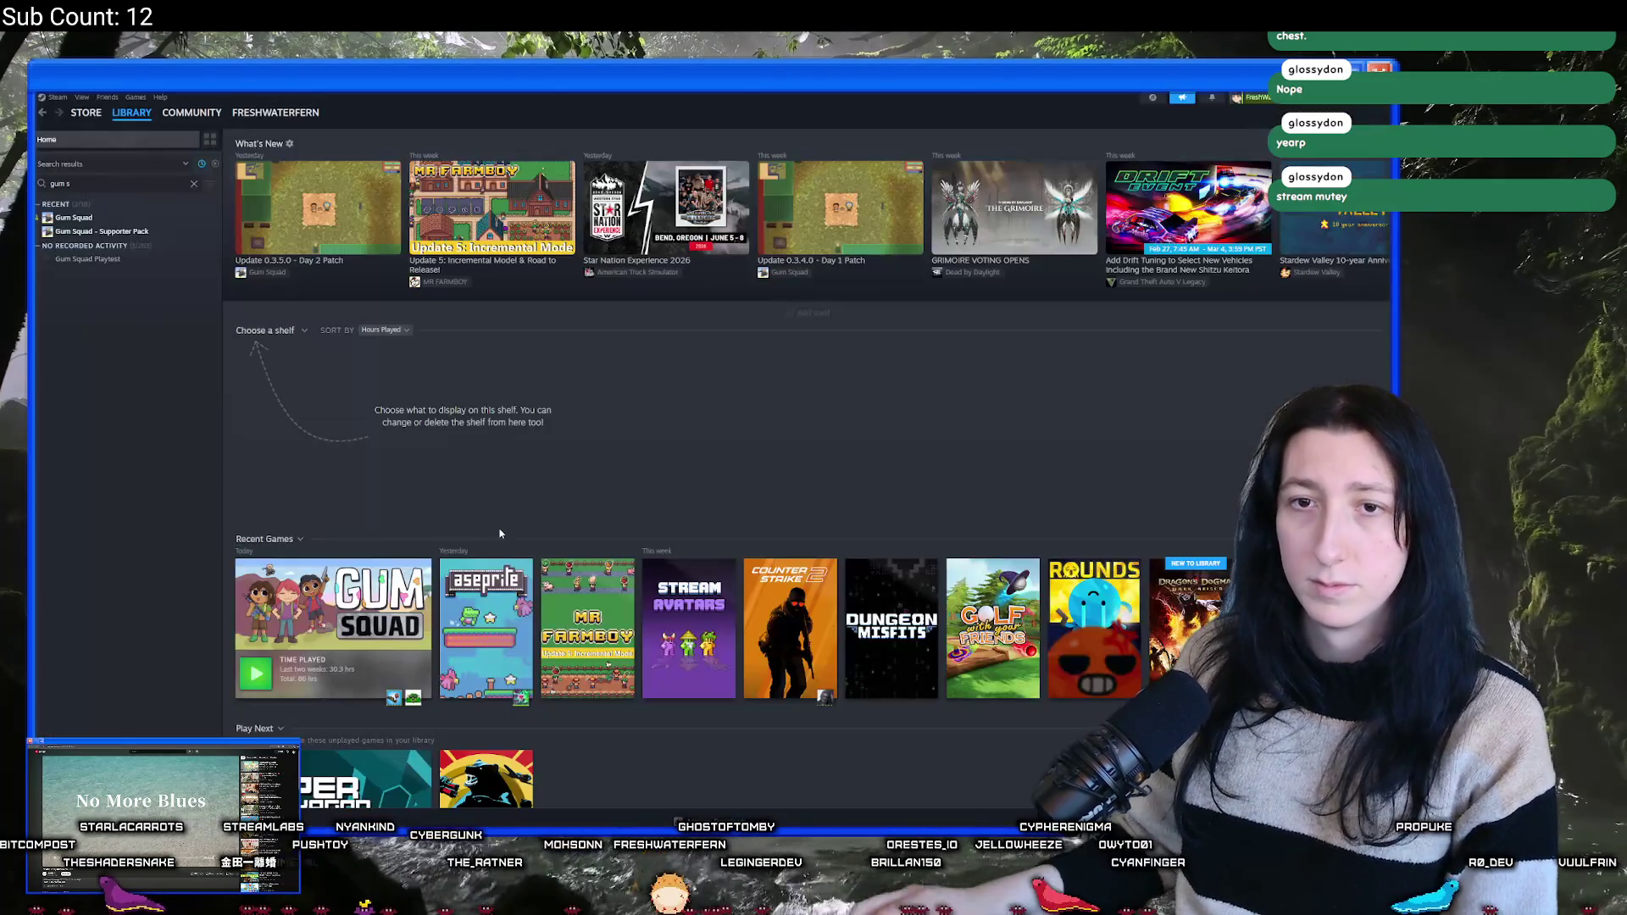
- Open the Update 0.3.6.0 - Day 3 Patch announcement from Gum Squad's Community Hub news
click(74, 218)
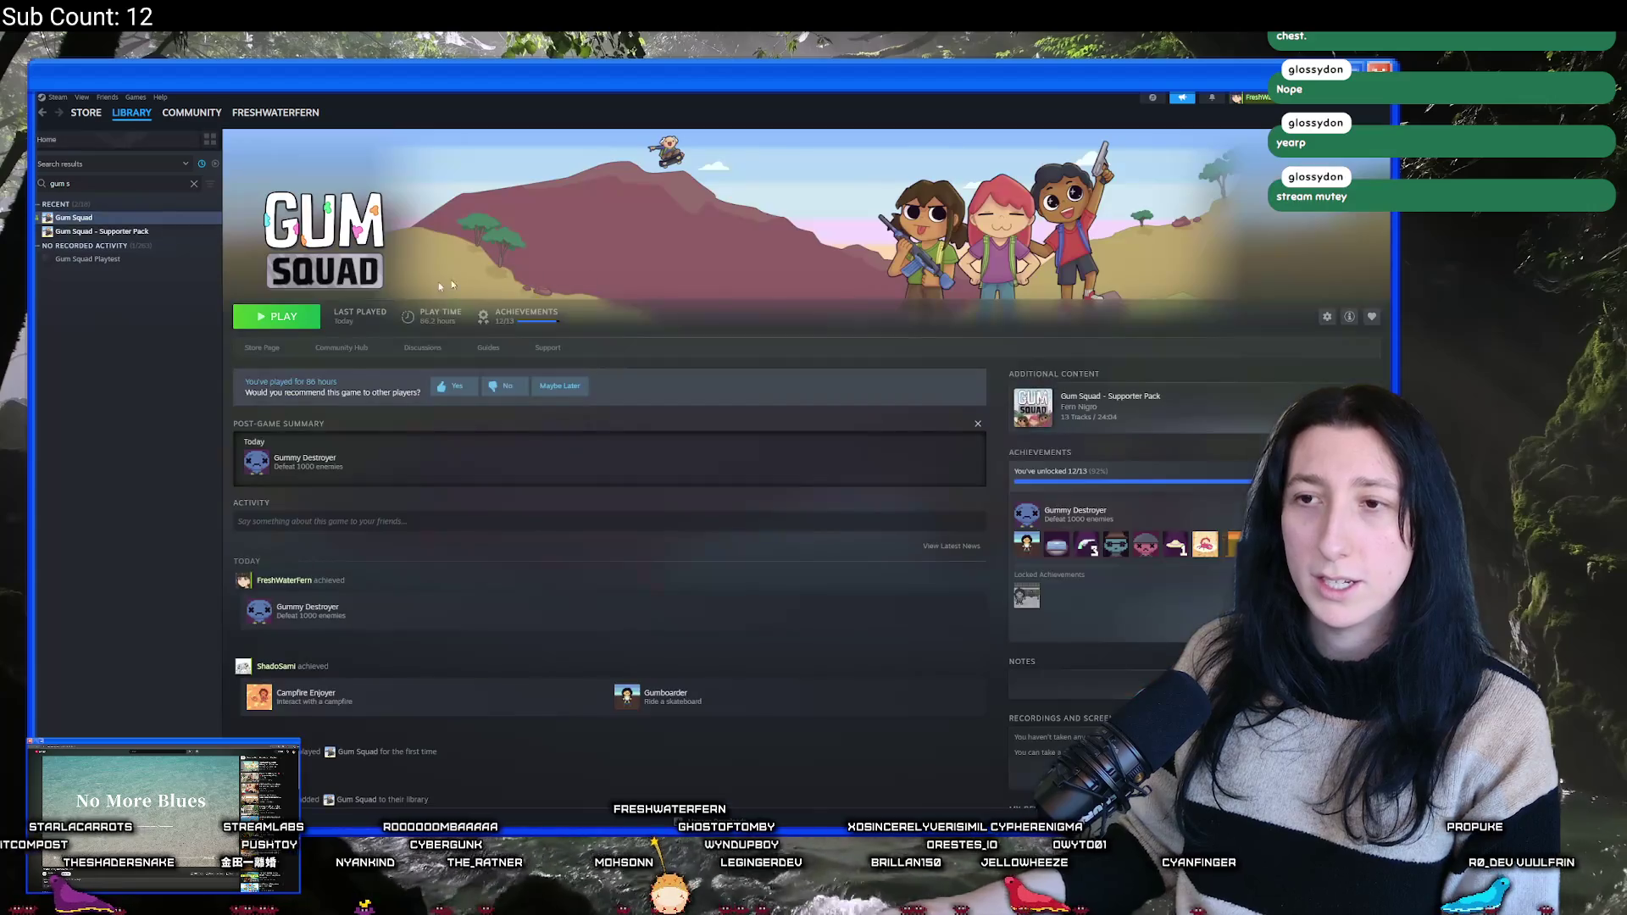
click(342, 349)
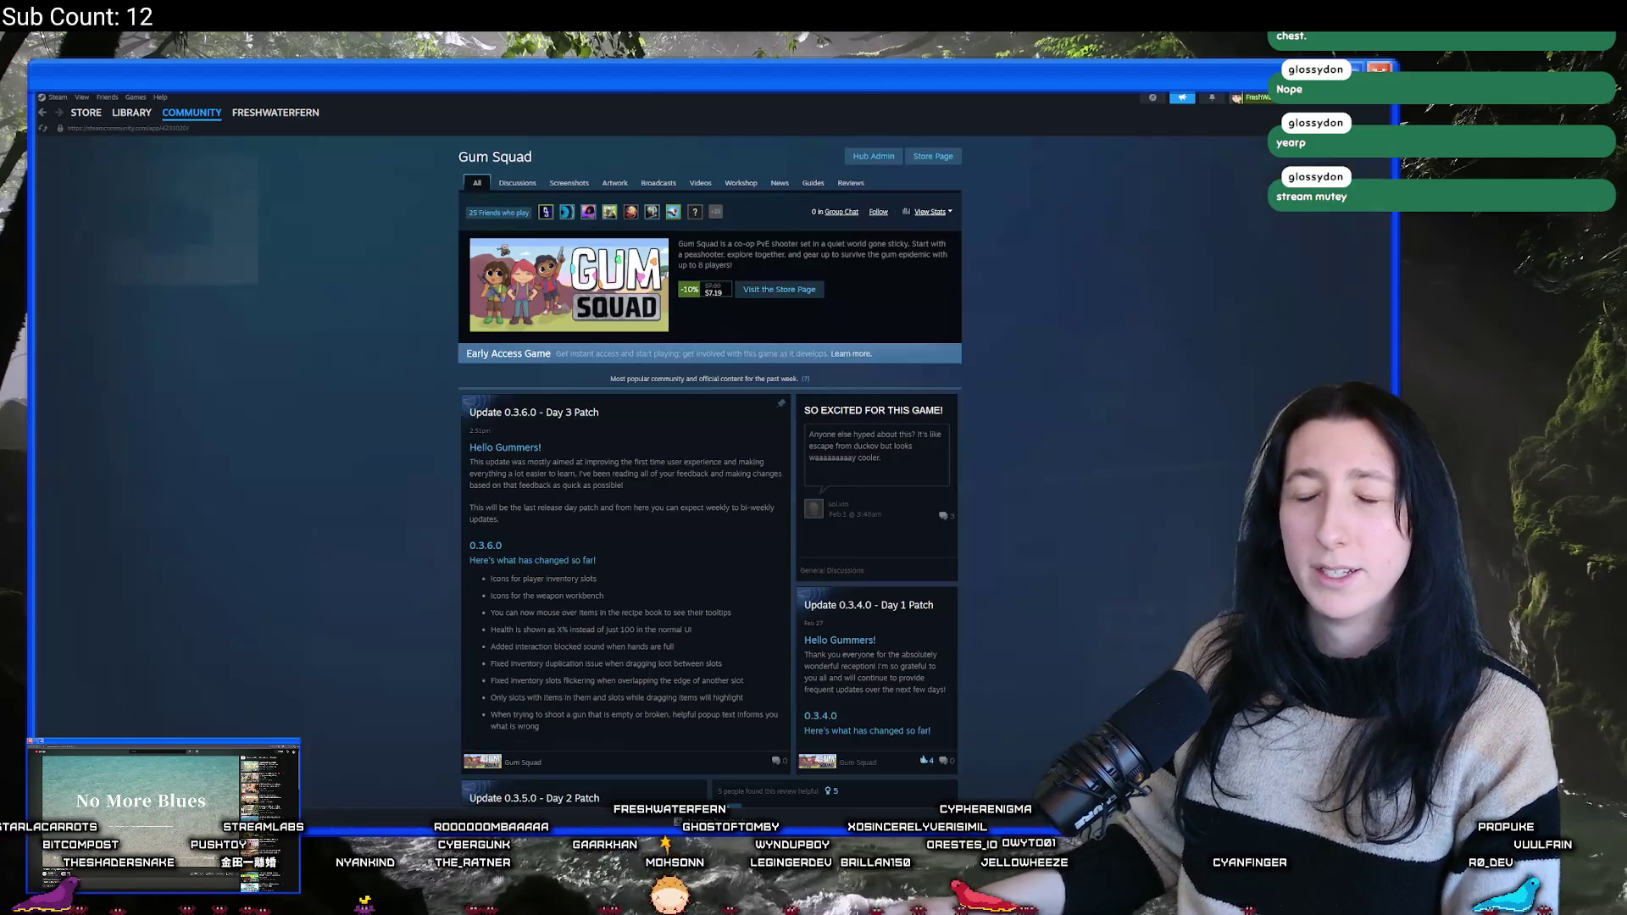
click(778, 183)
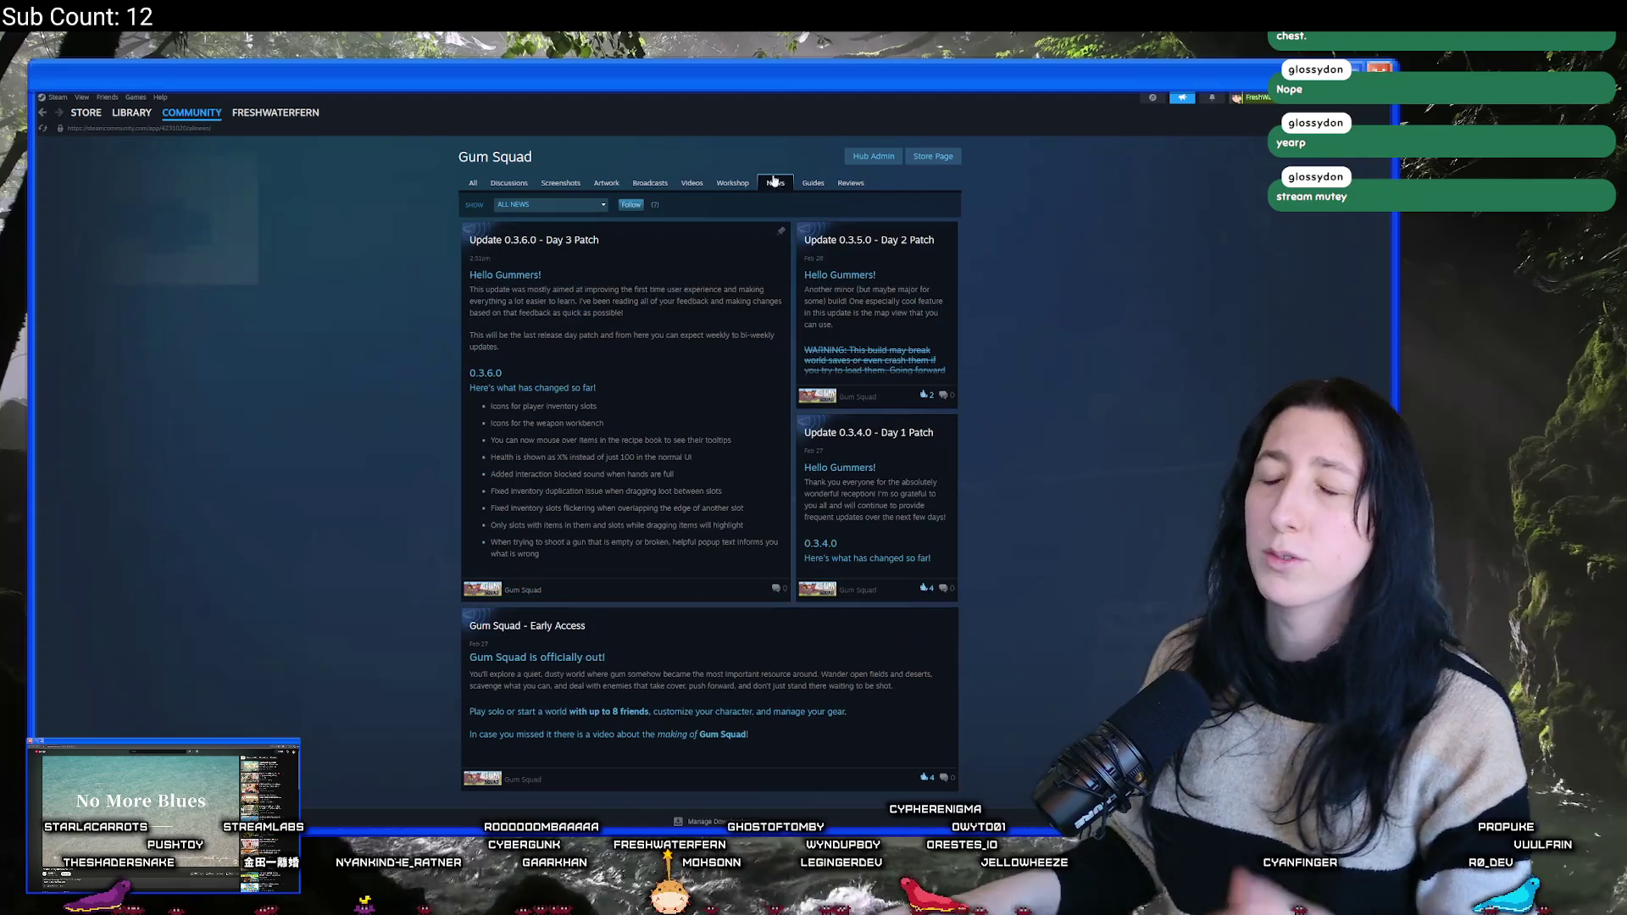
click(639, 392)
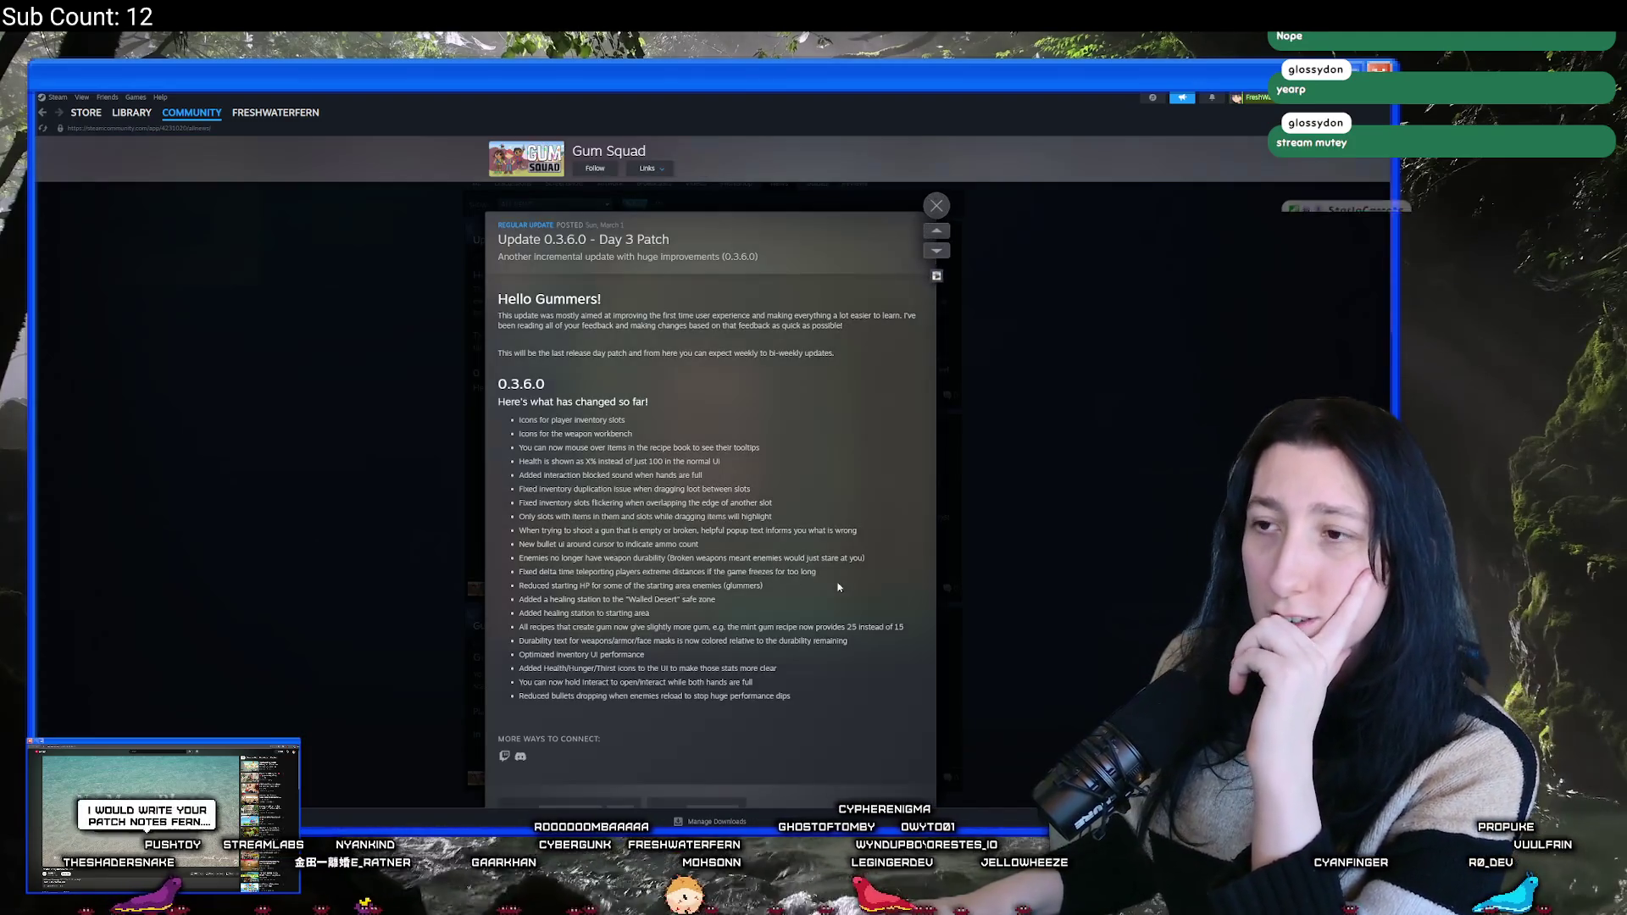
scroll(833, 397, down, 3)
scroll(737, 322, up, 3)
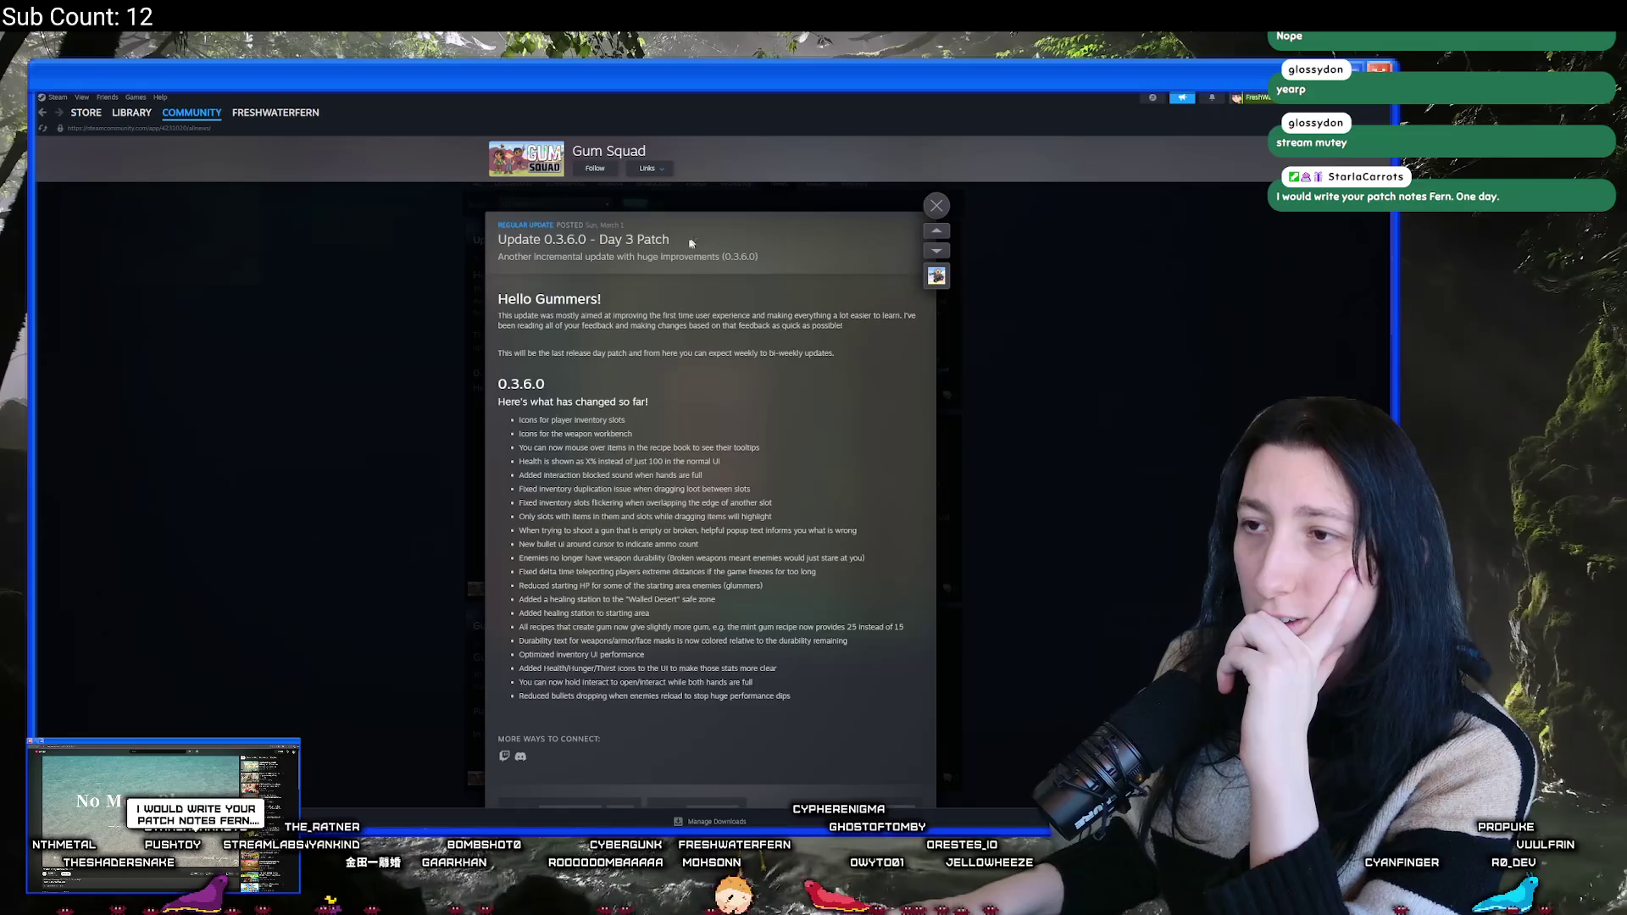
click(651, 240)
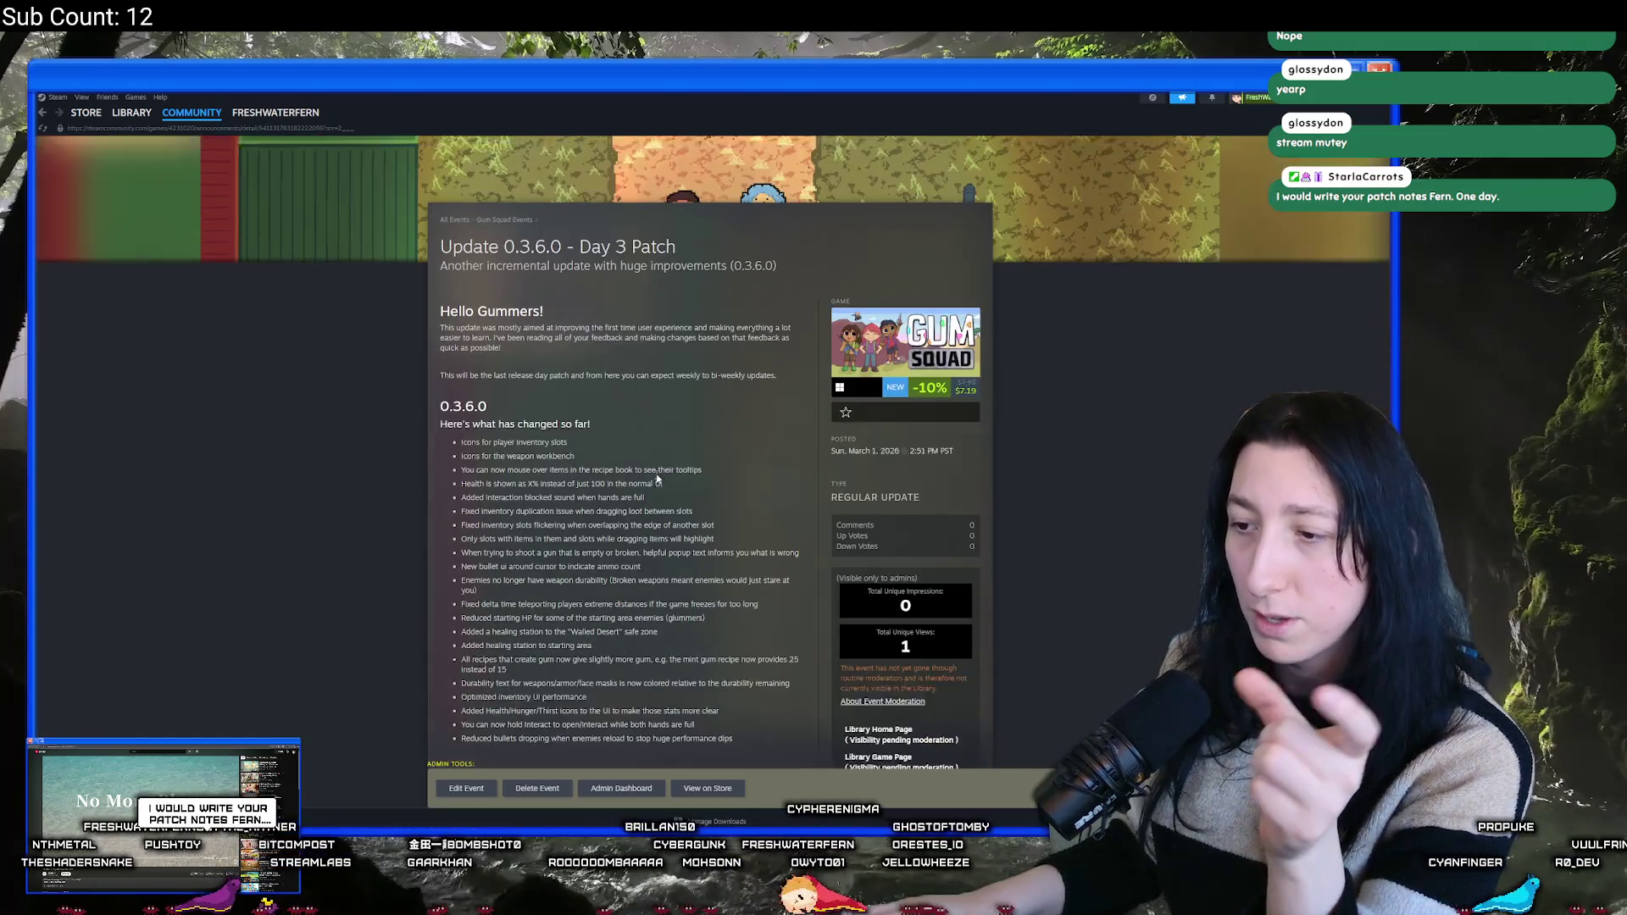
- Edit the announcement and bring up the Link To Build branch choice
scroll(657, 480, down, 3)
click(447, 799)
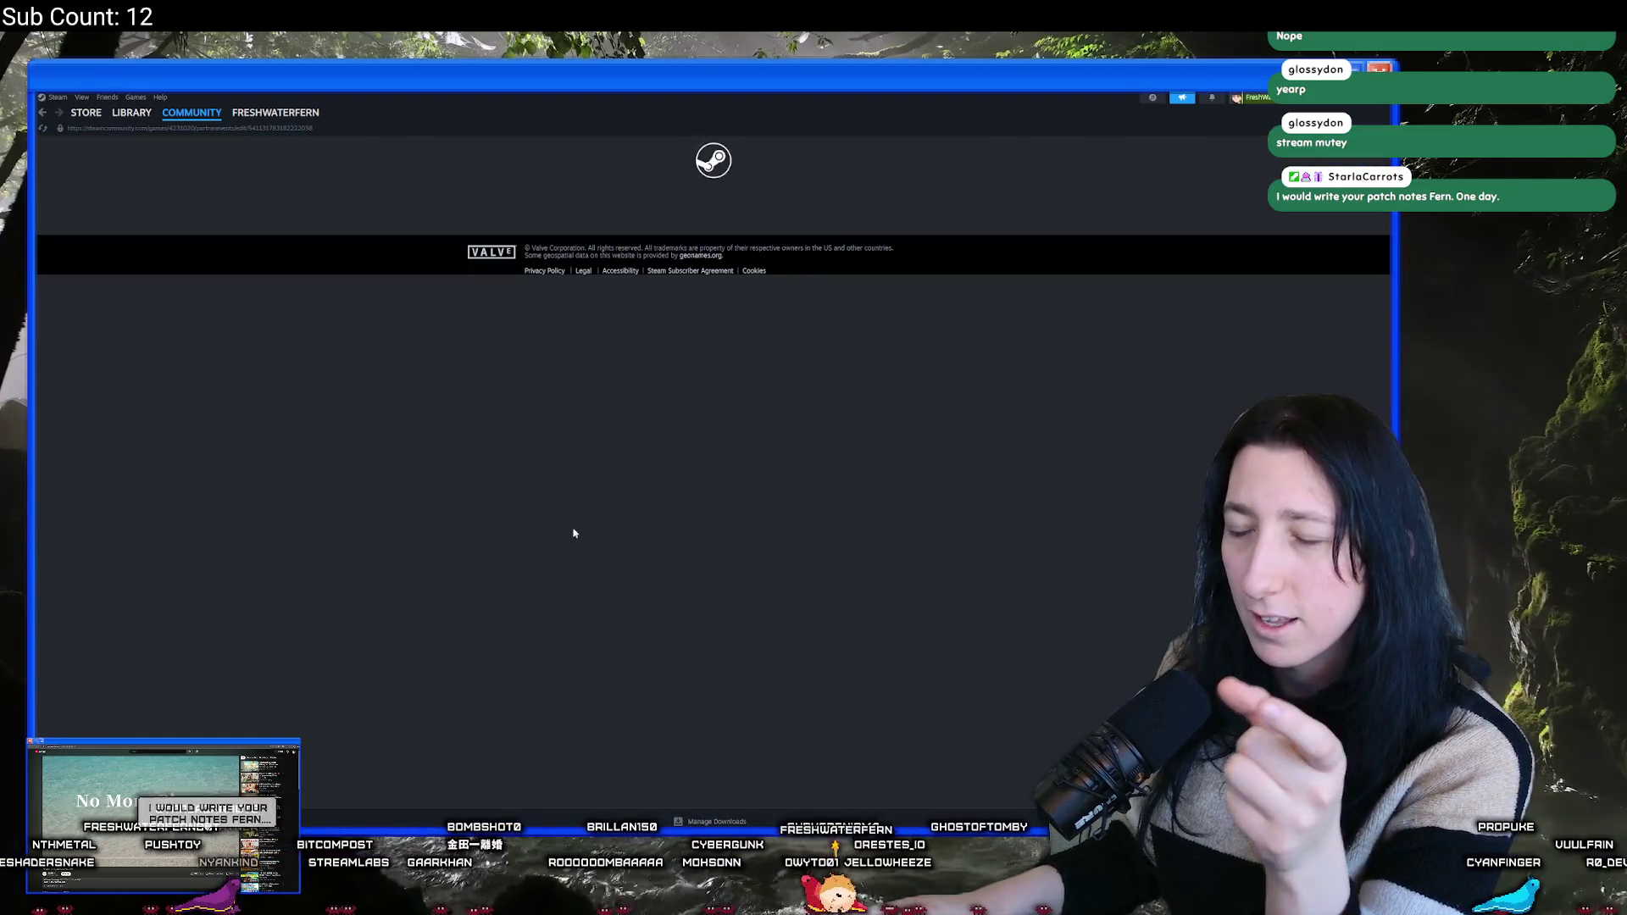
click(492, 517)
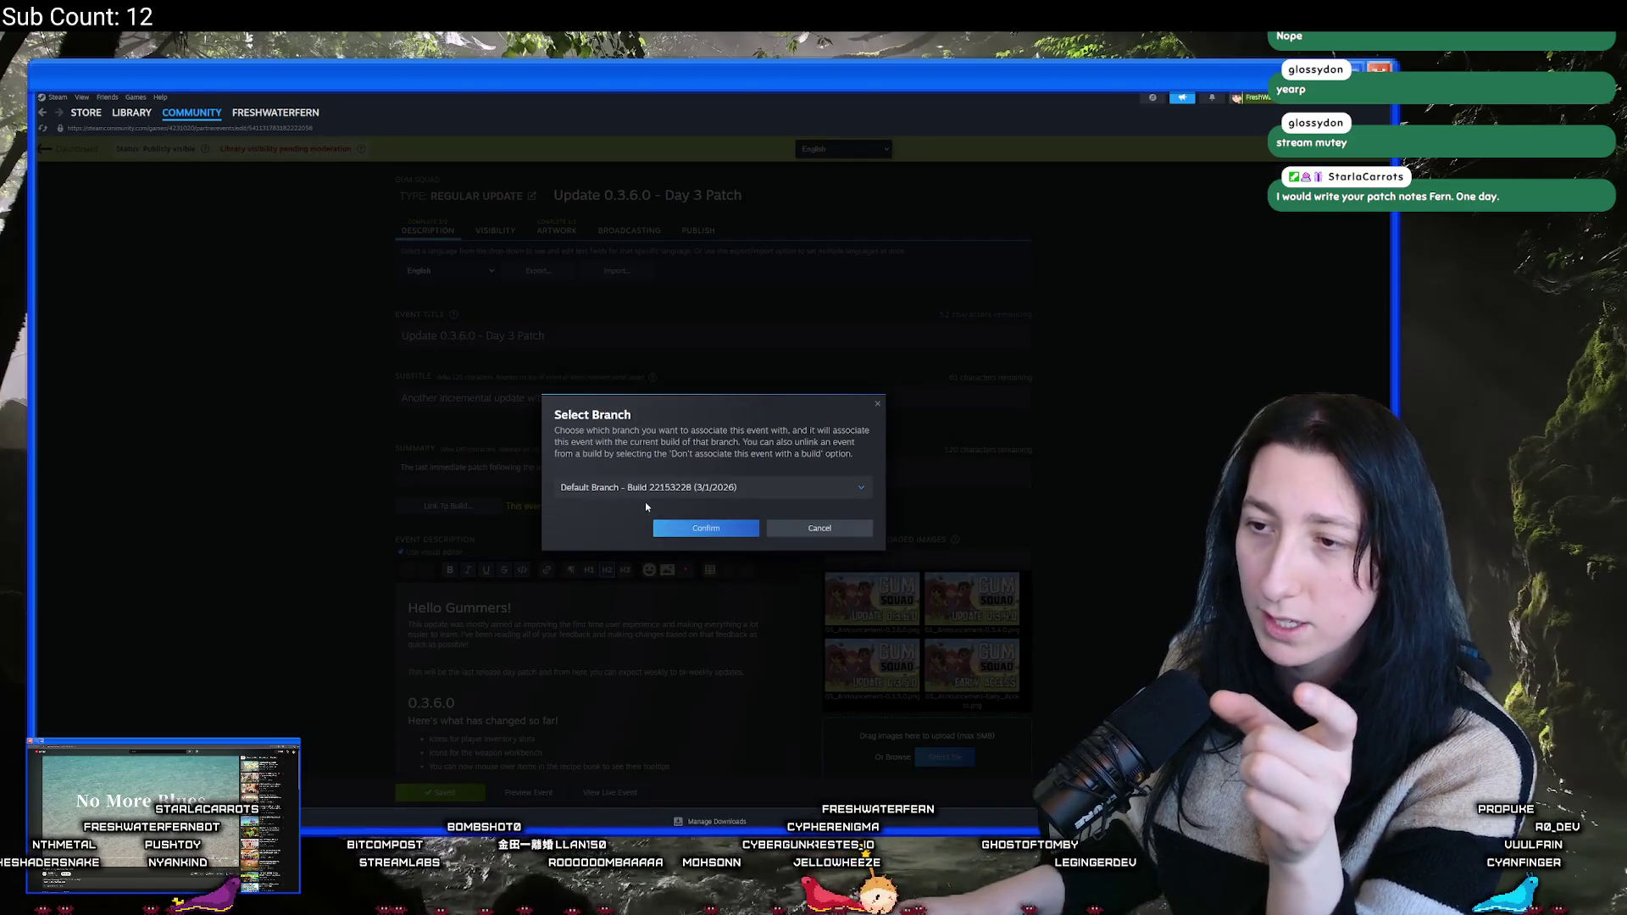
- Link the announcement to the default branch build 22153228 and save the event
click(683, 531)
click(434, 798)
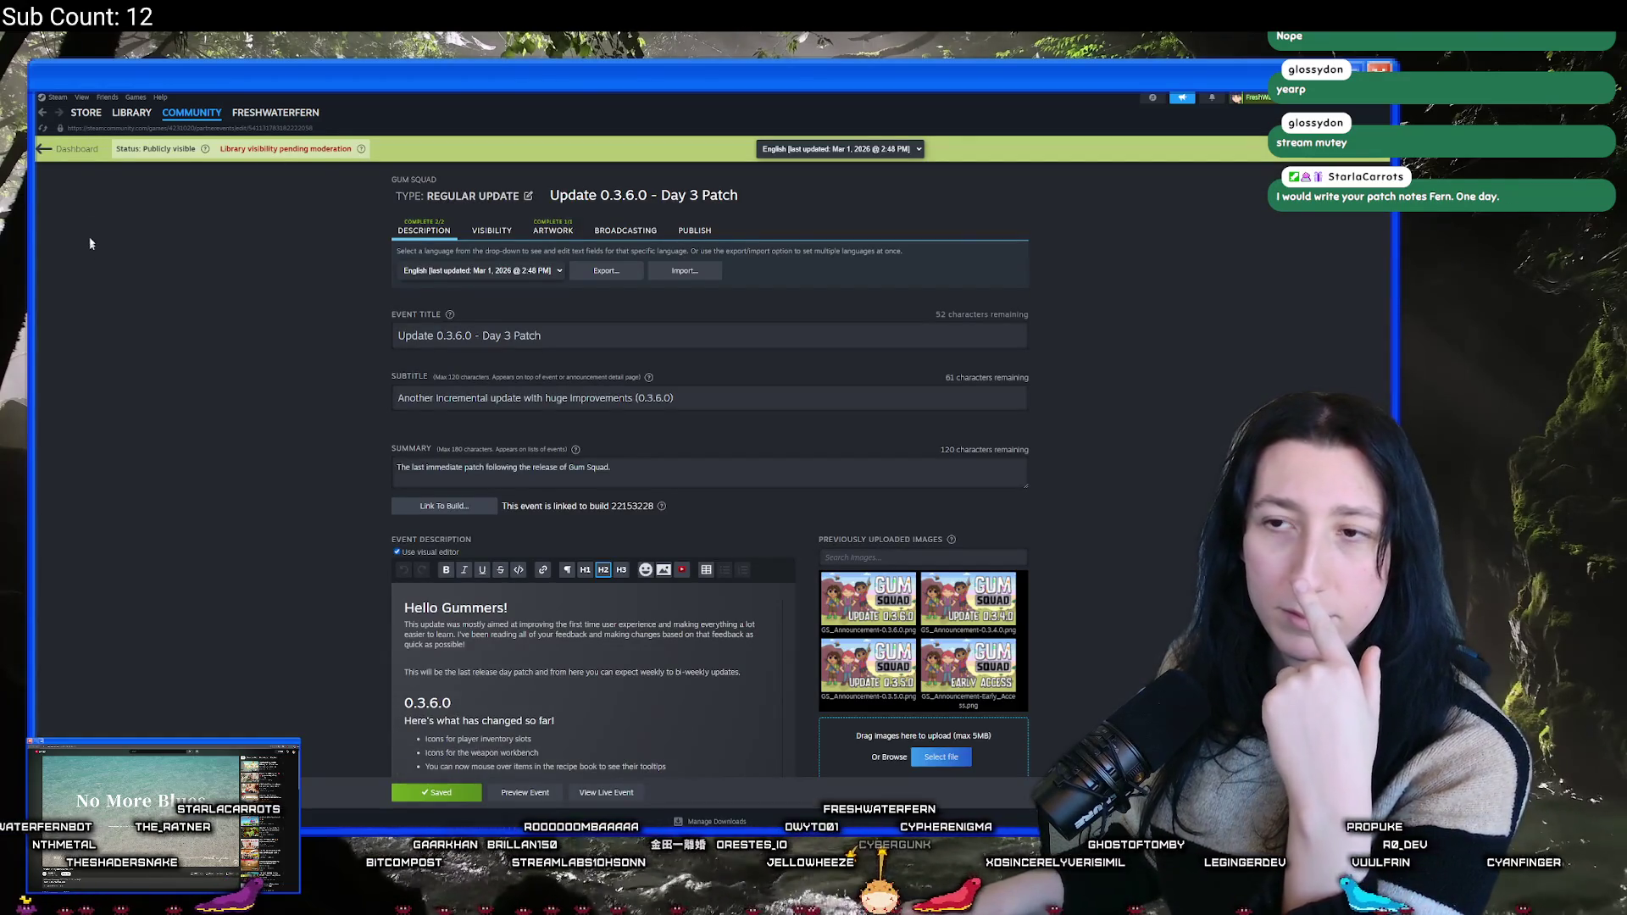
scroll(157, 387, down, 1)
scroll(356, 487, down, 2)
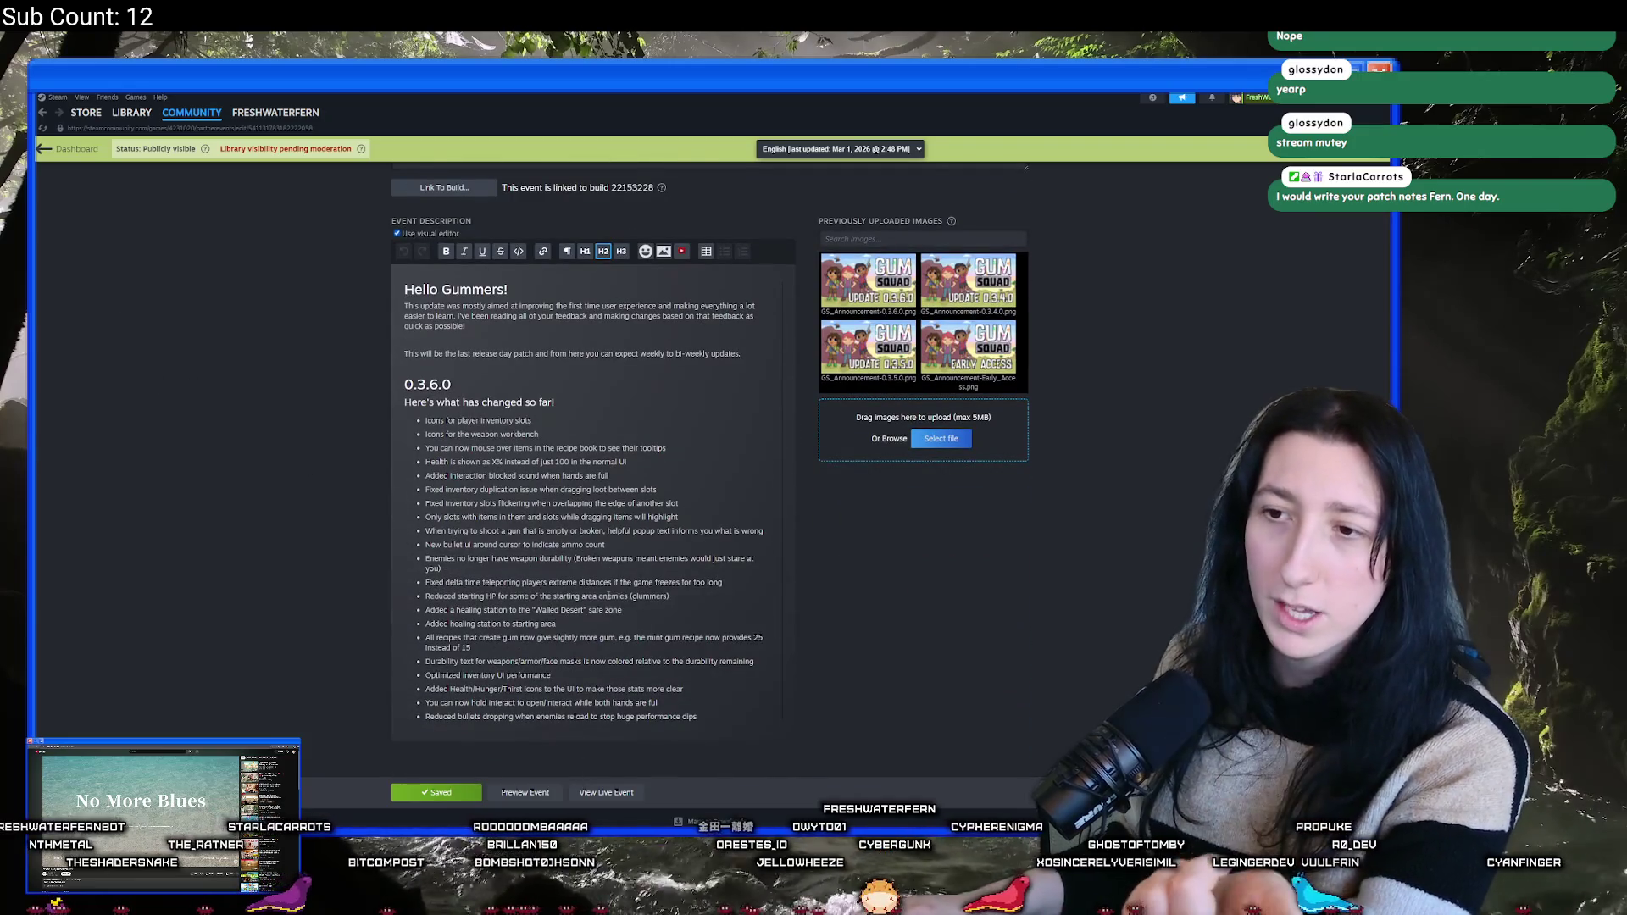
- Look over the patch notes text, then return to the Gum Squad admin dashboard
mouse_move(708, 711)
mouse_down()
mouse_move(425, 576)
mouse_move(425, 420)
mouse_up()
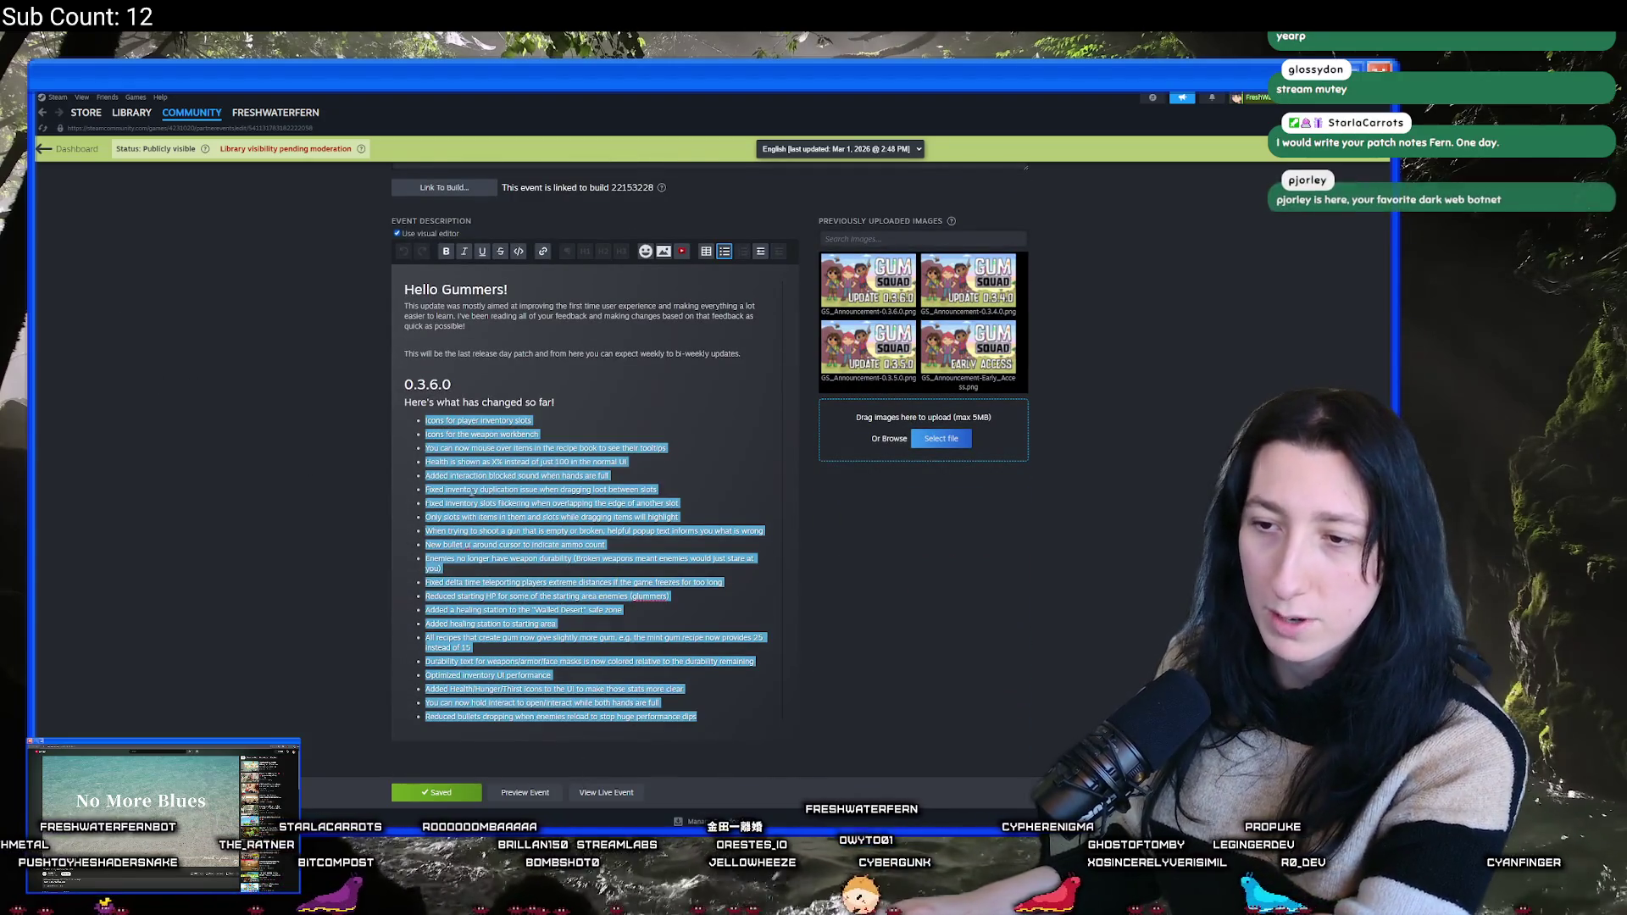
click(523, 489)
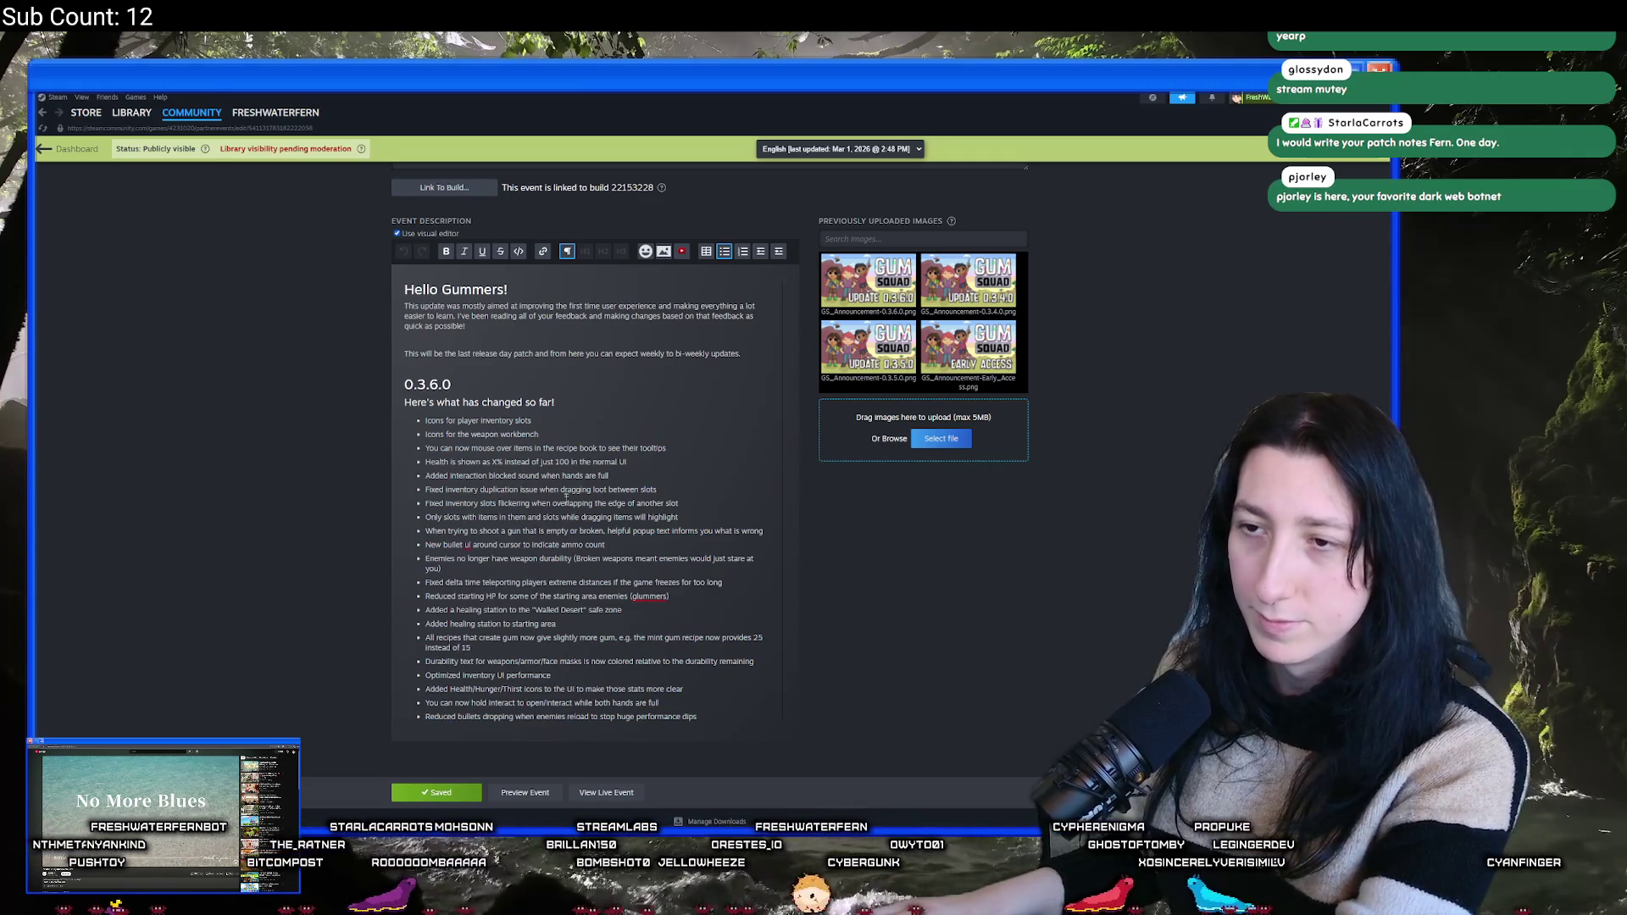
drag(745, 360, 301, 245)
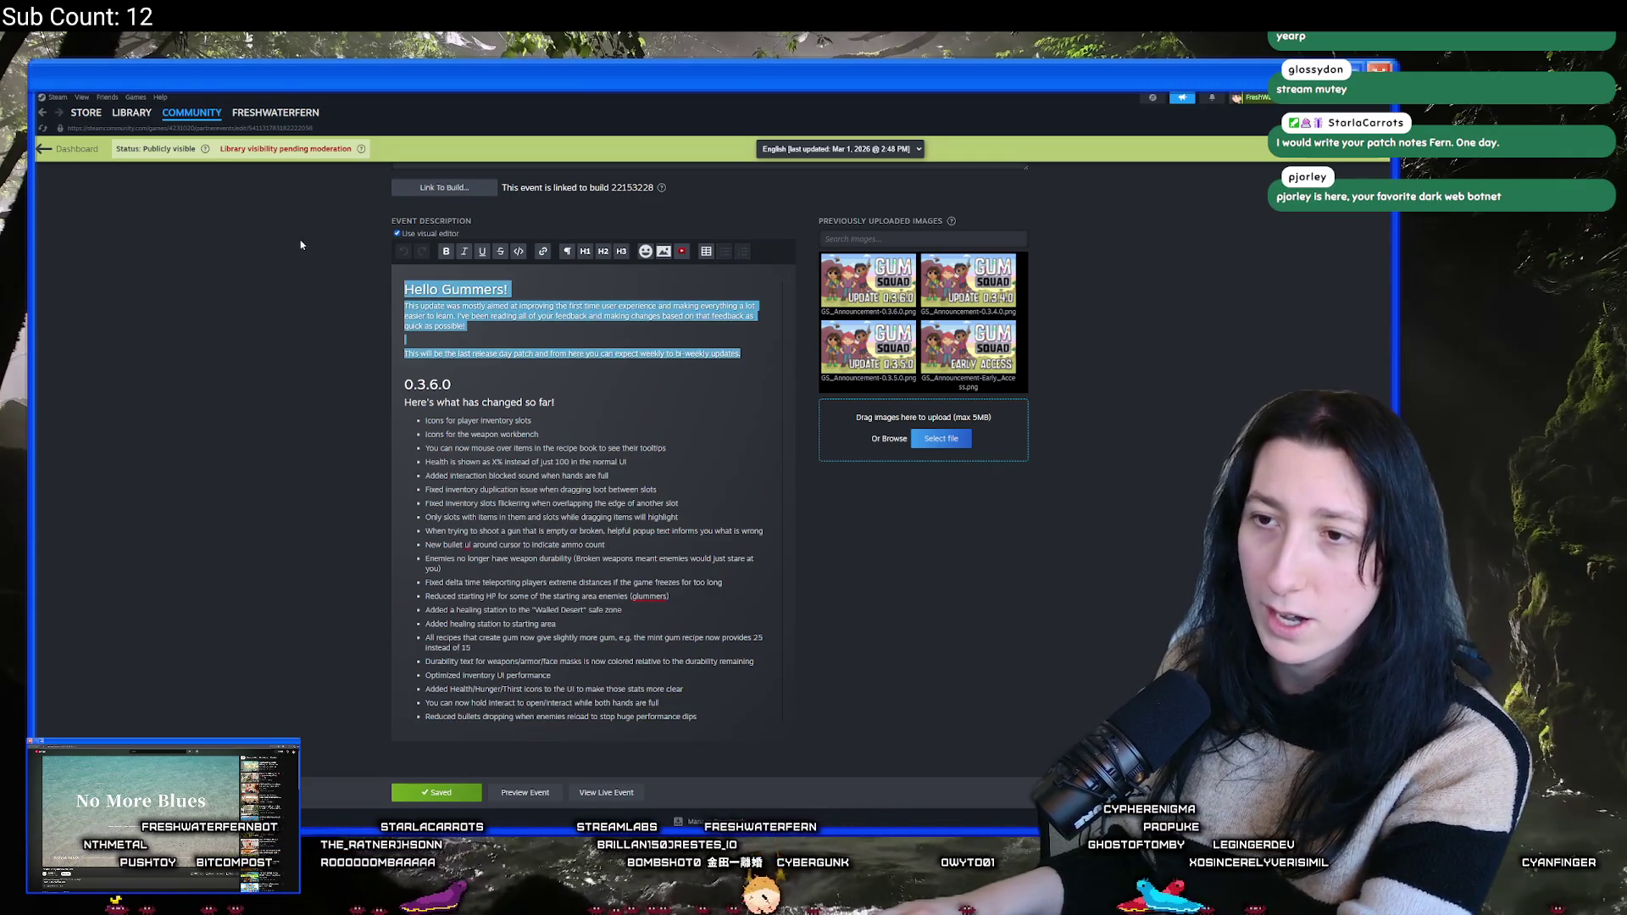
click(538, 340)
scroll(538, 340, up, 3)
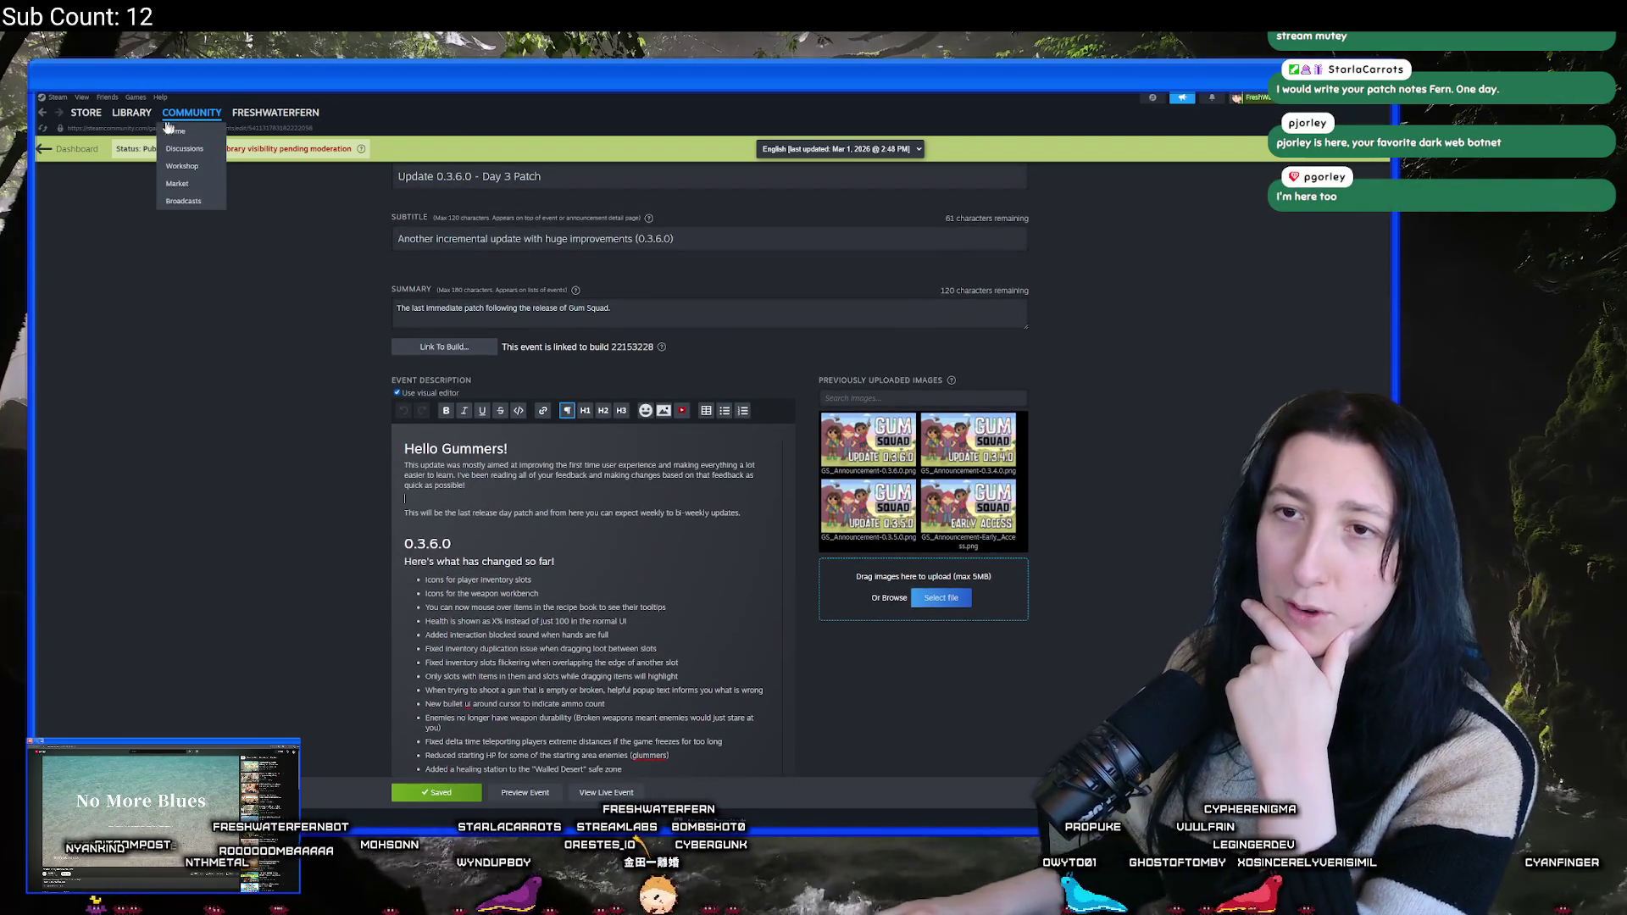
click(47, 158)
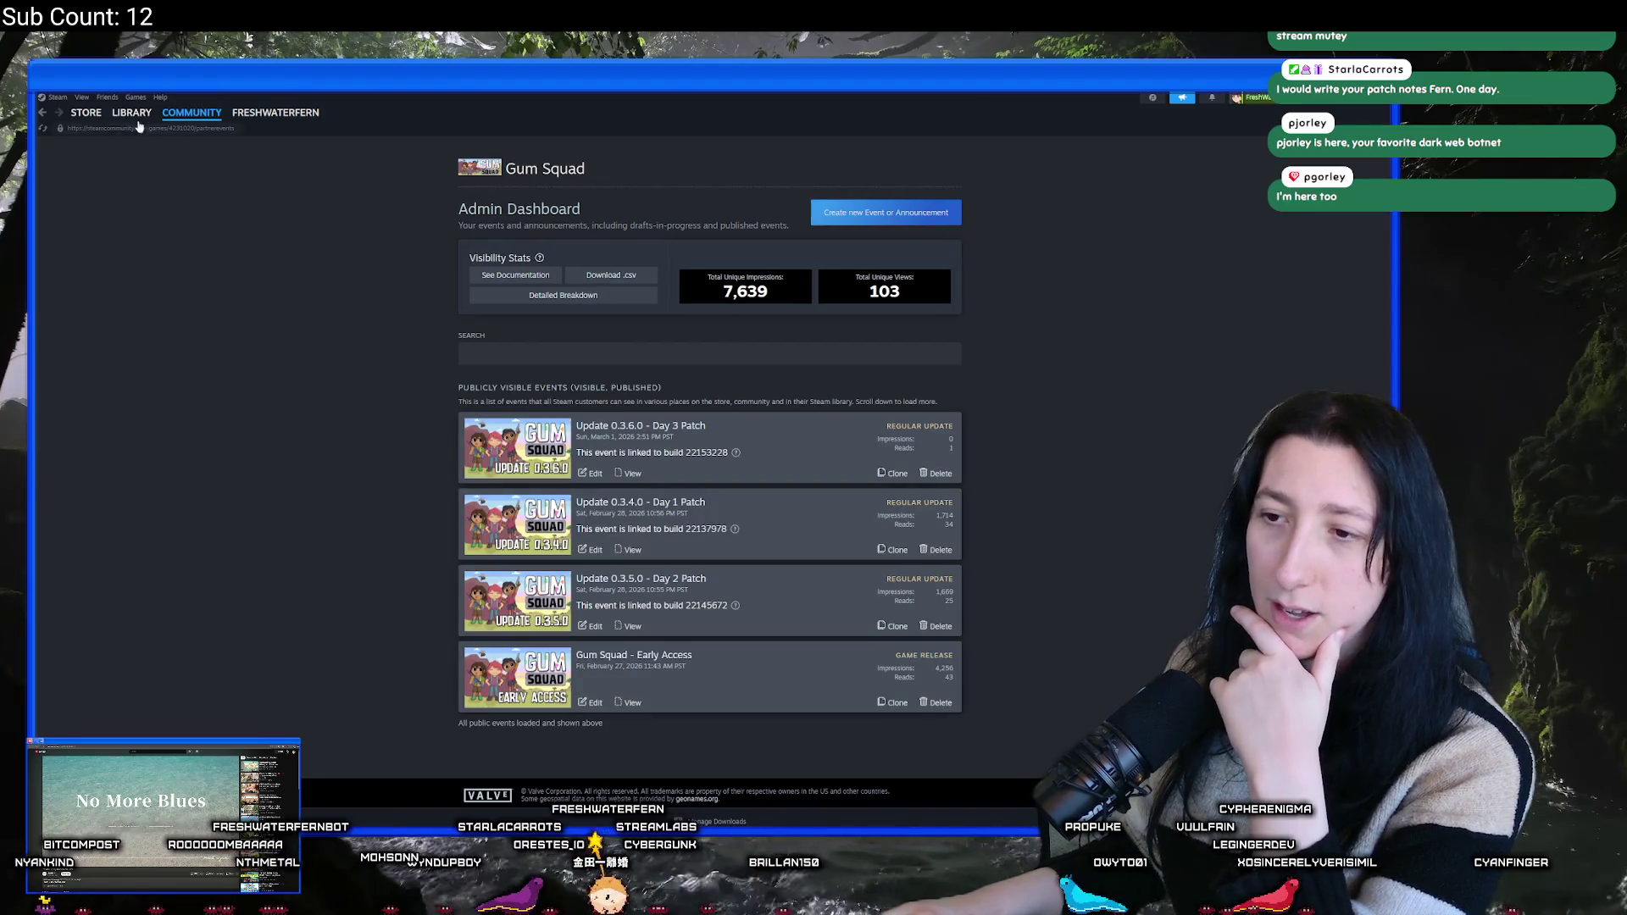
- Go to the Steam library home and open the Gum Squad game page
click(137, 132)
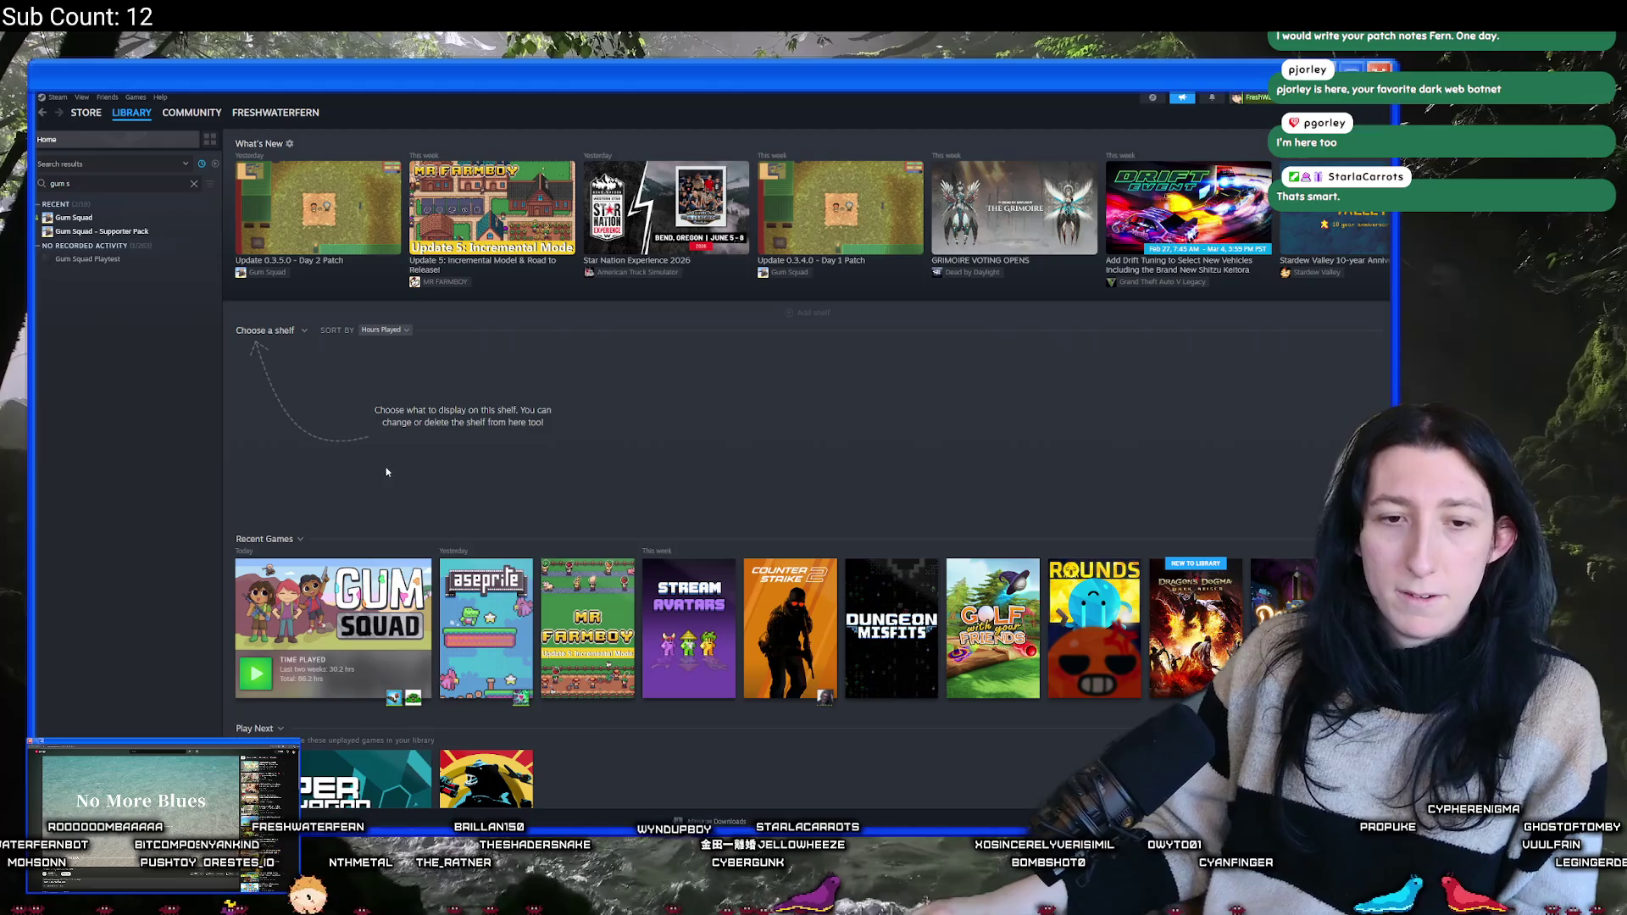
click(314, 593)
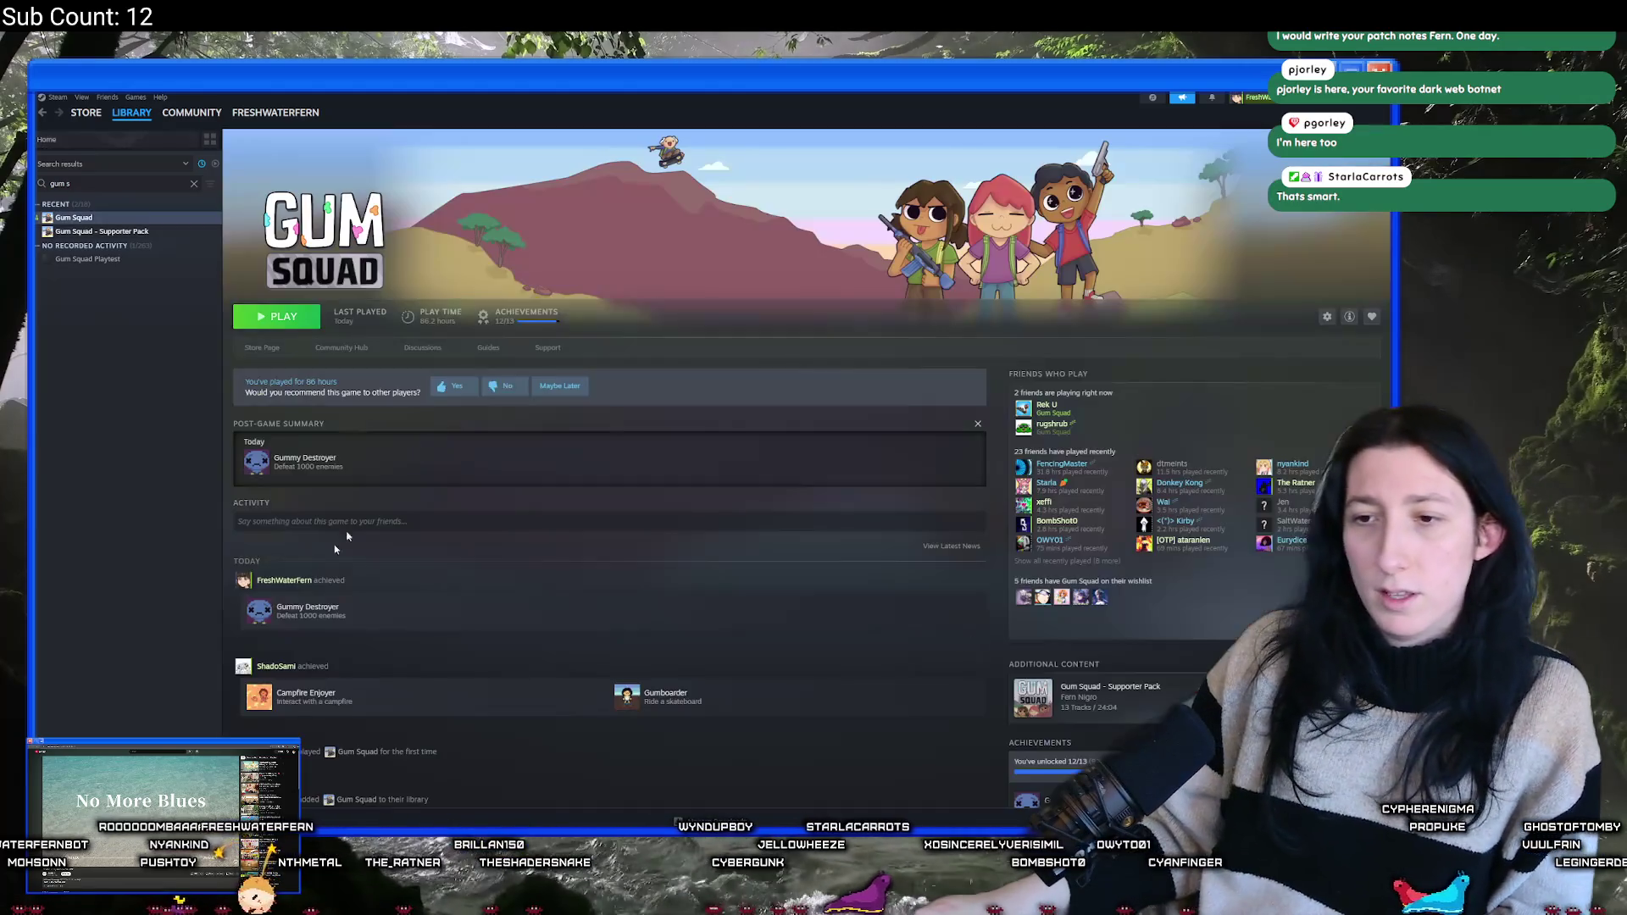
- Open Gum Squad's store page and sort its customer reviews by Recent
click(261, 348)
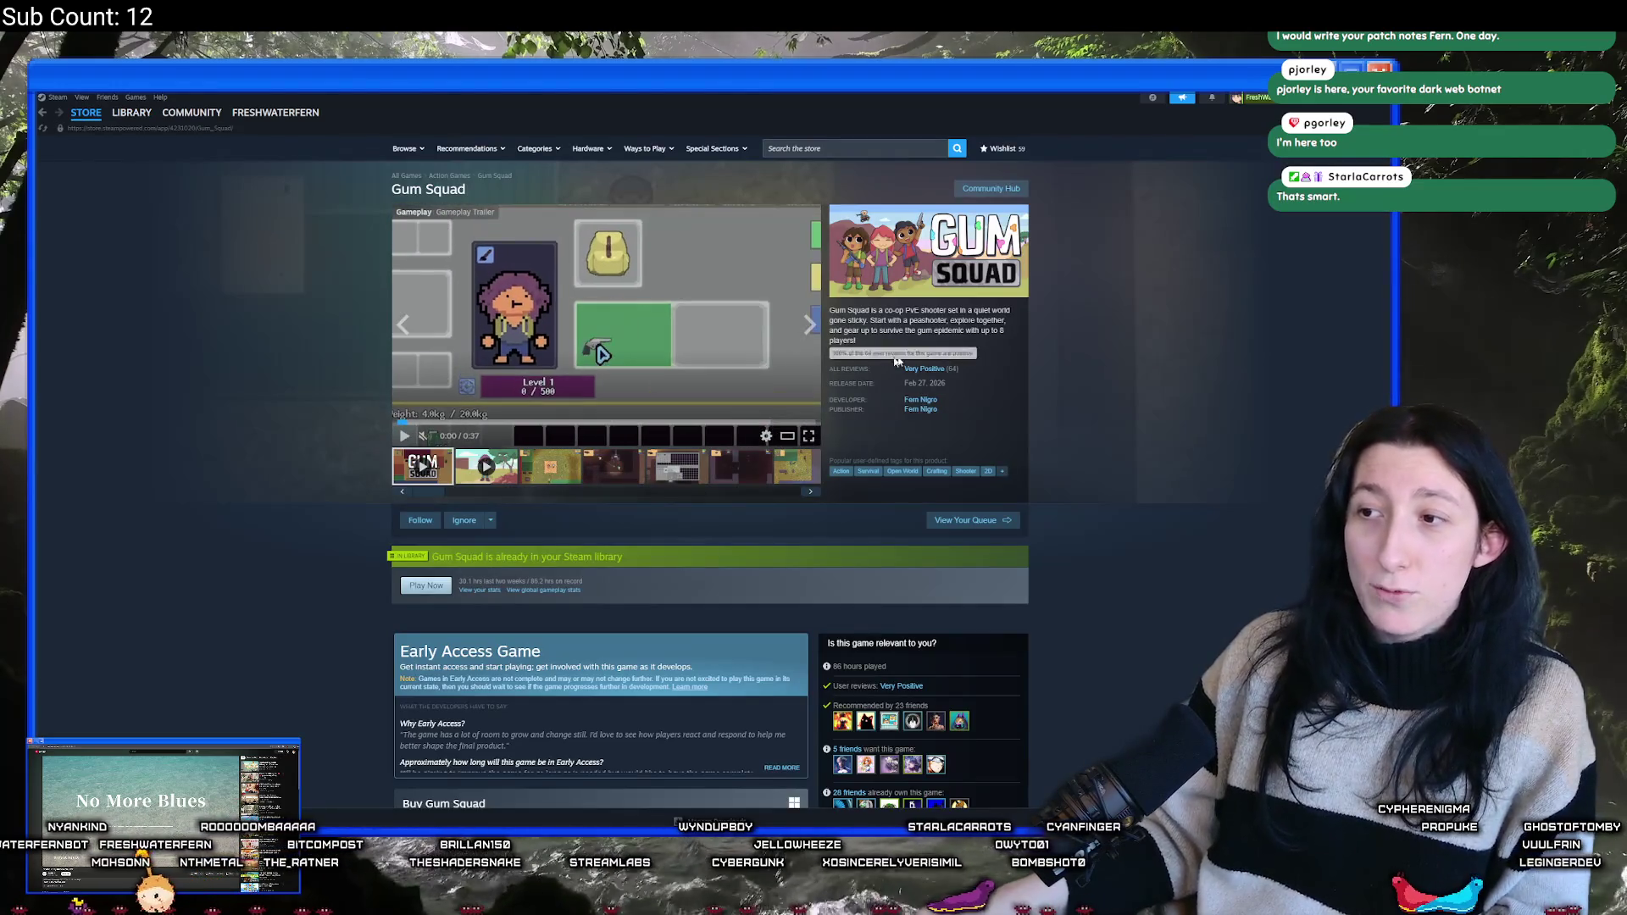
scroll(693, 463, down, 4)
scroll(693, 463, down, 20)
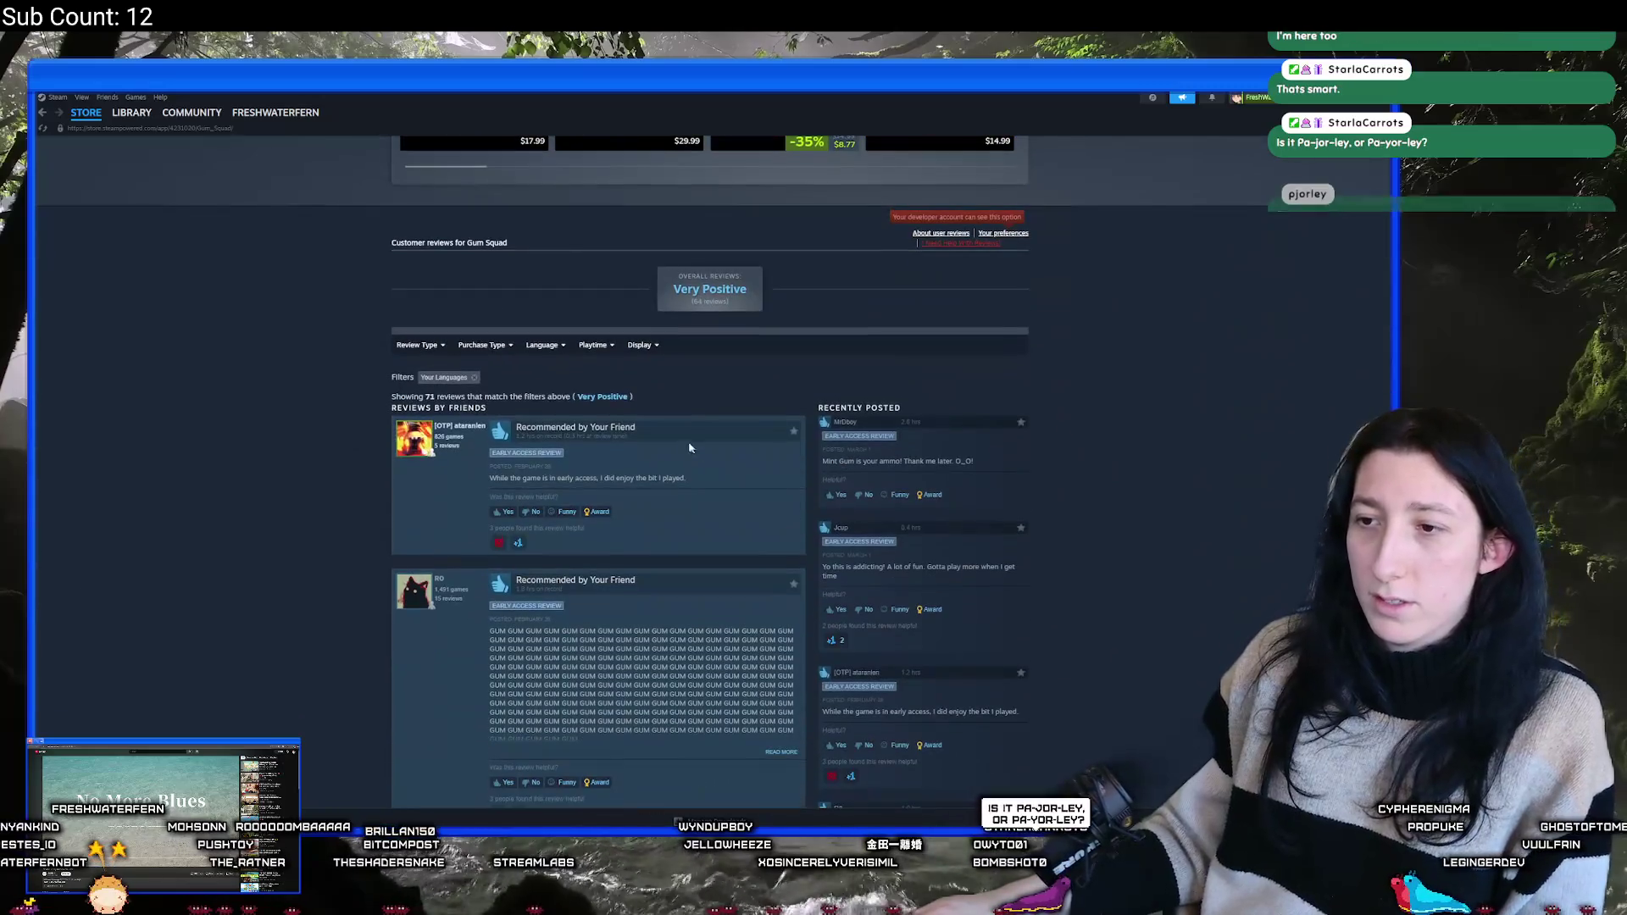
mouse_move(607, 350)
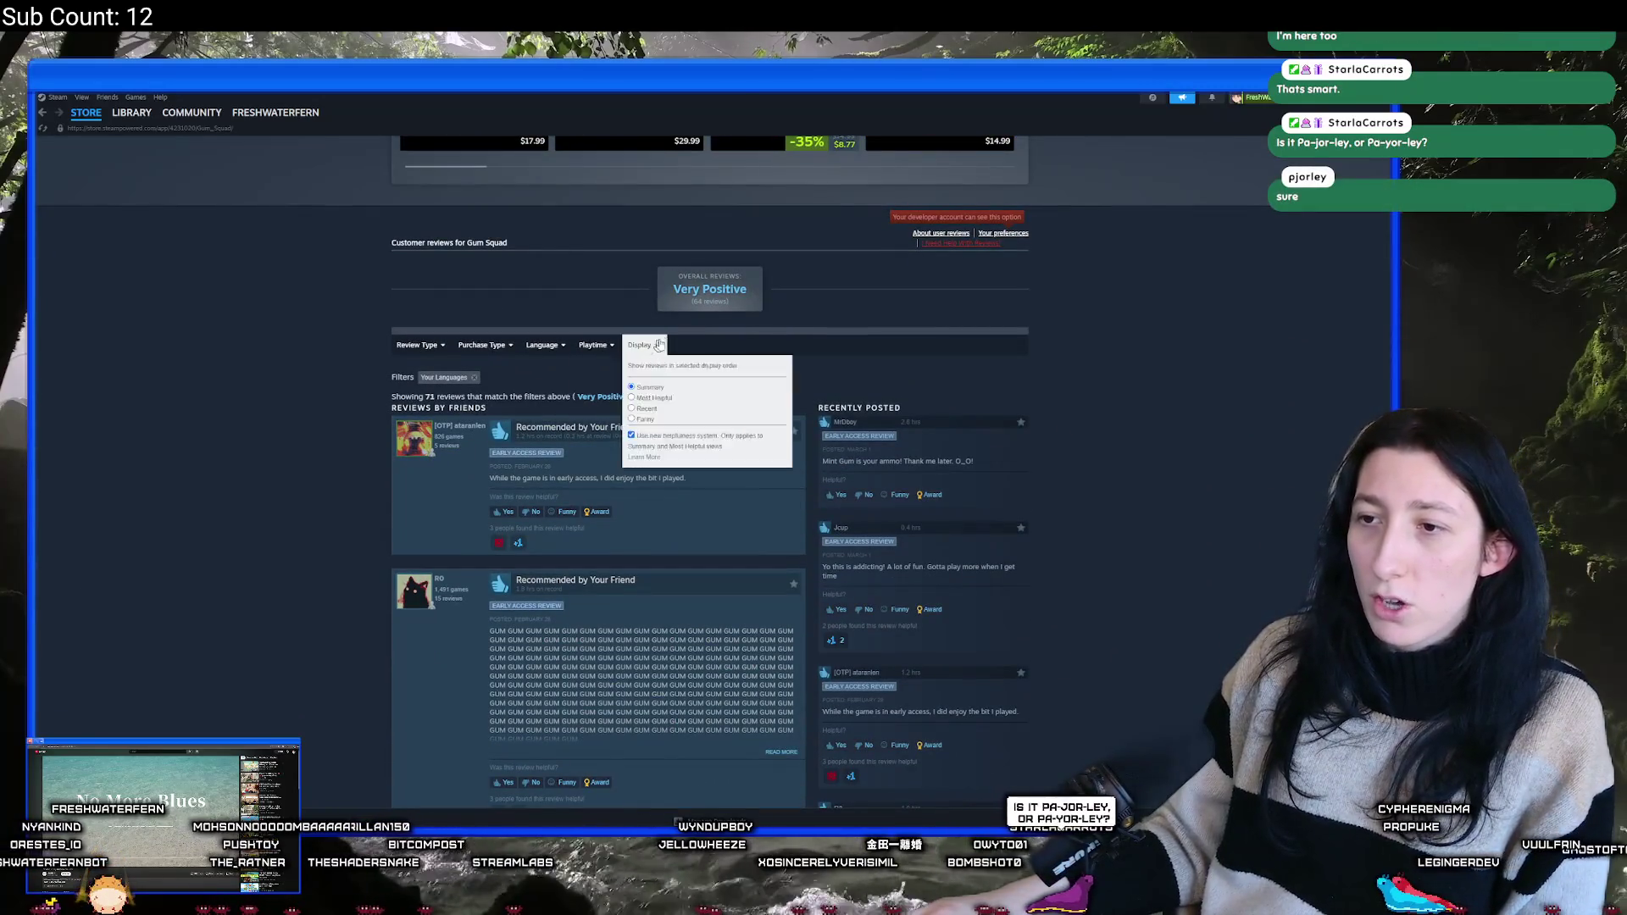
click(648, 409)
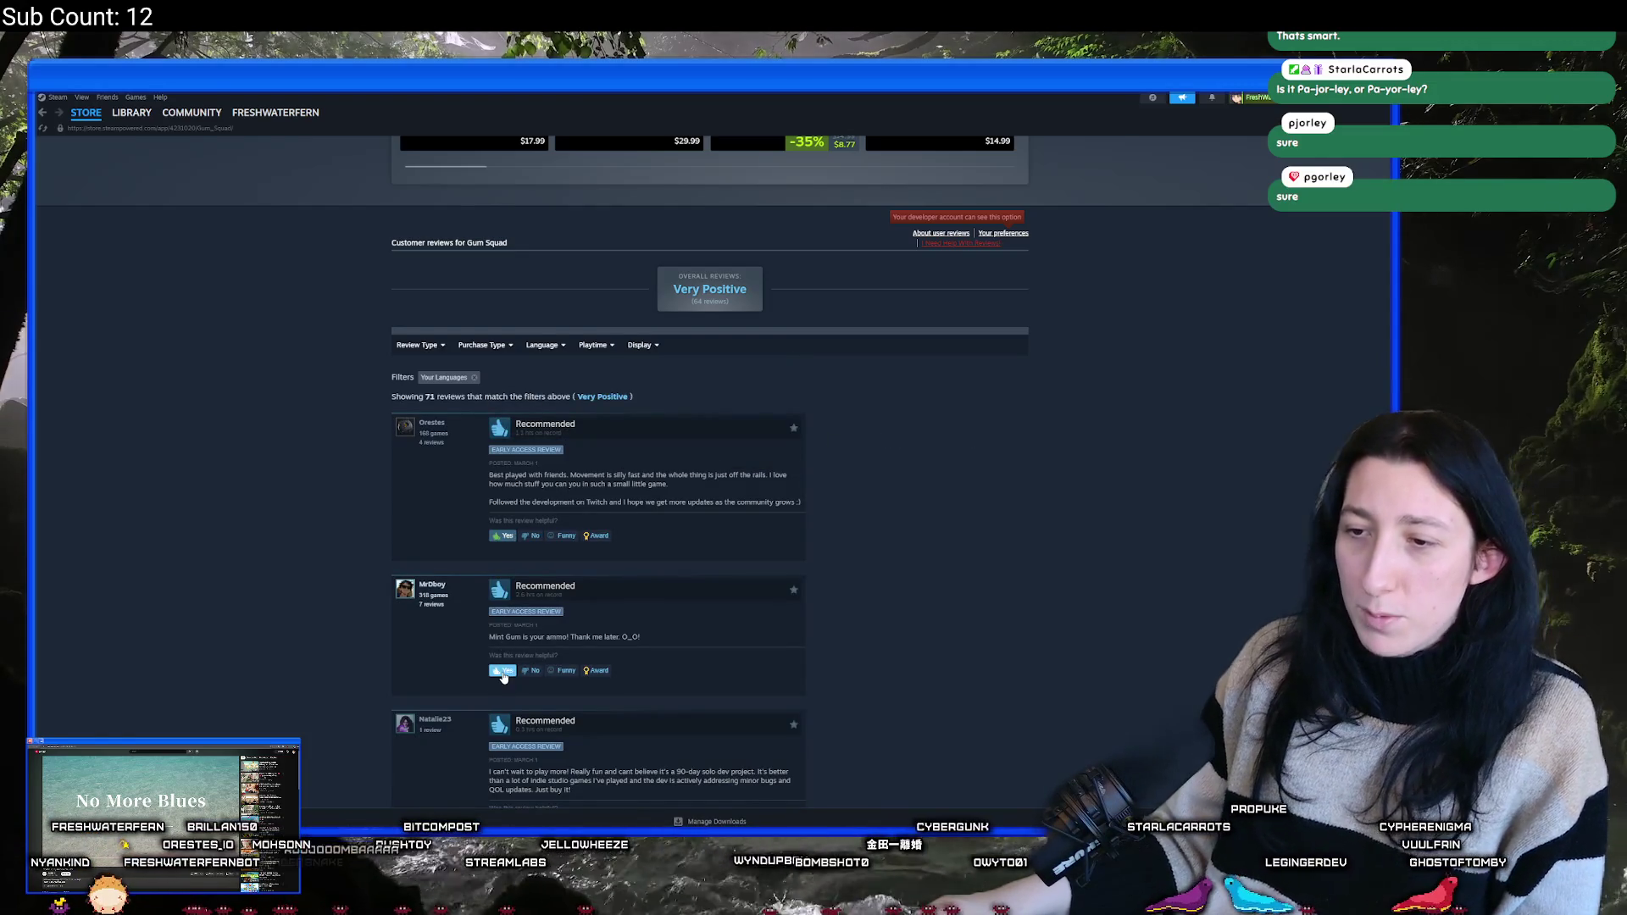
scroll(636, 633, down, 2)
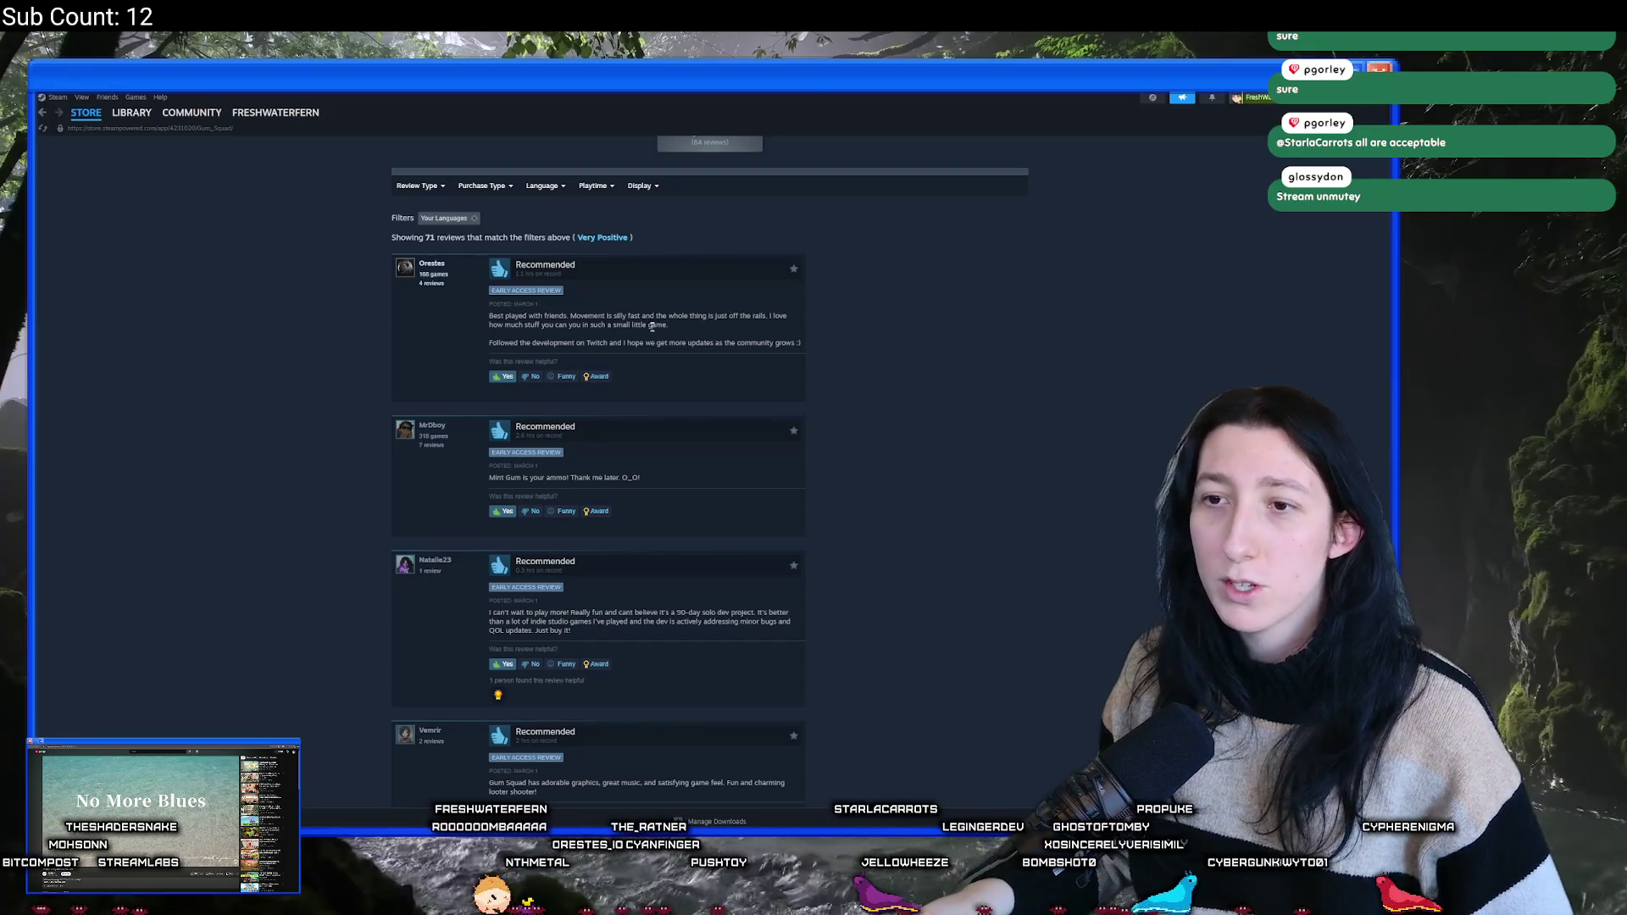
- Grant a +1 award to the first recent Gum Squad review
click(611, 381)
click(604, 551)
click(797, 628)
click(807, 561)
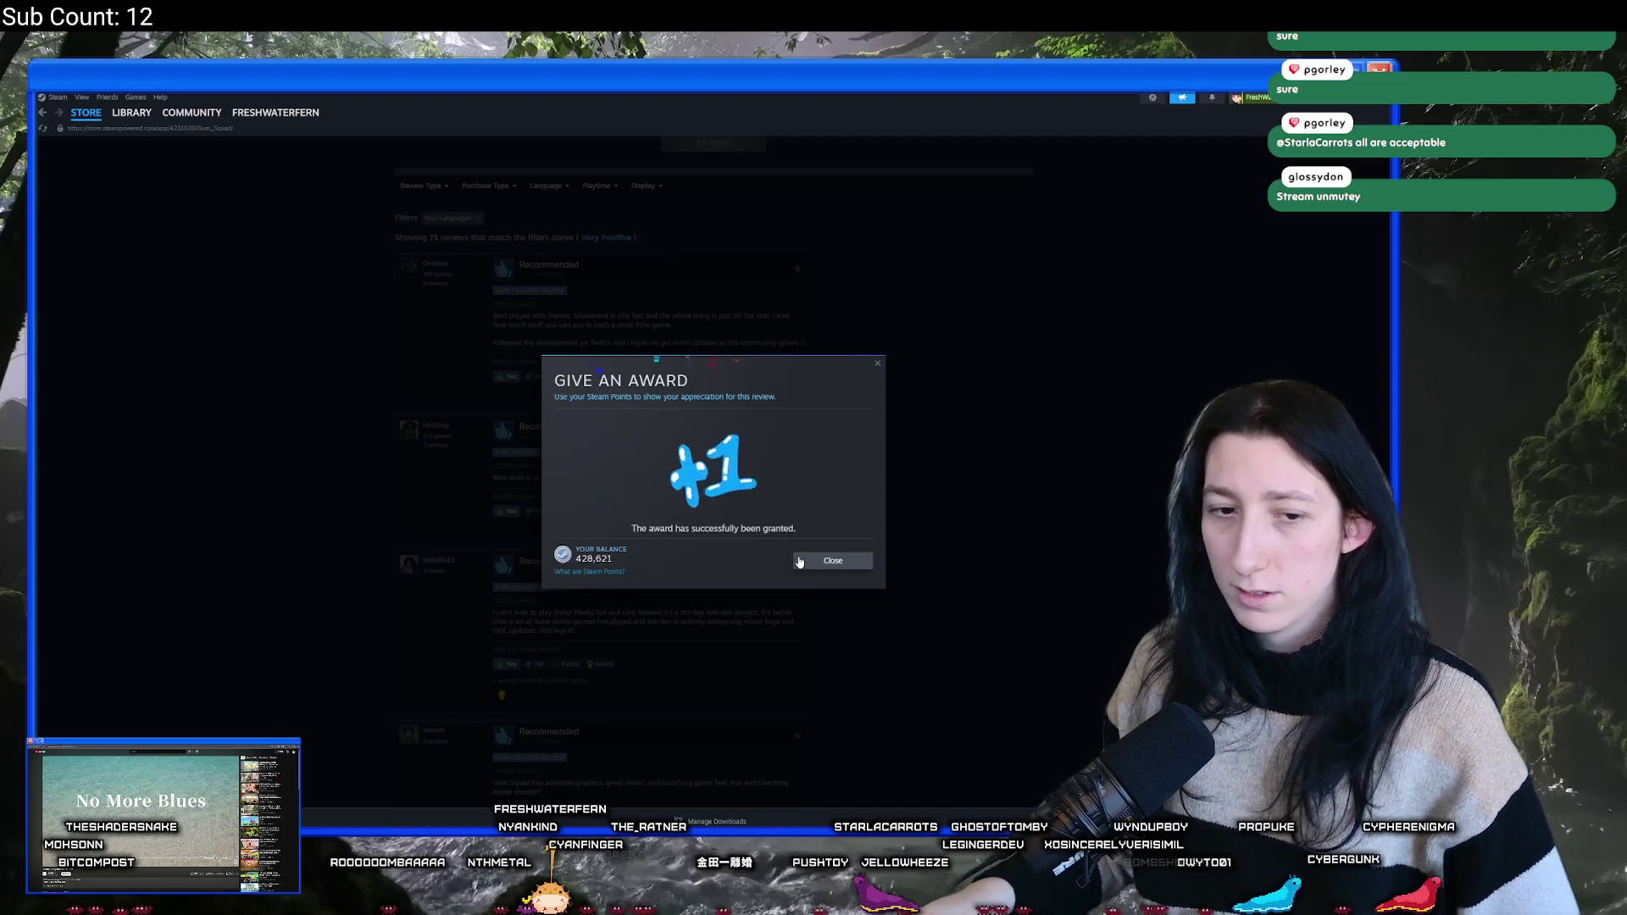
click(801, 561)
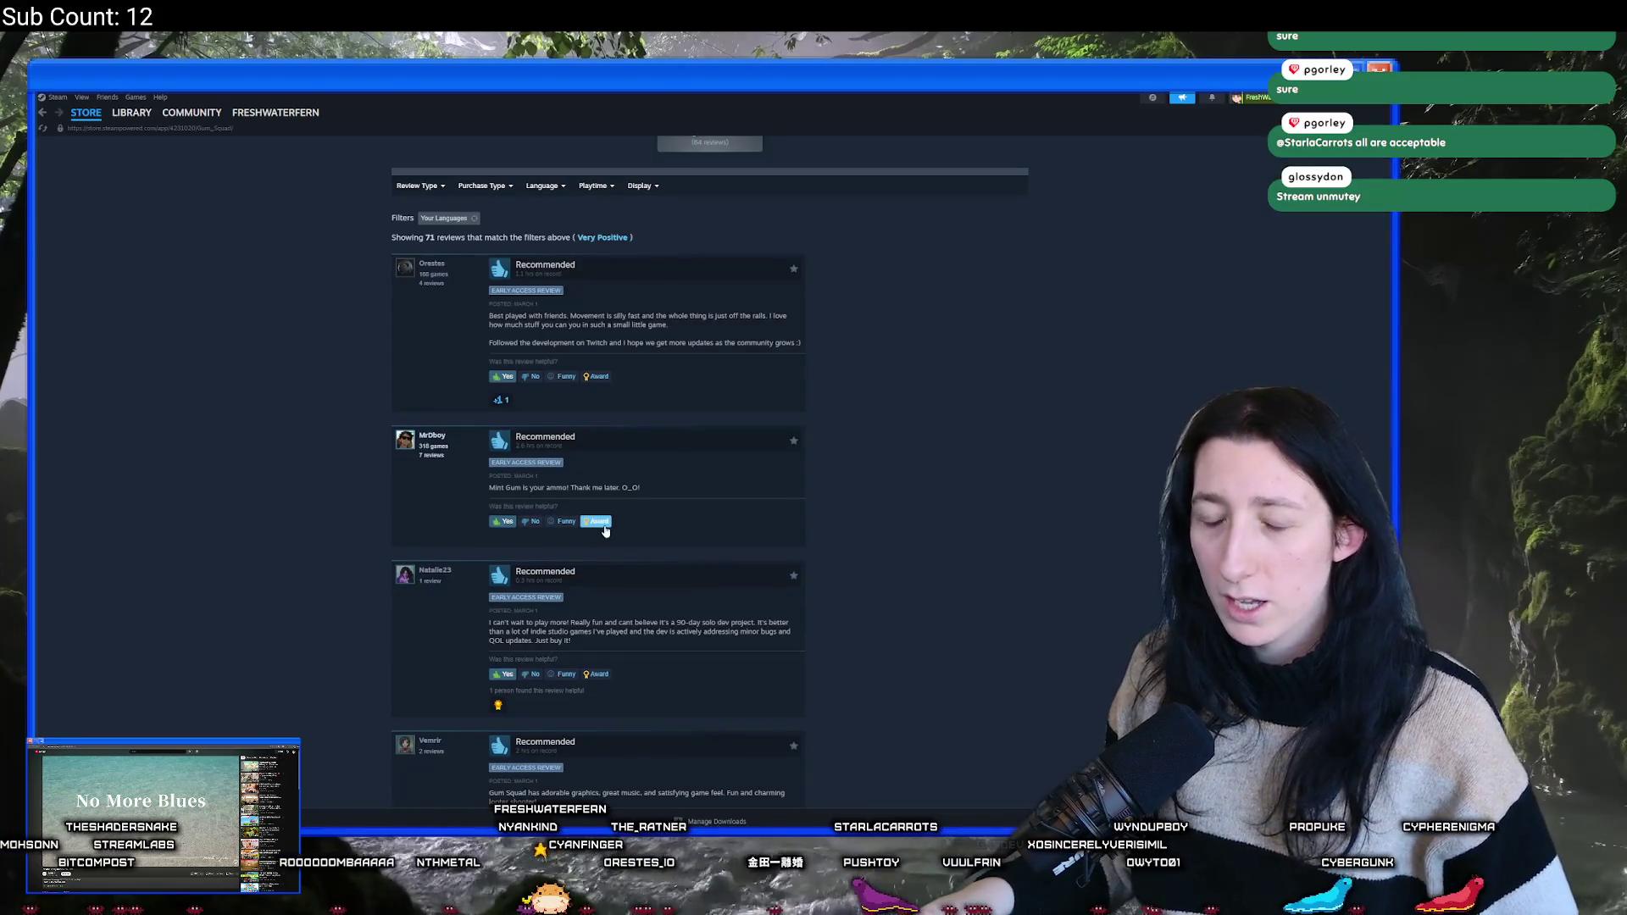
- Grant a +1 award to the second review and scroll back to the page top
click(589, 520)
click(634, 556)
click(786, 628)
click(806, 563)
click(801, 565)
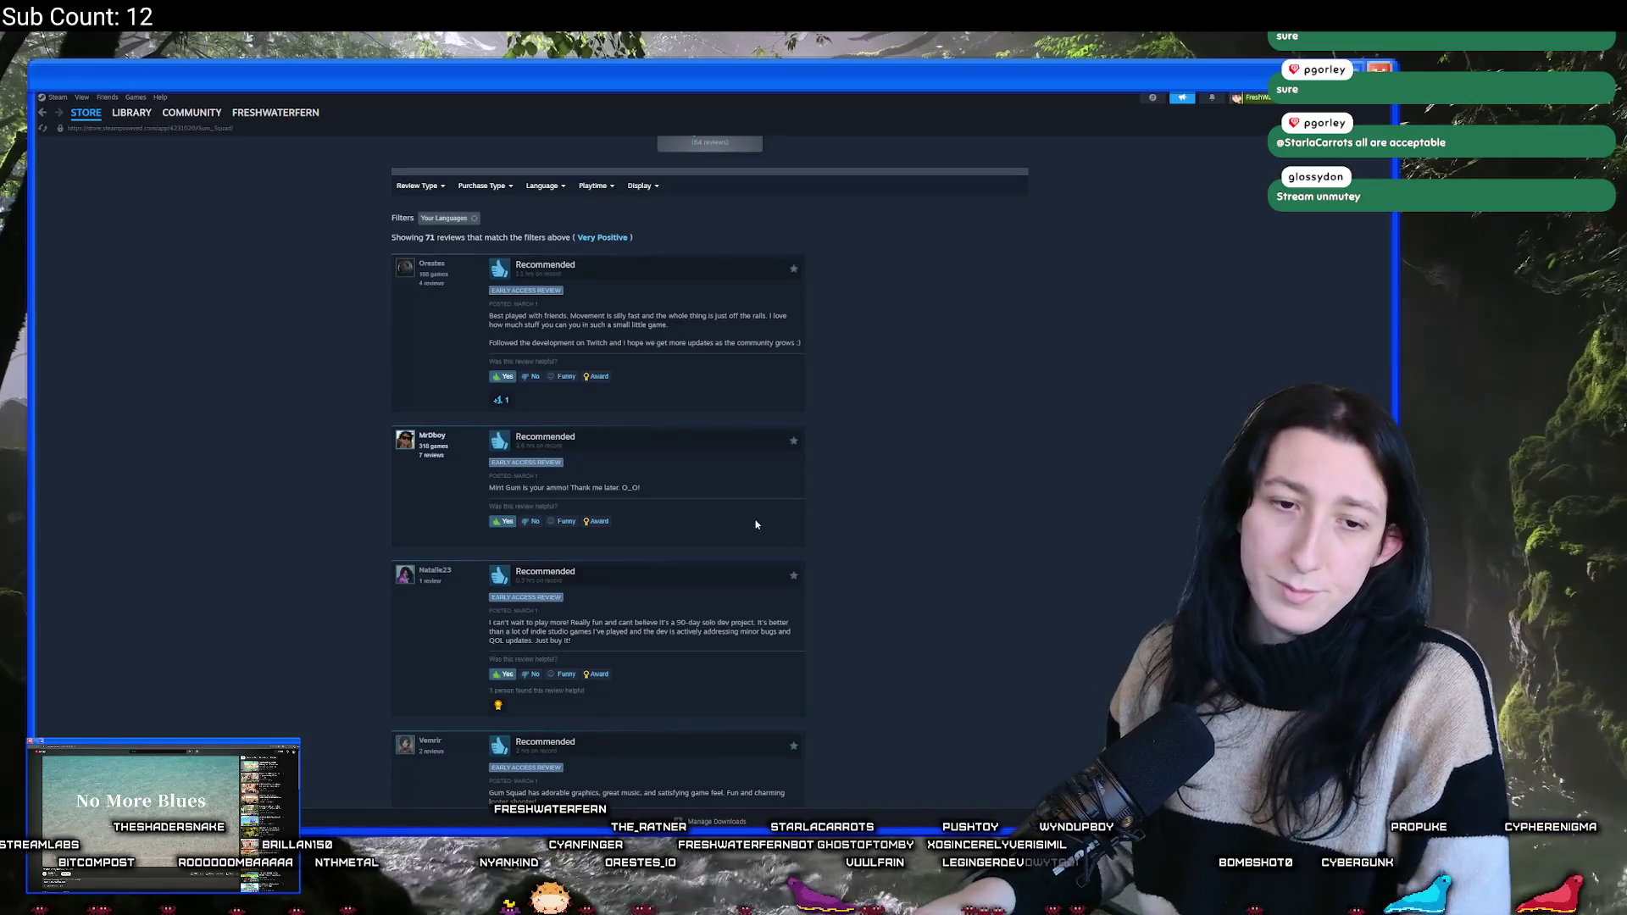
scroll(509, 576, up, 15)
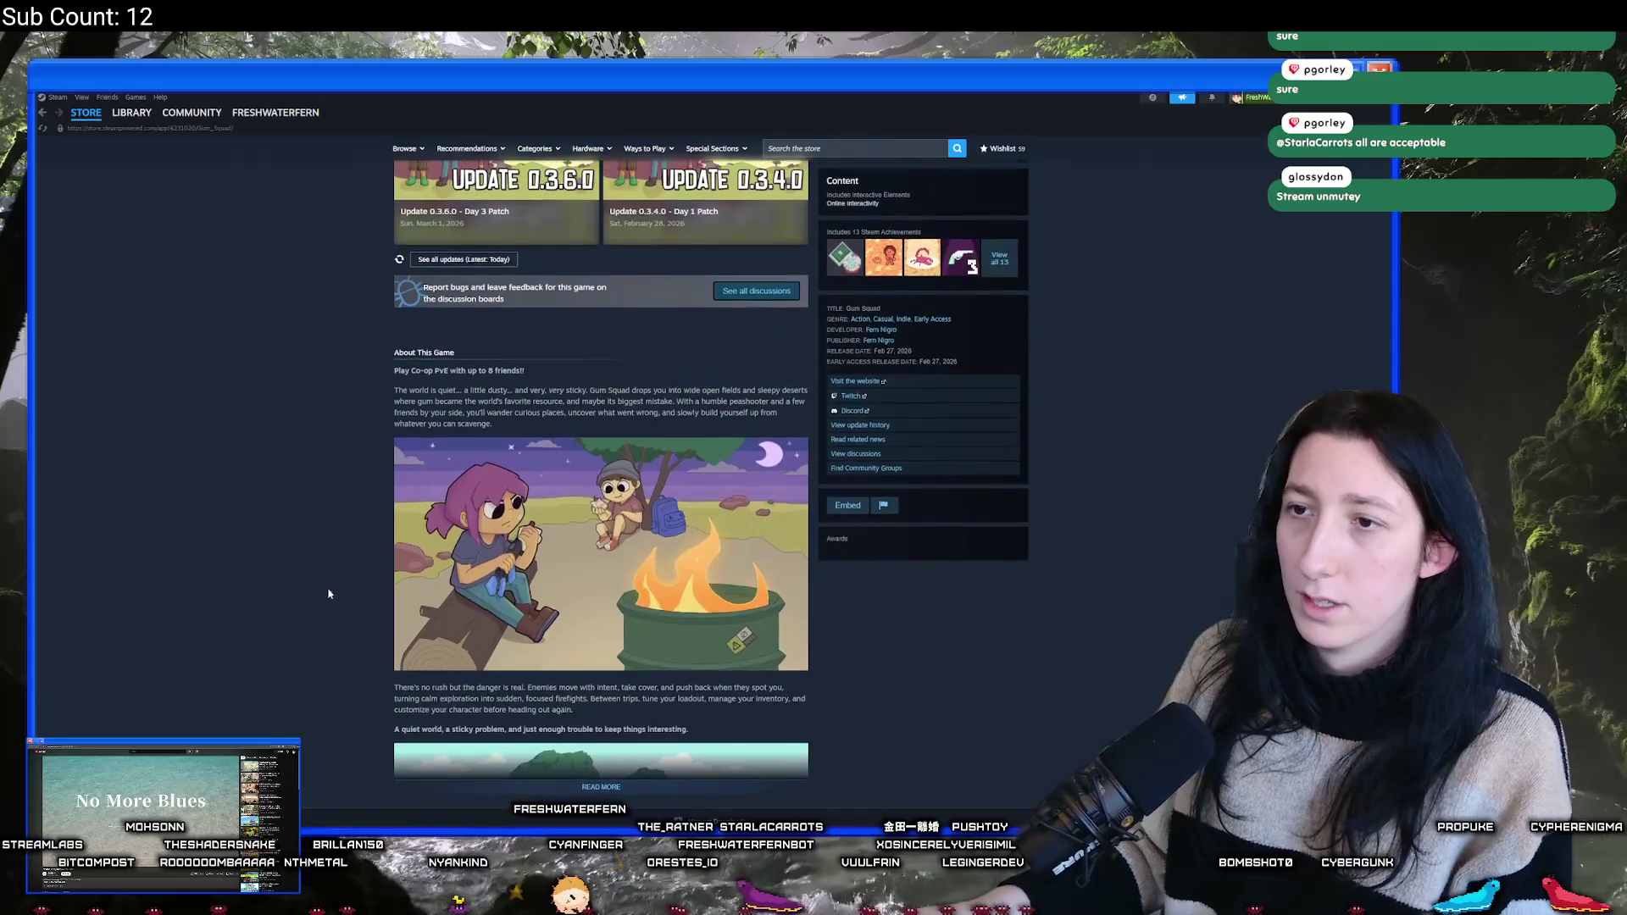
scroll(509, 593, down, 1)
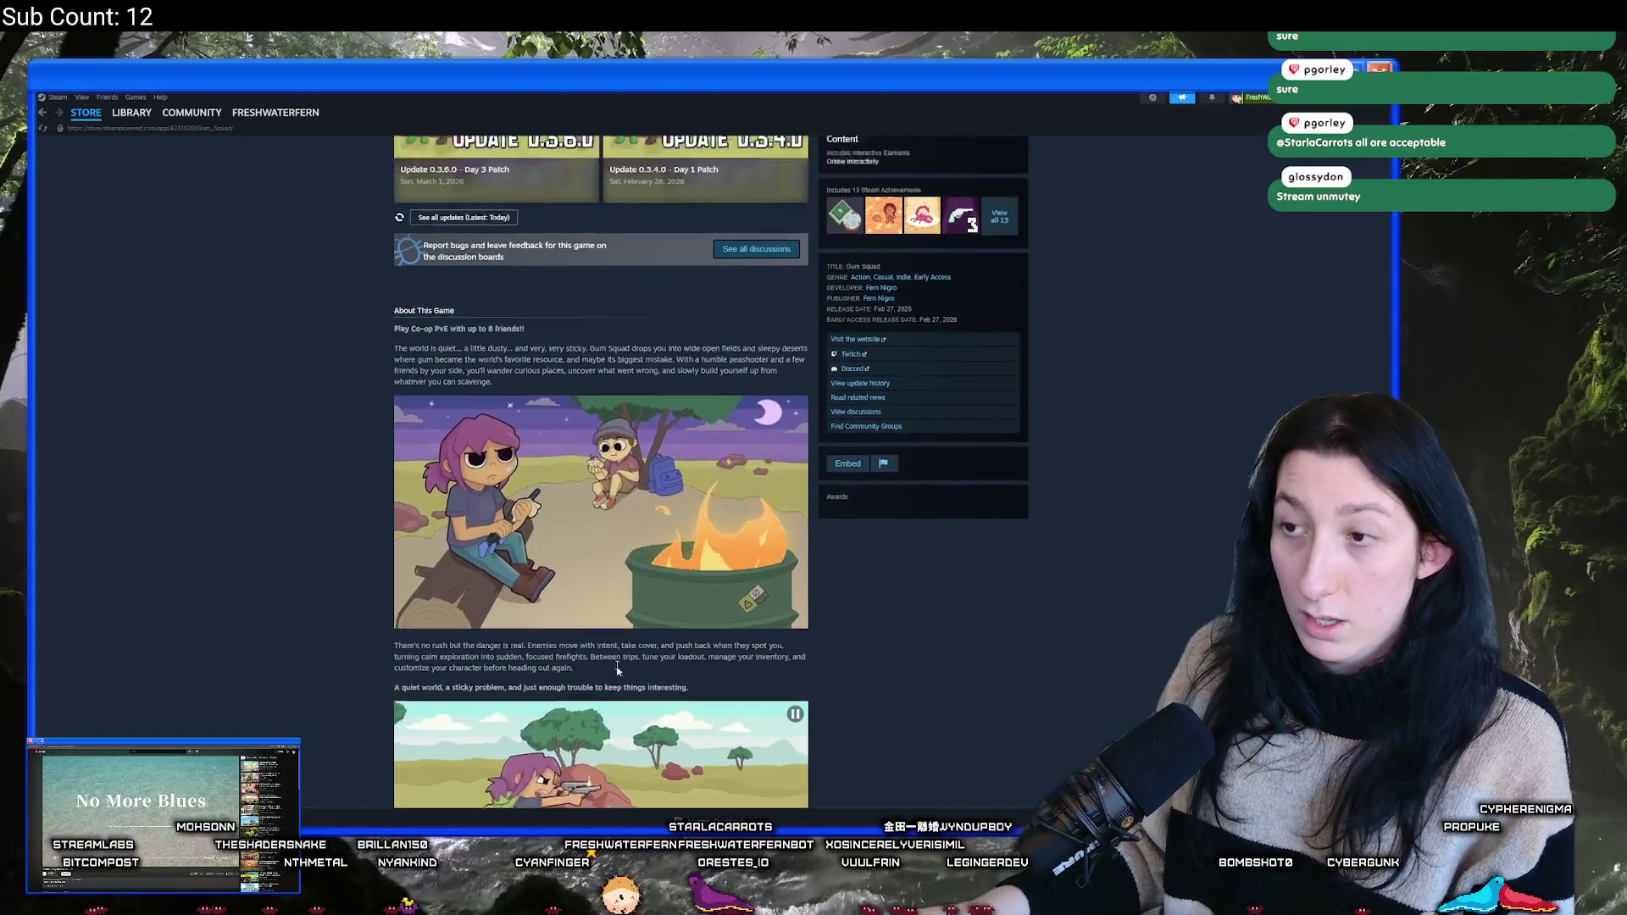
scroll(619, 672, up, 15)
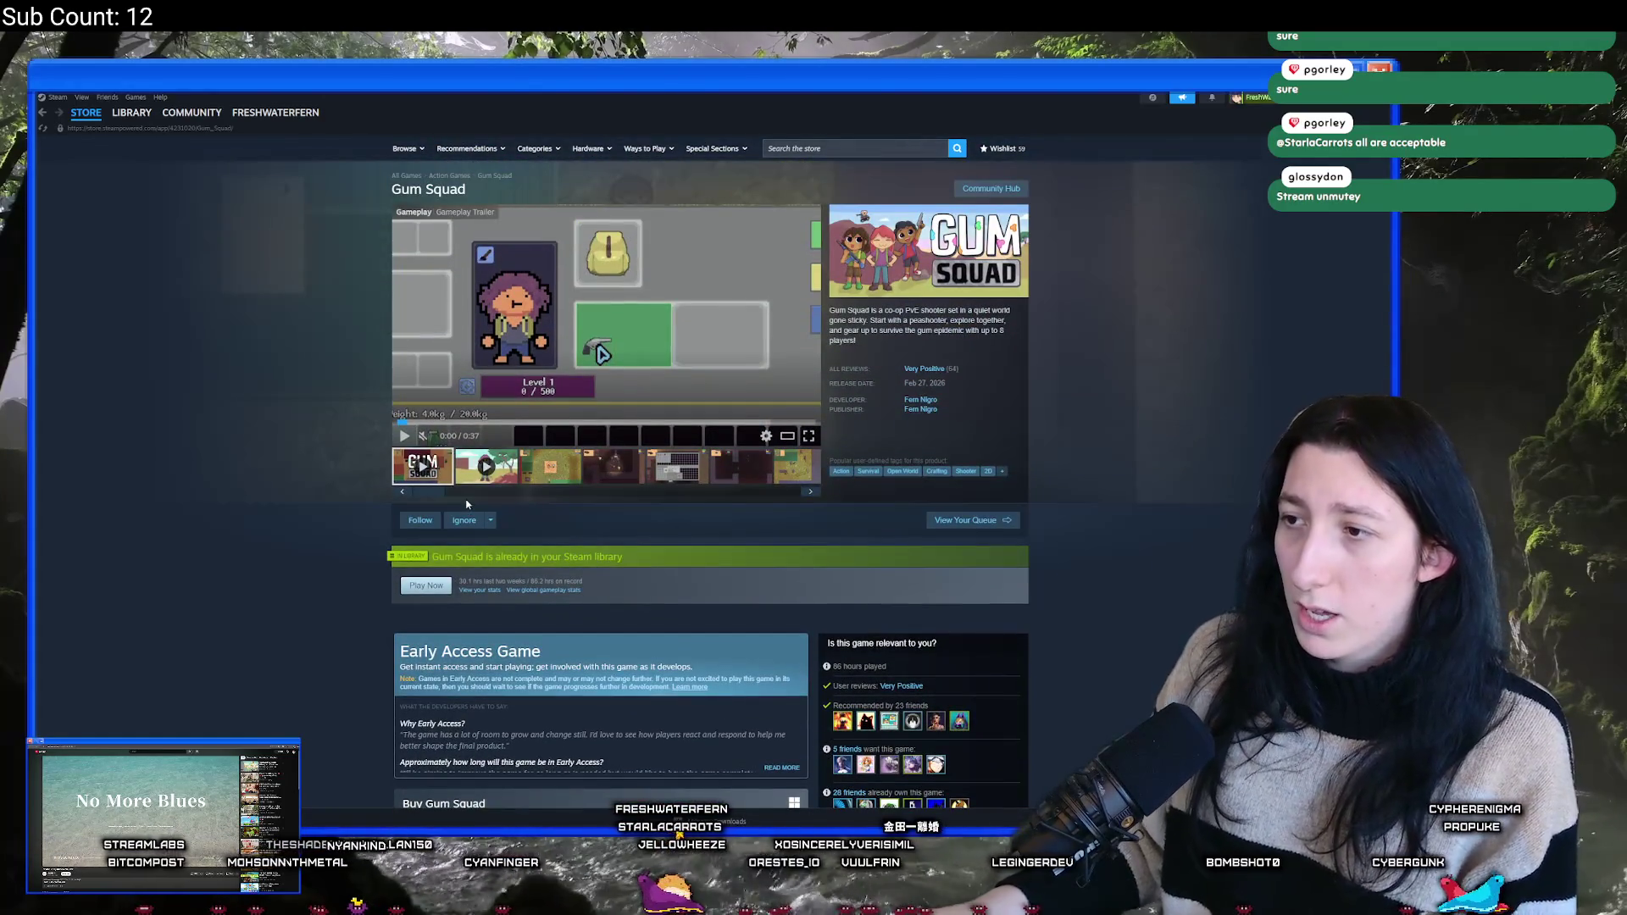
- Read the 'deep in the gum gutters' discussion and its deleted reply, then return to Gum Squad's library page
click(1021, 190)
click(521, 185)
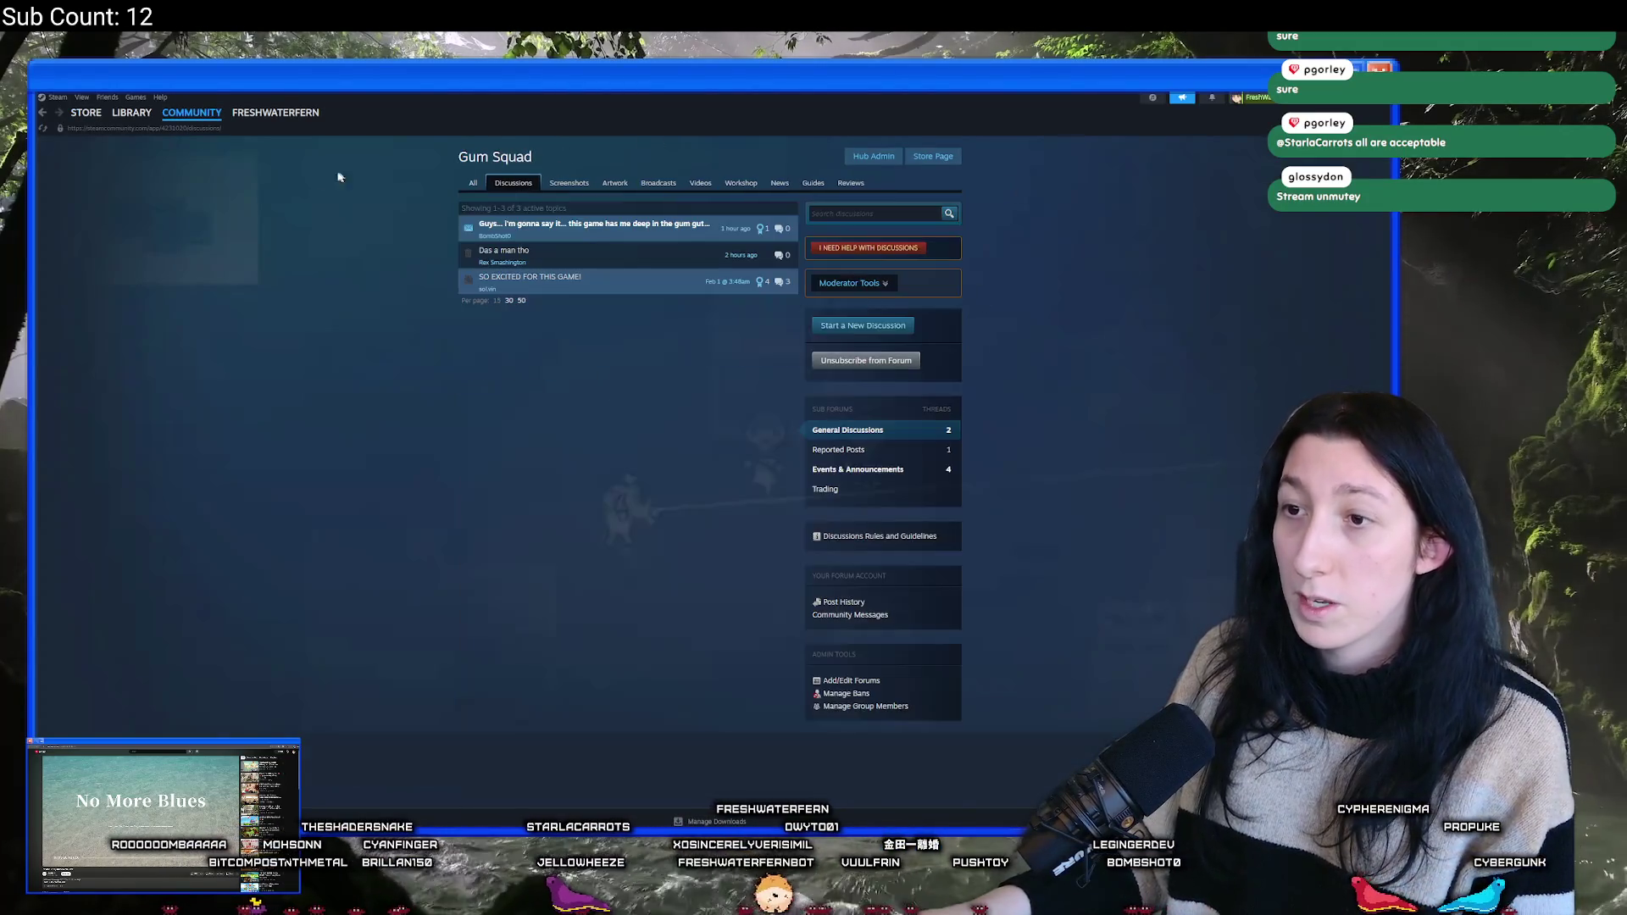
click(521, 229)
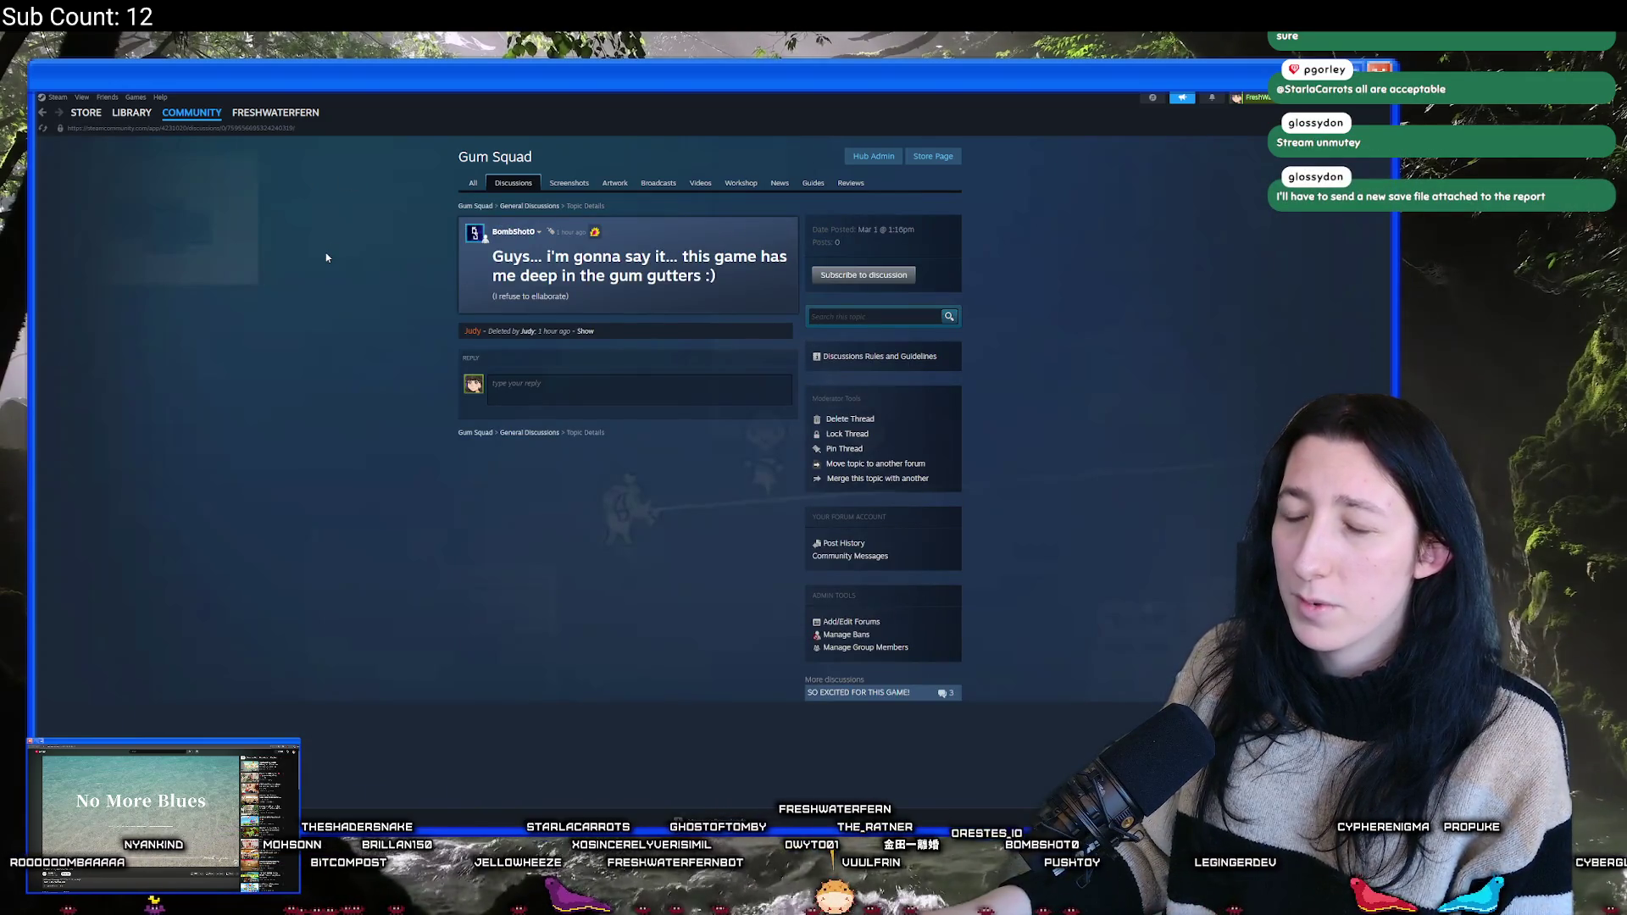
click(585, 332)
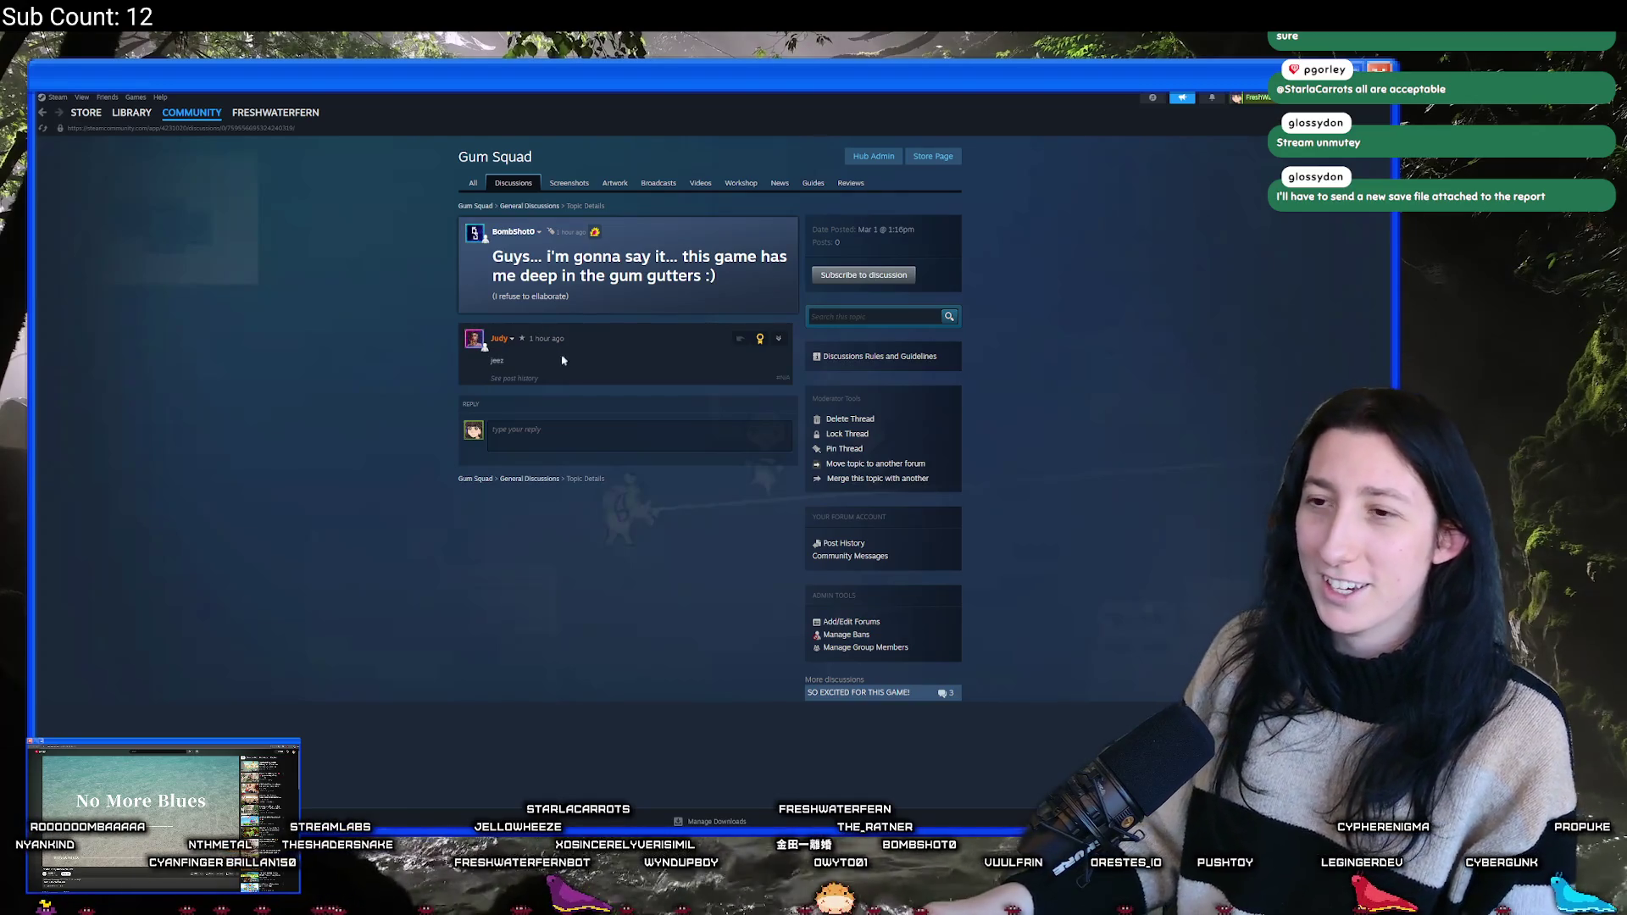
click(127, 132)
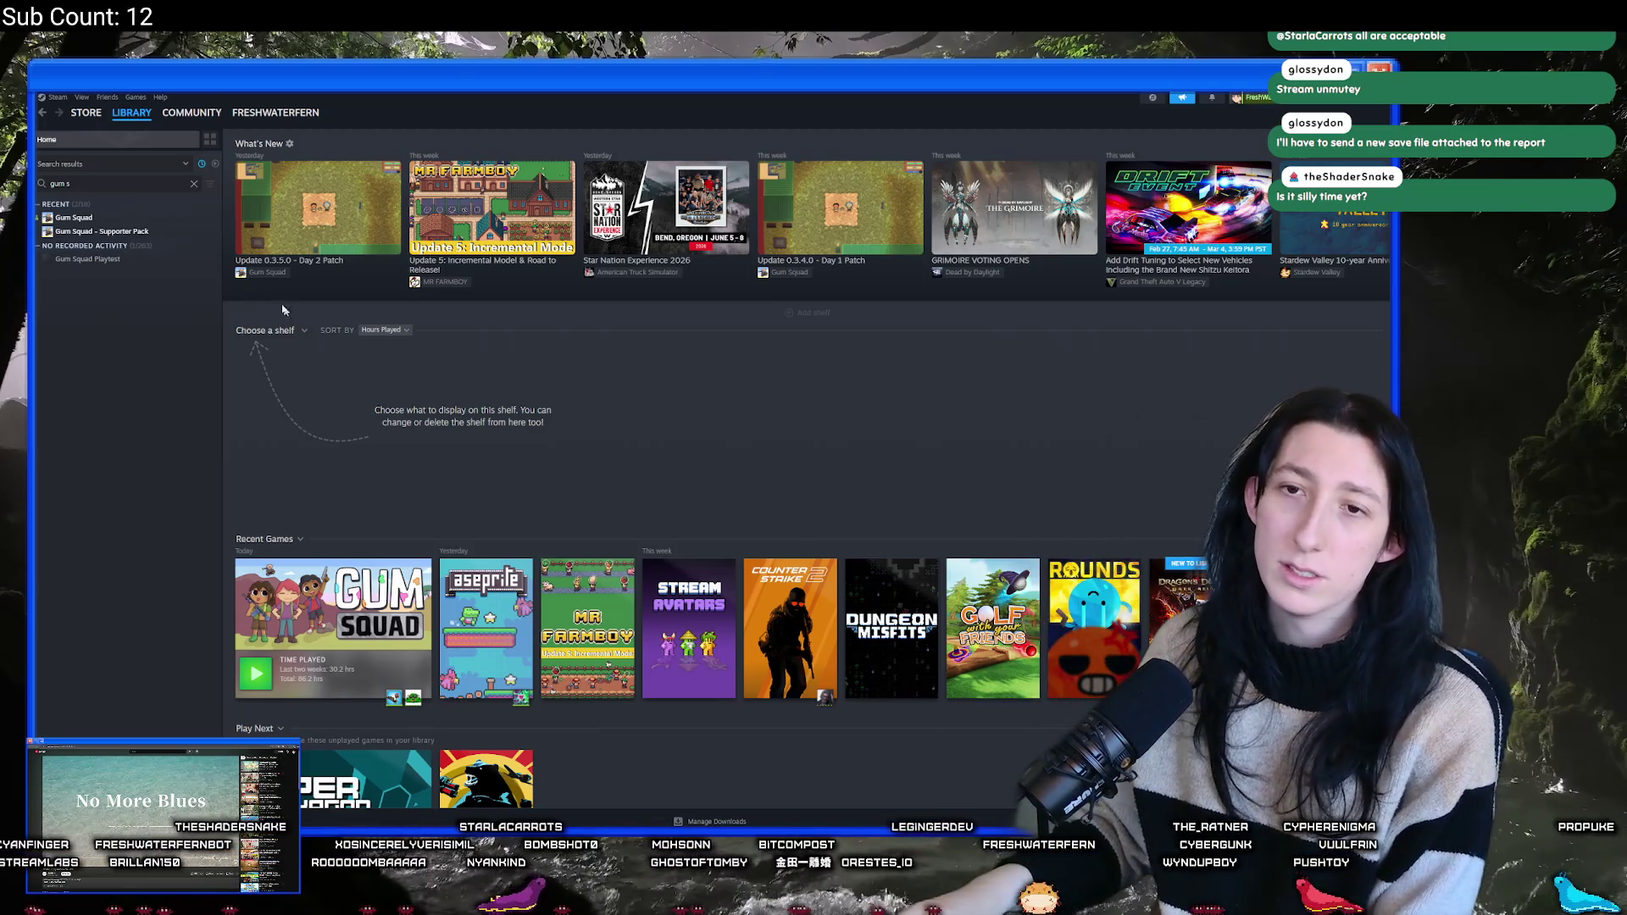
click(80, 217)
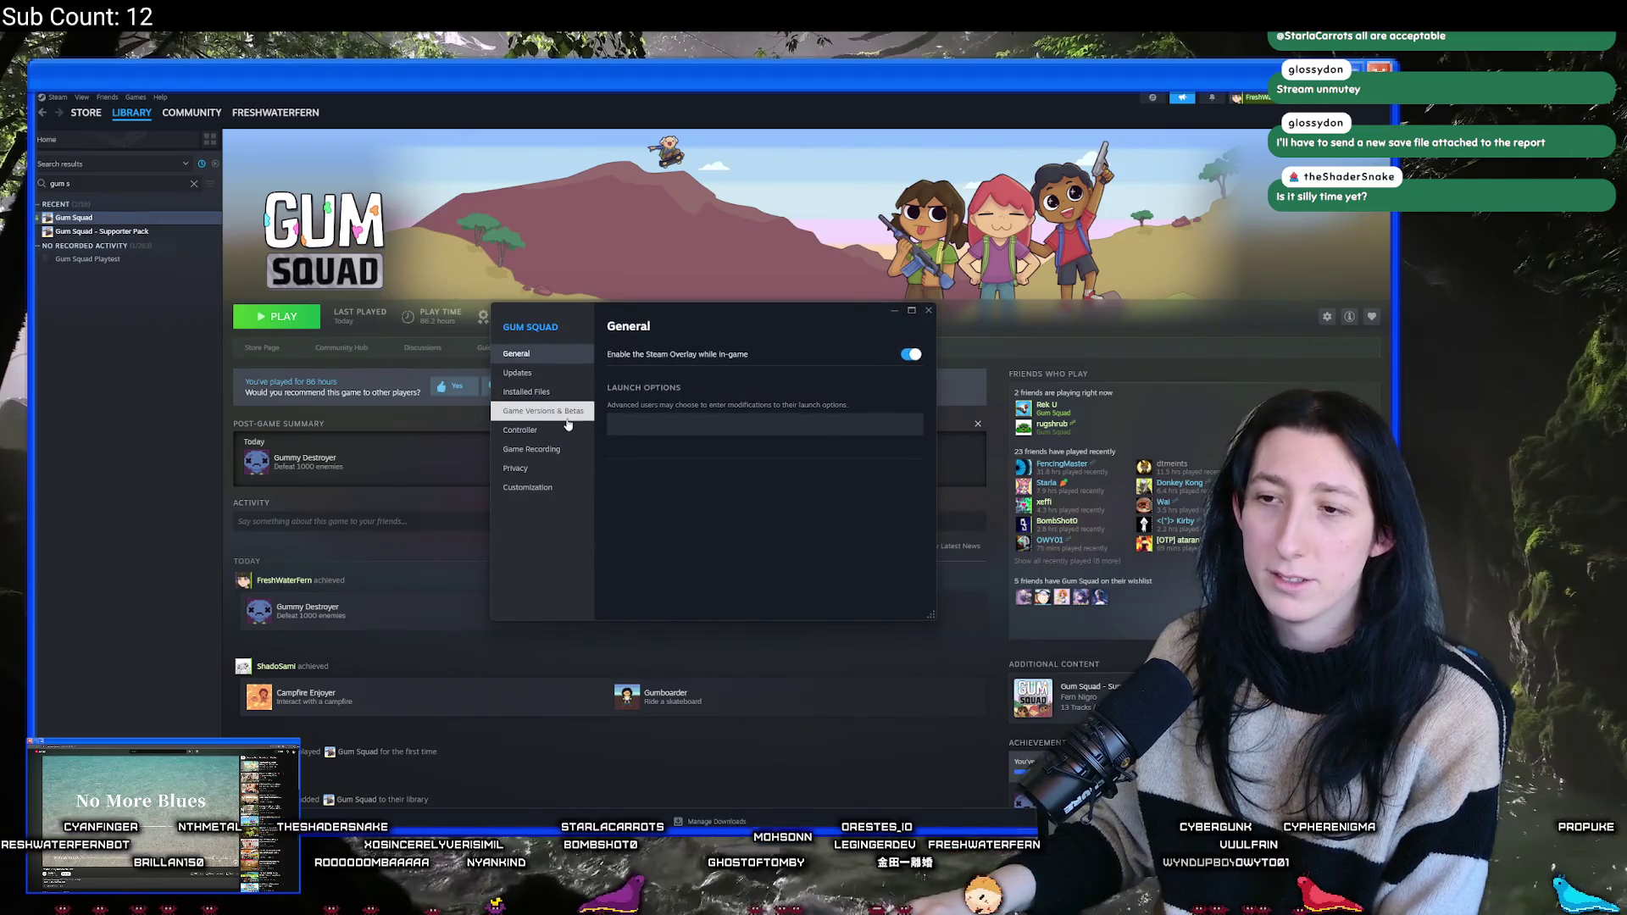
- Review Gum Squad's Game Versions & Betas and Installed Files, then close its Properties dialog
click(567, 416)
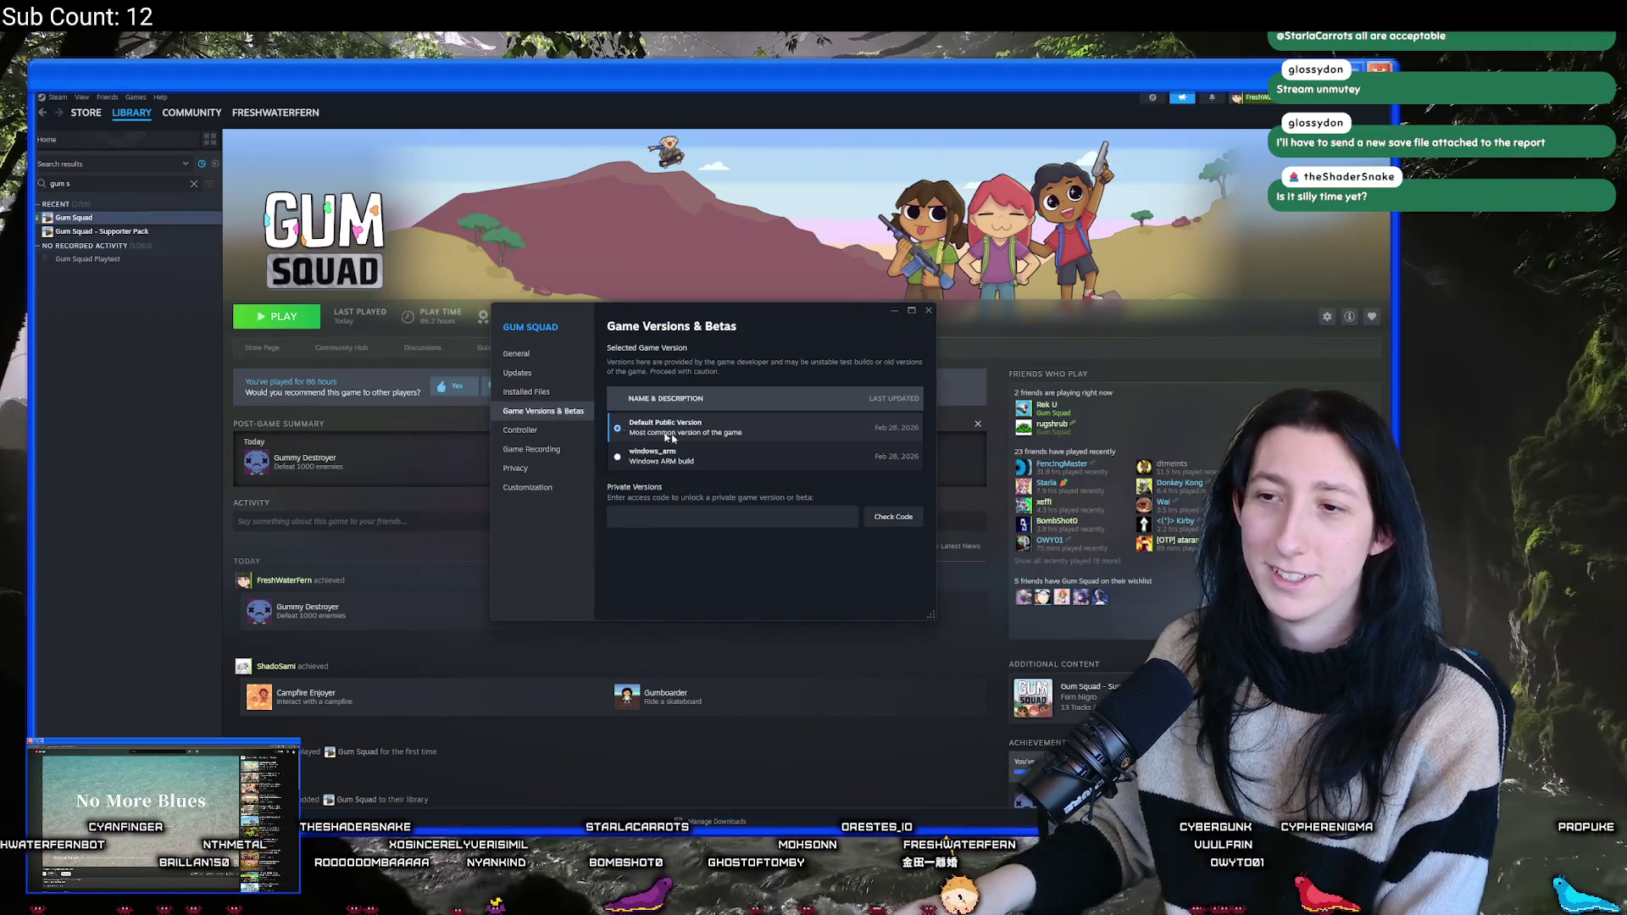
click(547, 391)
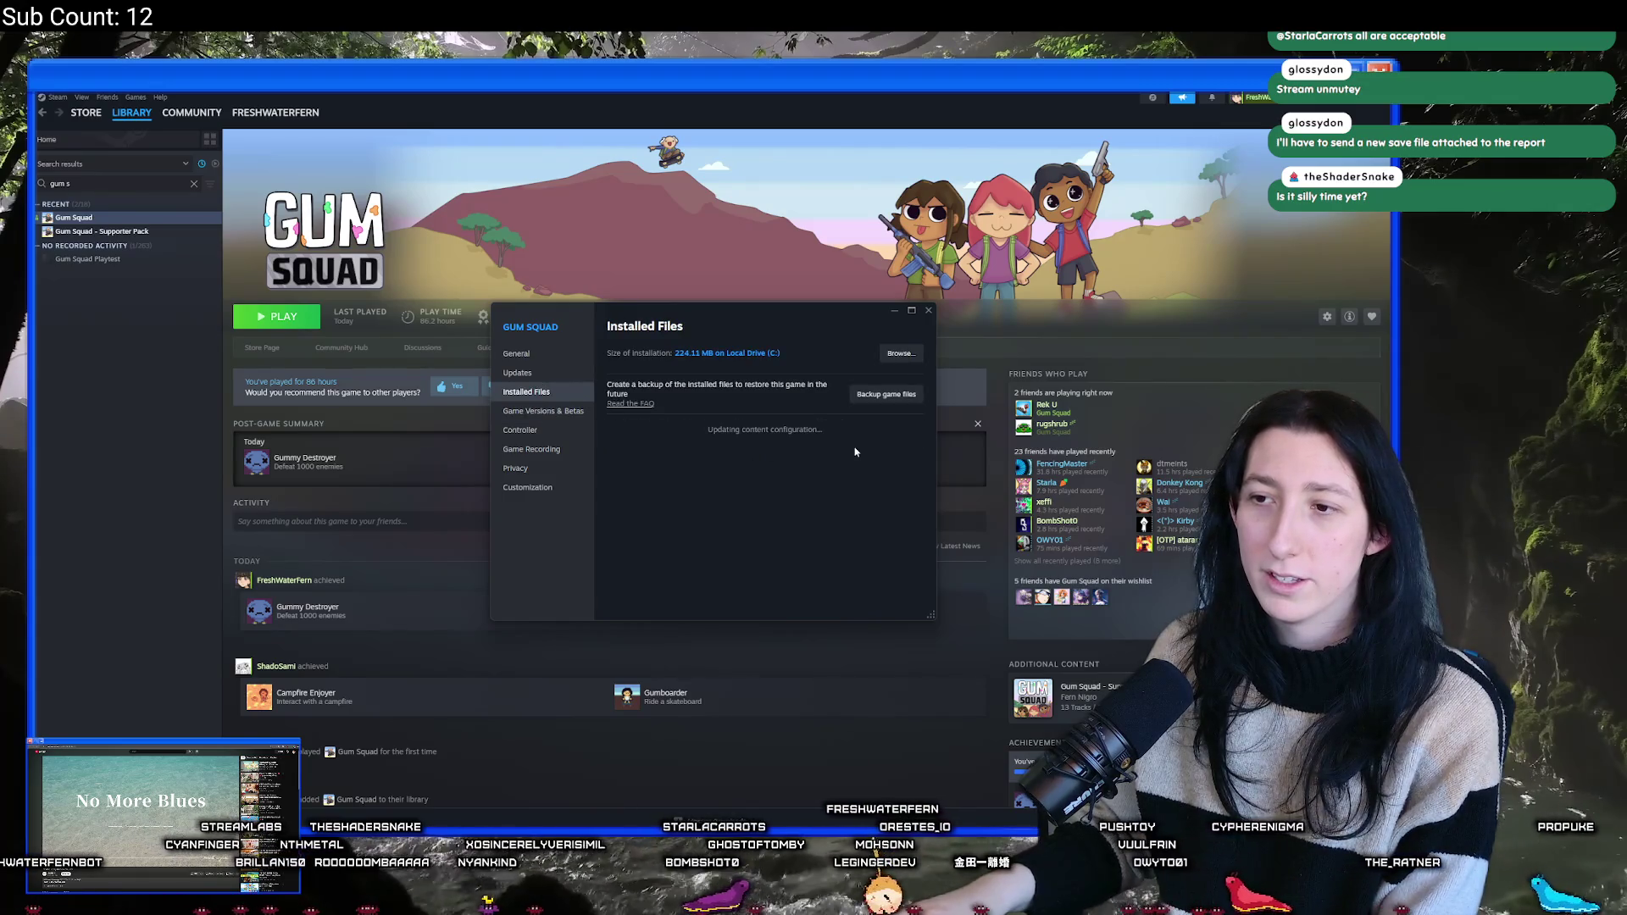
click(929, 311)
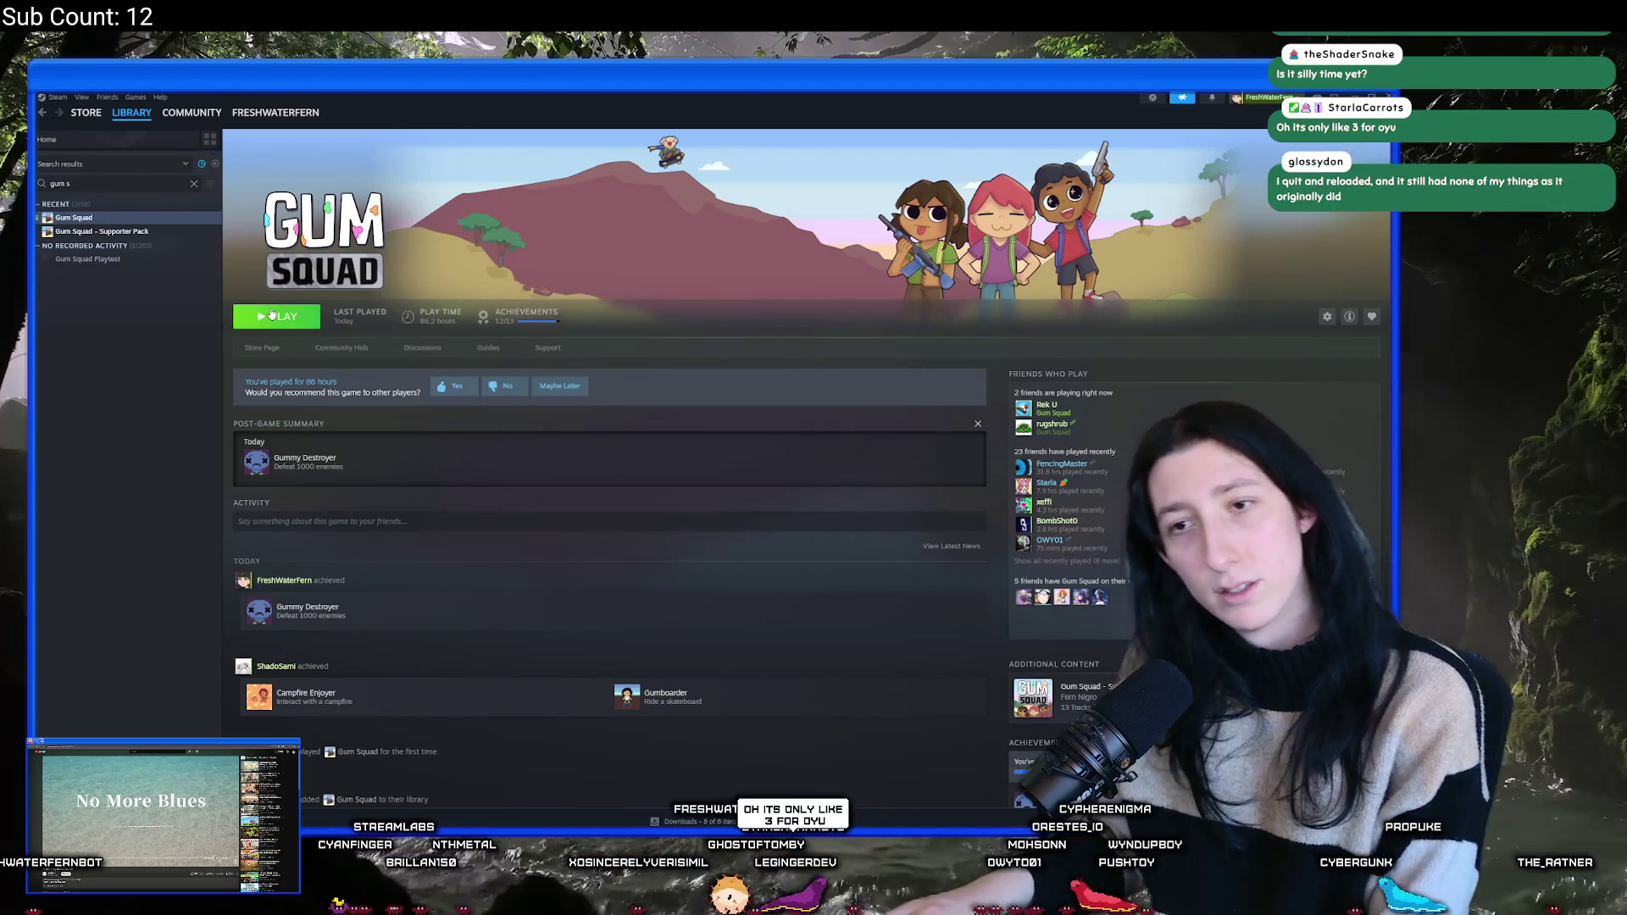
- Launch Gum Squad maximized, load a saved world, walk briefly, then save and quit
click(271, 315)
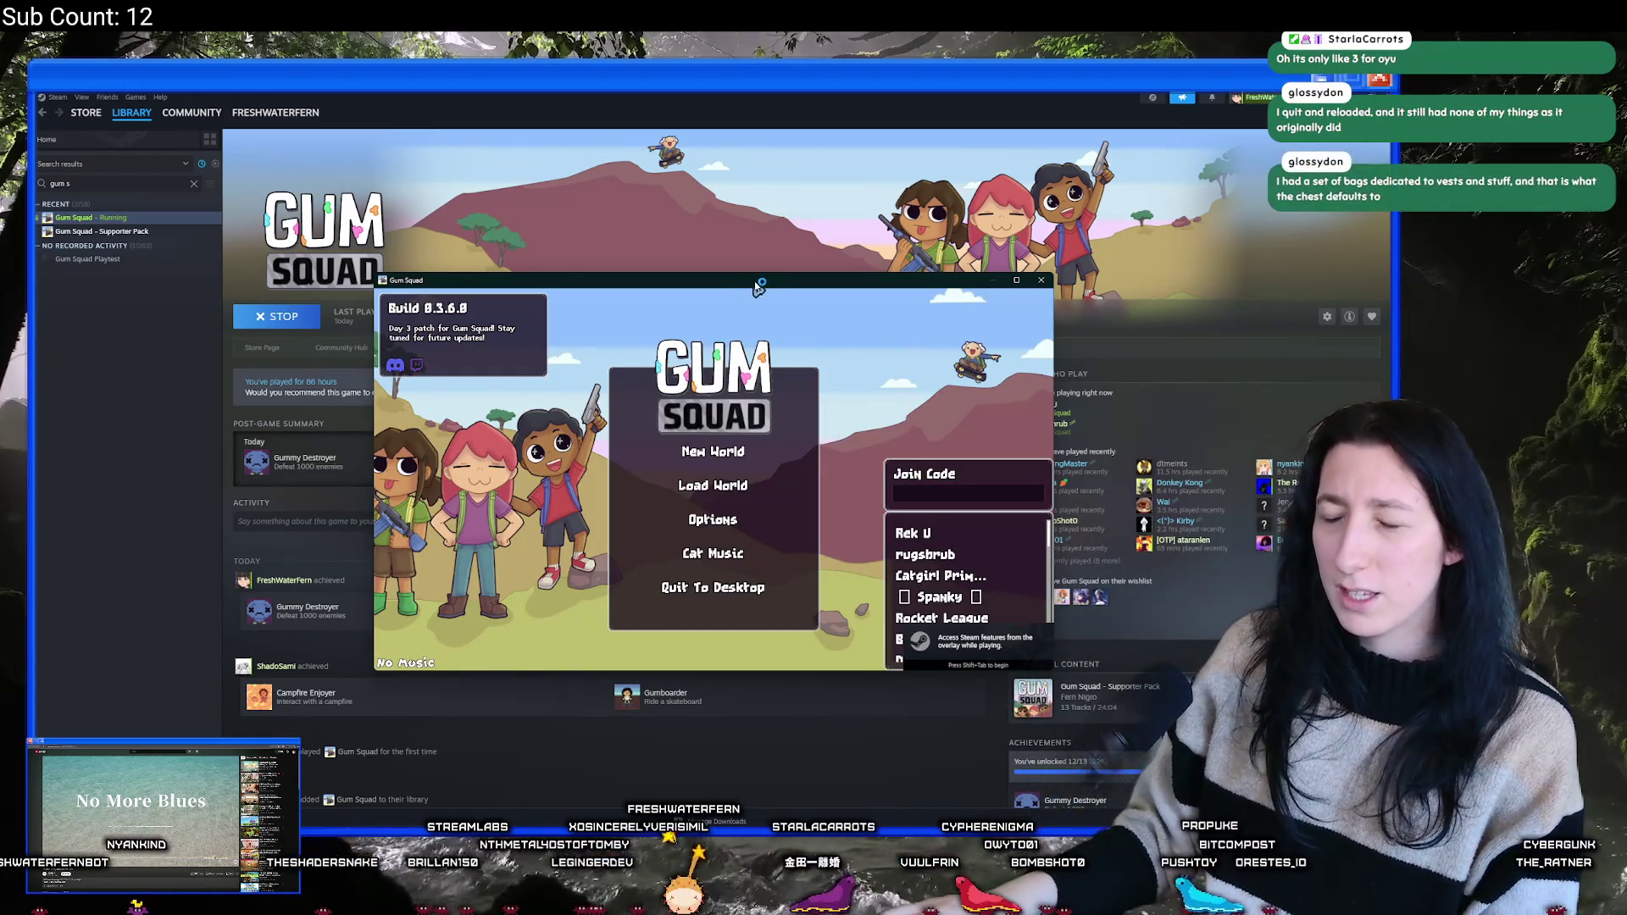
drag(755, 280, 754, 99)
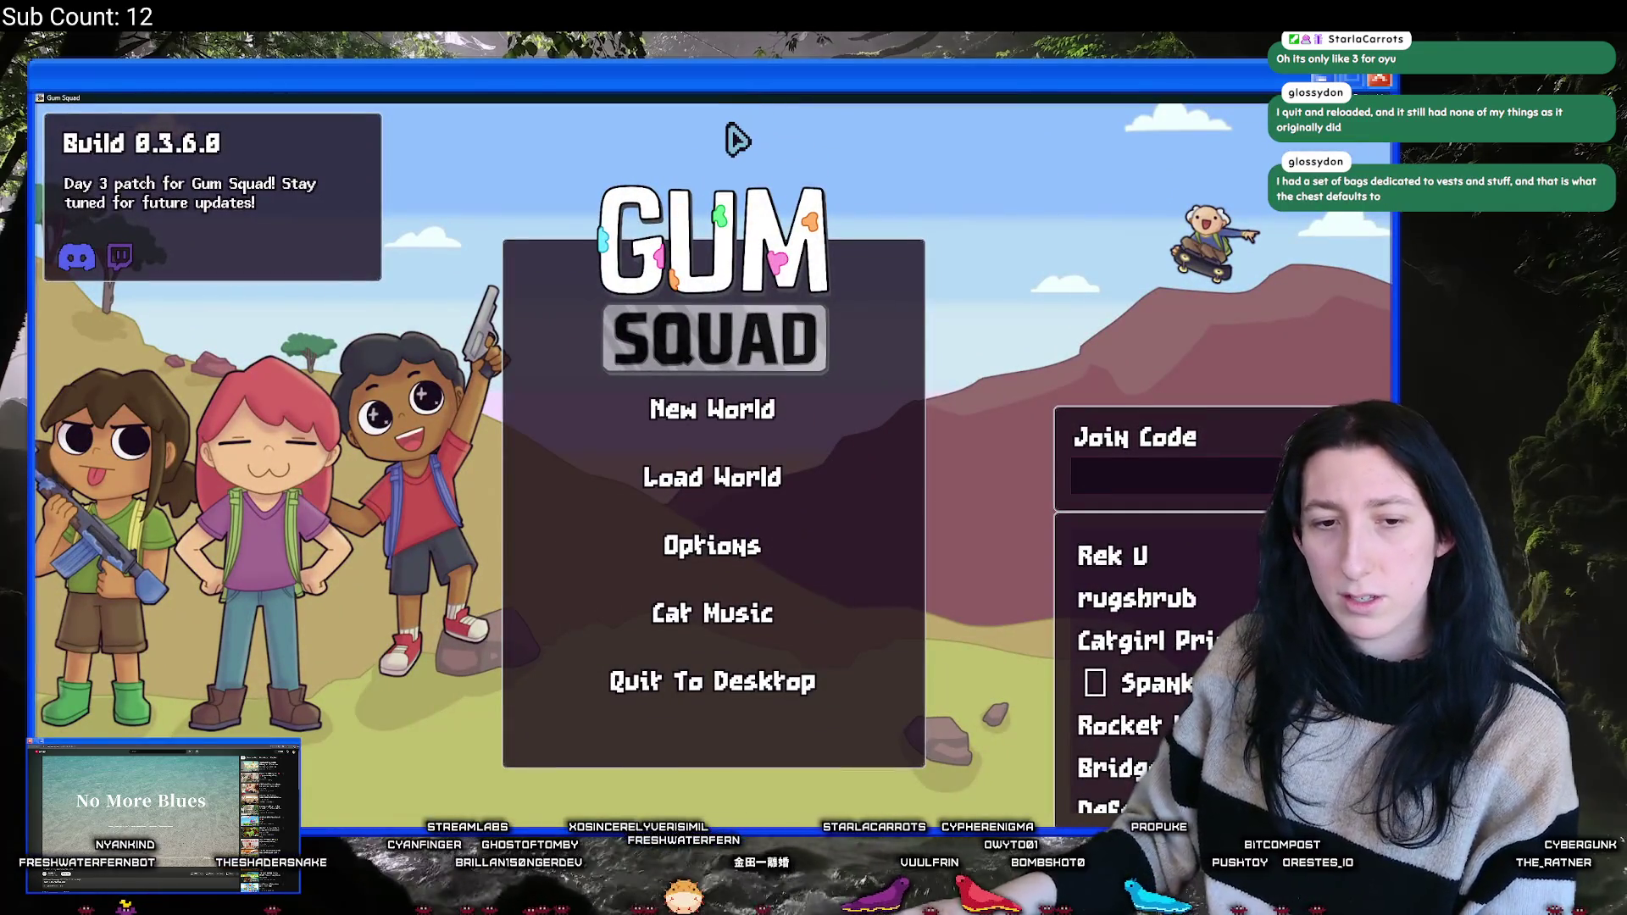
click(653, 481)
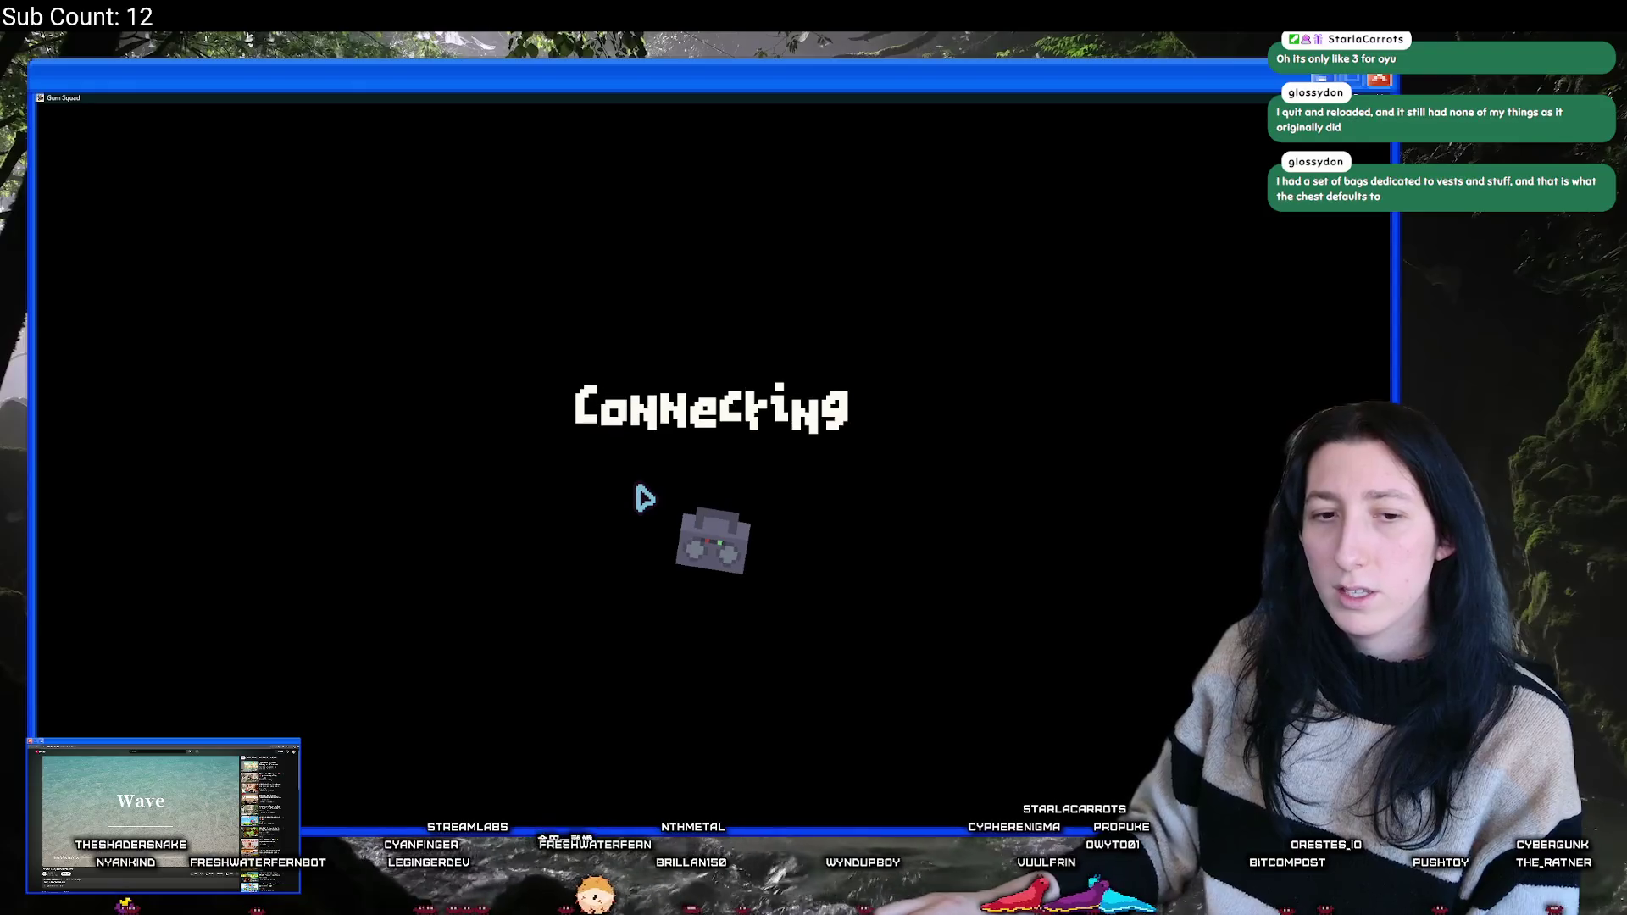
key(w)
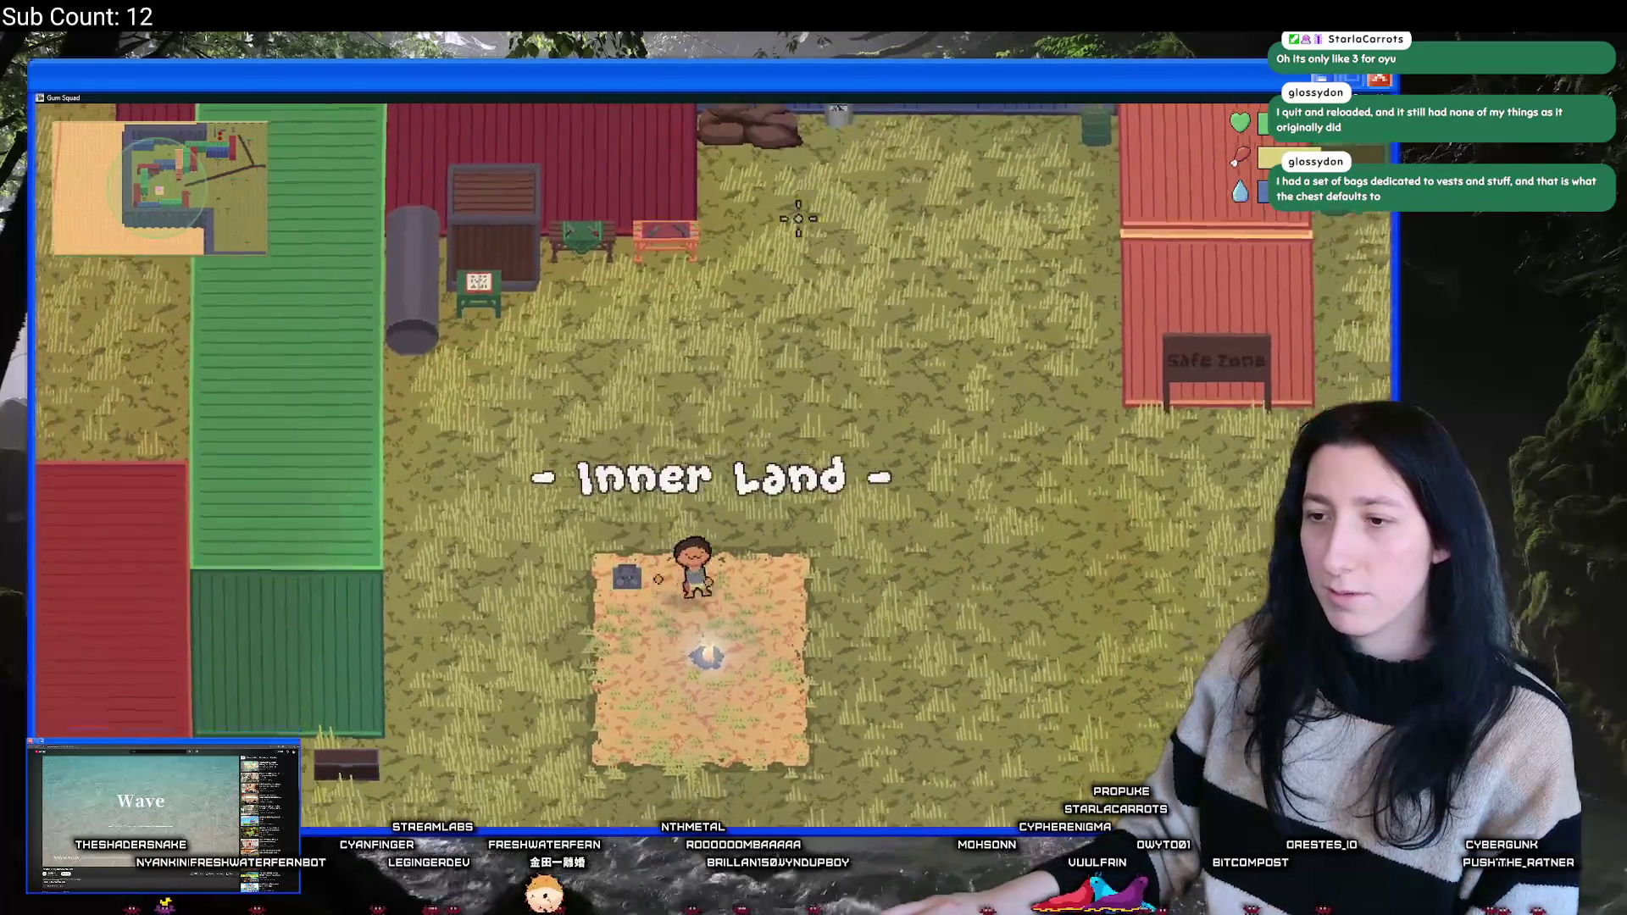
key(Escape)
click(665, 678)
- Create an Offline new world, then abort the game at the code error
click(708, 409)
click(708, 428)
click(704, 624)
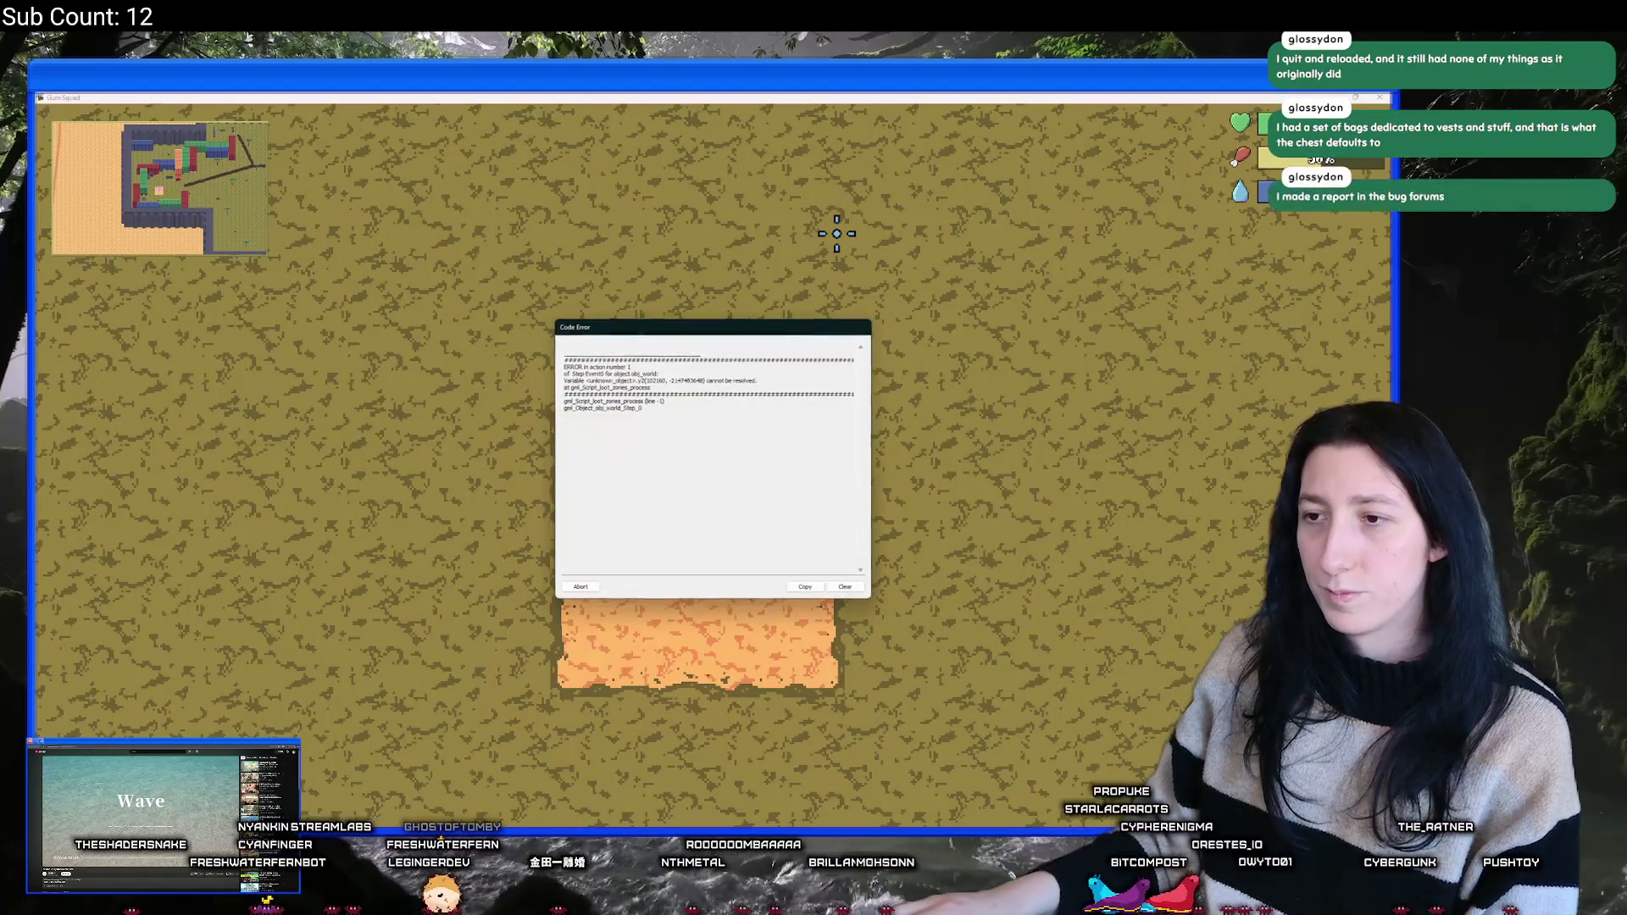
click(580, 586)
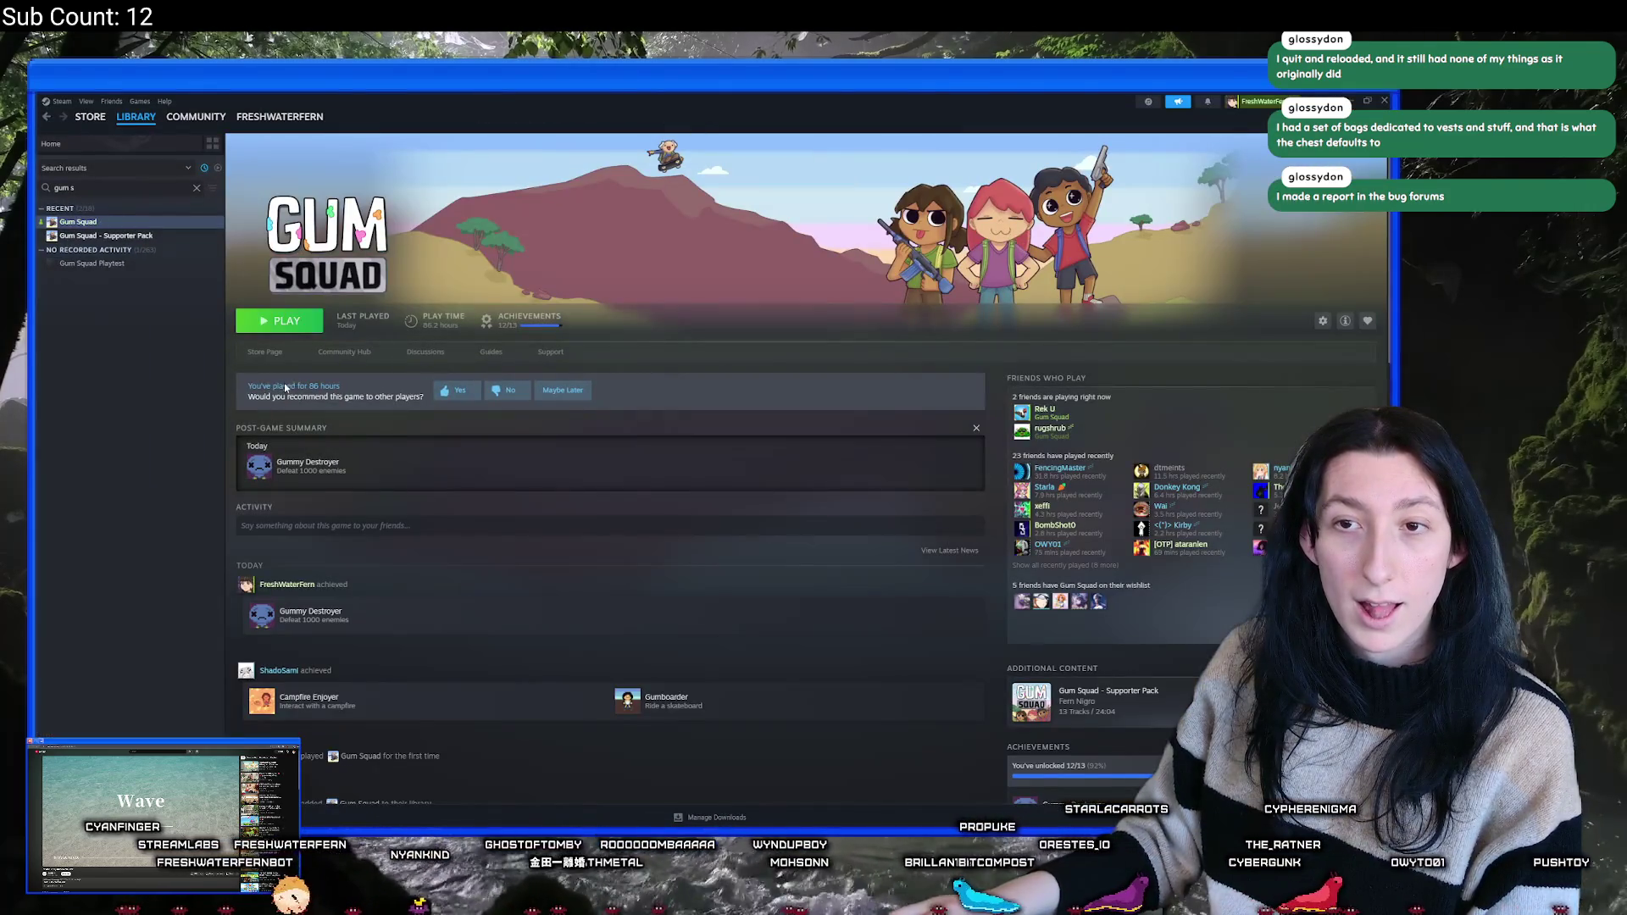
- Relaunch Gum Squad, start a new world, then save and quit to the main menu
click(298, 329)
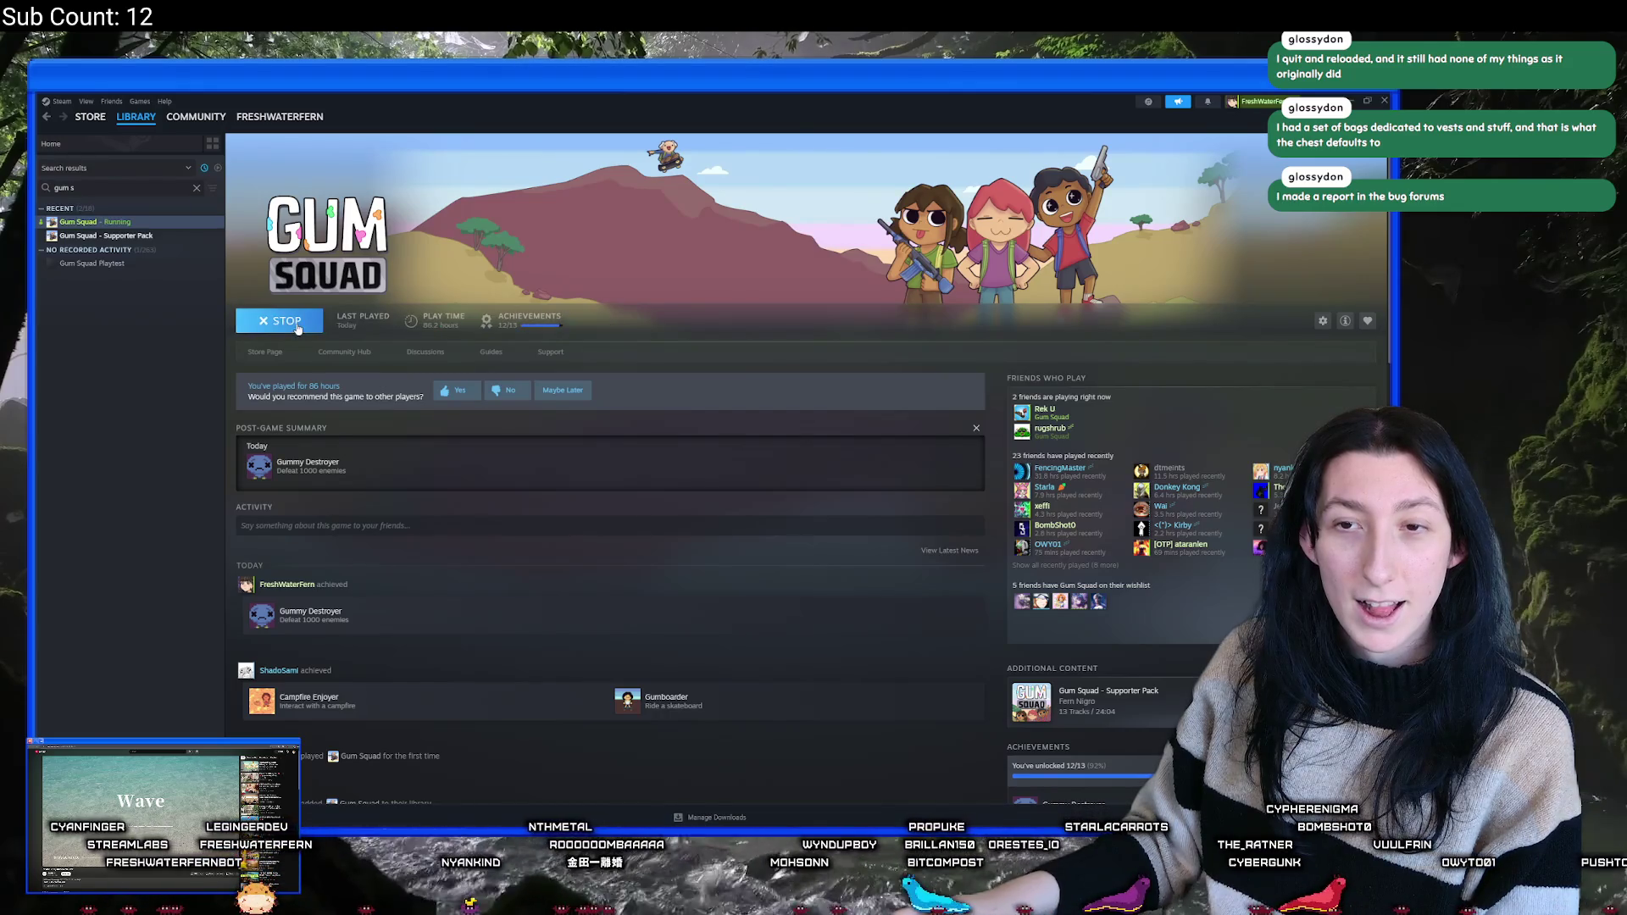
click(690, 354)
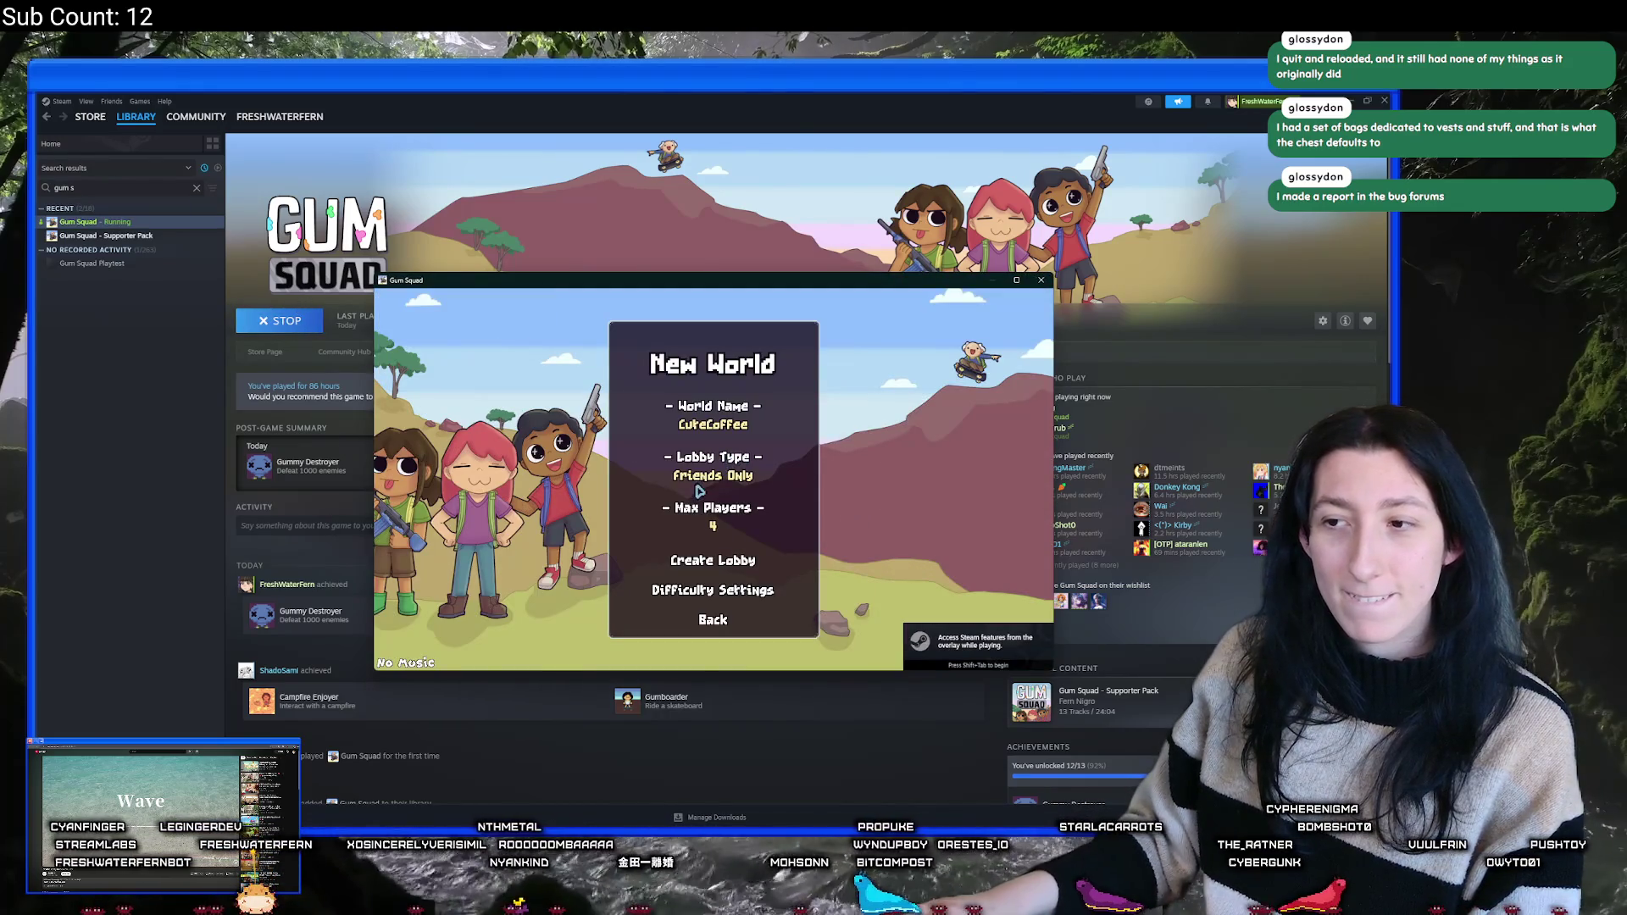
click(743, 561)
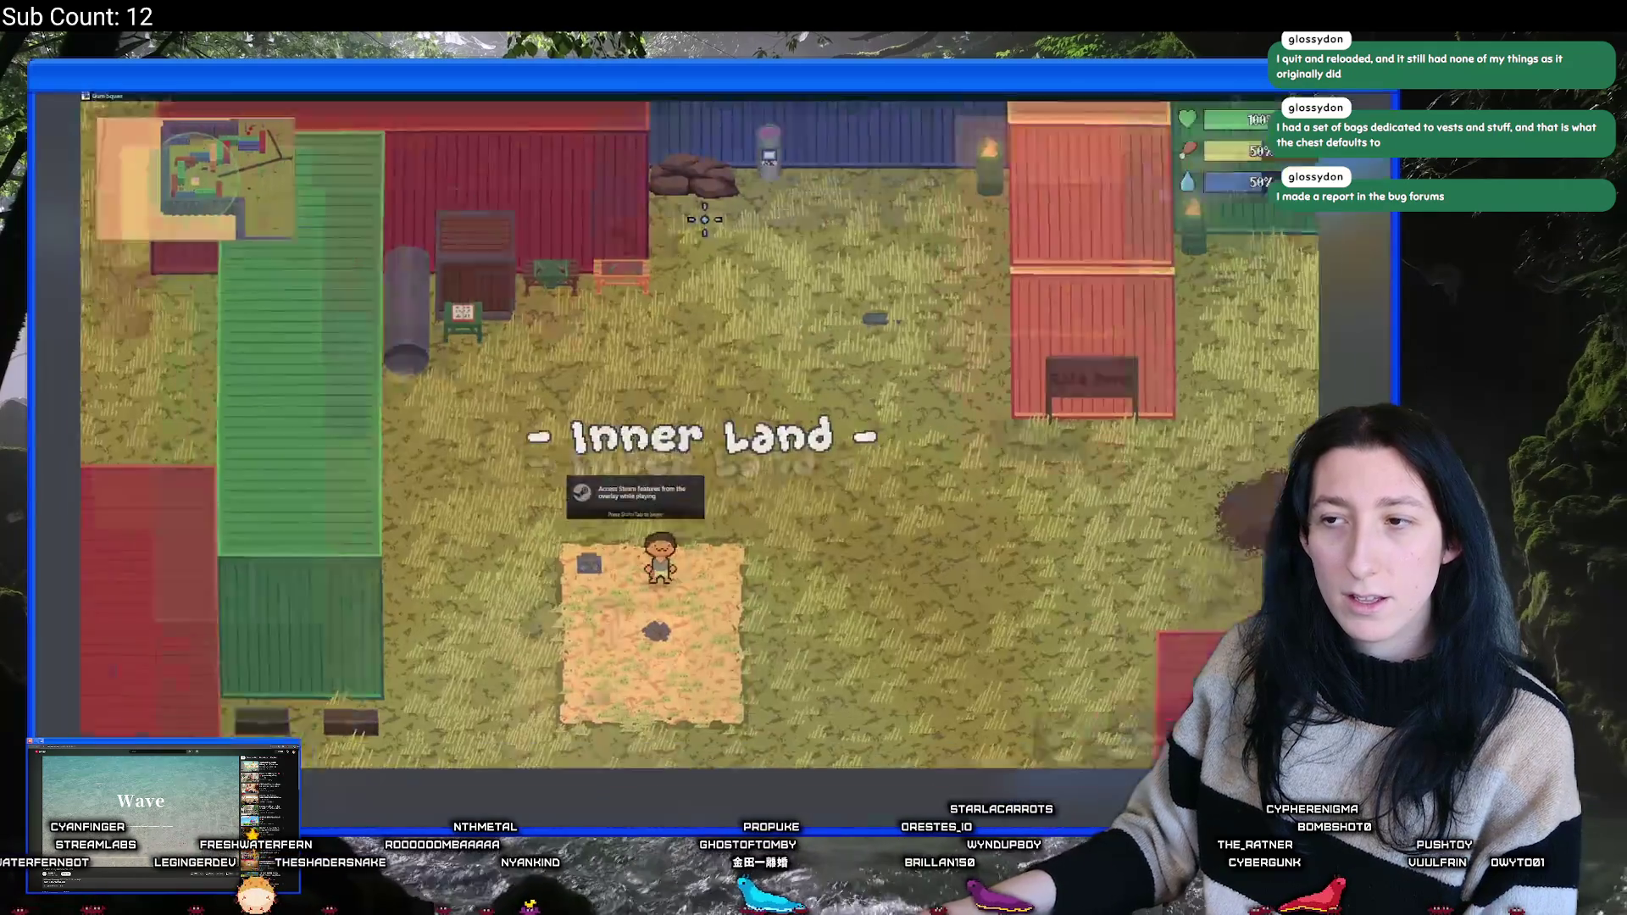
key(Escape)
click(695, 681)
- Load the CuteCoffee save in an Offline lobby, then save and quit again
click(759, 471)
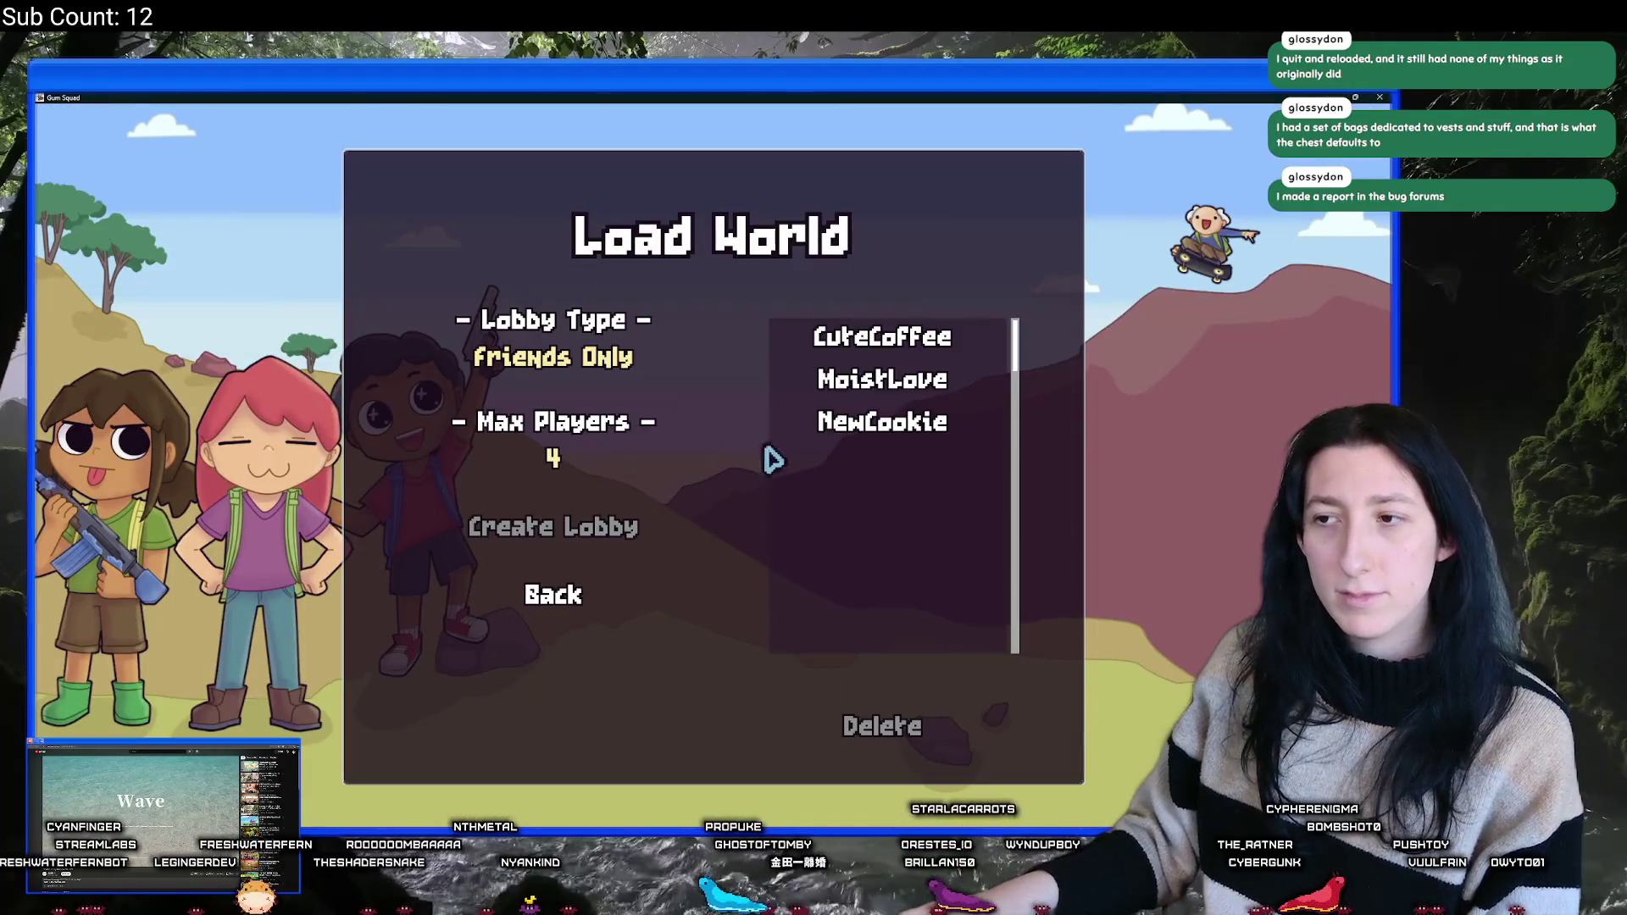
click(882, 337)
click(599, 360)
click(559, 524)
key(Escape)
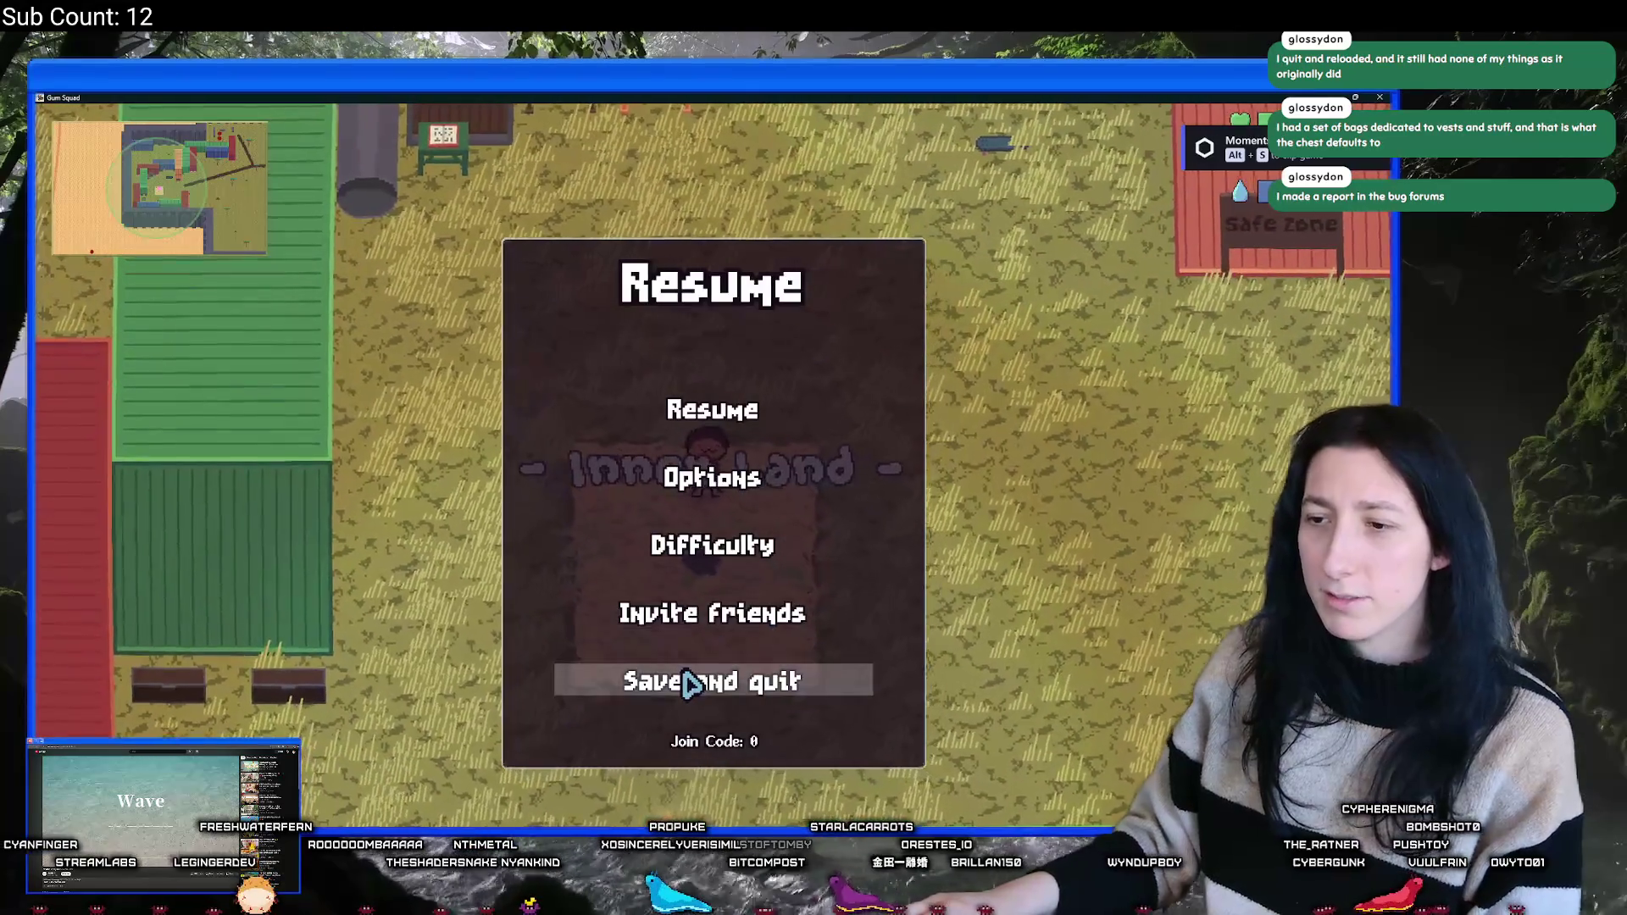
click(690, 678)
- Start another new world and create a fresh offline lobby for it
click(711, 408)
click(696, 629)
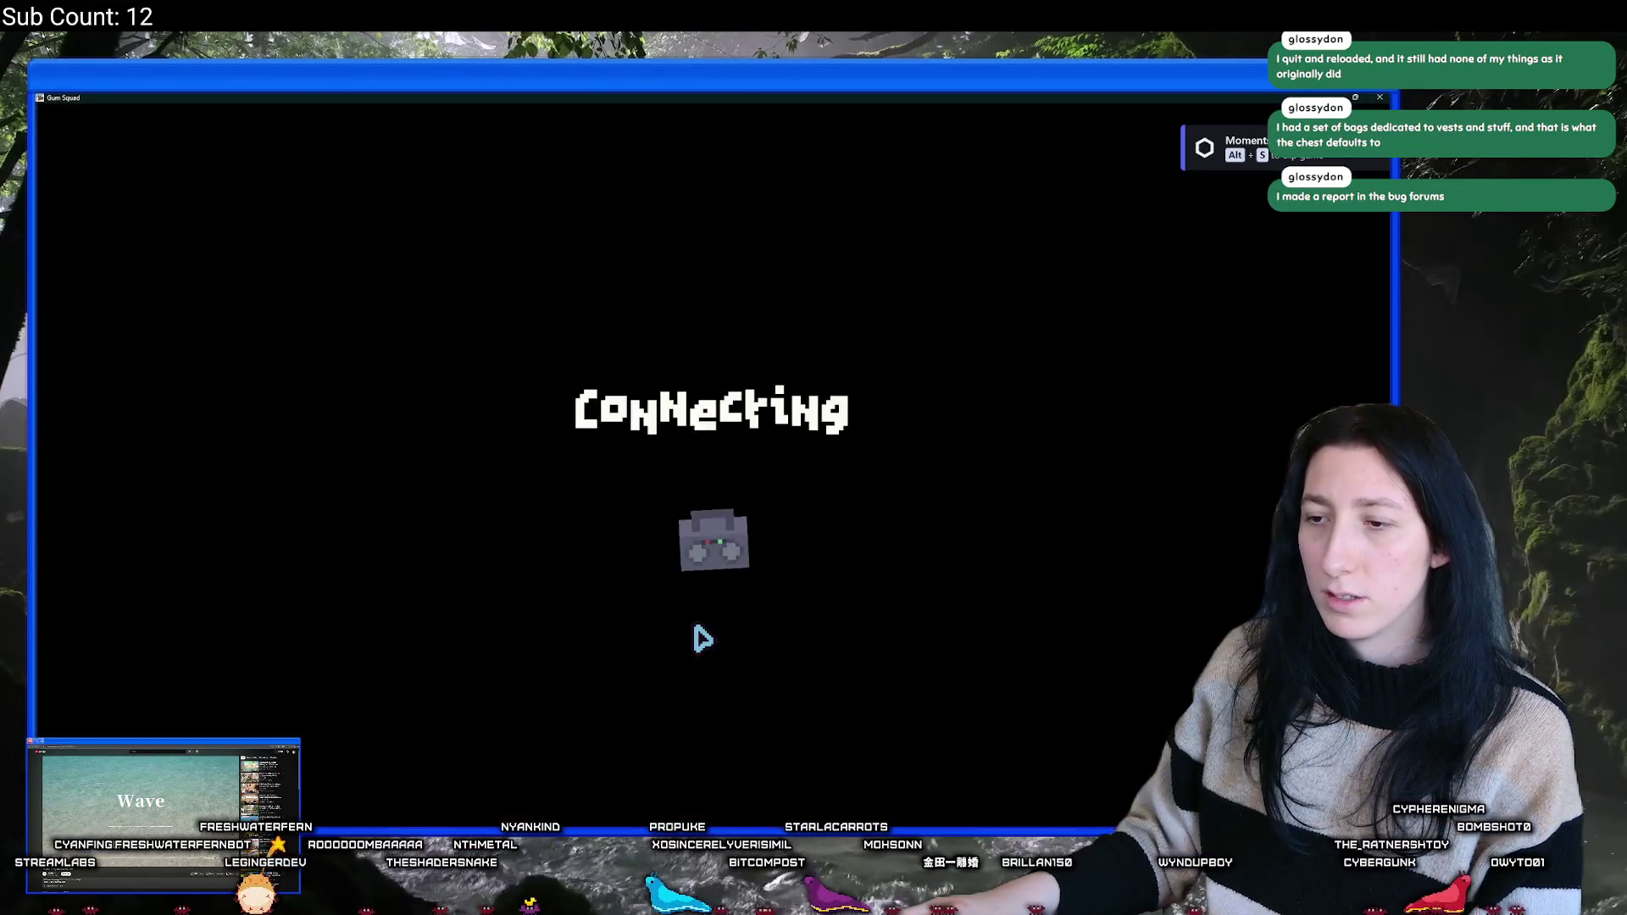
key(Escape)
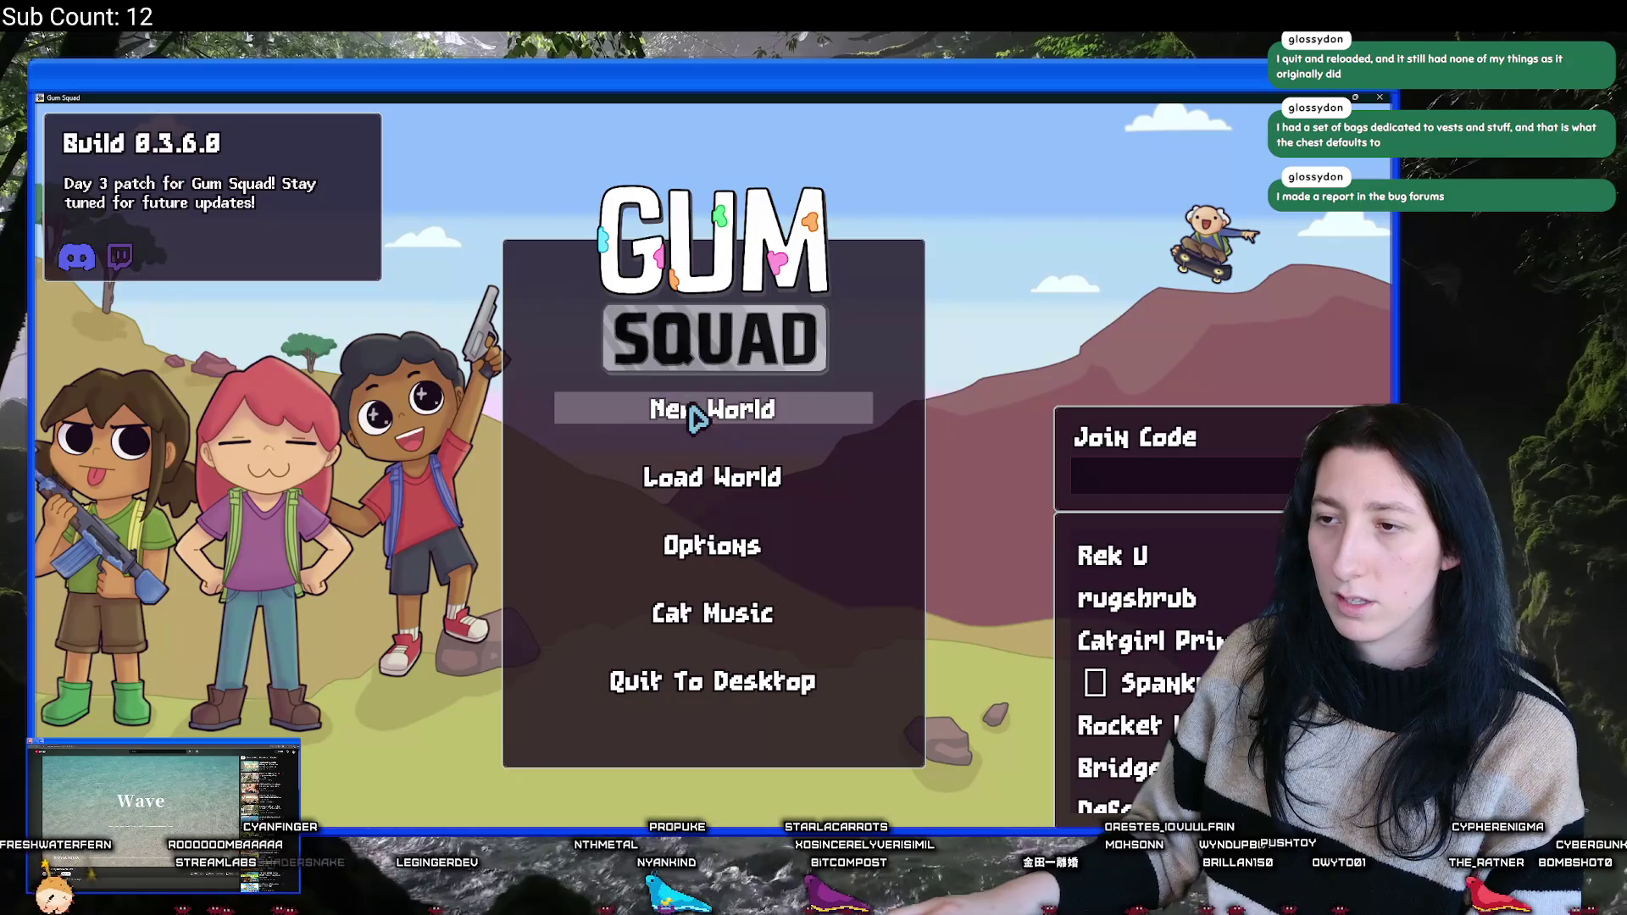
click(696, 415)
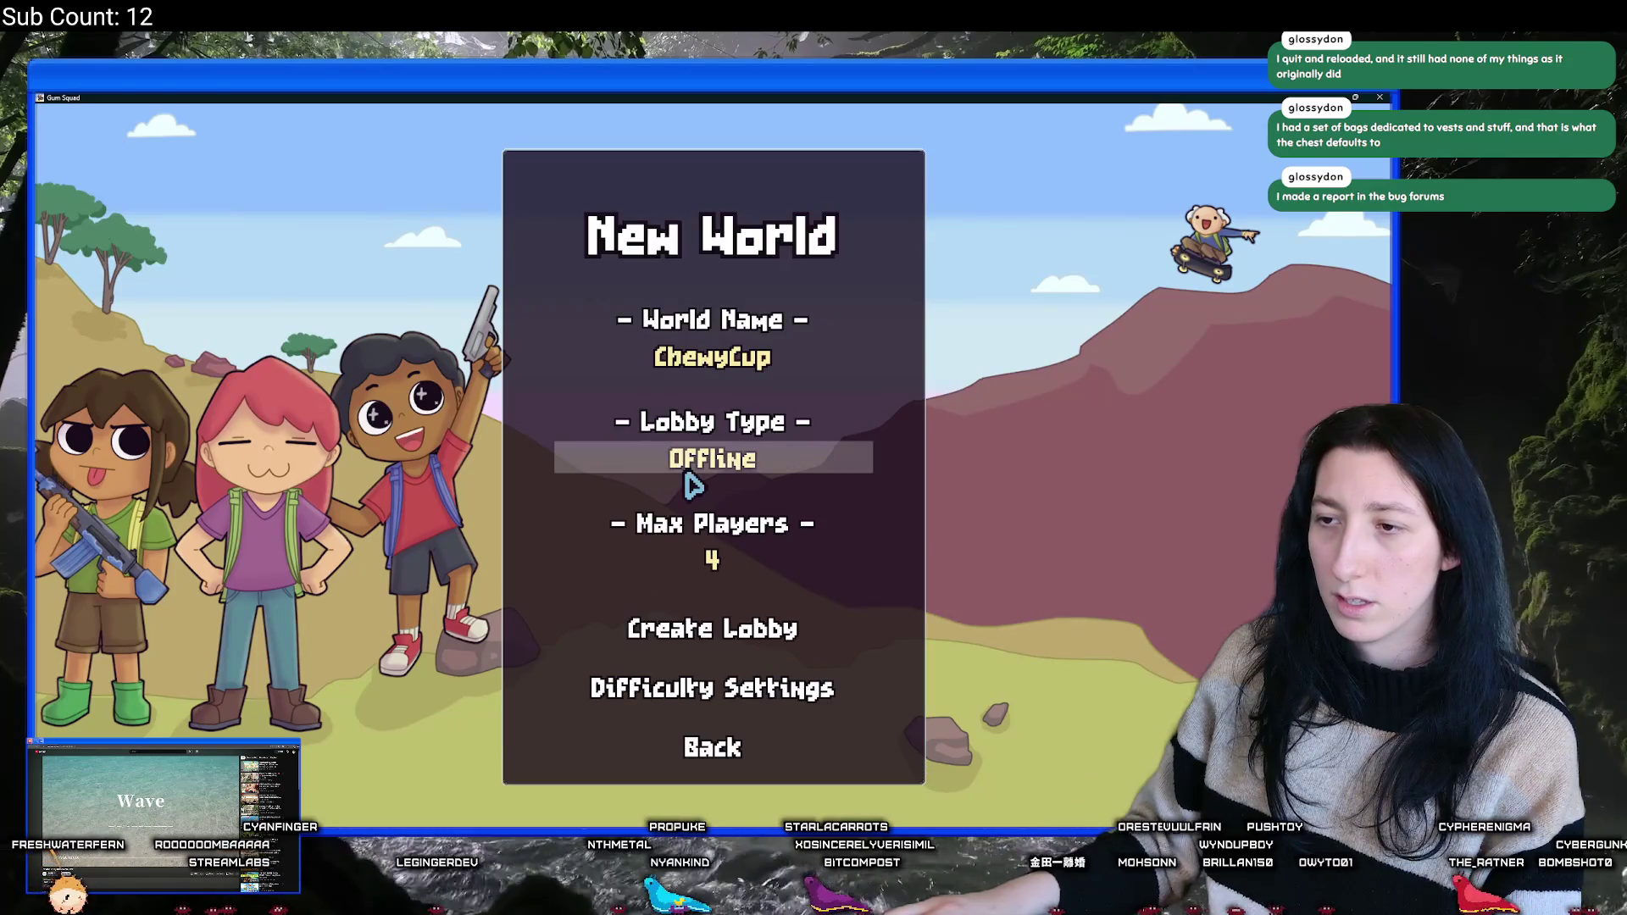
click(690, 625)
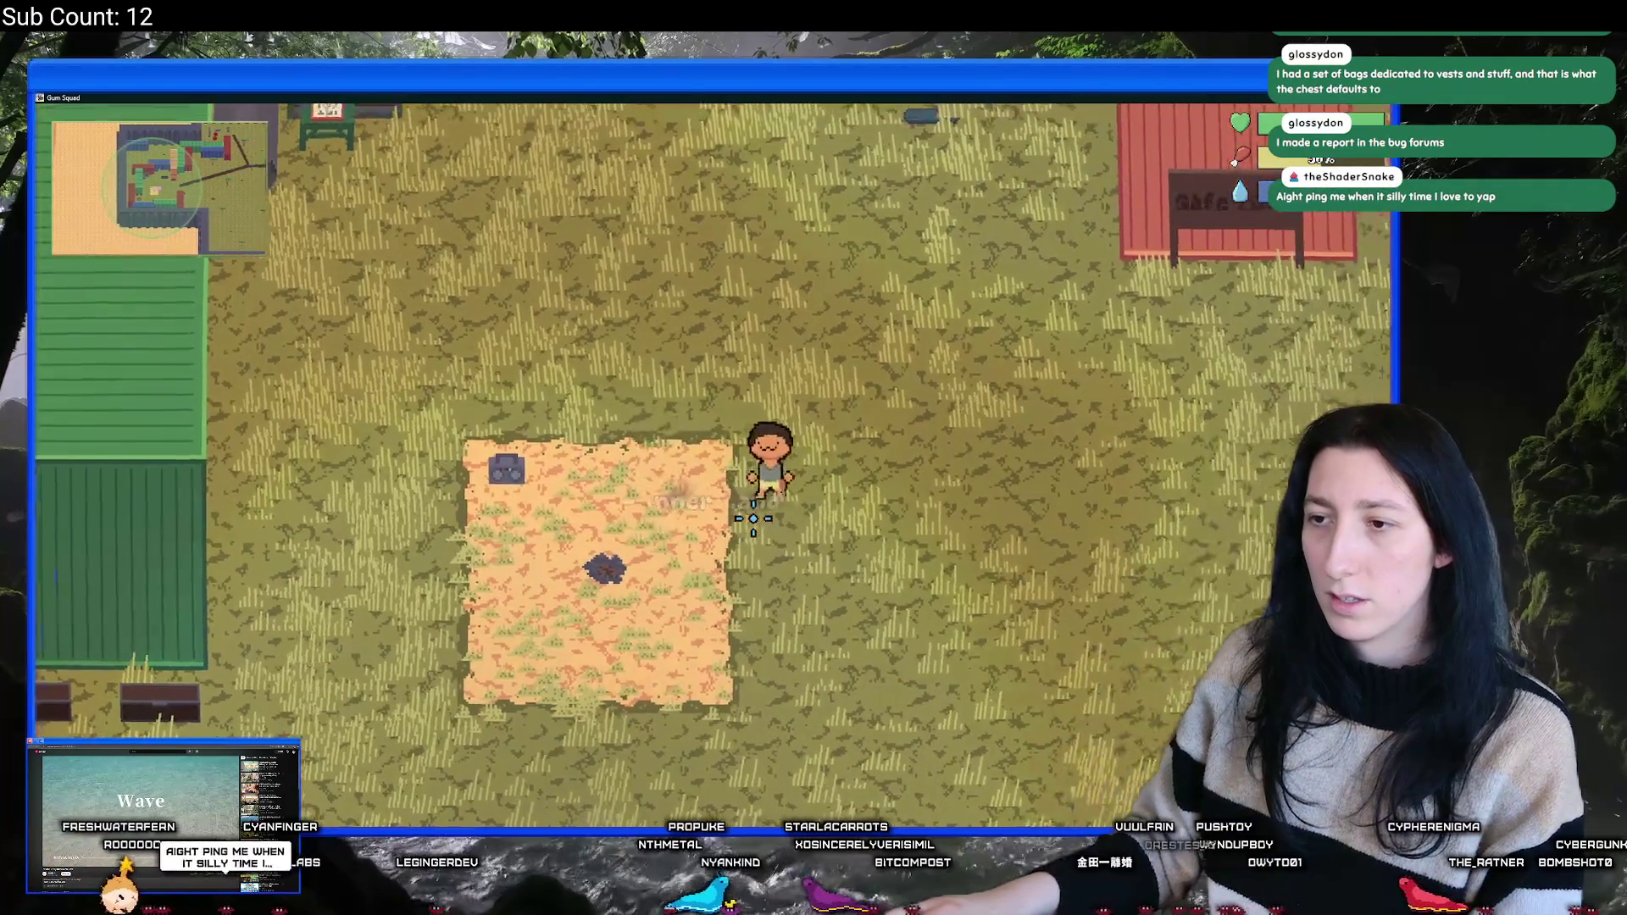
key(Escape)
key(Escape)
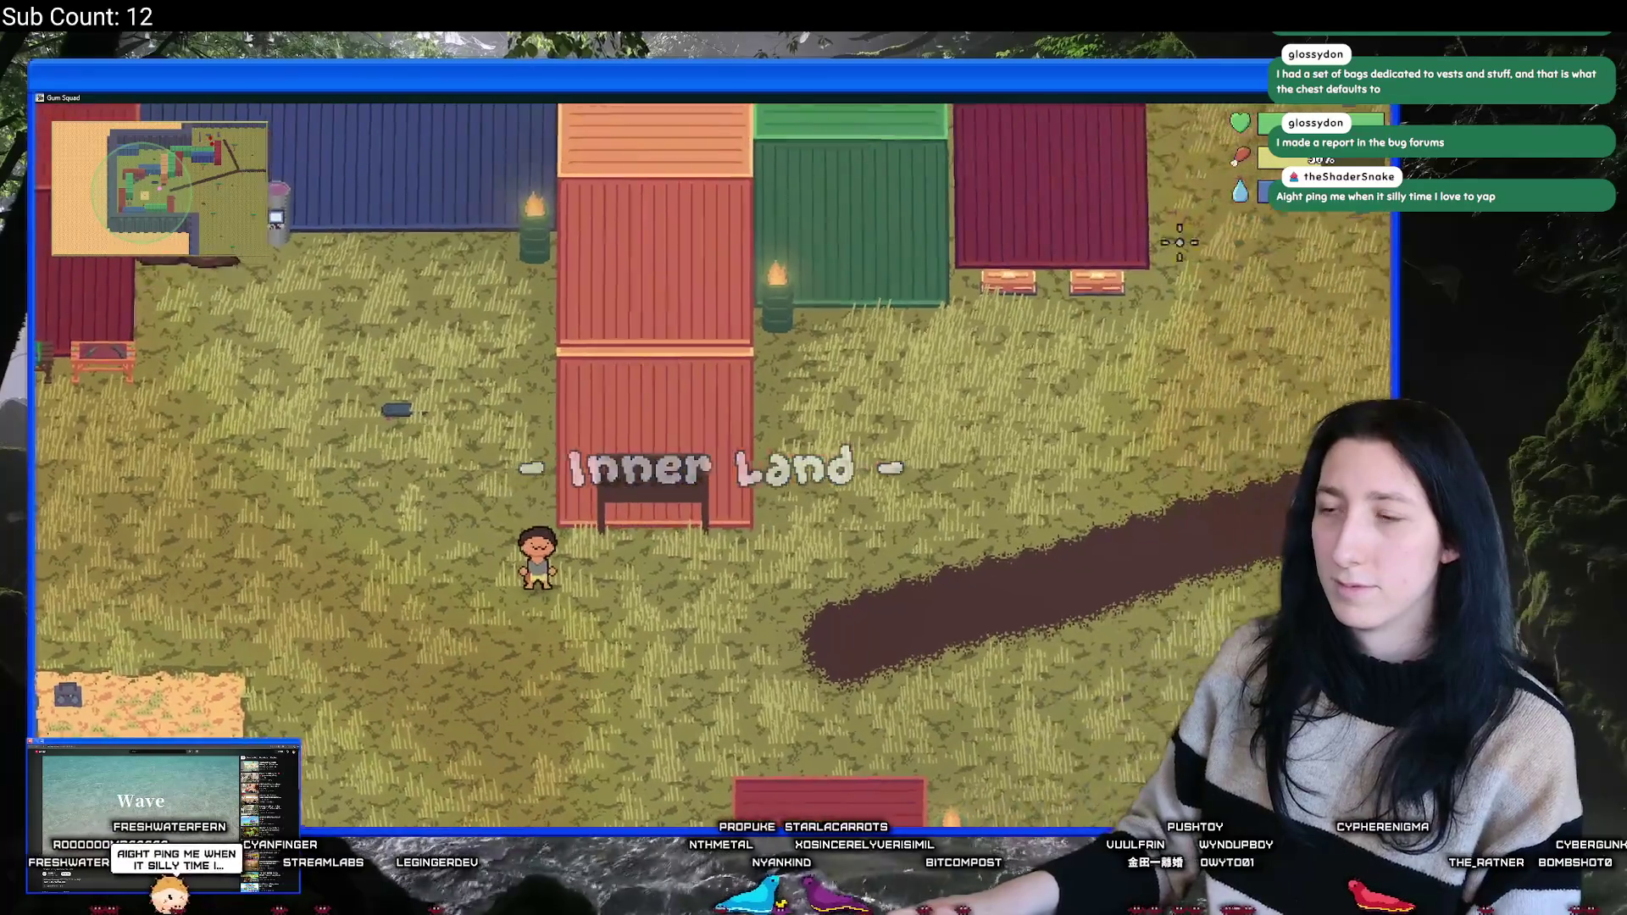
- Walk the character right along the dirt path, check a chest, and head up the fork
key(d)
key(d)
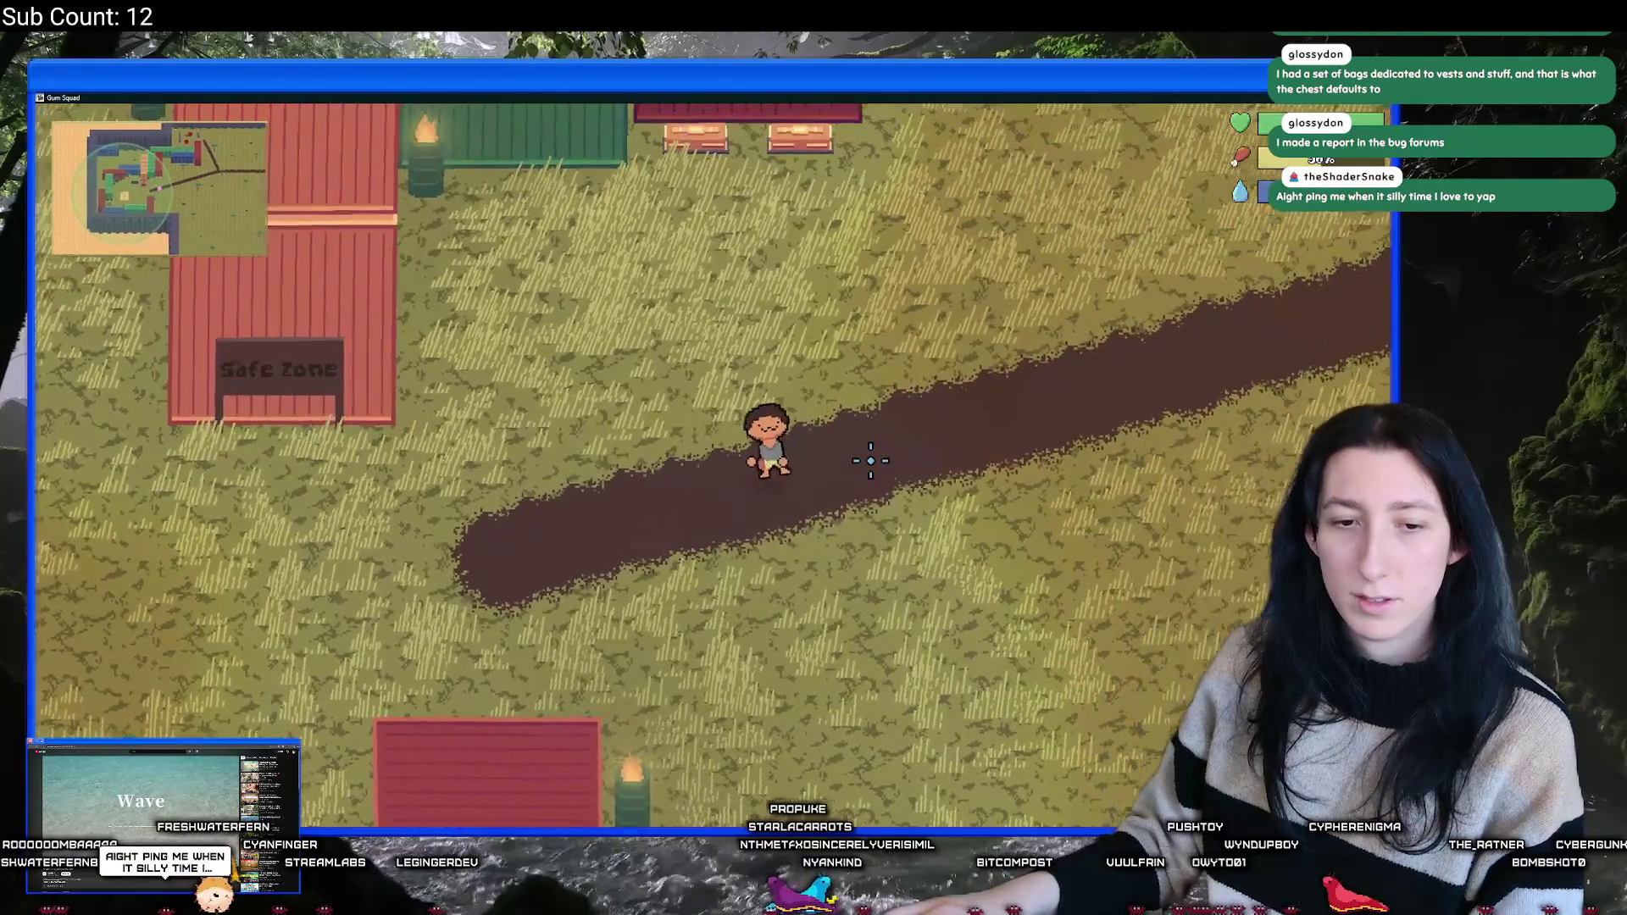
key(d)
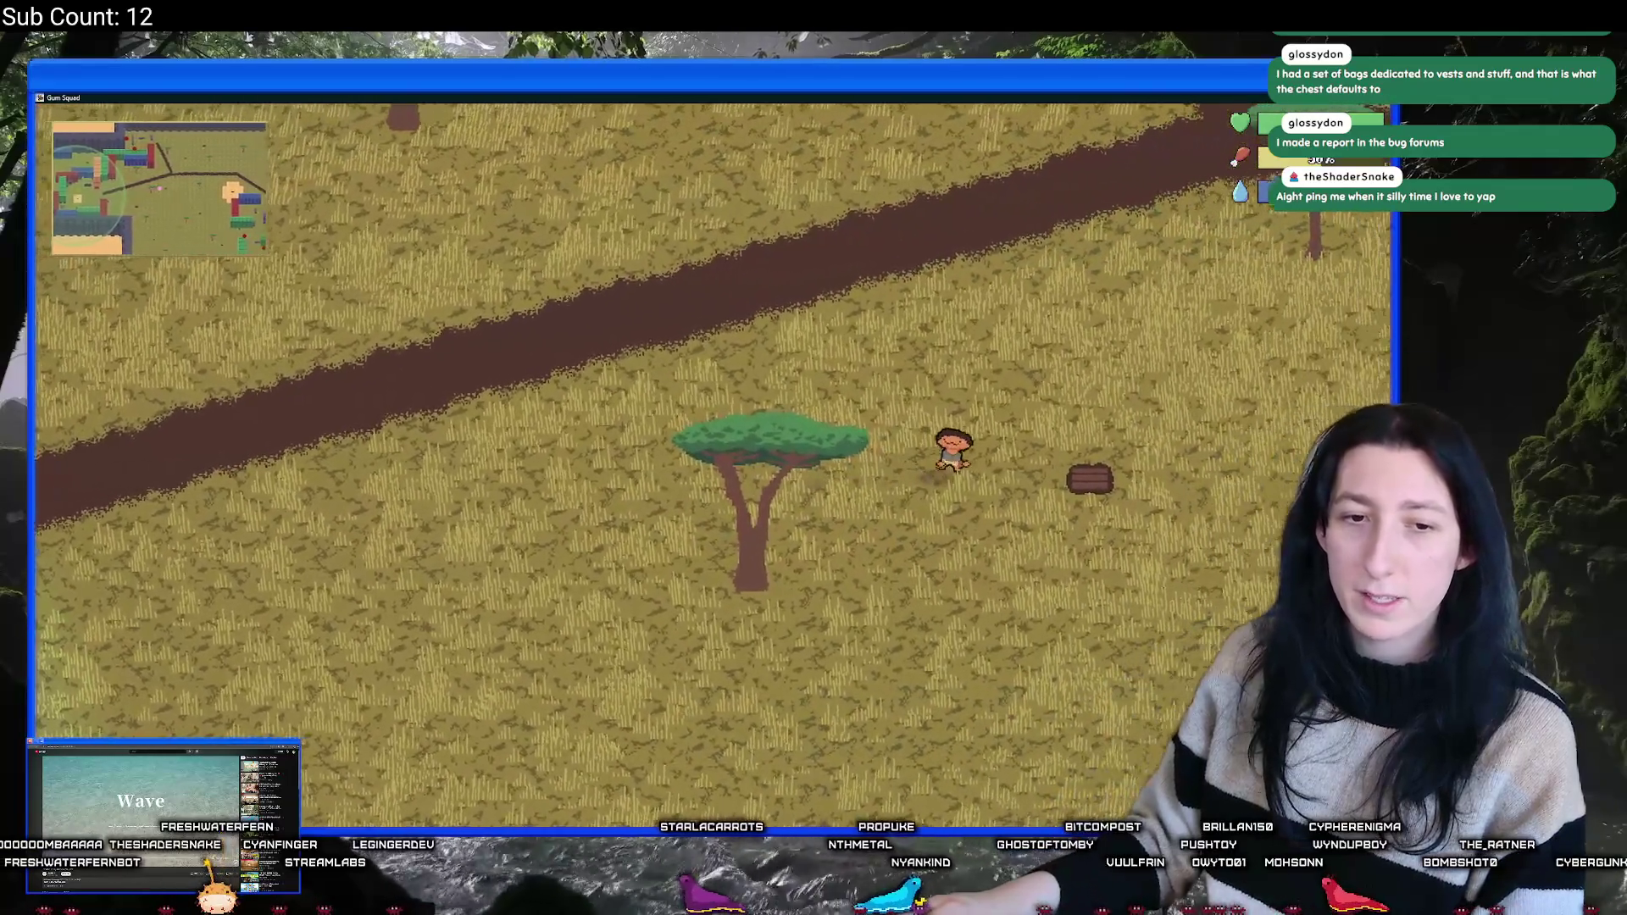
key(d)
key(w)
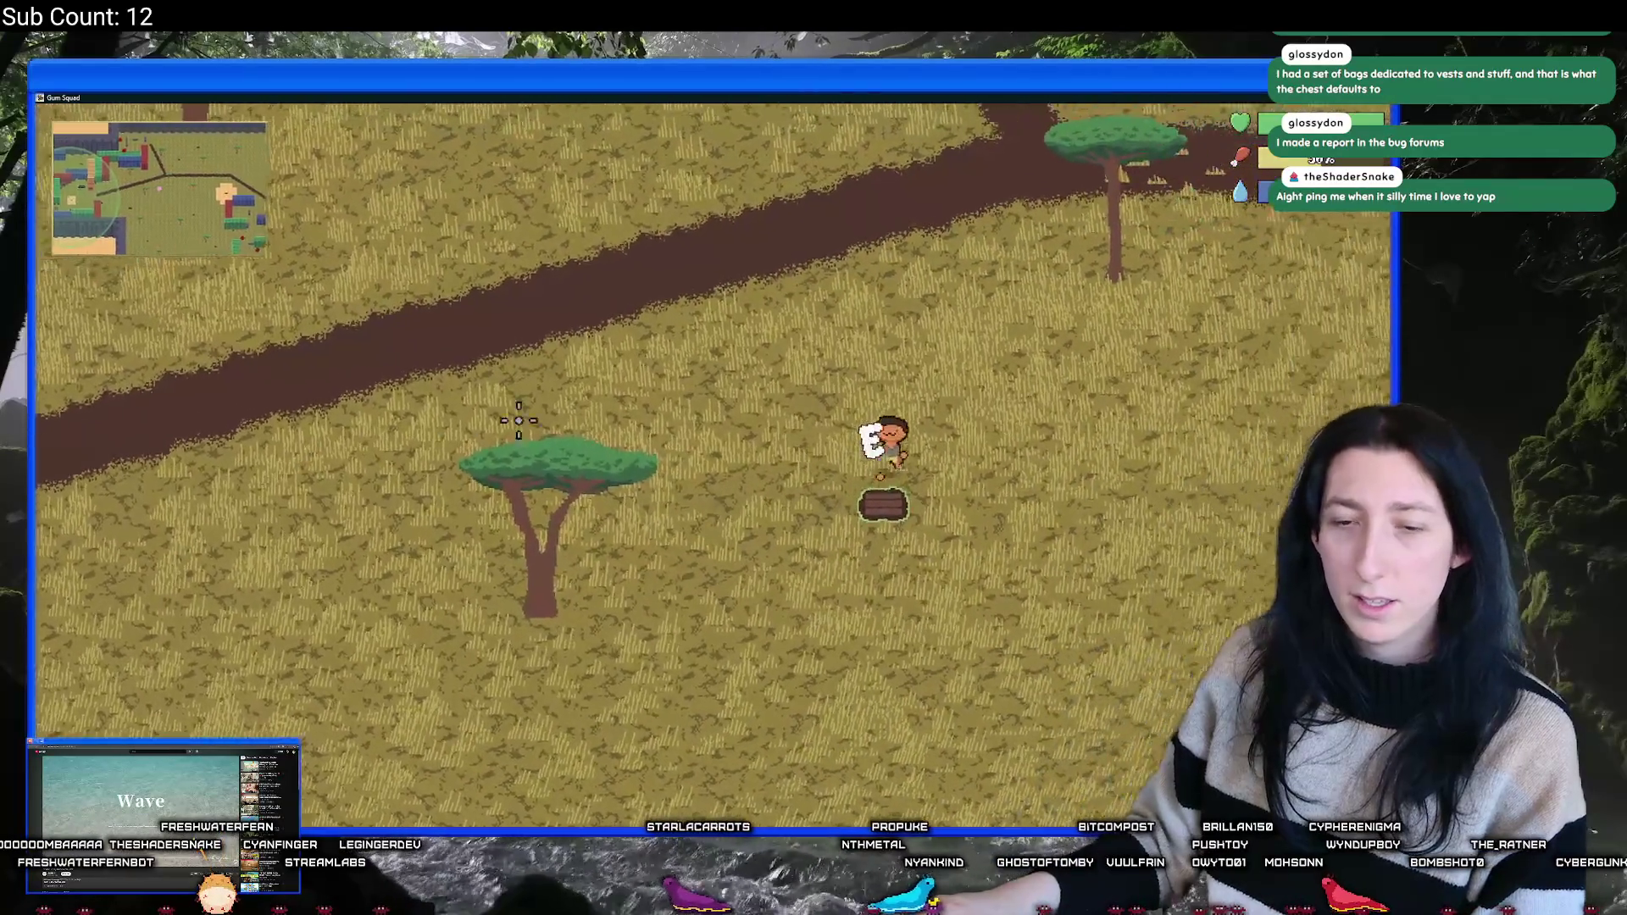
key(e)
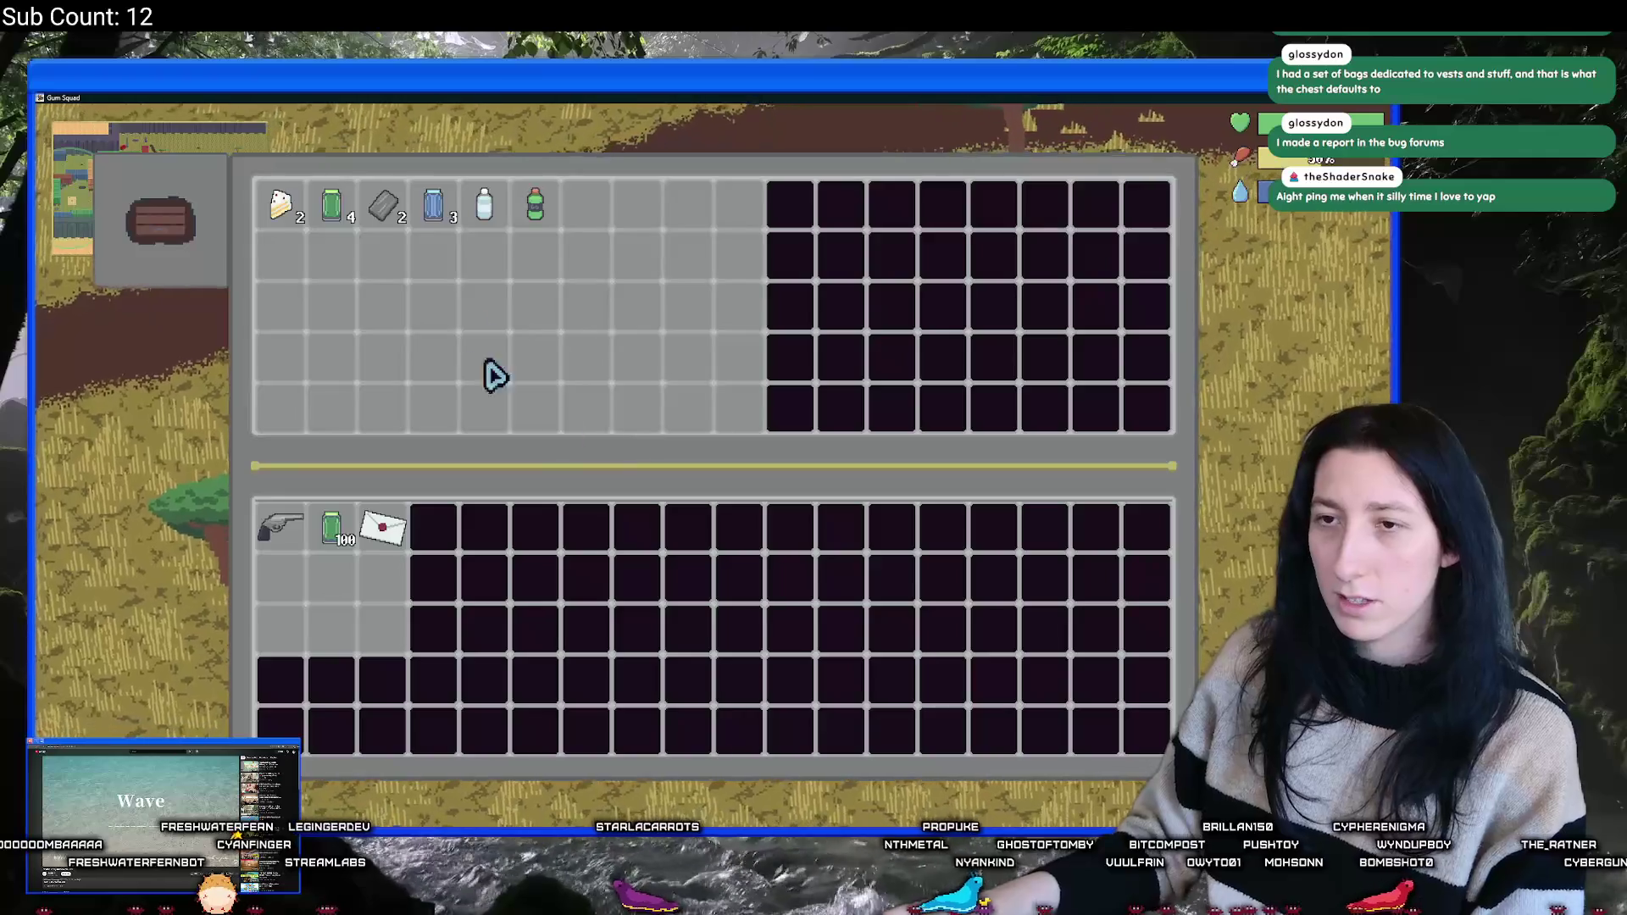
key(e)
key(w)
key(d)
key(w)
key(d)
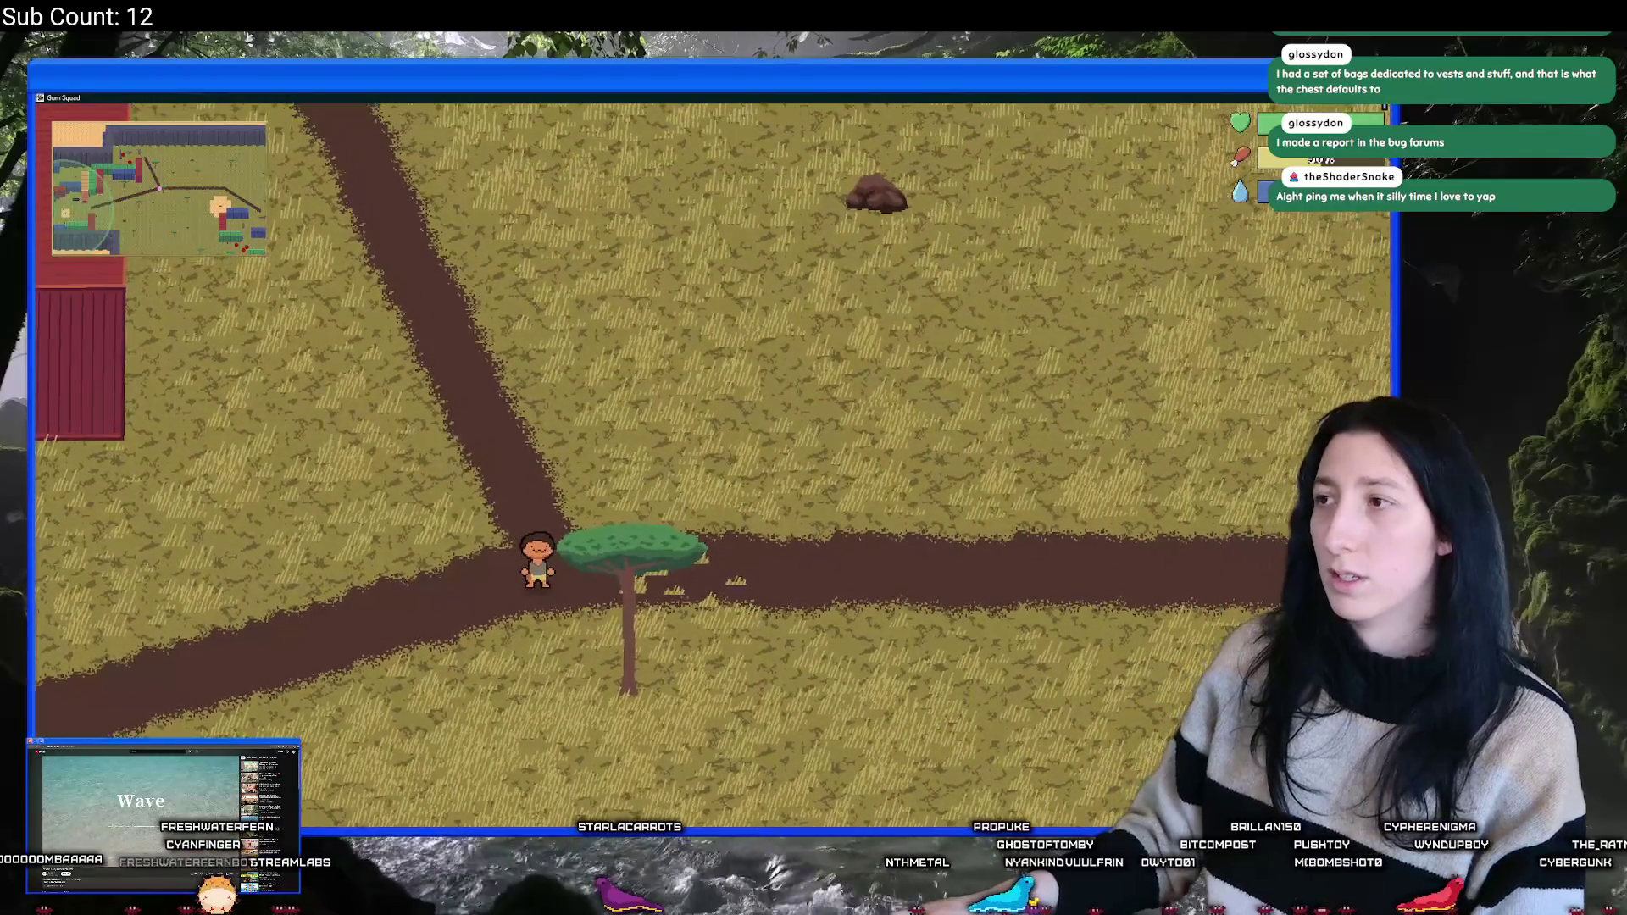
key(alt+Tab)
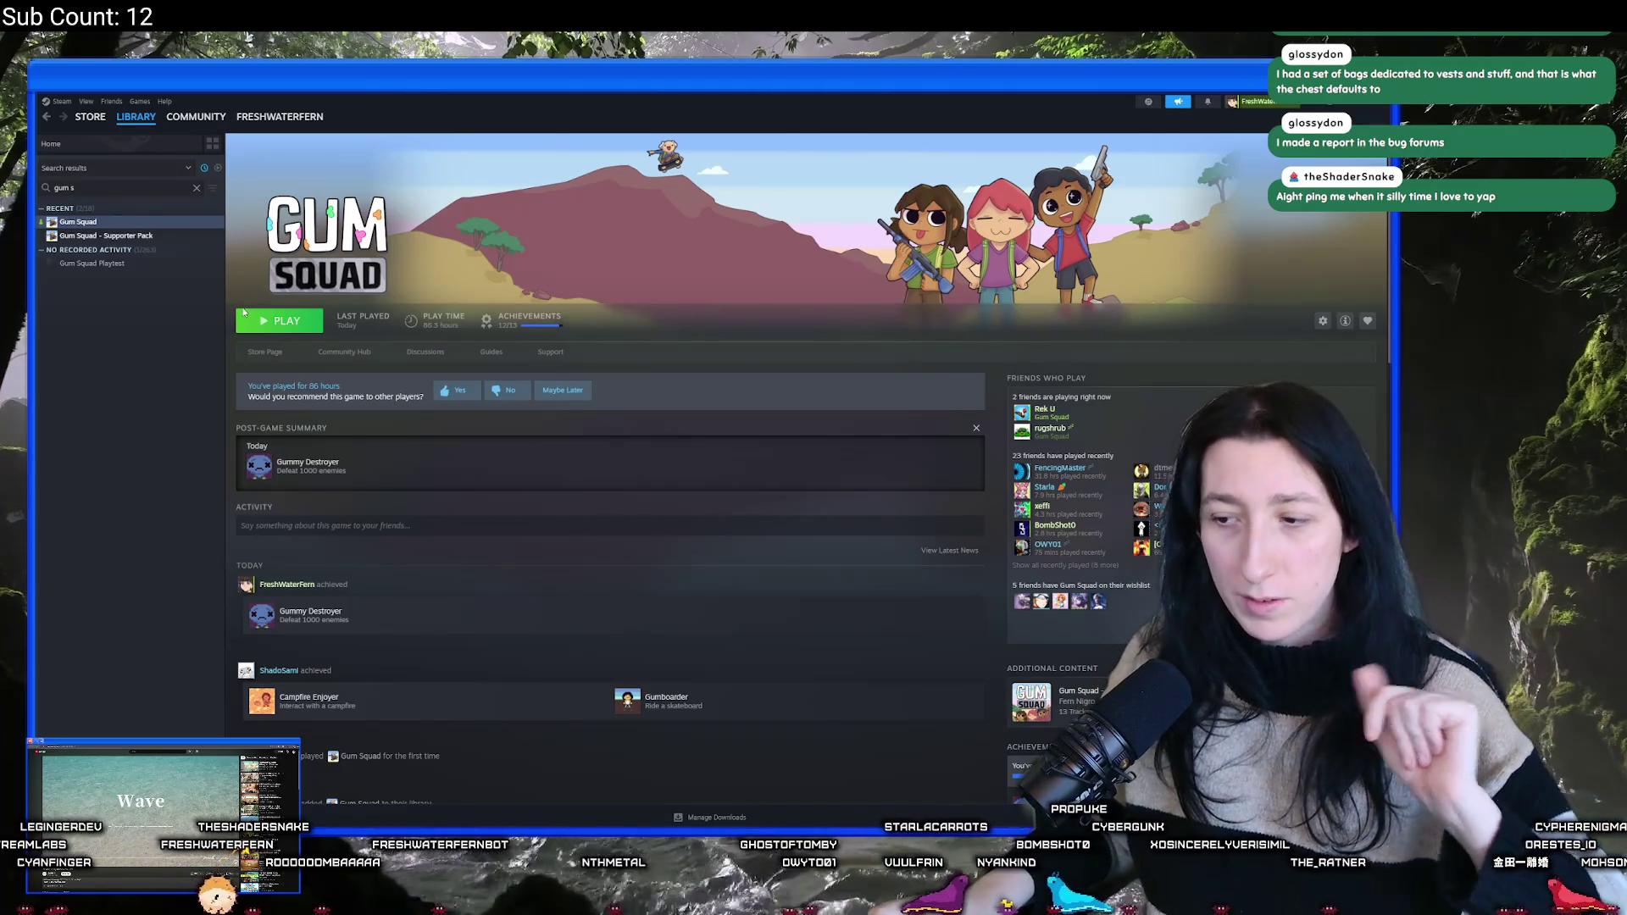
- Launch Gum Squad from its Steam library page and drag the game window onto the second monitor
click(276, 327)
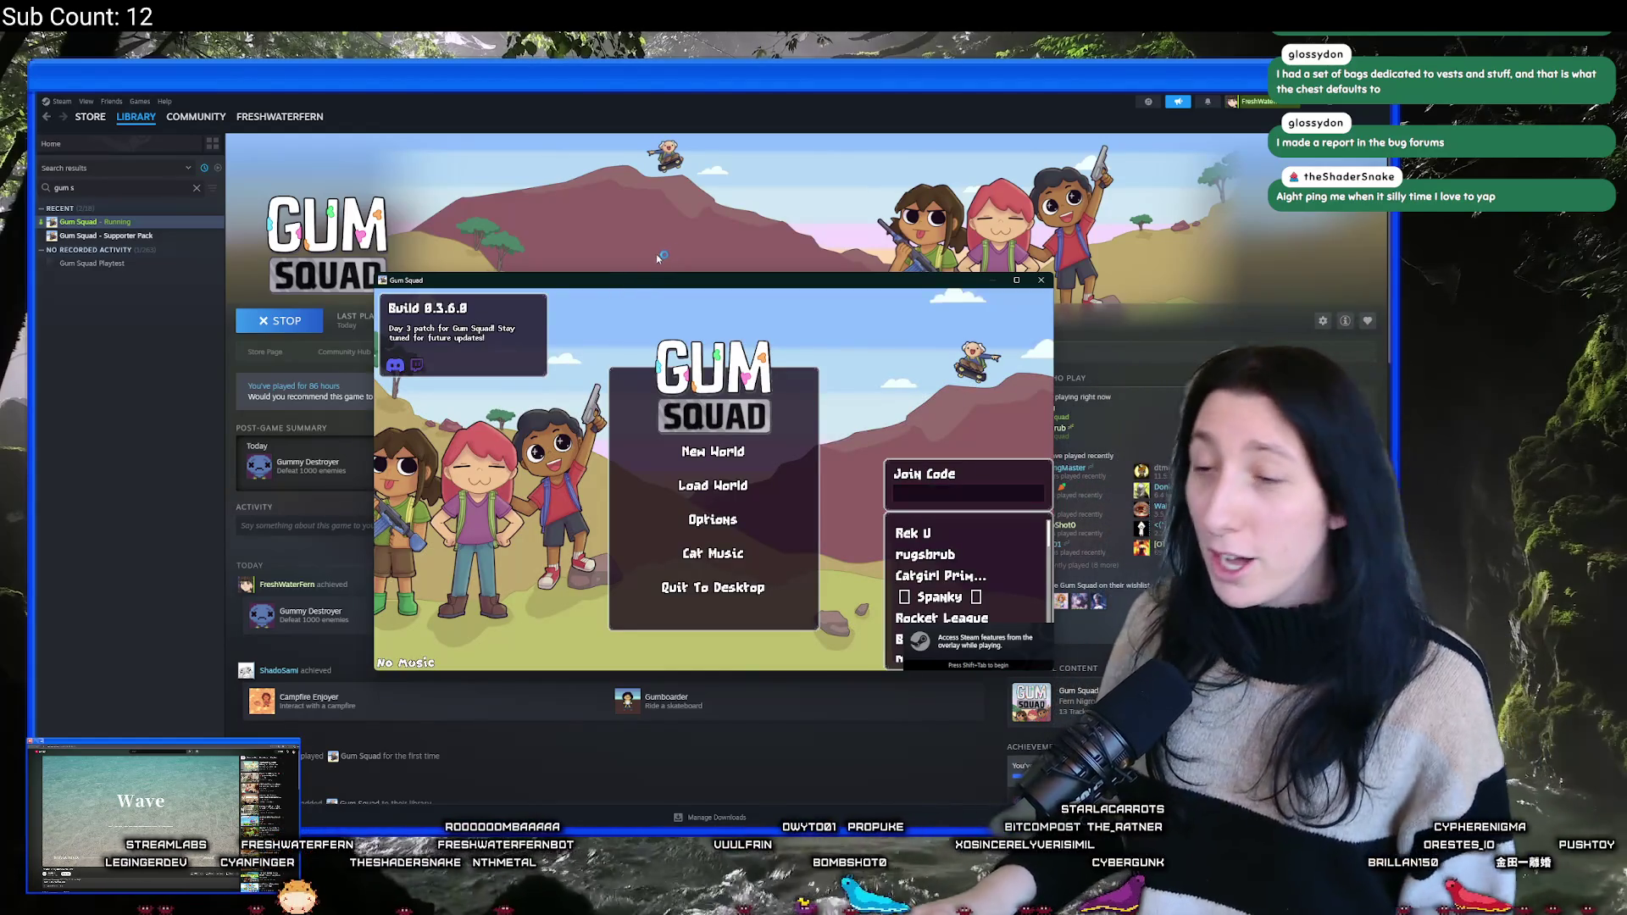
drag(662, 279, 0, 279)
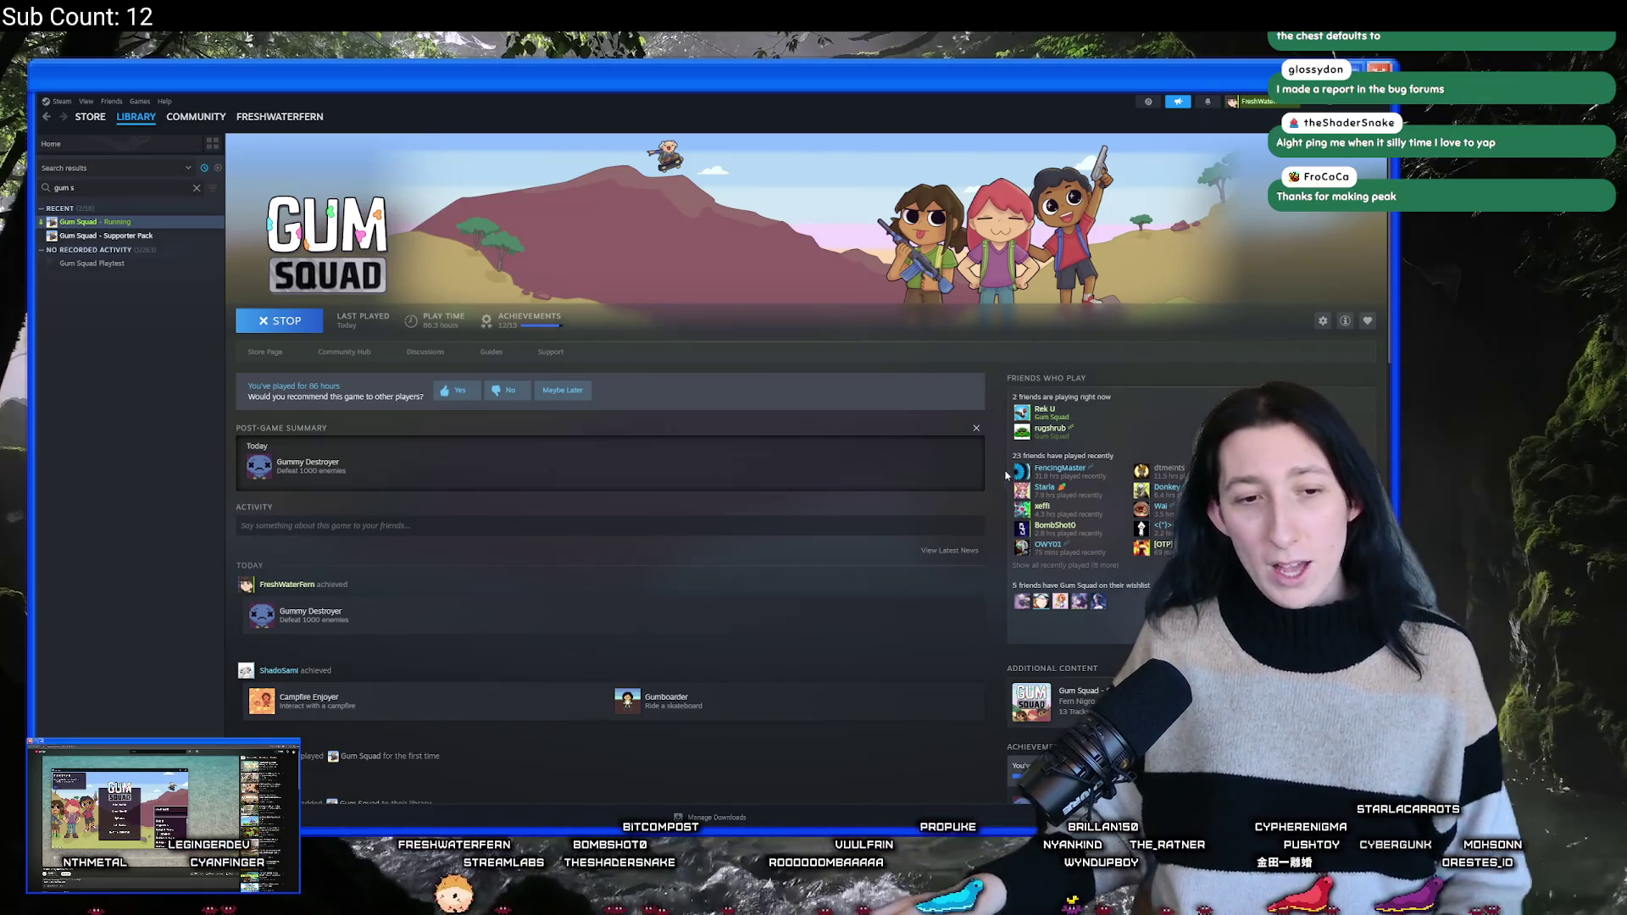
mouse_move(737, 826)
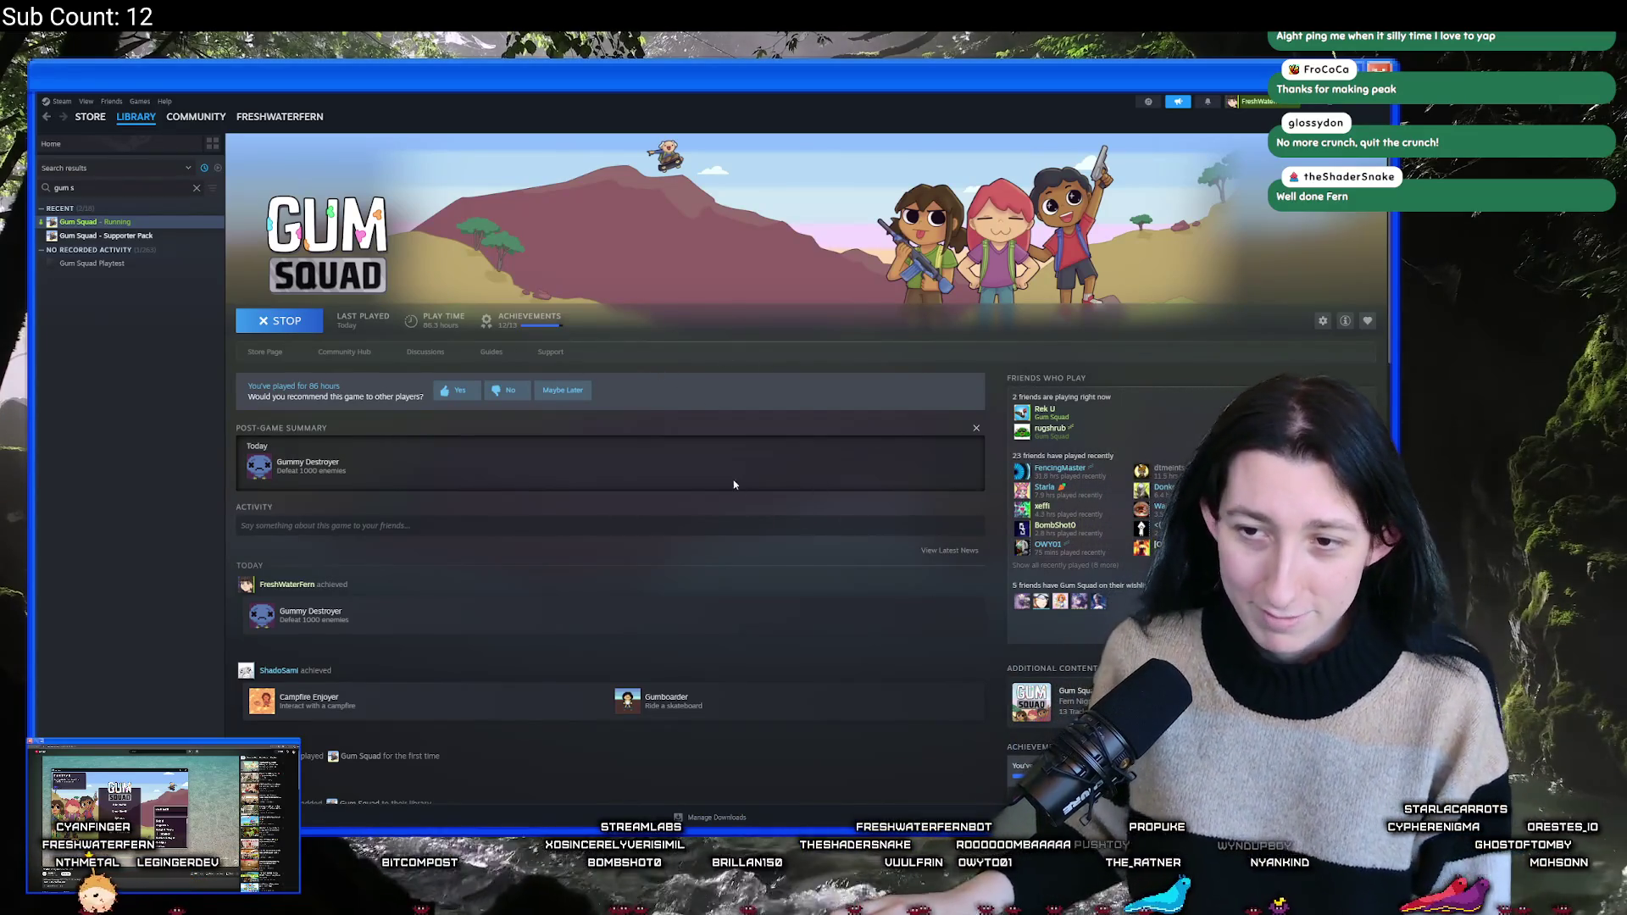
scroll(1015, 682, down, 5)
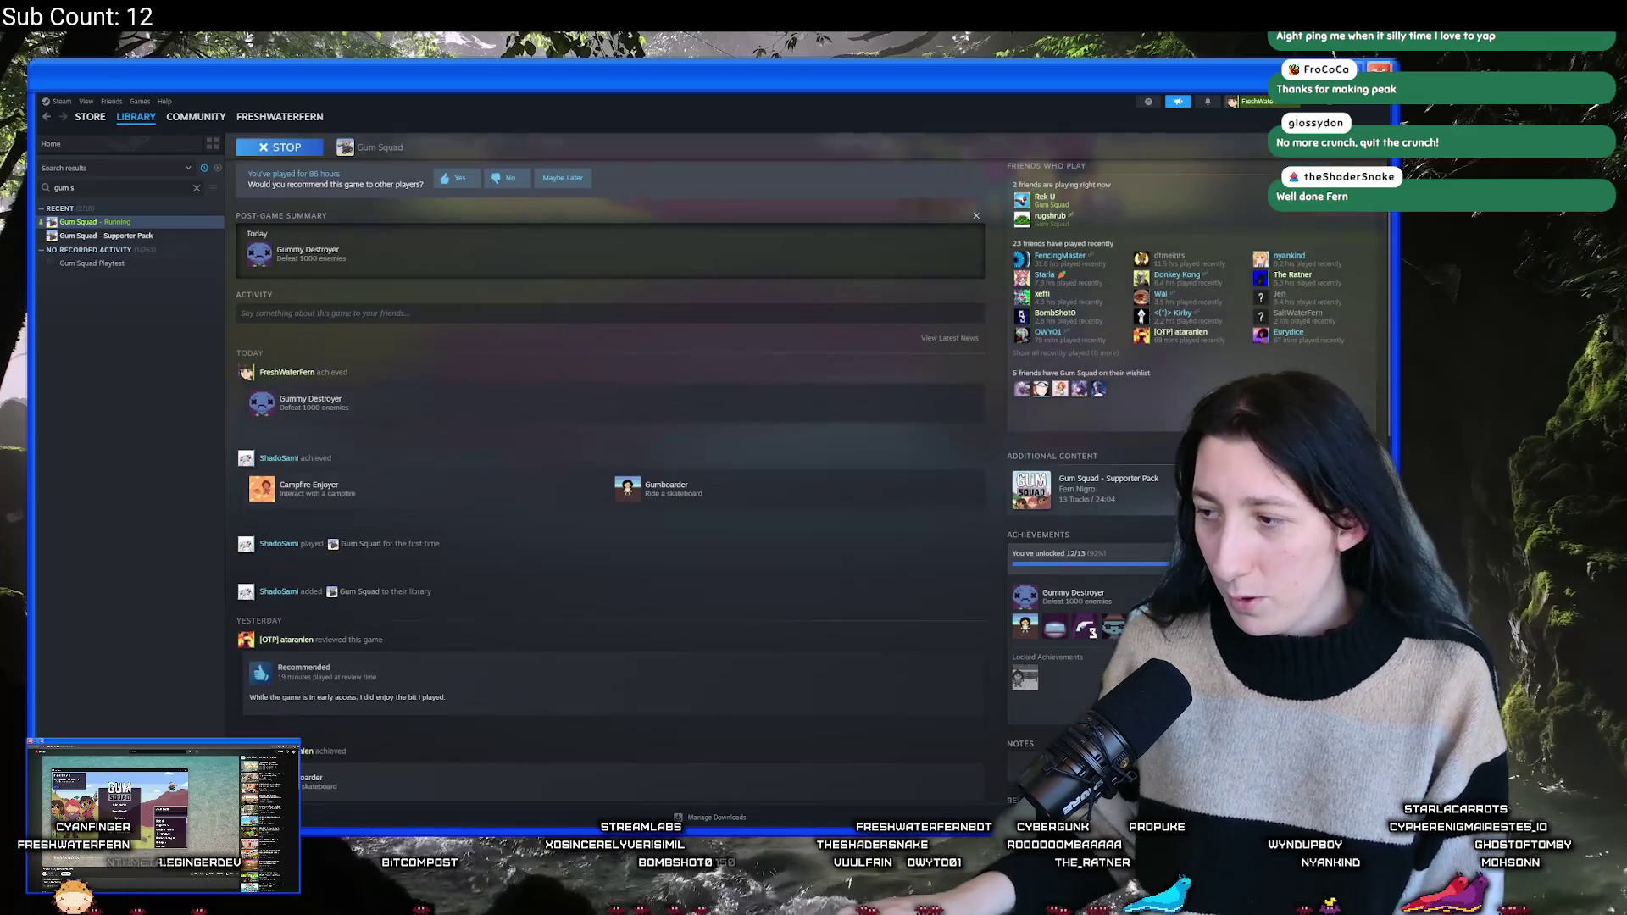
click(1015, 682)
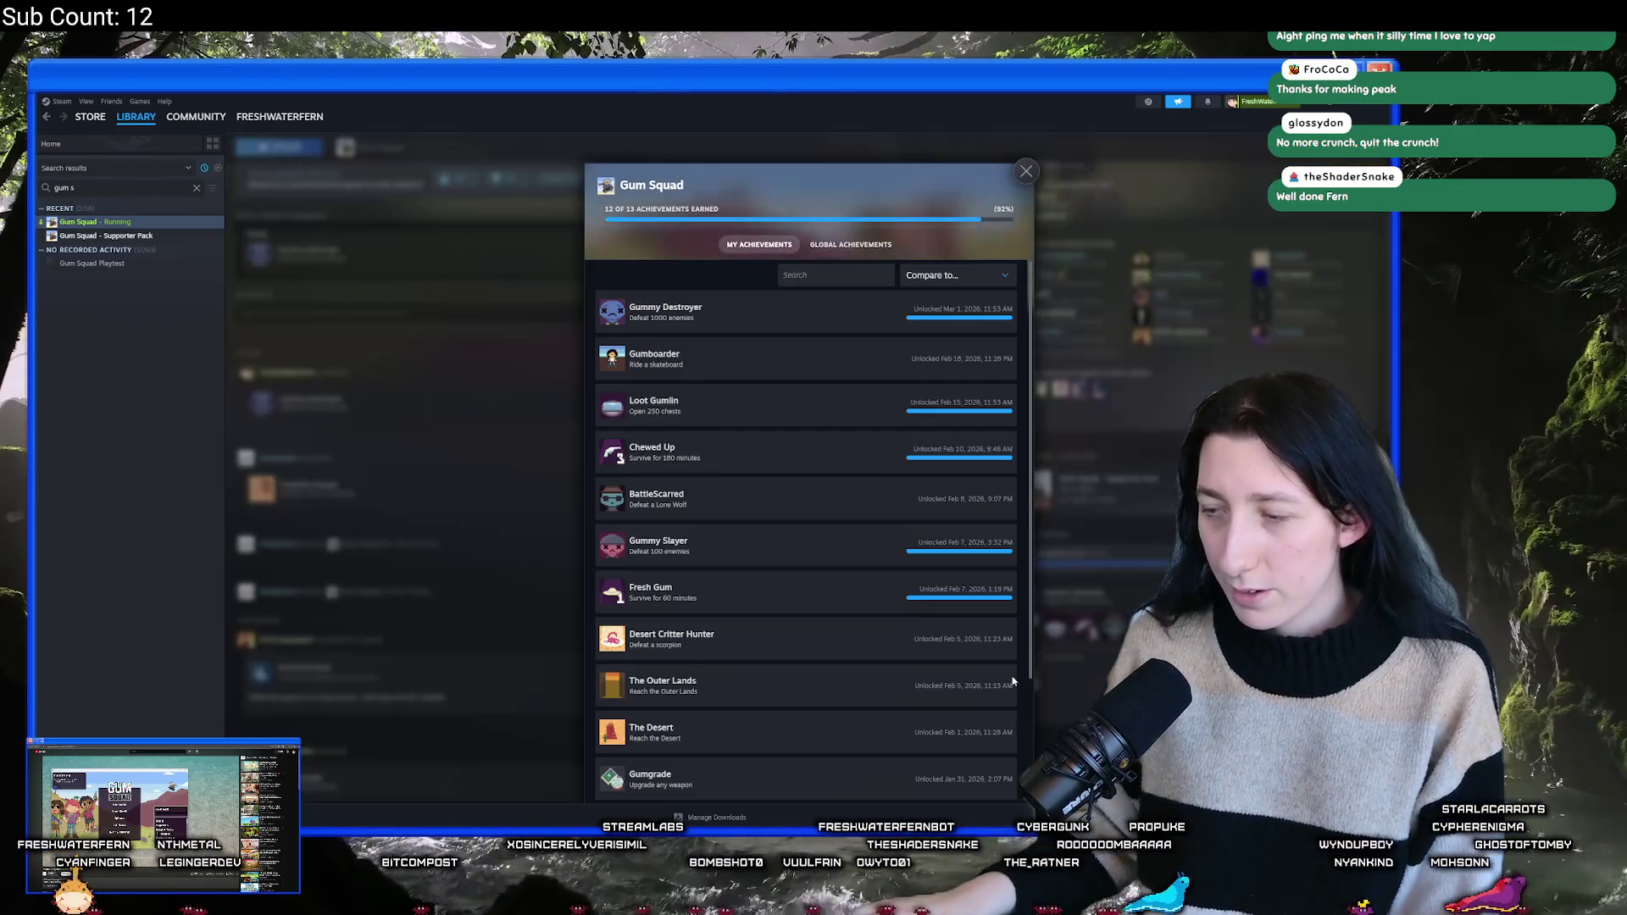
scroll(757, 581, down, 5)
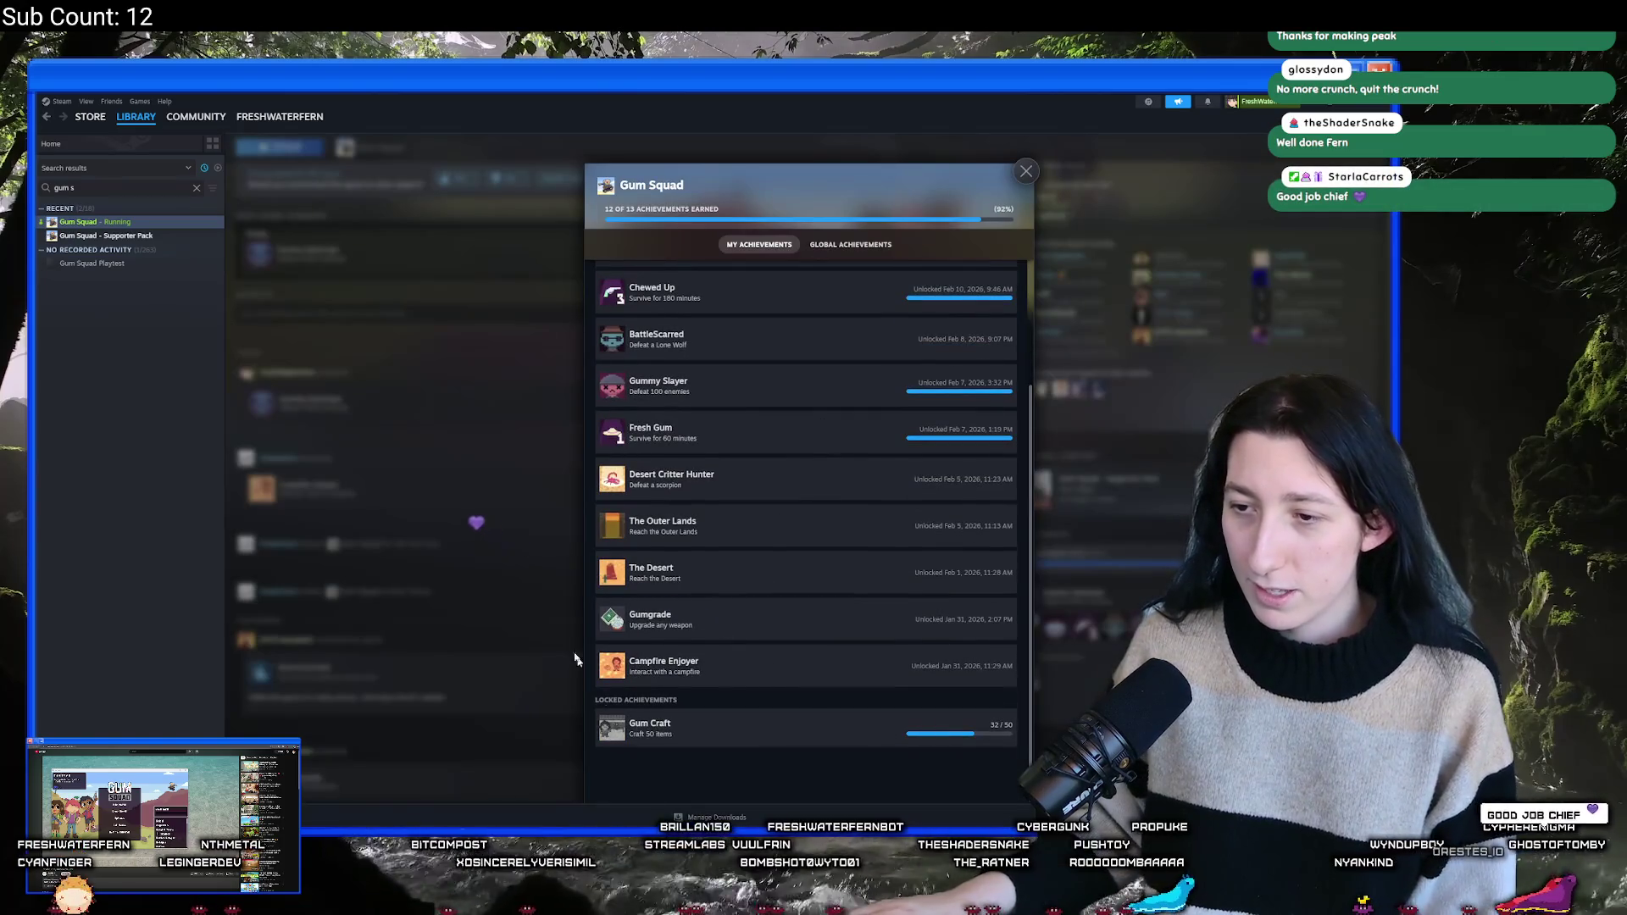
click(398, 525)
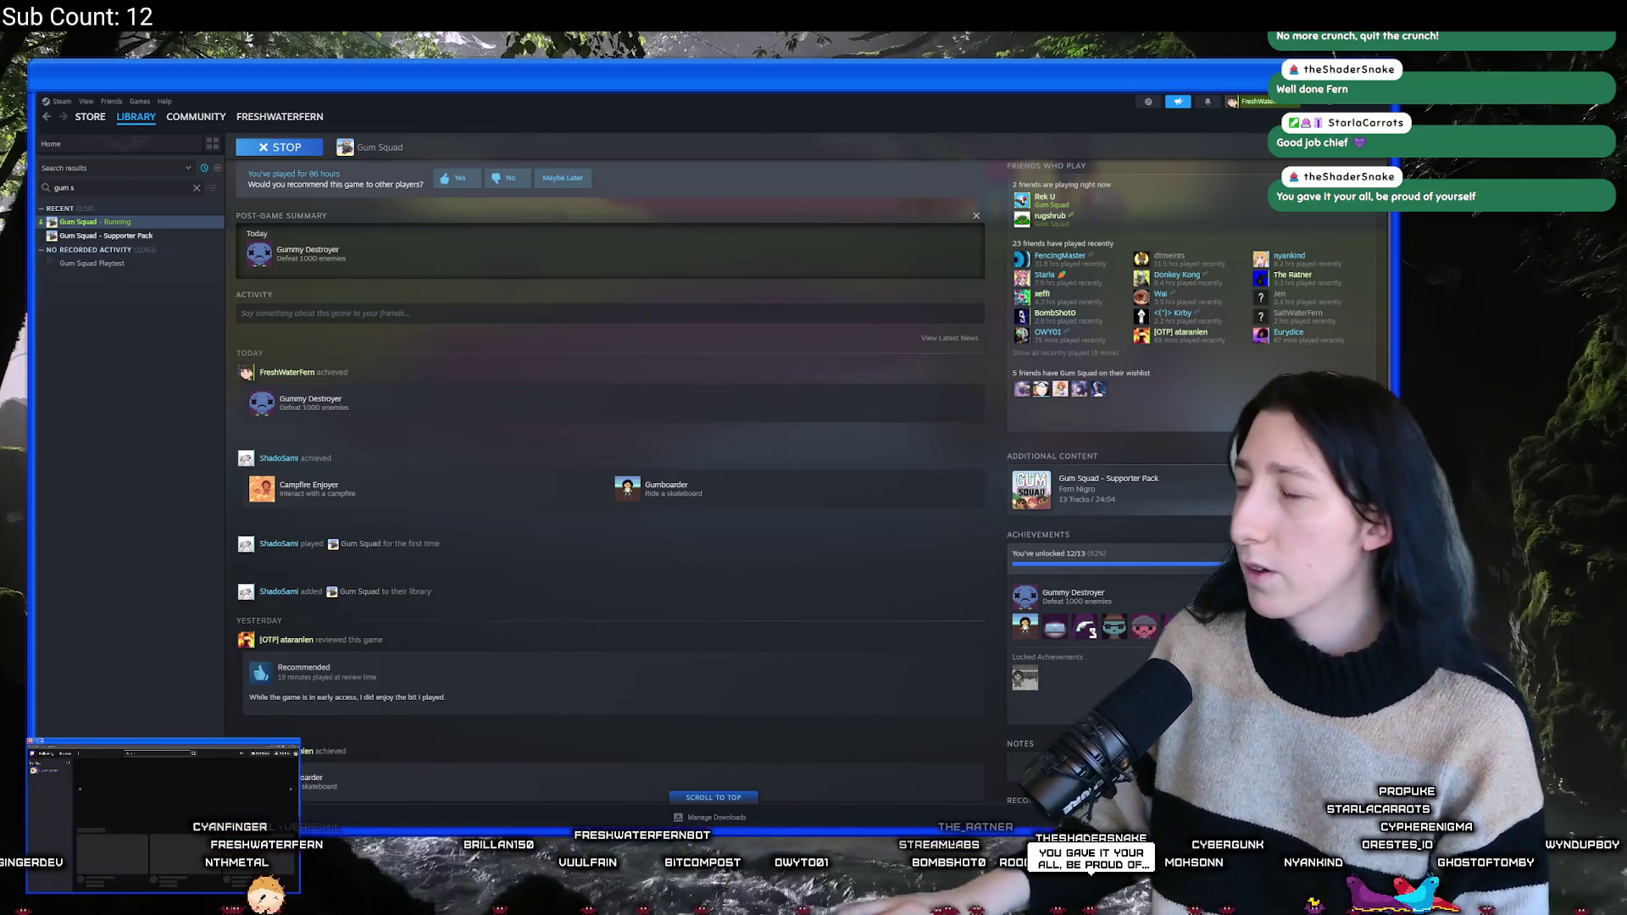
key(alt+Tab)
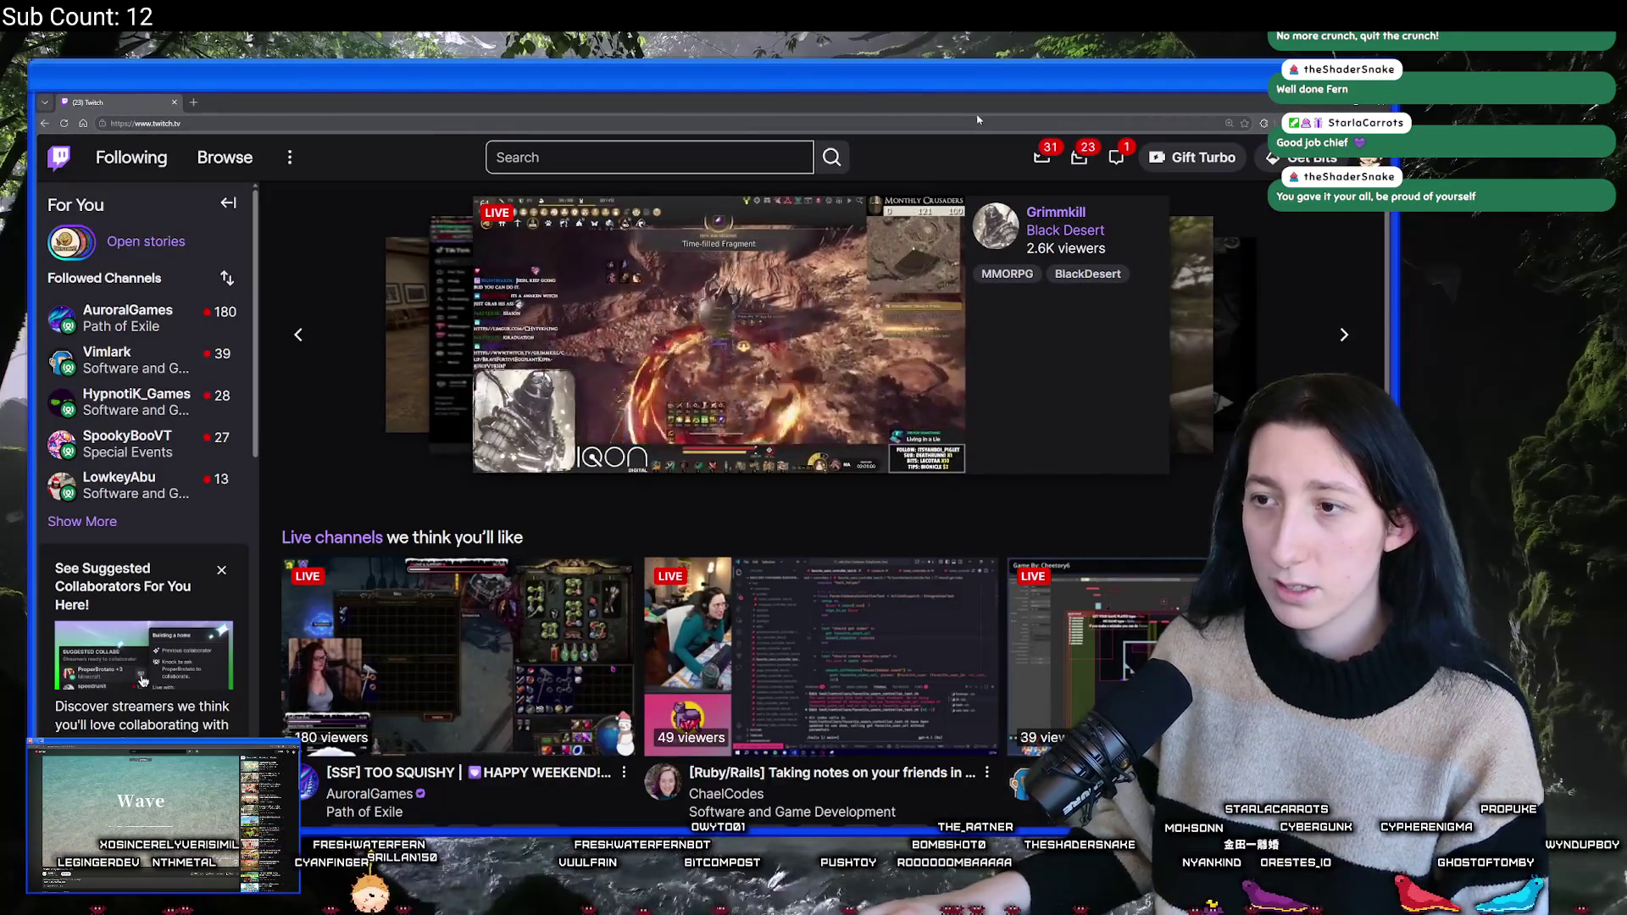
- Expand the followed channels list and open the live Unity/C# animation tool dev stream
click(82, 521)
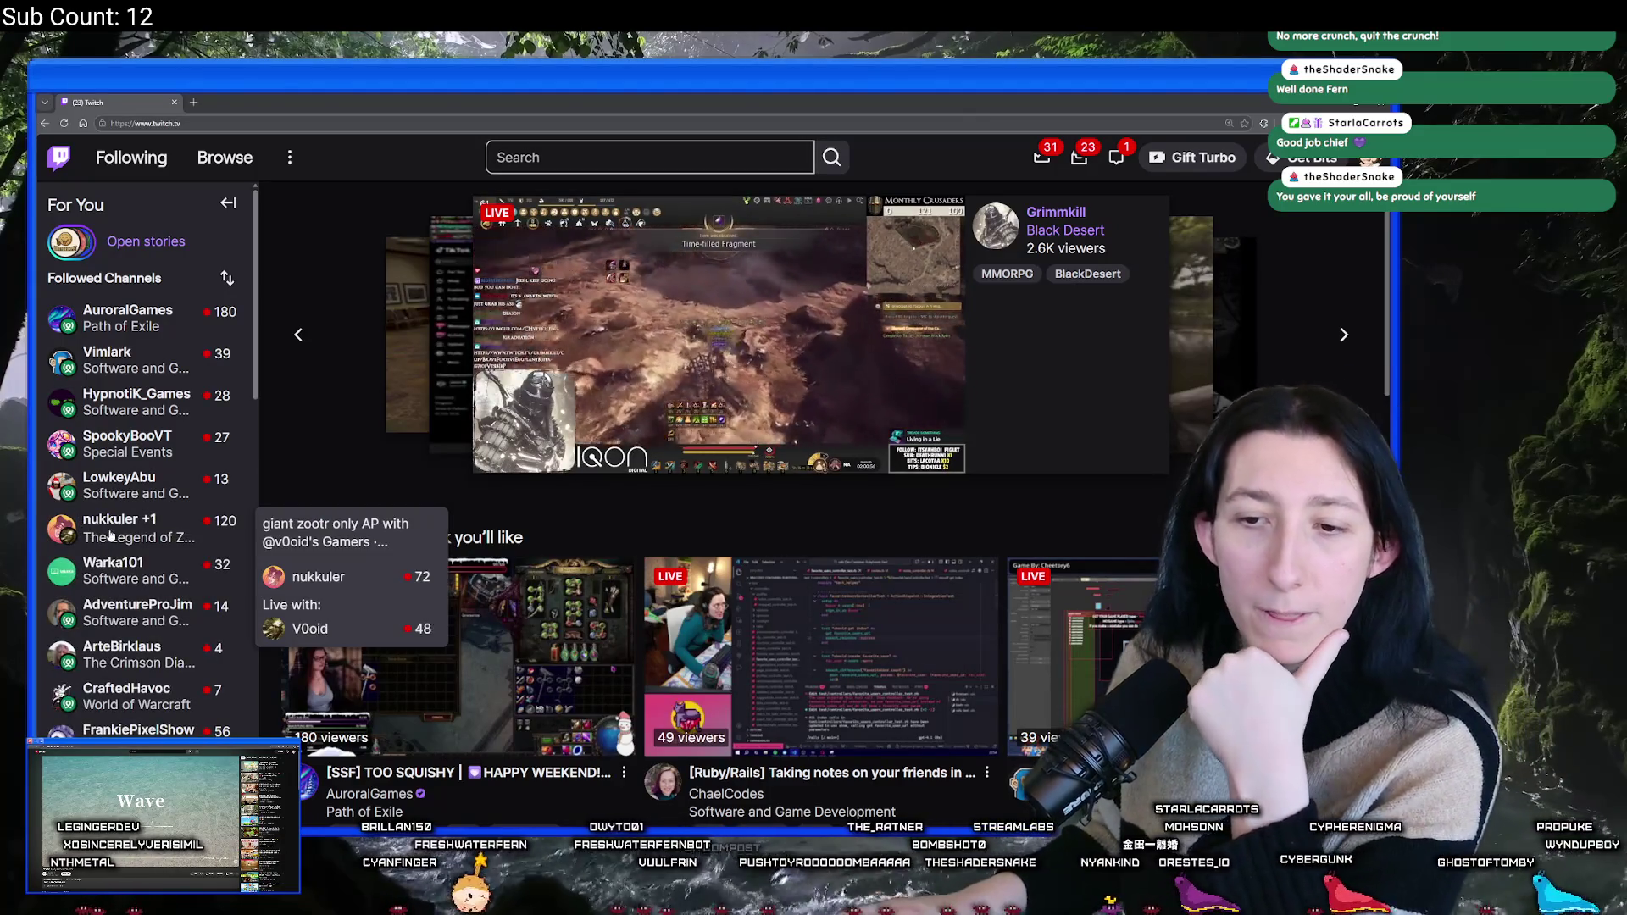
scroll(102, 559, down, 3)
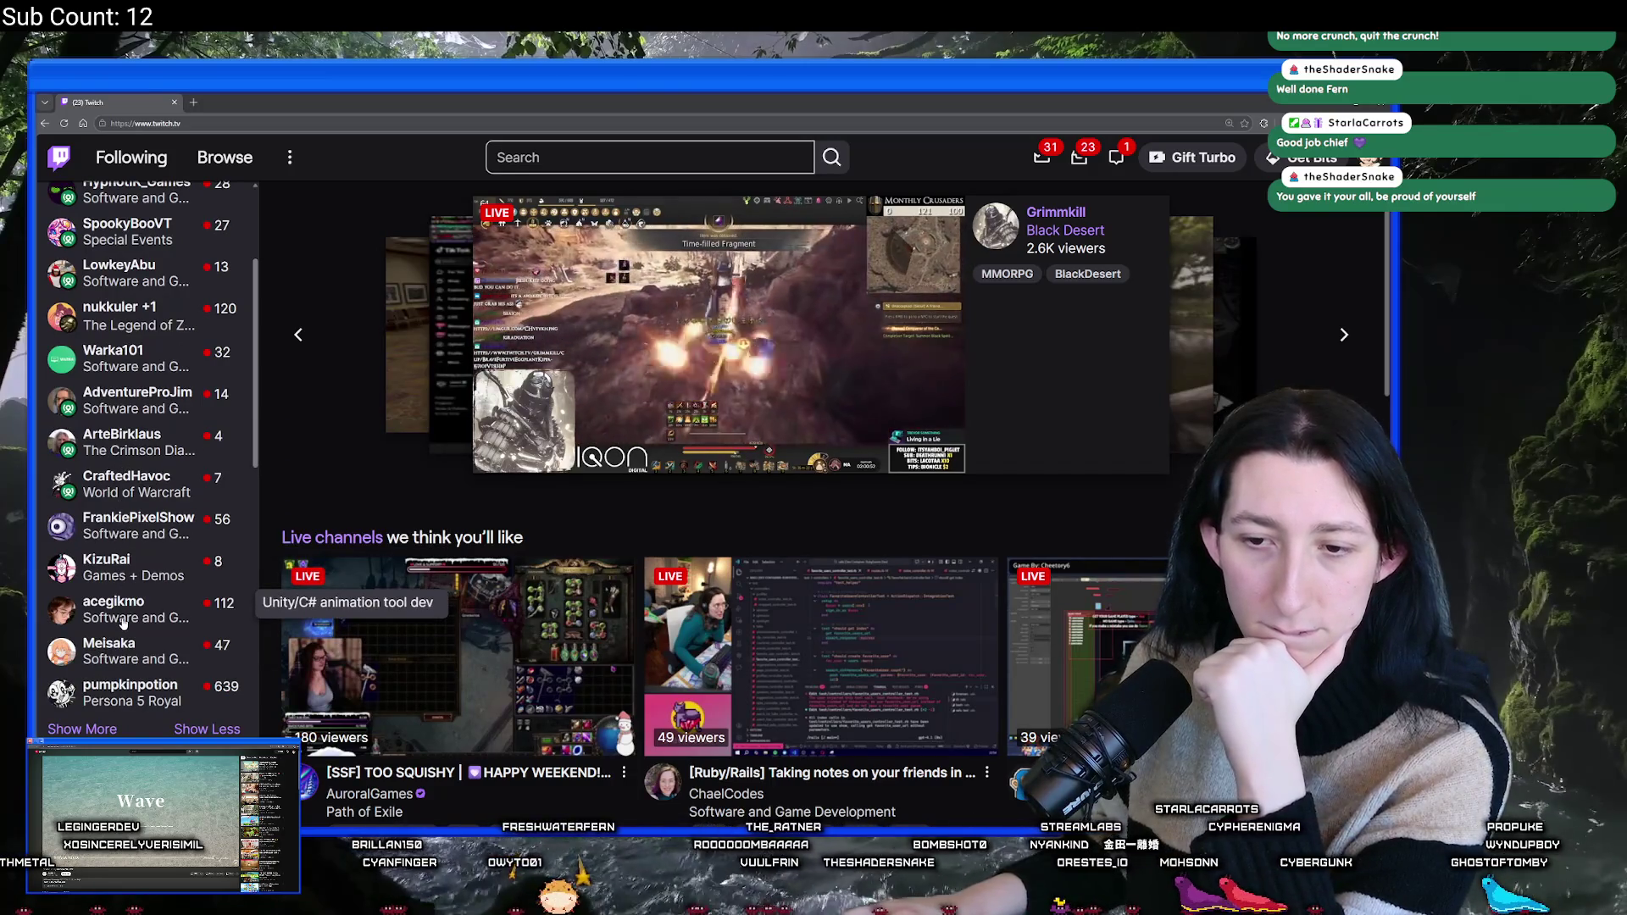
click(123, 623)
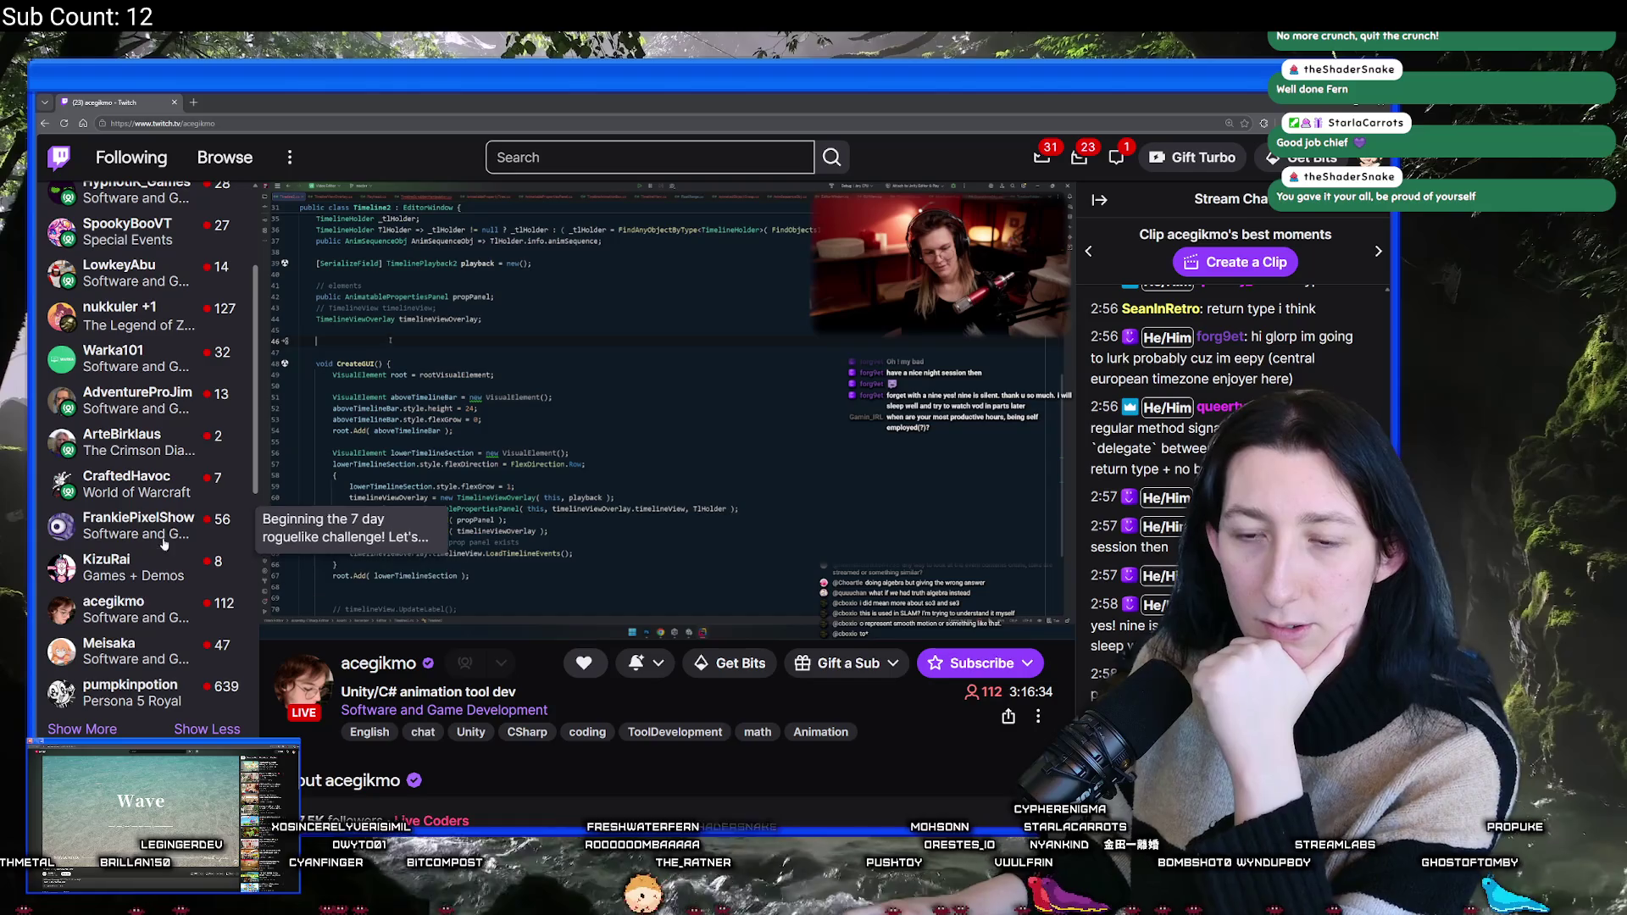
- Scroll around the stream page and select the channel name in the web address
scroll(161, 474, up, 4)
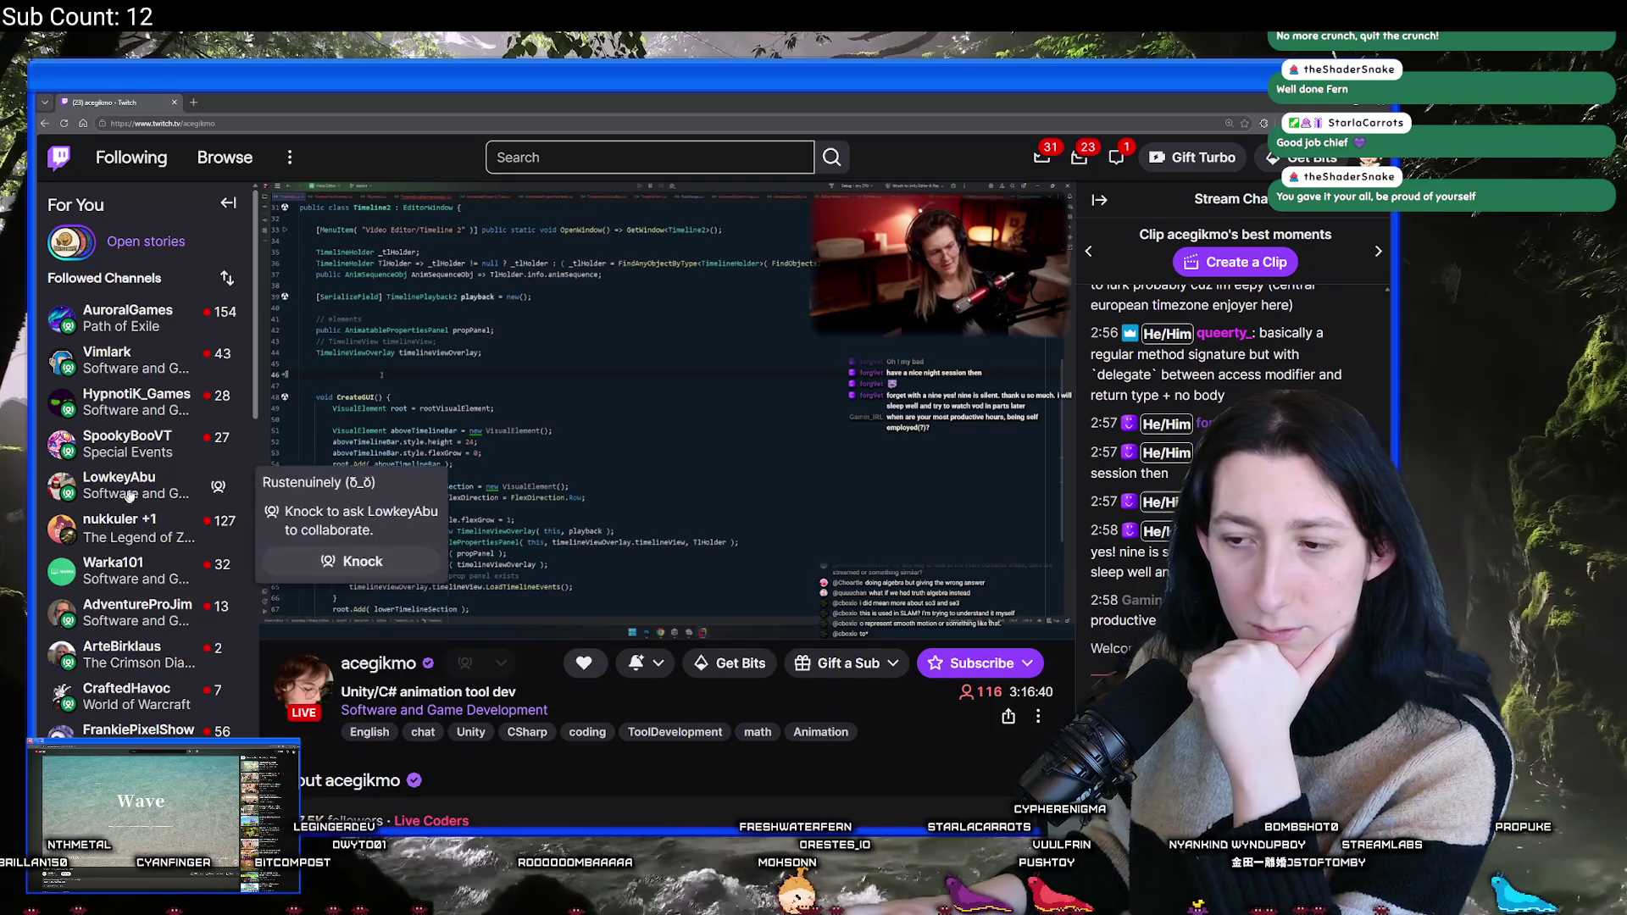
scroll(1238, 466, up, 10)
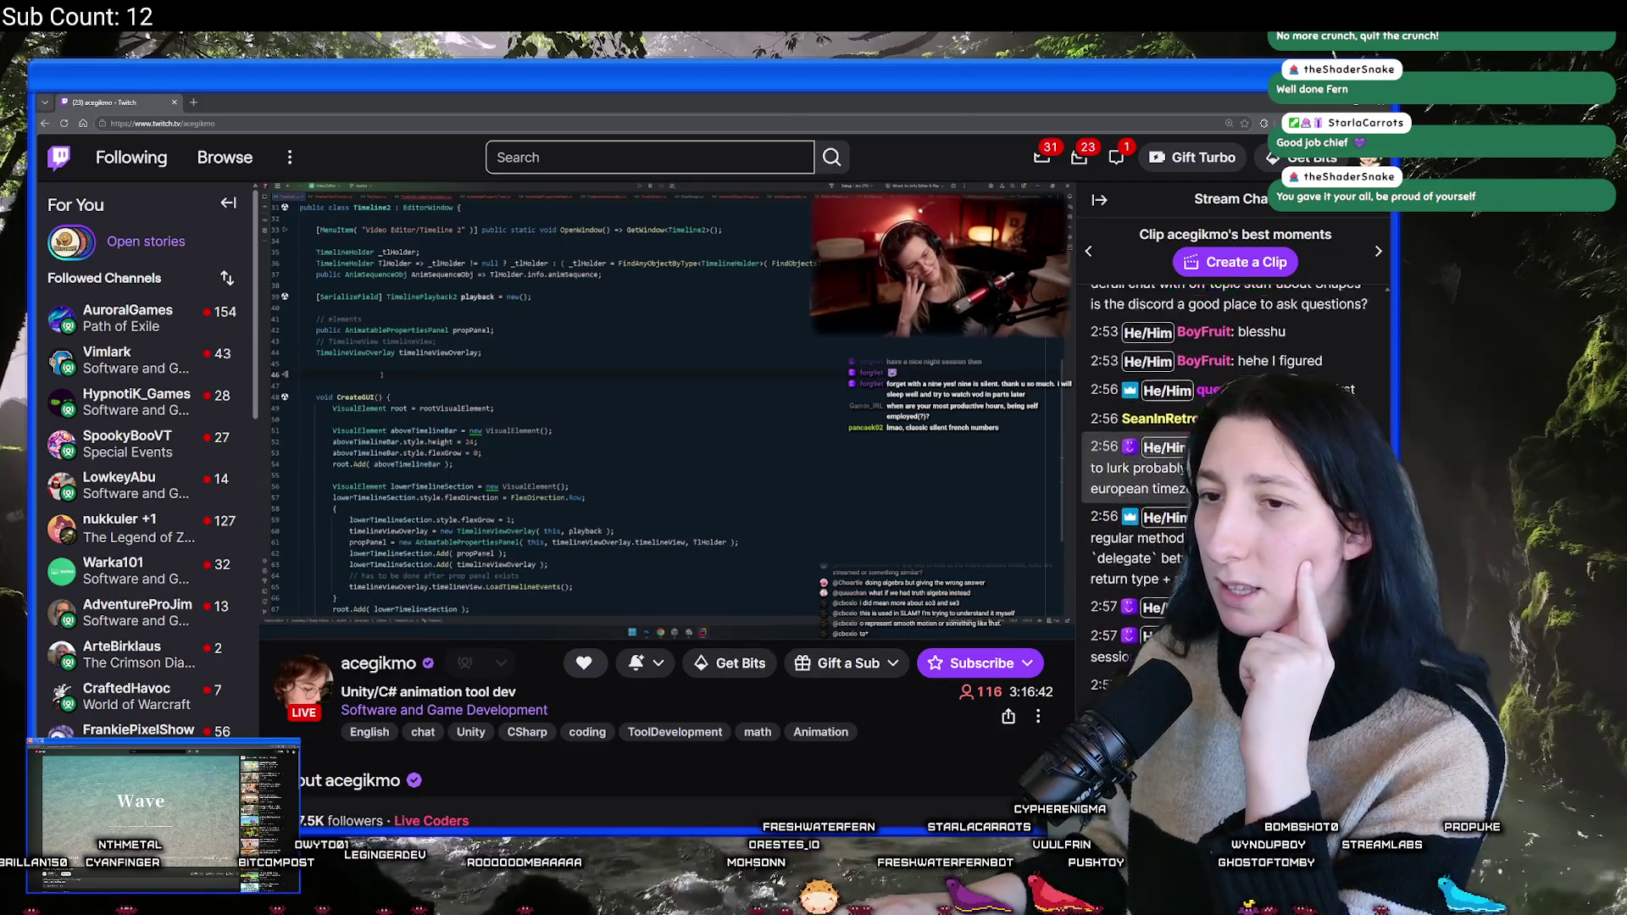
scroll(1238, 466, up, 8)
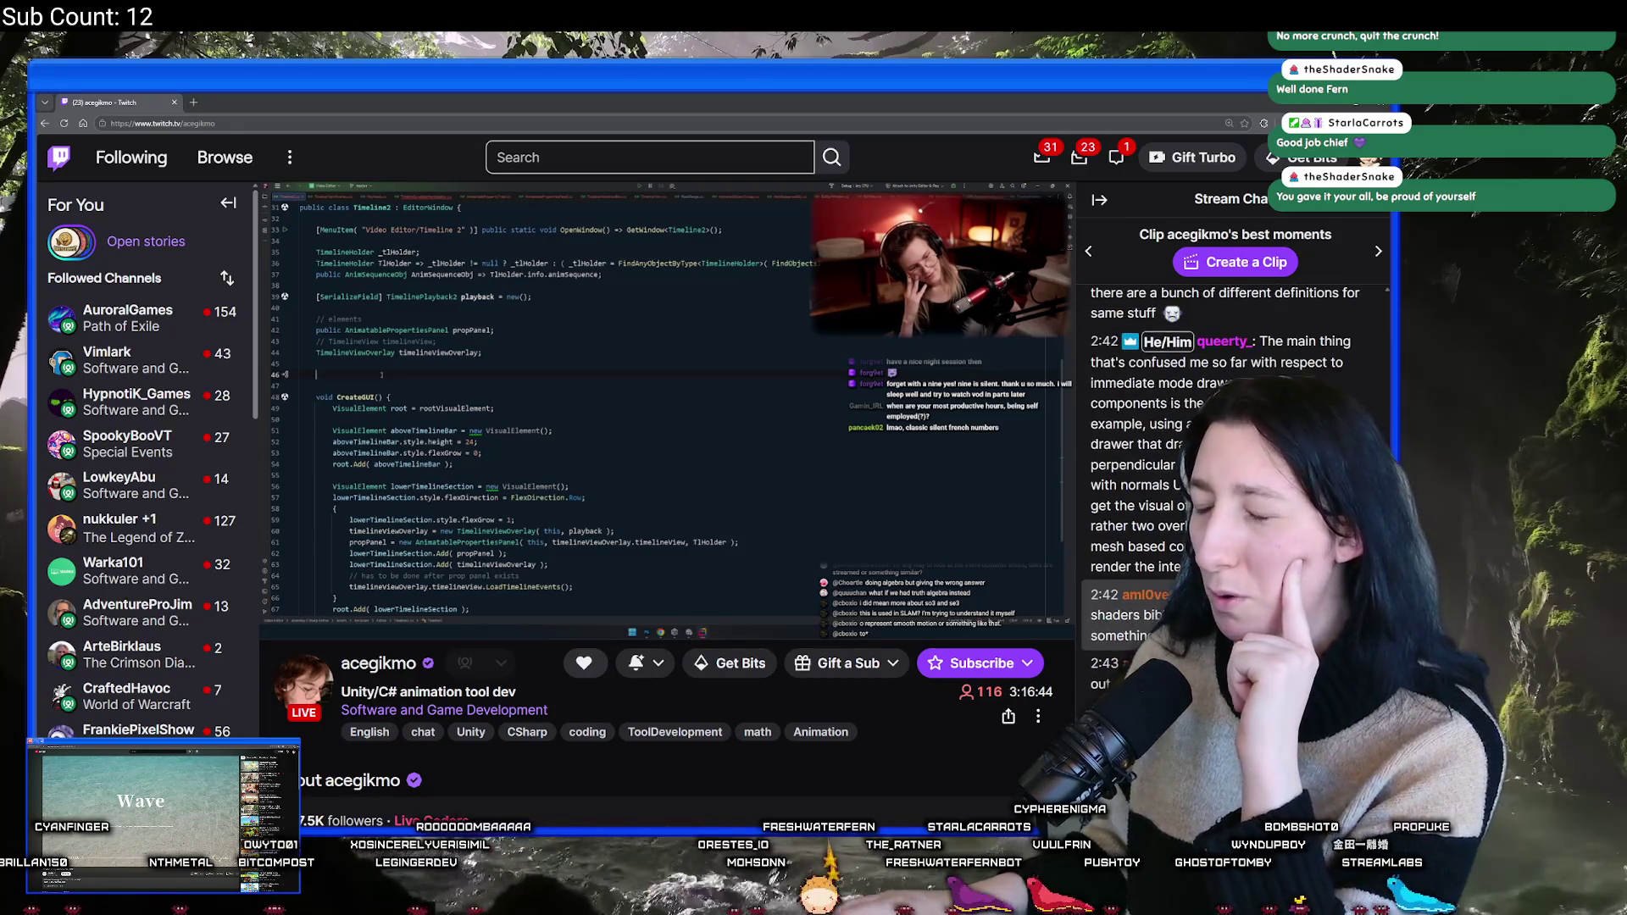
scroll(1238, 466, up, 8)
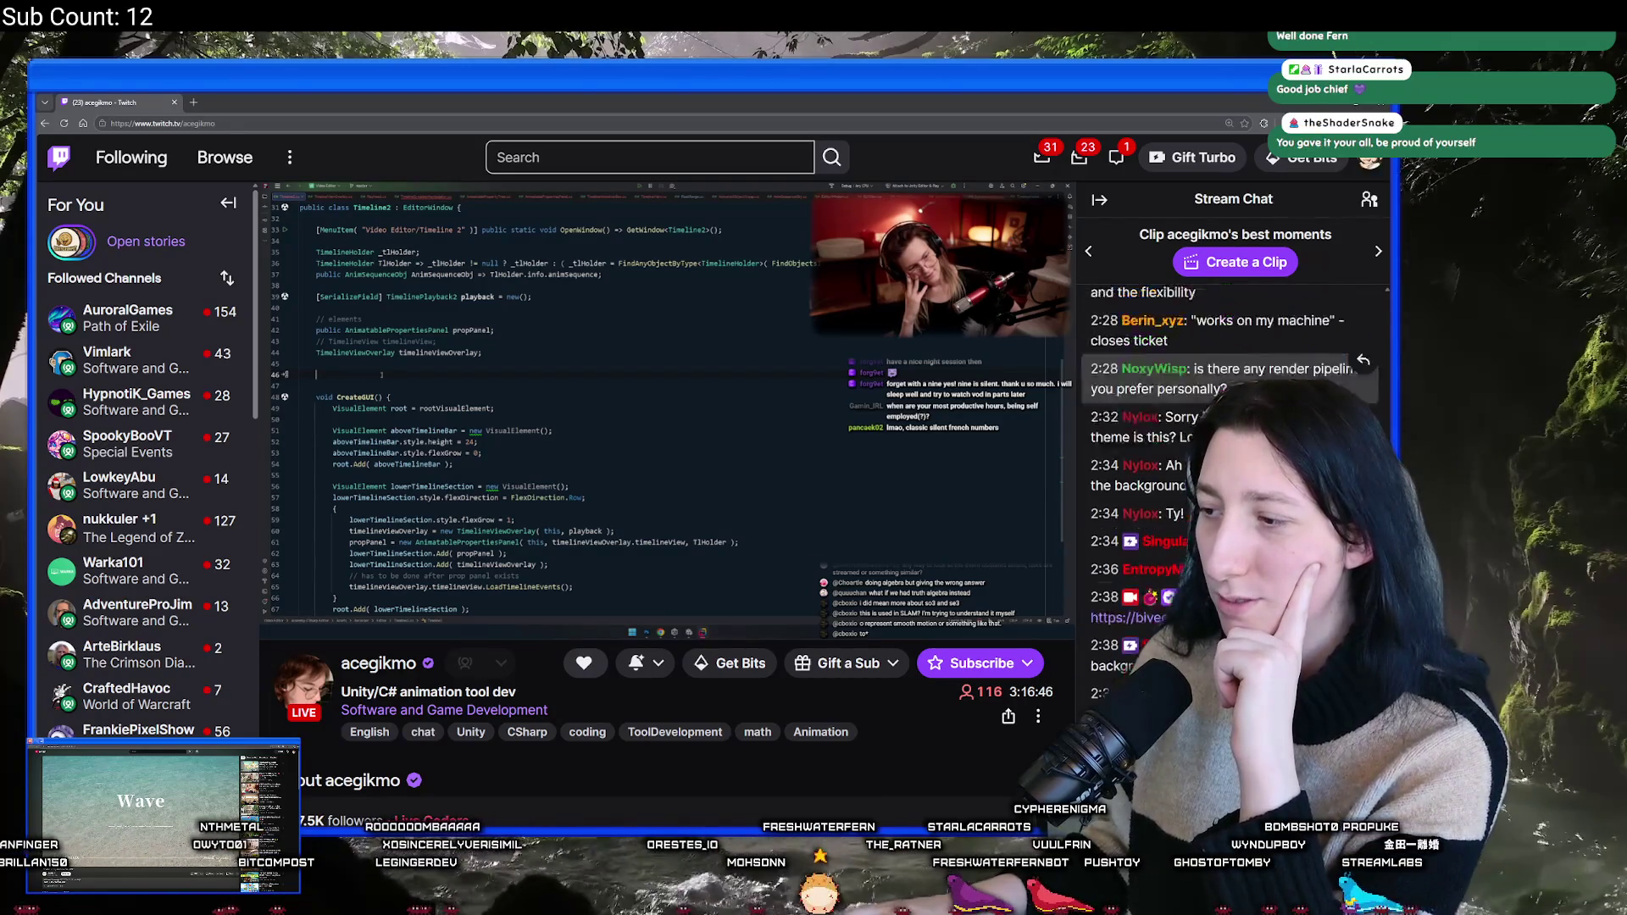
scroll(1237, 467, down, 20)
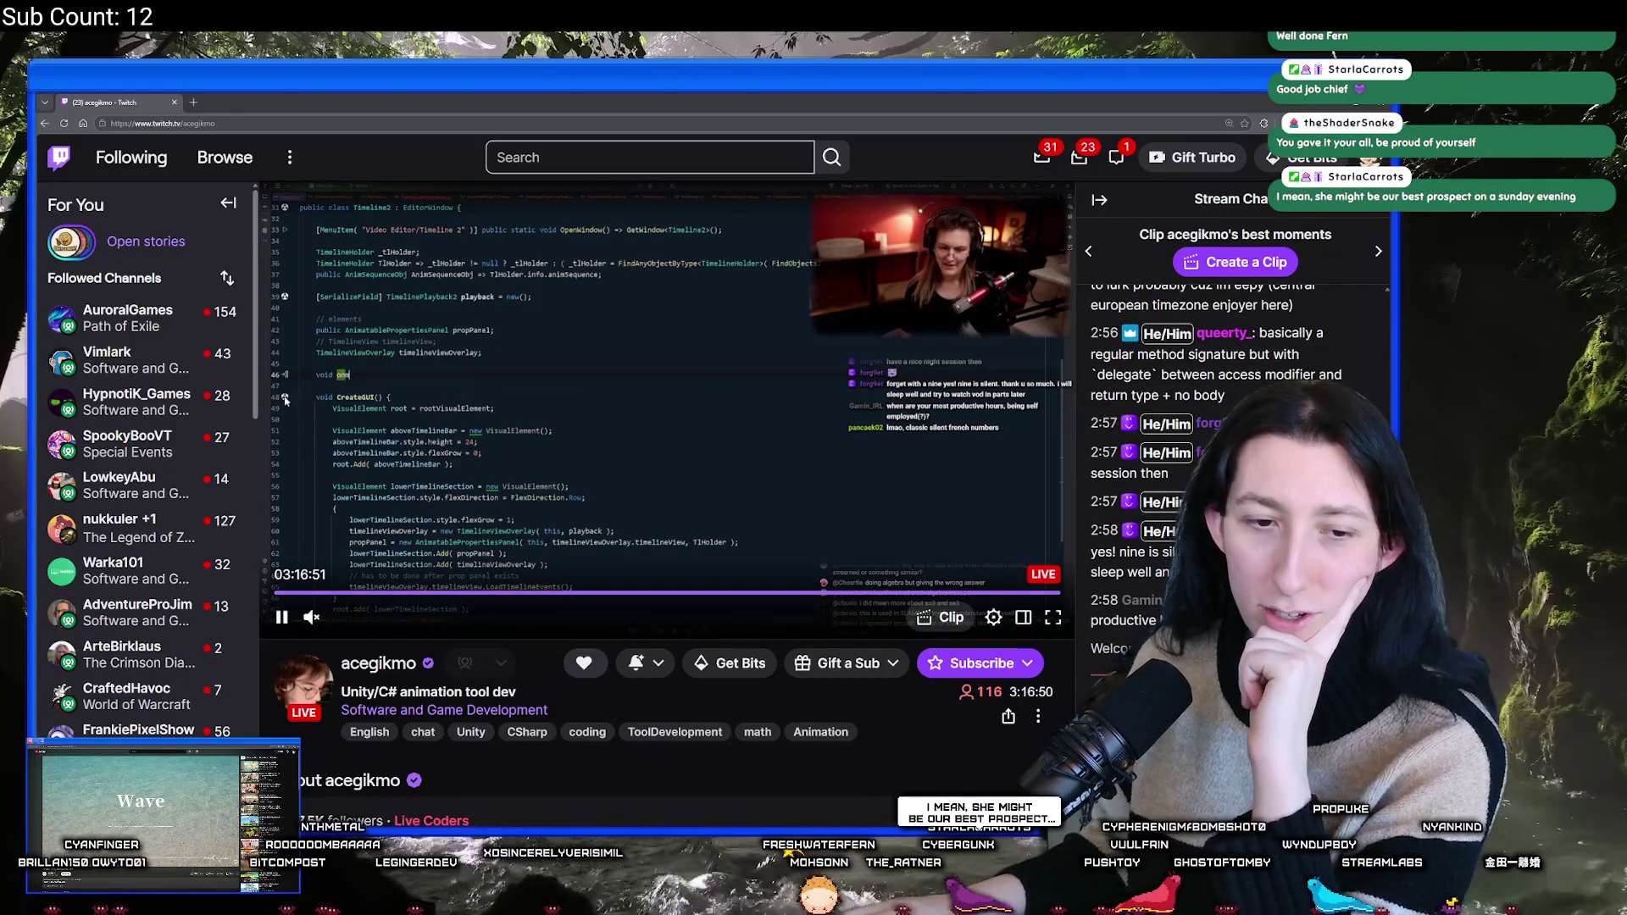
drag(294, 134, 183, 133)
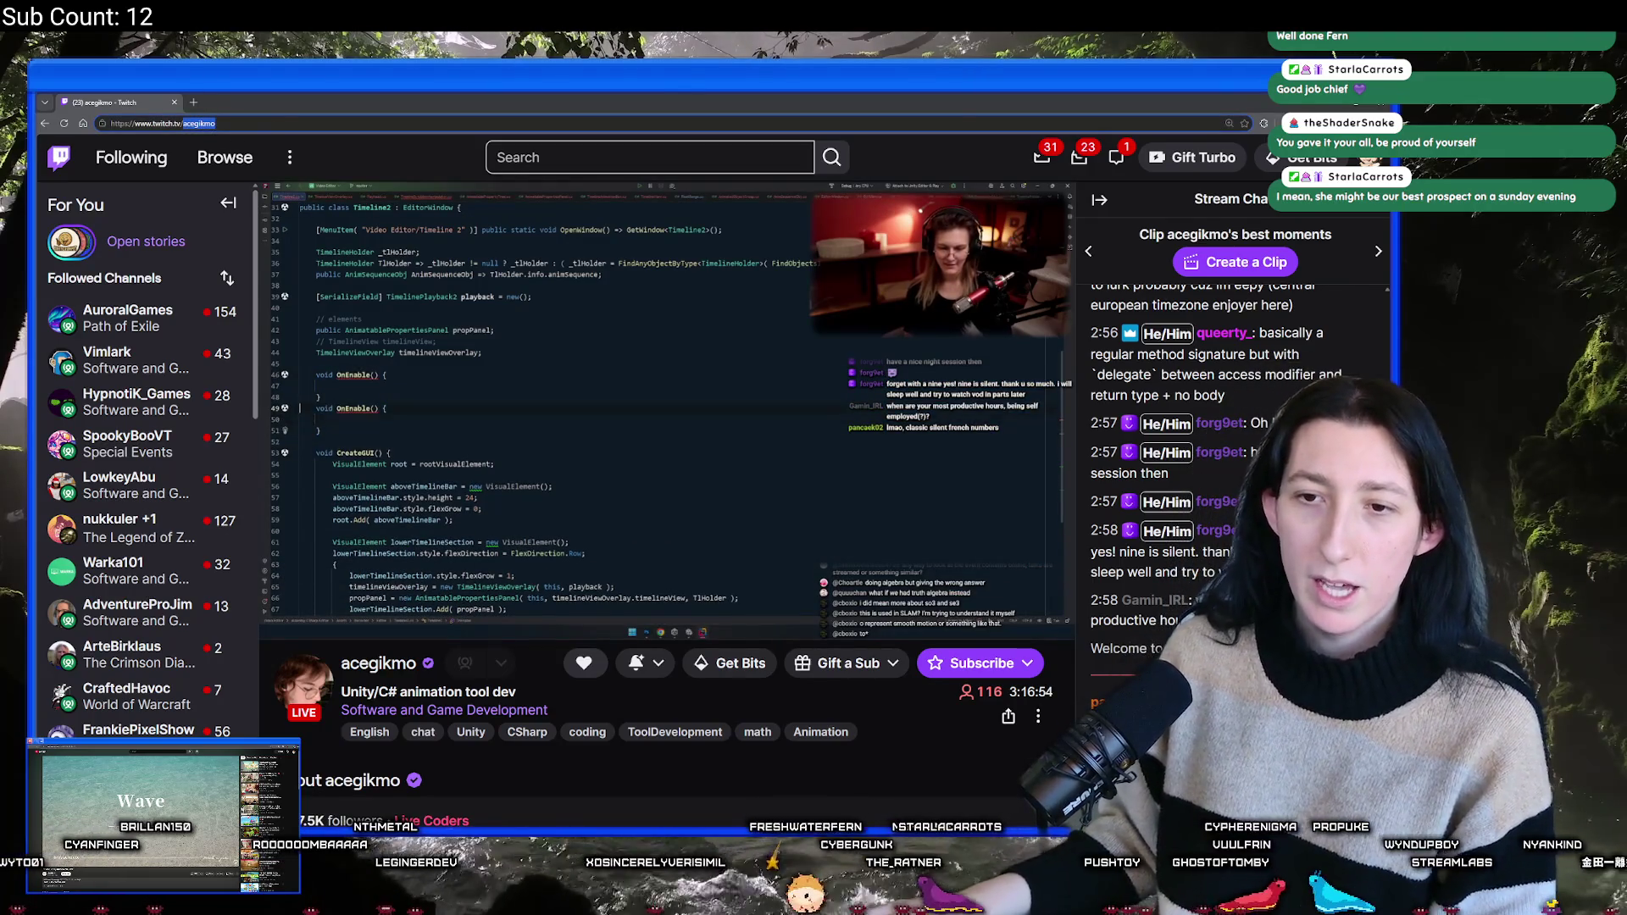
key(Escape)
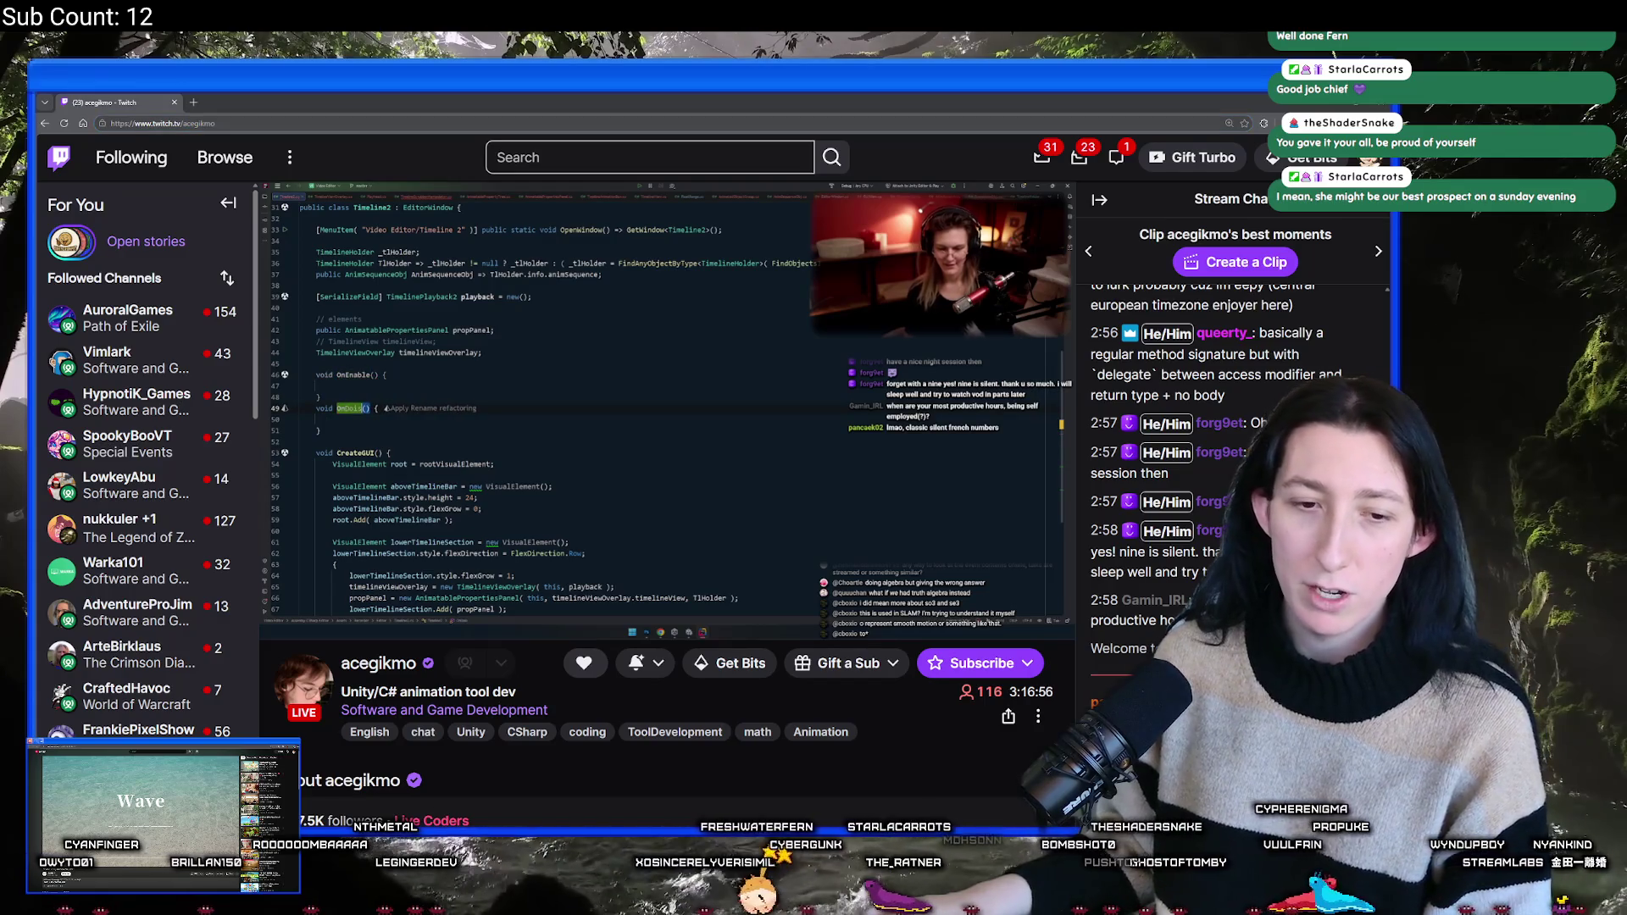